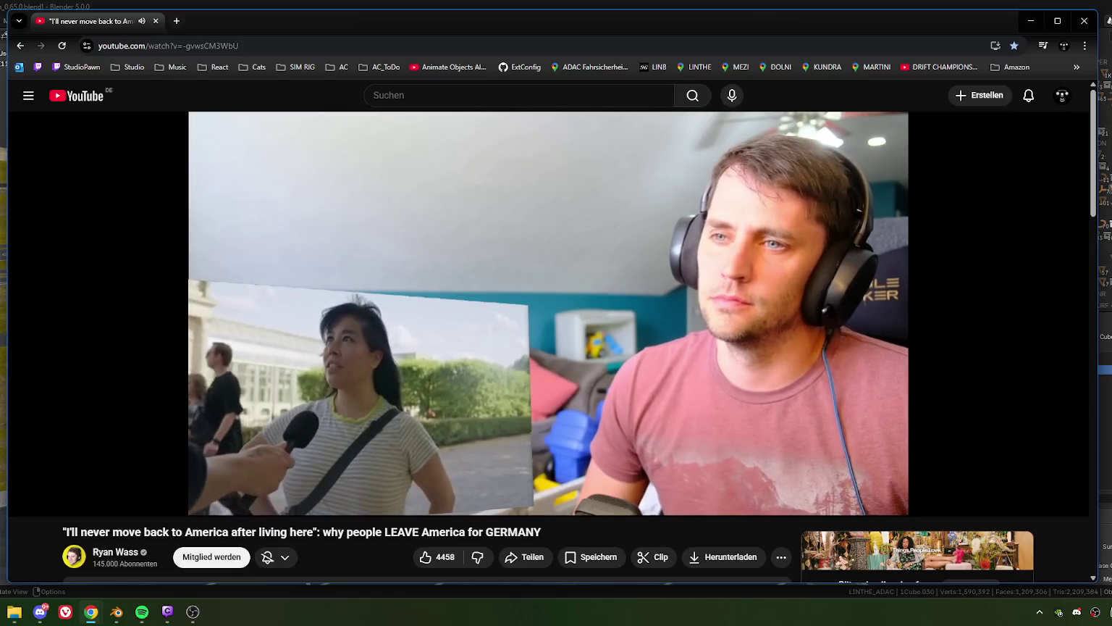
# - Pause and resume the reaction video twice
pyautogui.click(1017, 359)
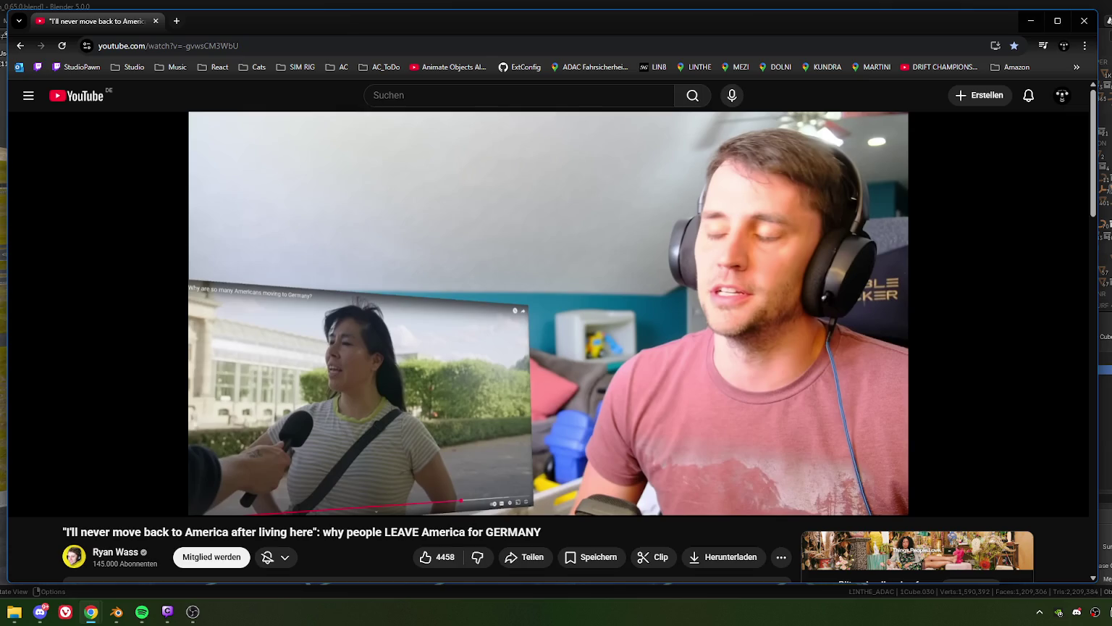
pyautogui.click(951, 268)
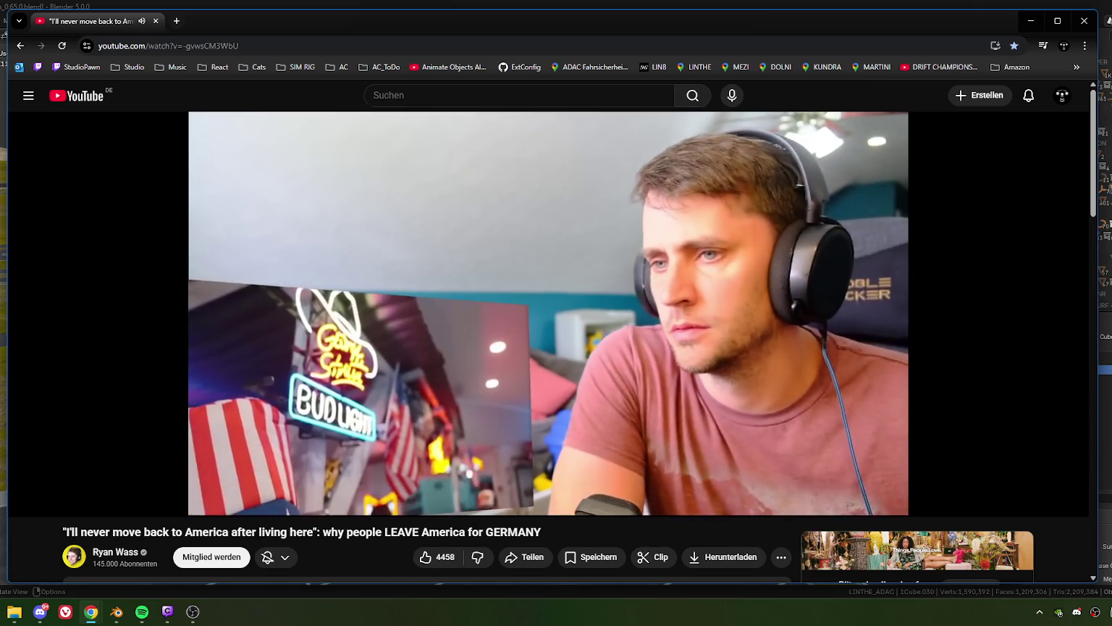
pyautogui.click(952, 268)
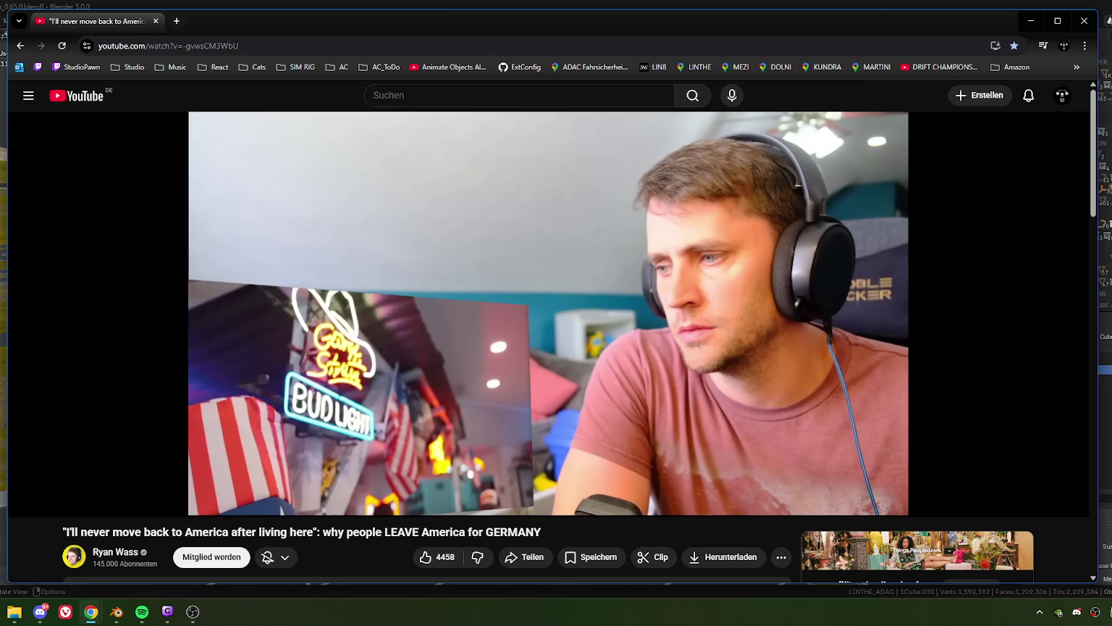
pyautogui.click(952, 274)
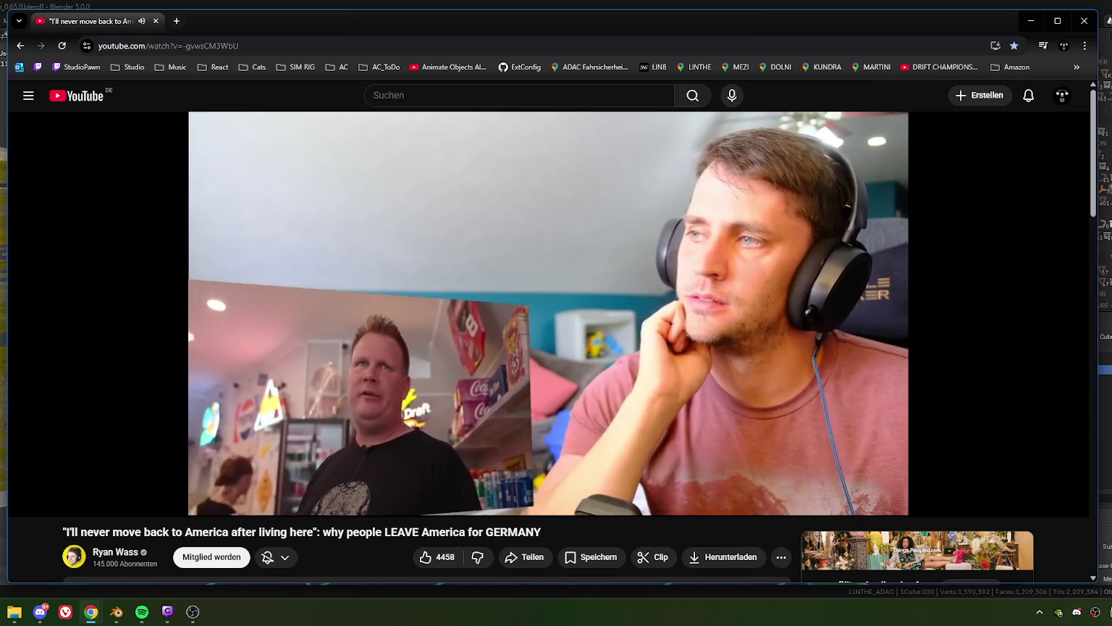
# - Mute the Chatty app in the Windows volume mixer and minimize Settings
pyautogui.press('super+ctrl+v')
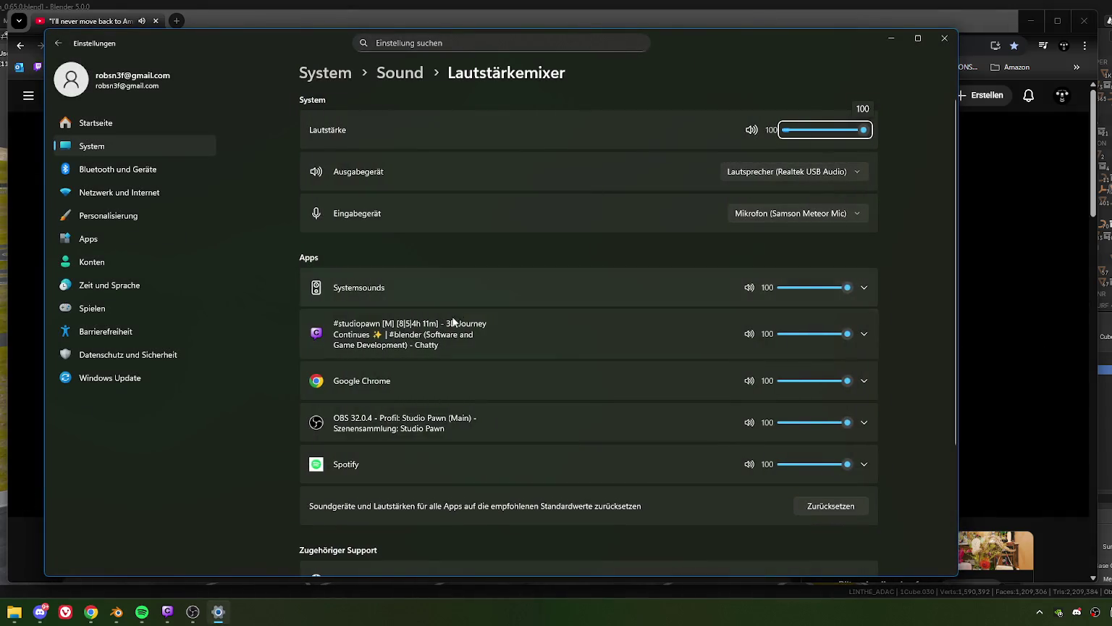
pyautogui.scroll(-3)
pyautogui.scroll(3)
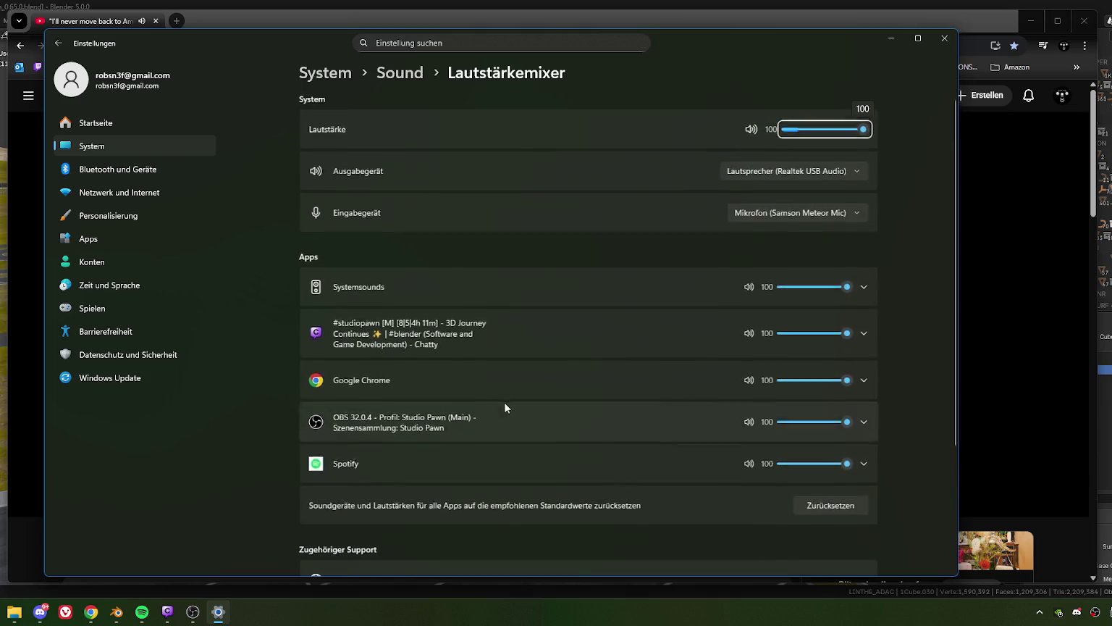
pyautogui.click(750, 334)
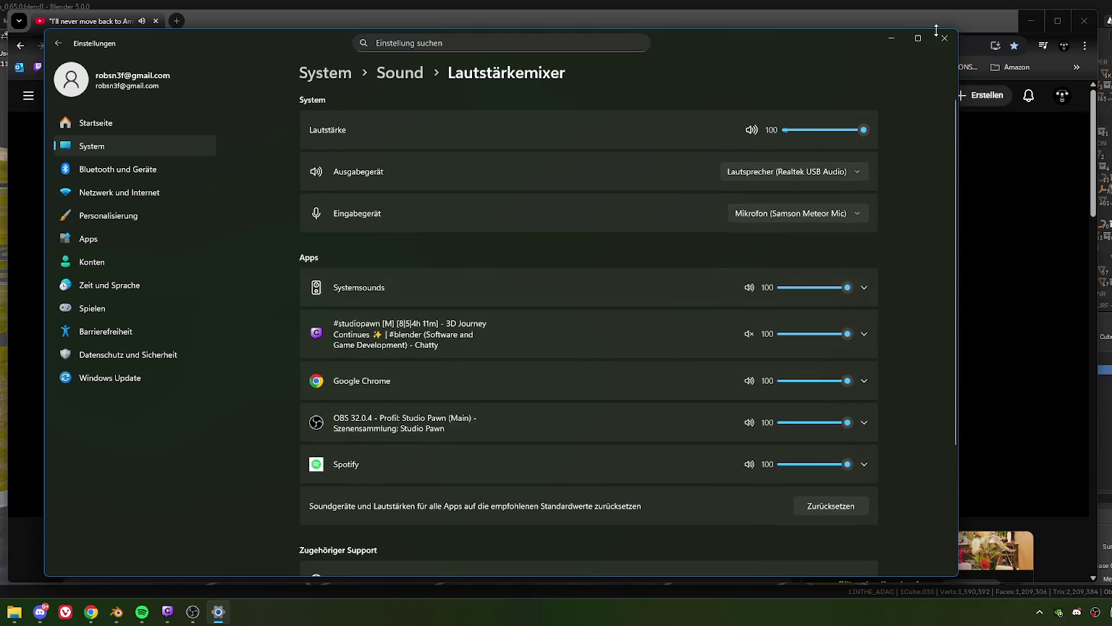
pyautogui.click(891, 38)
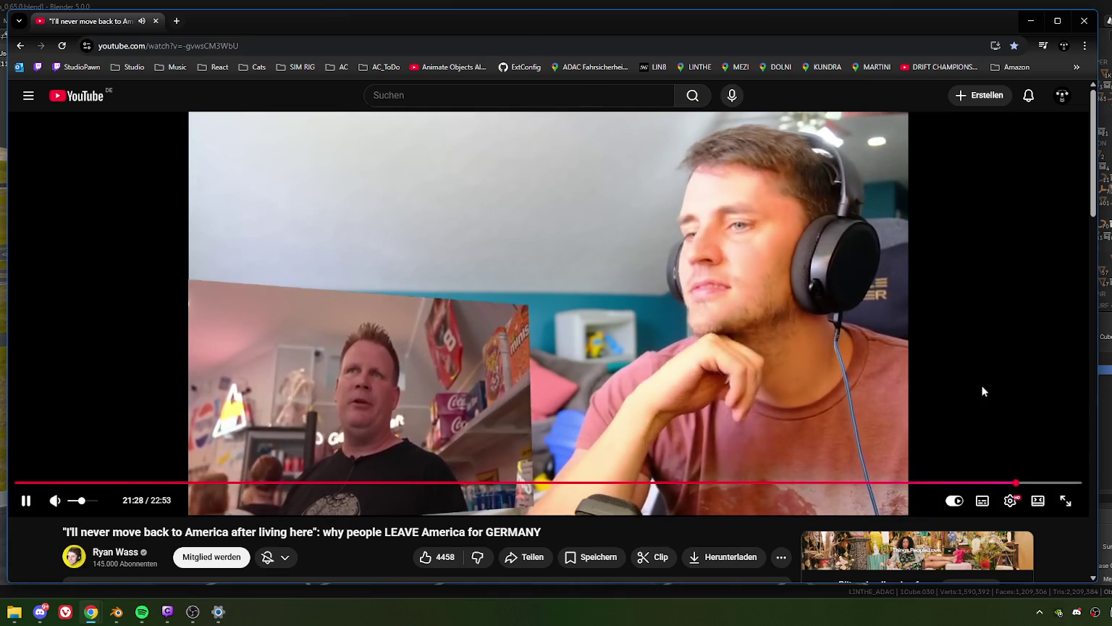
# - Pause and resume the reaction video twice more
pyautogui.click(983, 391)
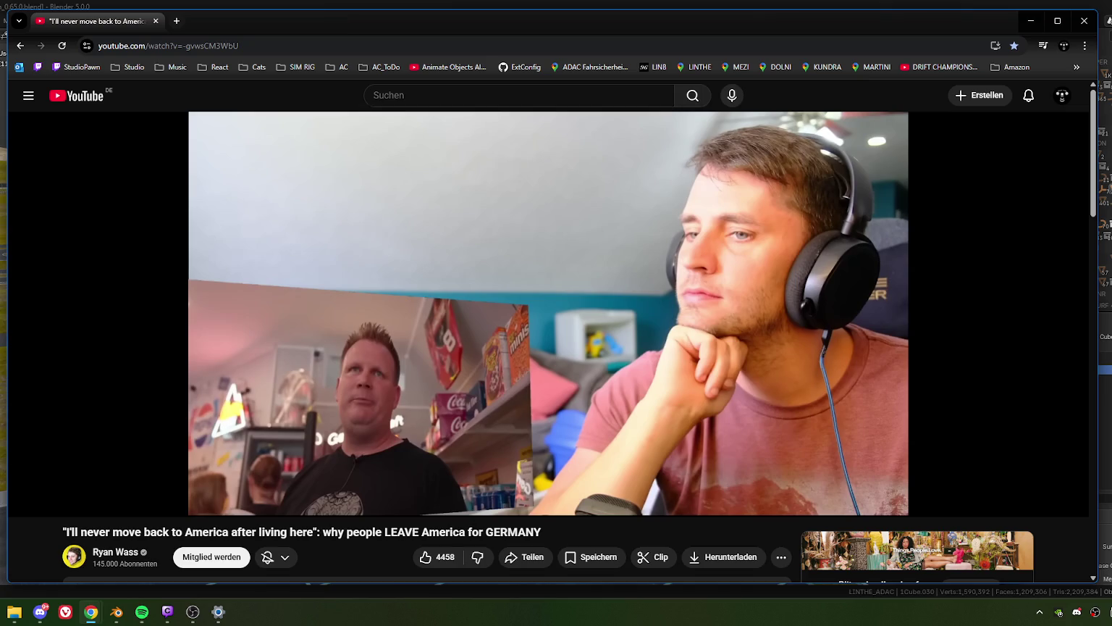
pyautogui.click(983, 391)
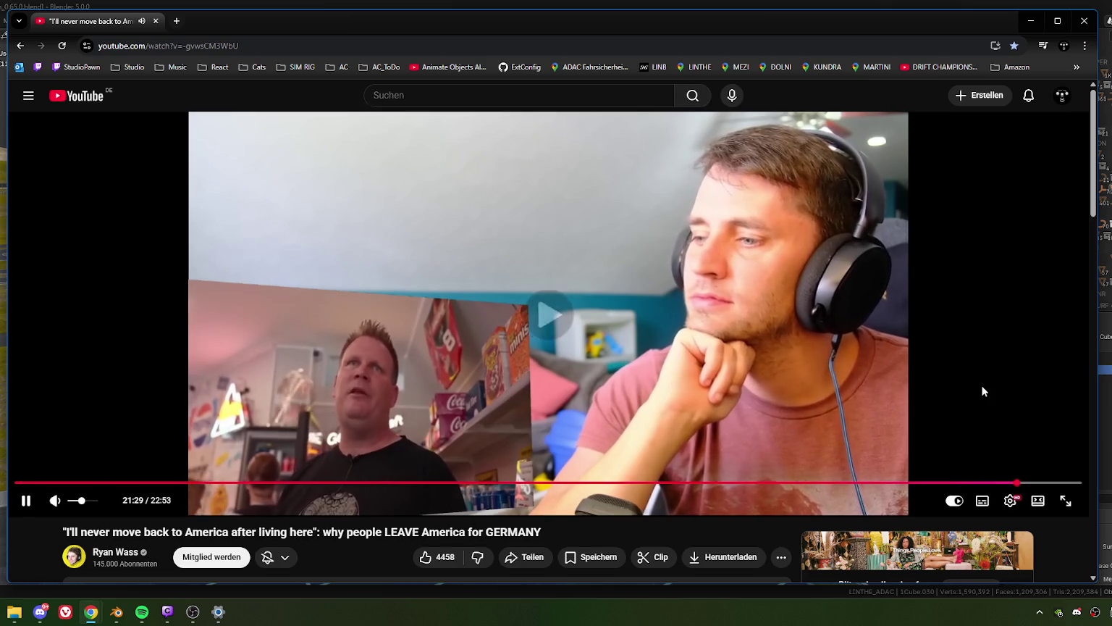
pyautogui.click(983, 391)
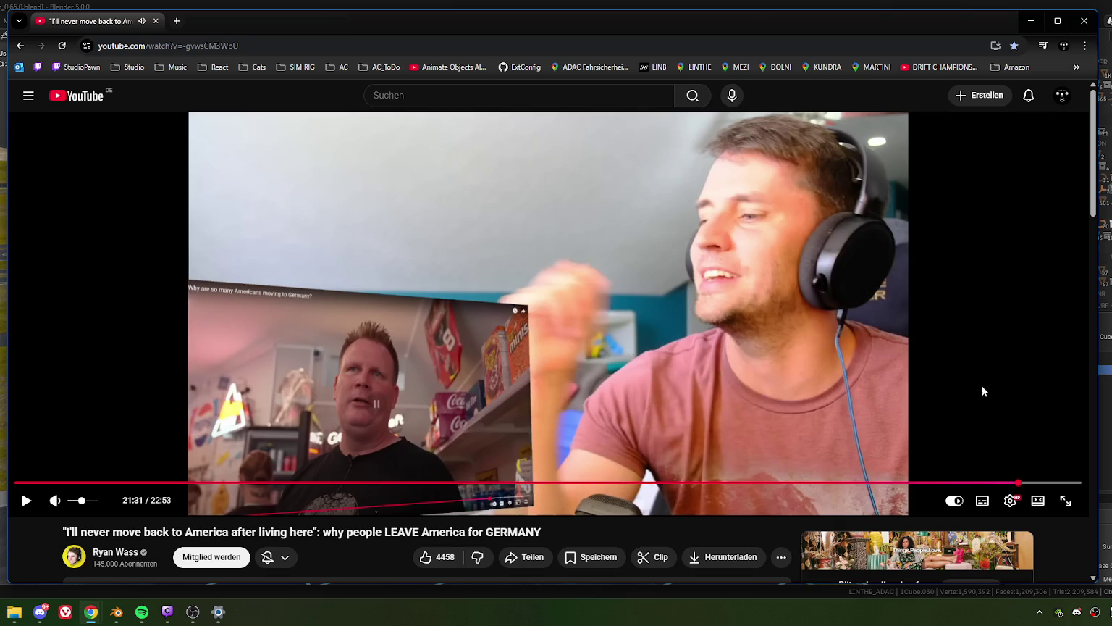
pyautogui.click(983, 391)
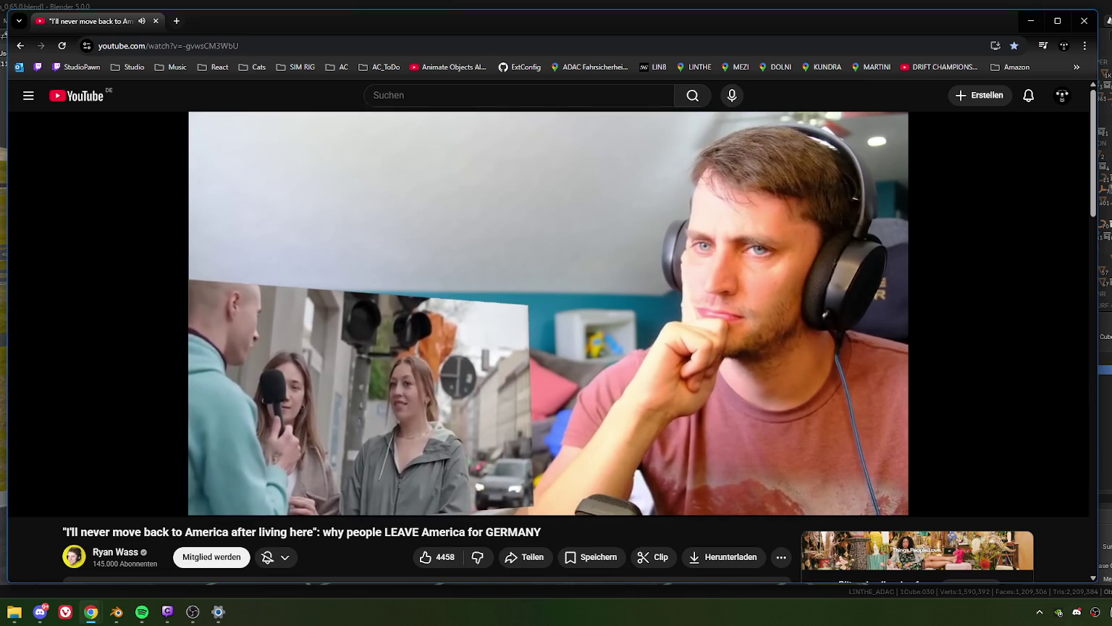
# - Skip the video back five seconds to replay the last remark
pyautogui.press('space')
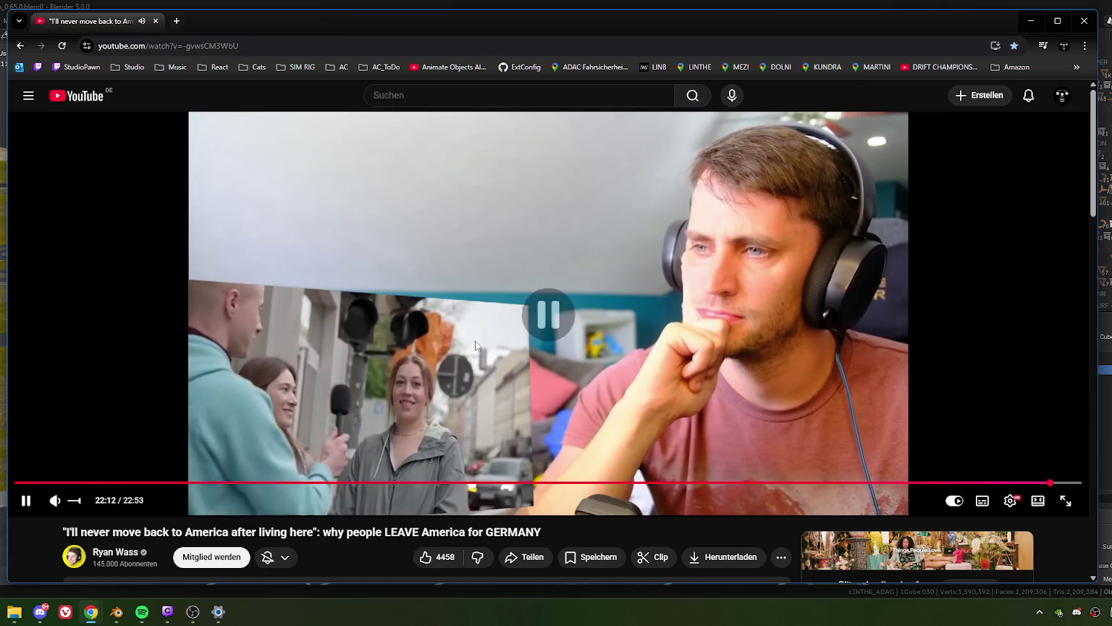
pyautogui.press('space')
pyautogui.press('Left')
pyautogui.press('Left')
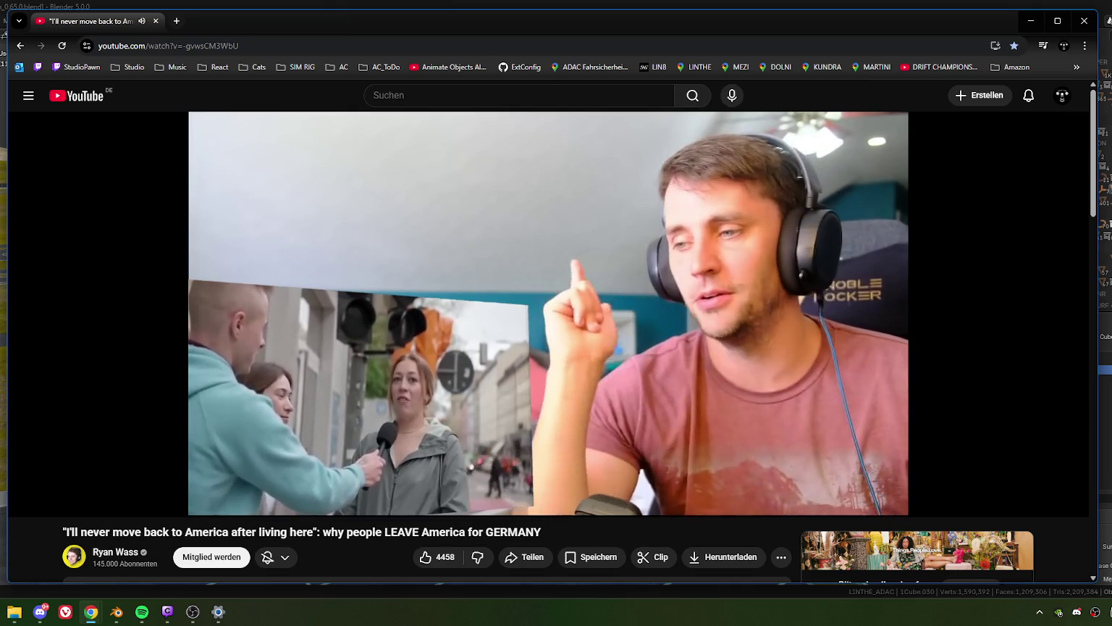
pyautogui.scroll(-3)
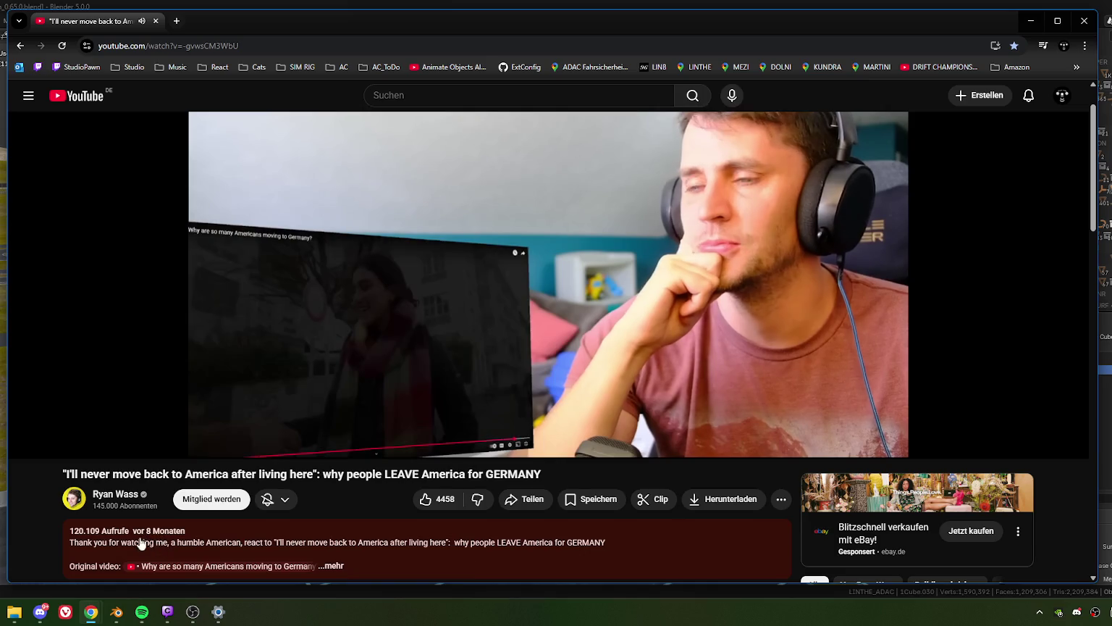
pyautogui.scroll(3)
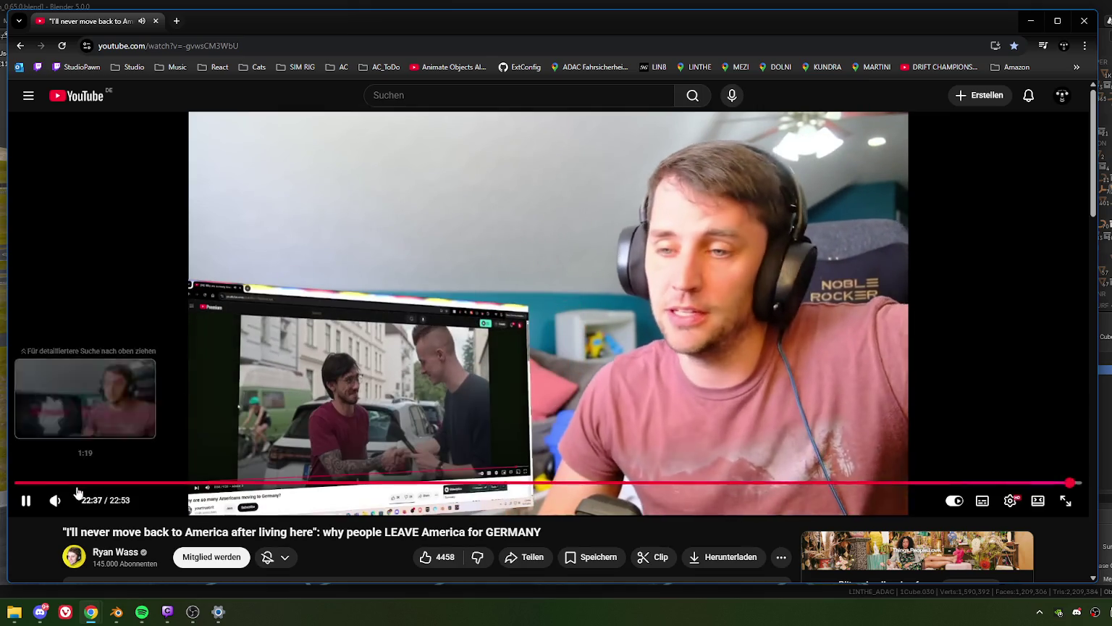
pyautogui.click(33, 506)
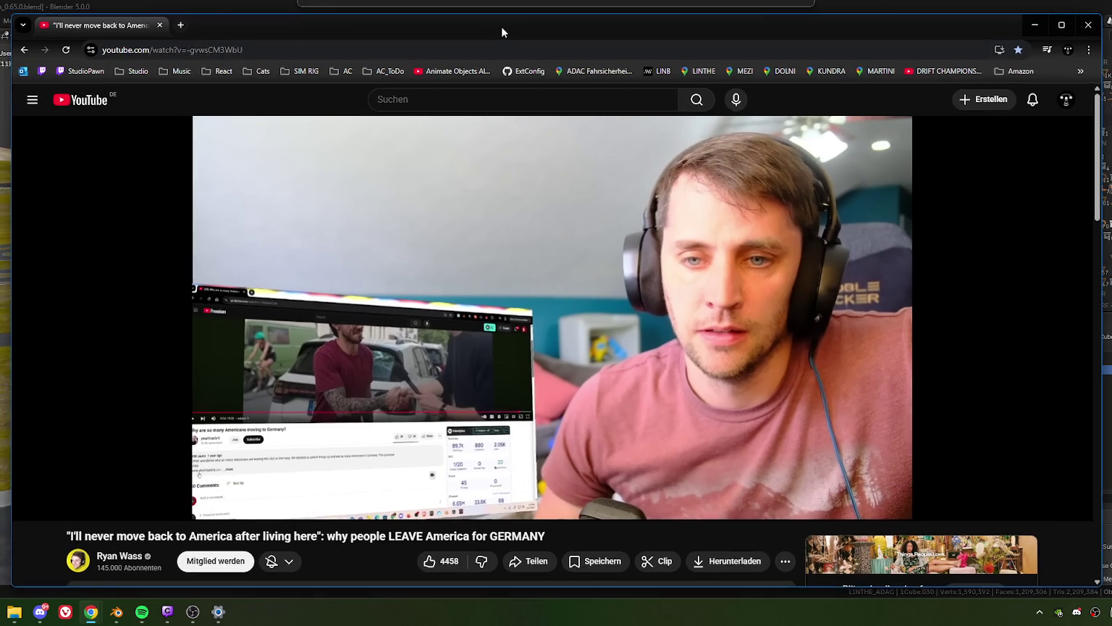
pyautogui.moveTo(497, 22); pyautogui.dragTo(496, 23)
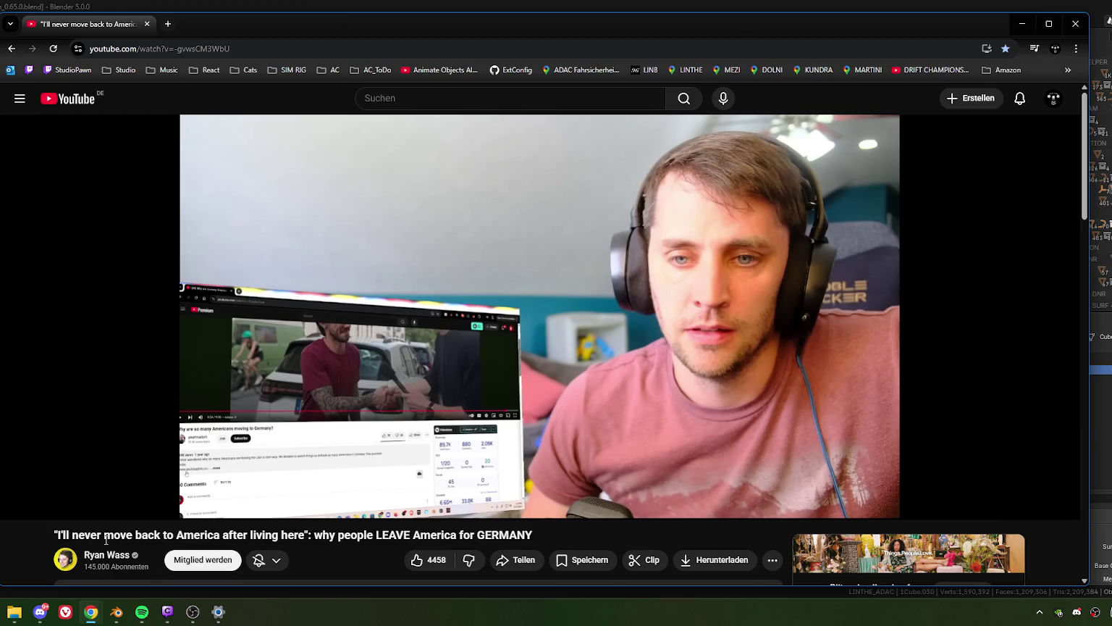
pyautogui.scroll(-3)
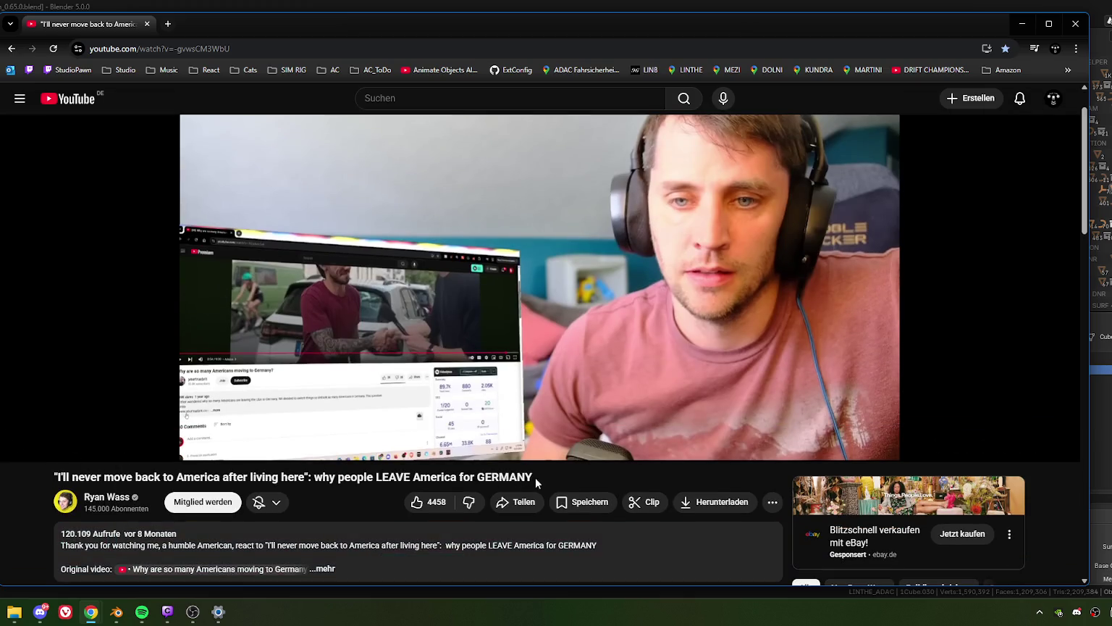
pyautogui.scroll(-3)
pyautogui.scroll(-3)
pyautogui.scroll(3)
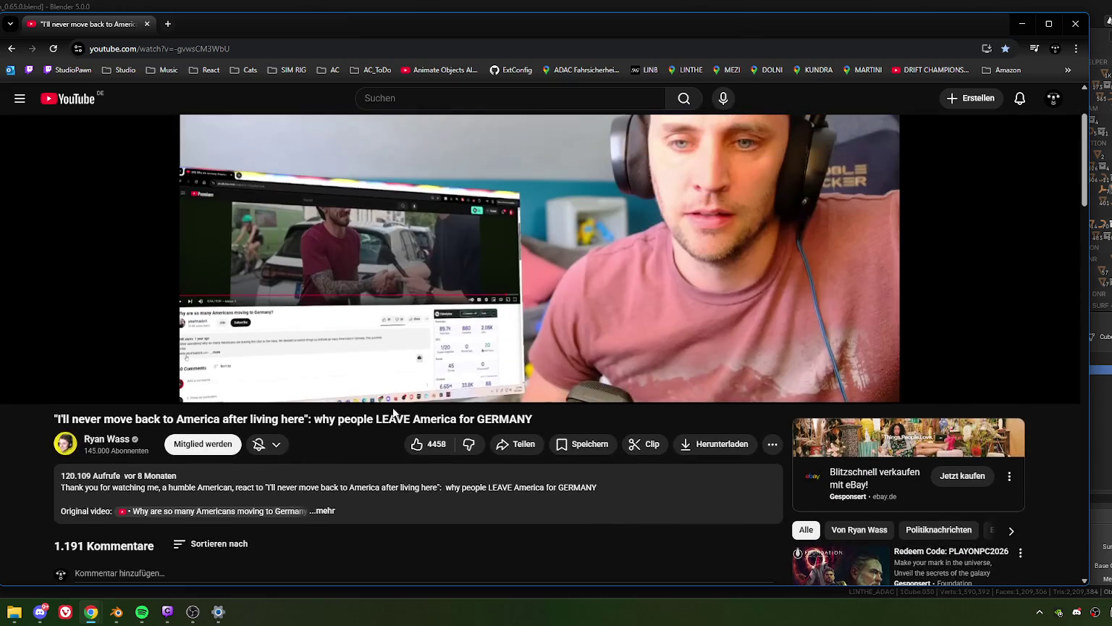
pyautogui.scroll(3)
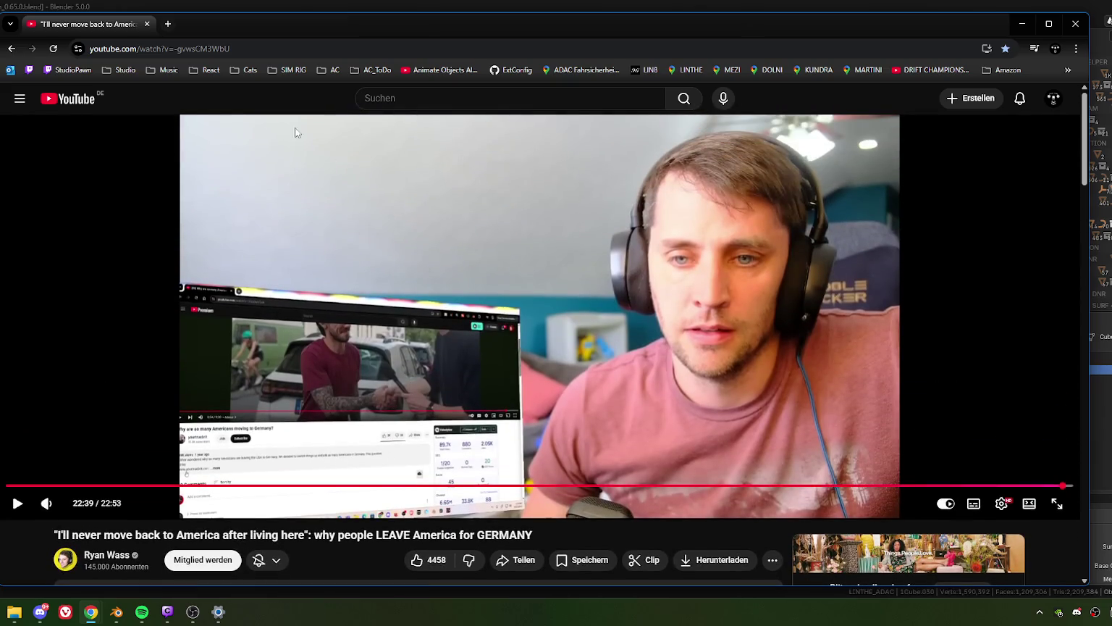
pyautogui.click(217, 68)
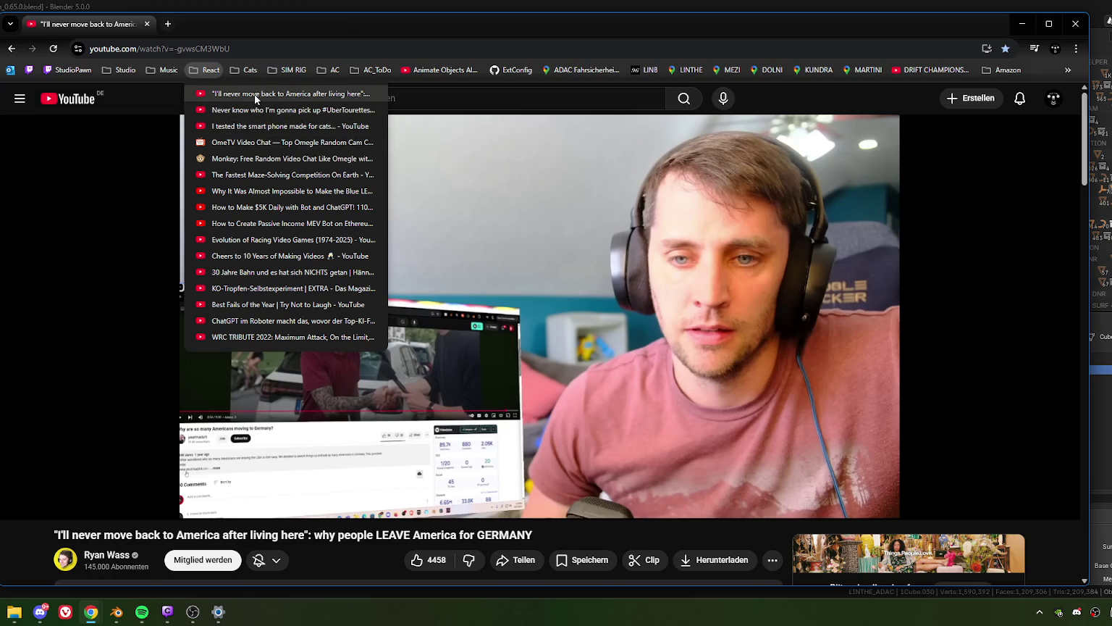
# - Delete the watched video's React bookmark, open the next Short, and open the Cats folder
pyautogui.rightClick(255, 96)
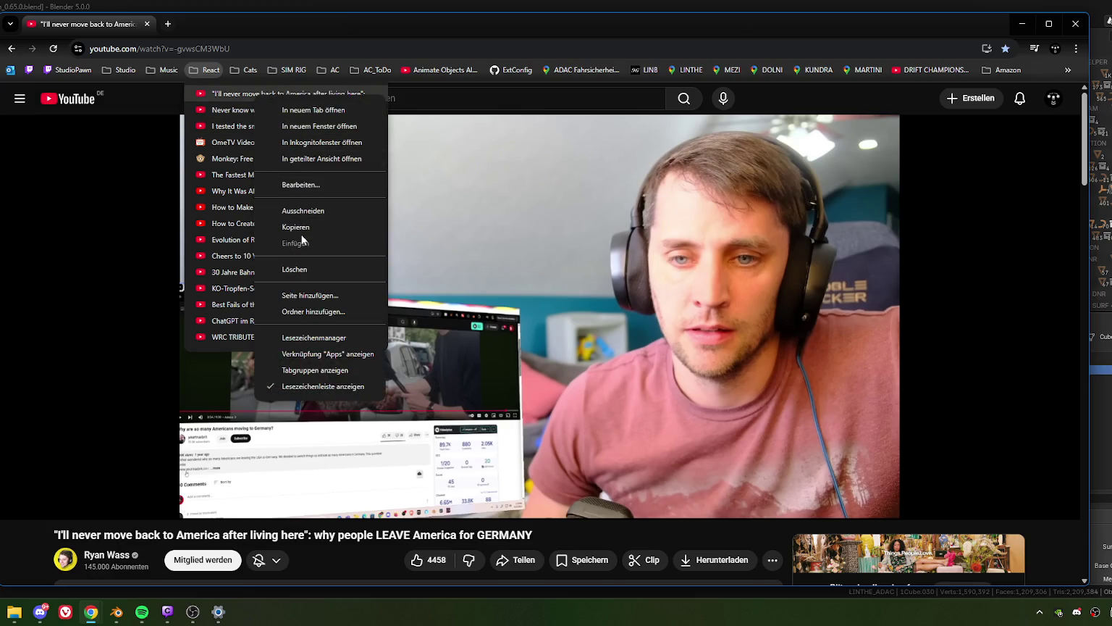
pyautogui.click(303, 270)
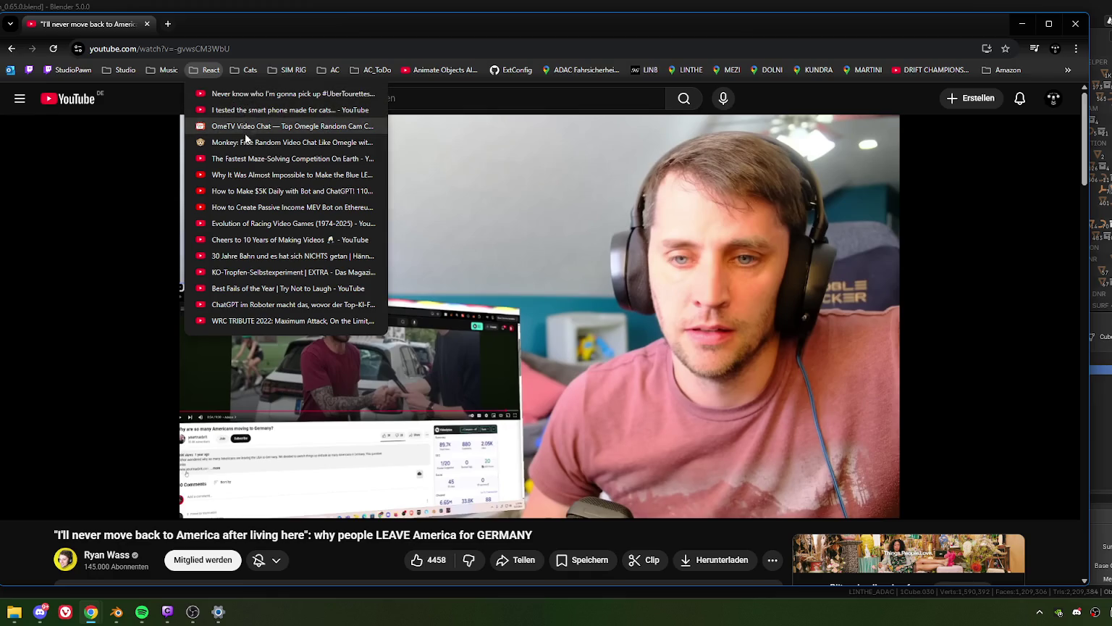
pyautogui.click(255, 95)
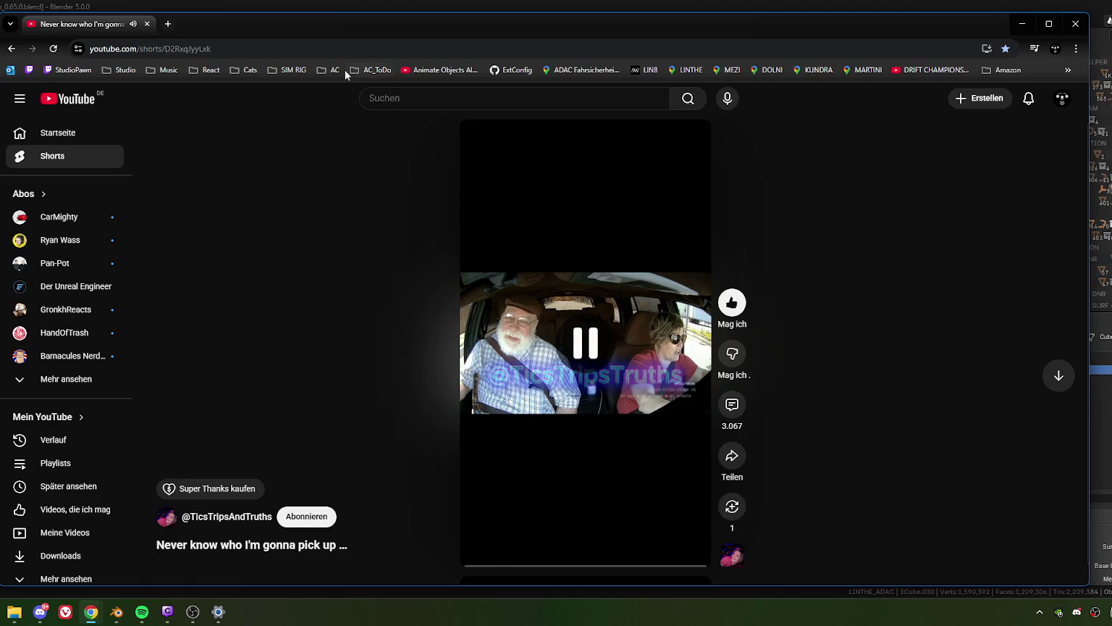
pyautogui.click(249, 69)
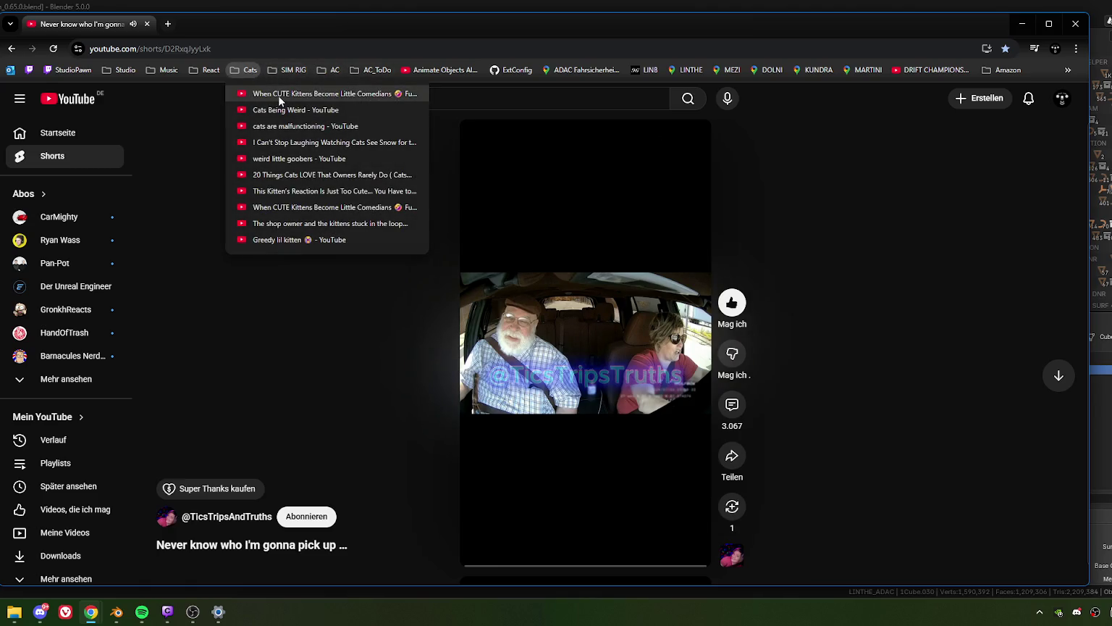
# - Play 'When CUTE Kittens Become Little Comedians', then switch away and open the volume mixer
pyautogui.click(278, 95)
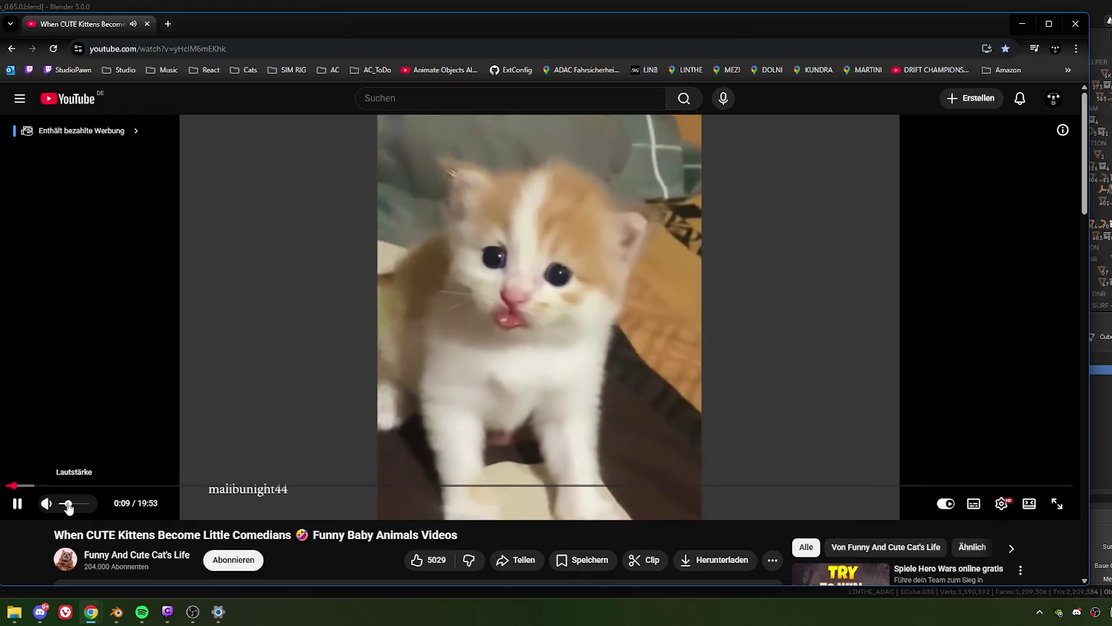
pyautogui.click(142, 612)
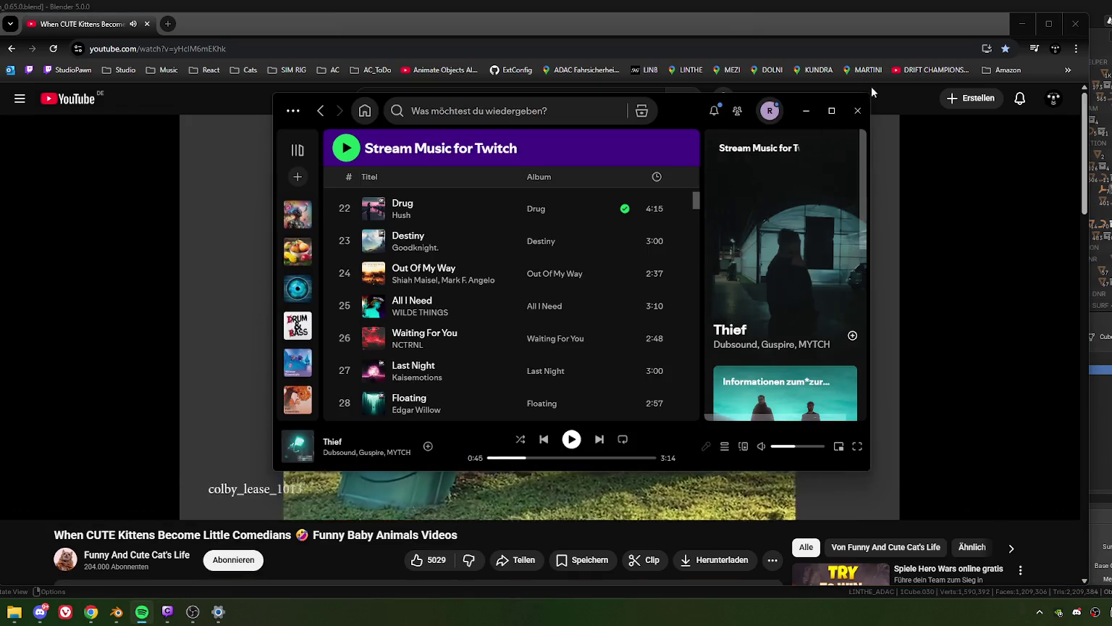
pyautogui.click(407, 531)
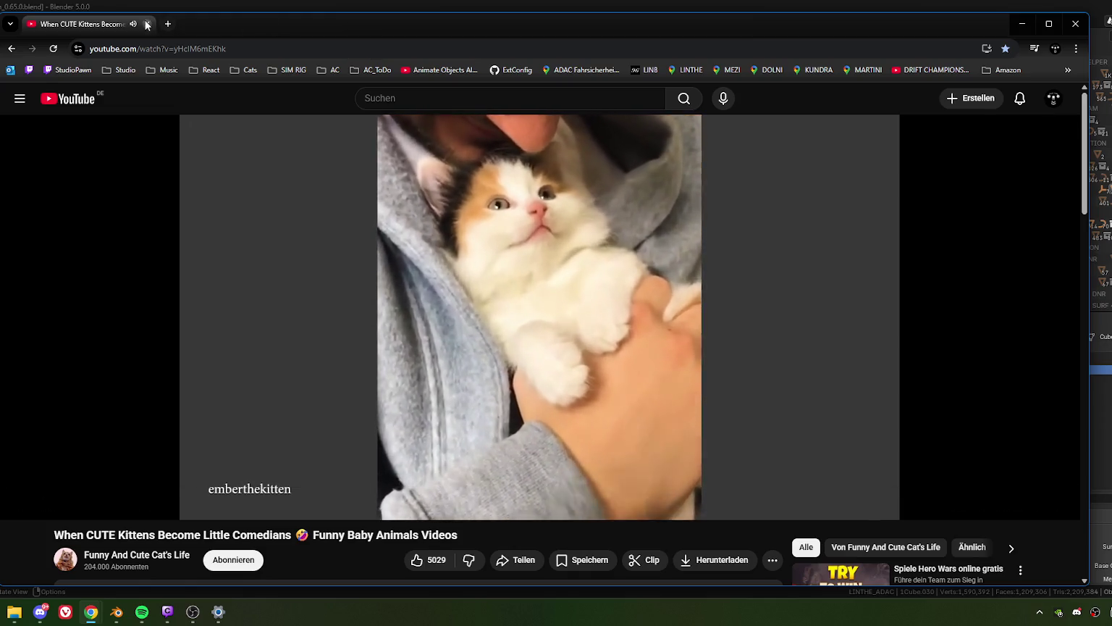
pyautogui.hotkey('alt', 'Tab')
pyautogui.click(218, 614)
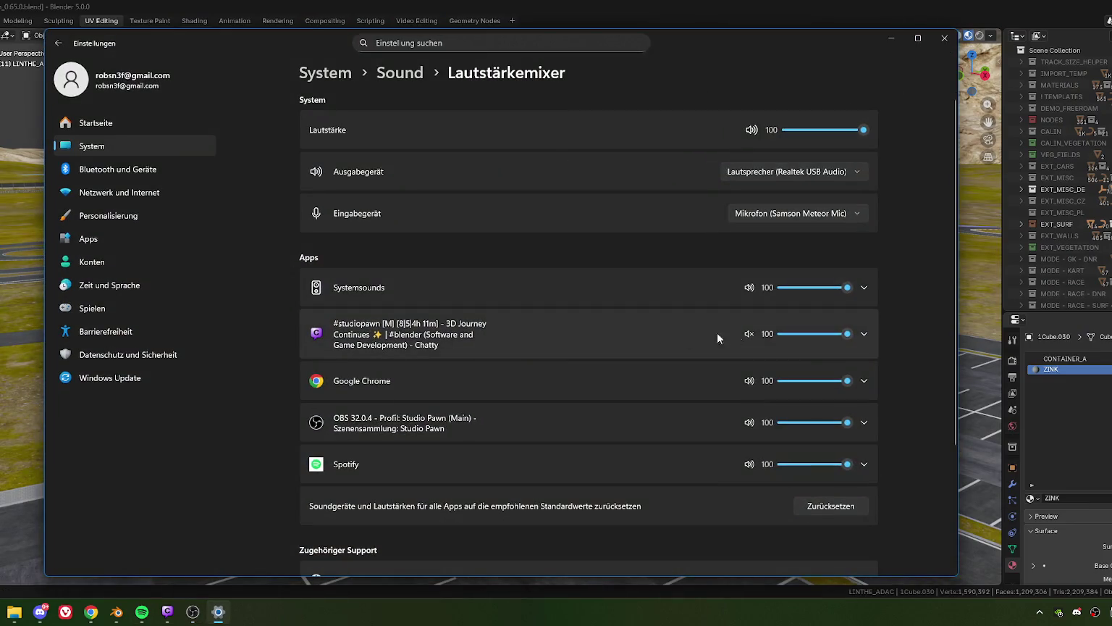
# - Close the volume mixer, resume 'Thief' in Spotify, hide the player, and return to Blender
pyautogui.click(944, 38)
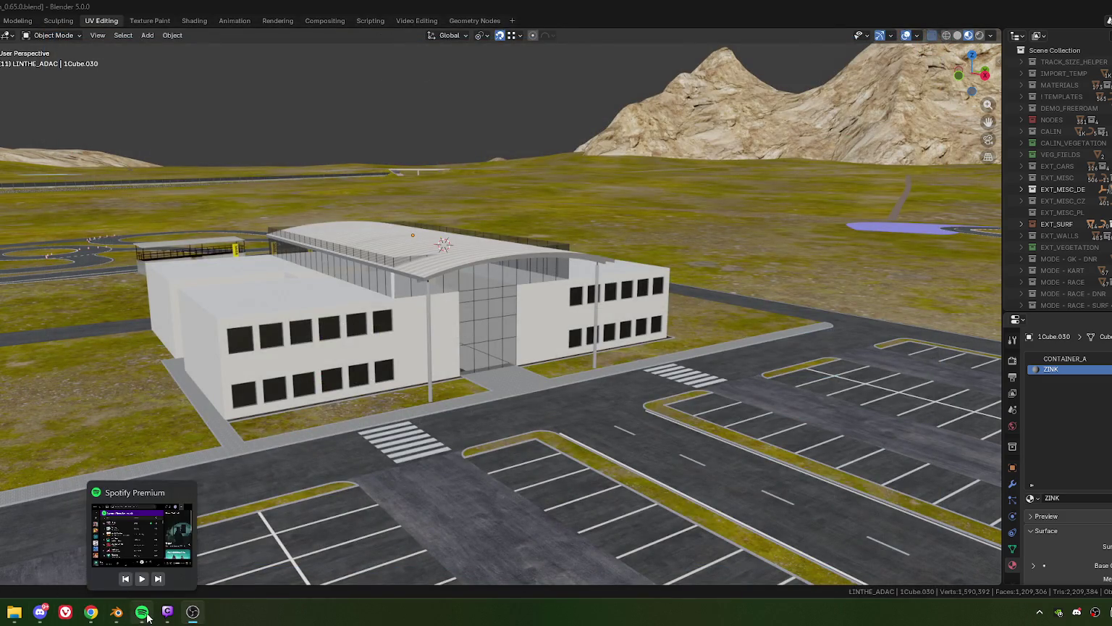
pyautogui.click(142, 612)
pyautogui.click(572, 439)
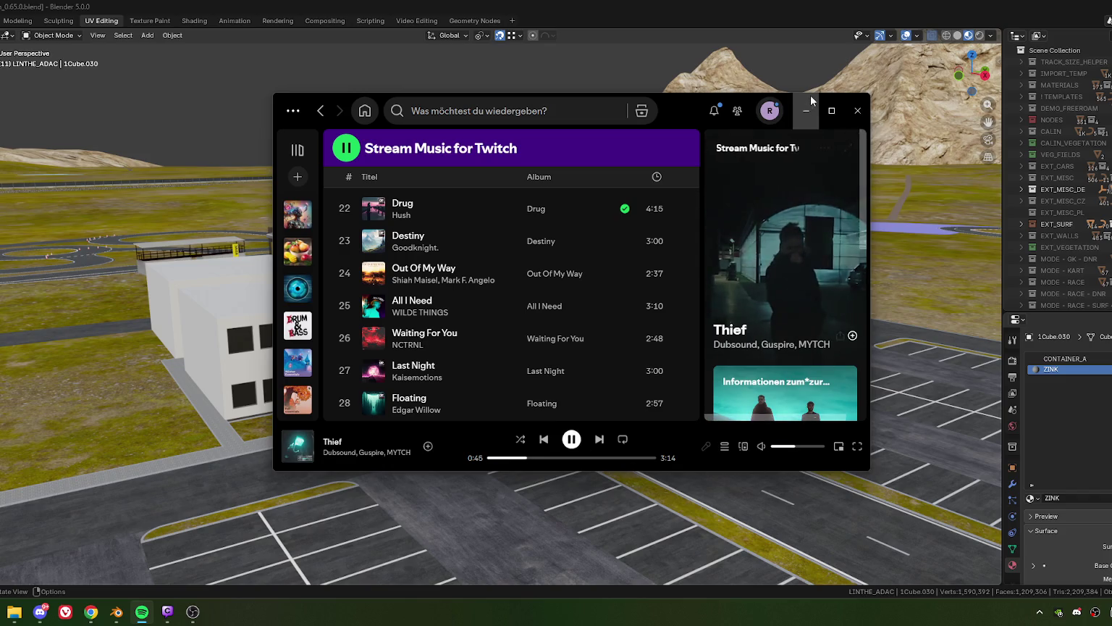
pyautogui.click(803, 113)
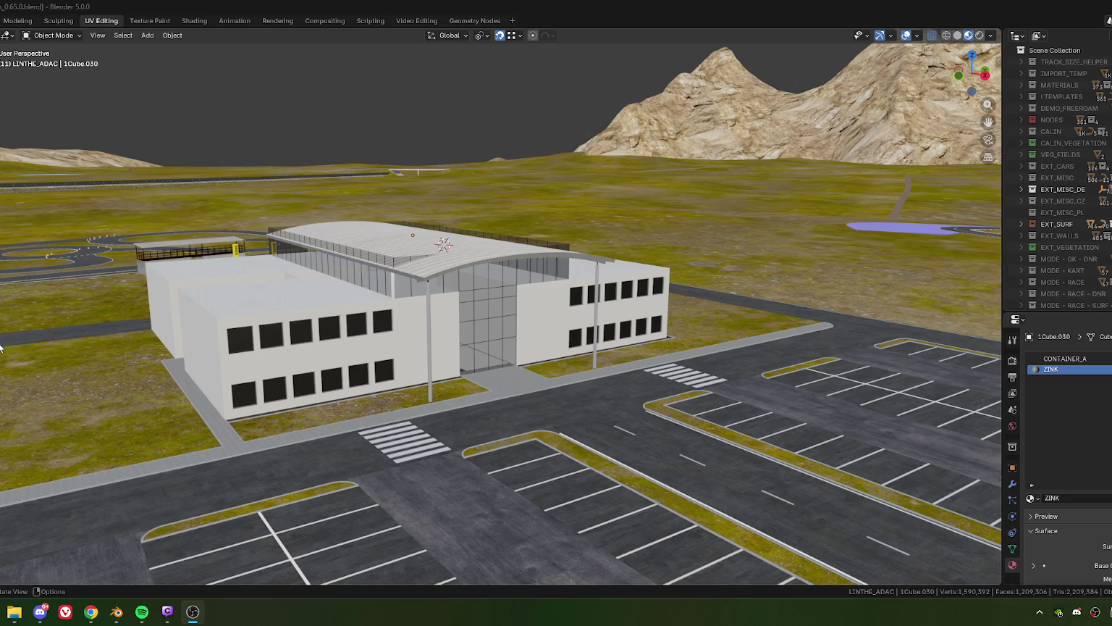
pyautogui.hotkey('alt', 'Tab')
pyautogui.moveTo(39, 612)
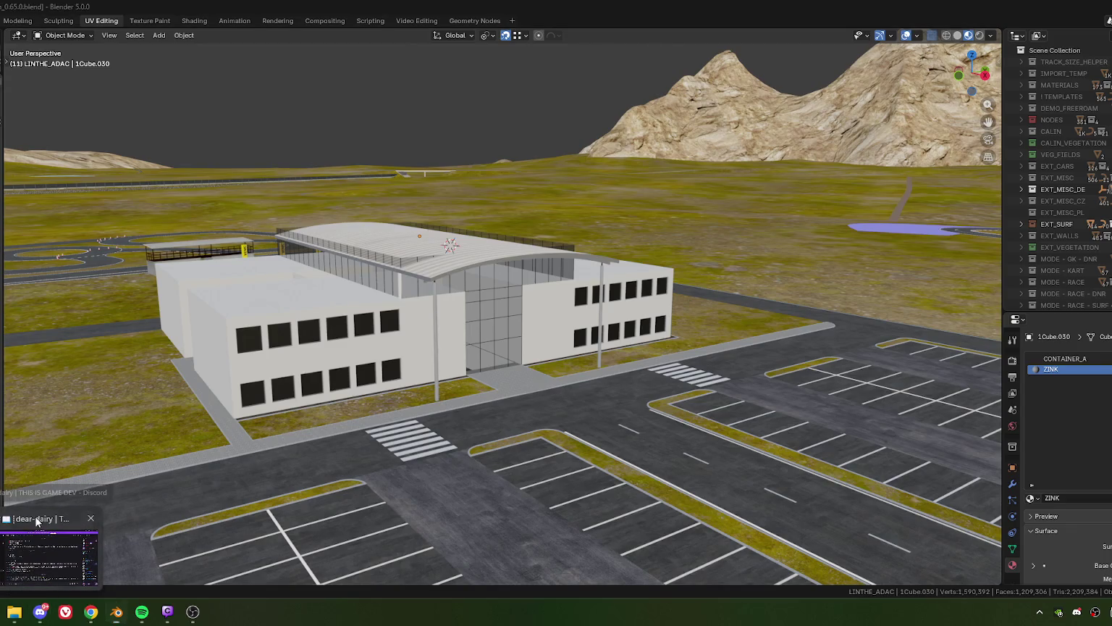
pyautogui.click(35, 516)
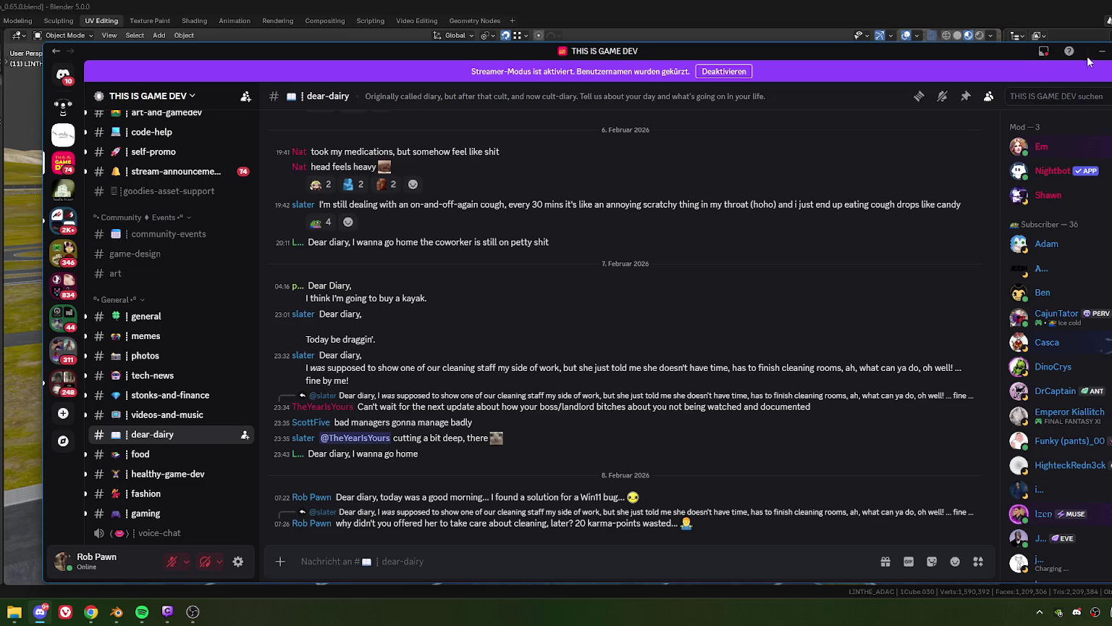
pyautogui.click(1102, 51)
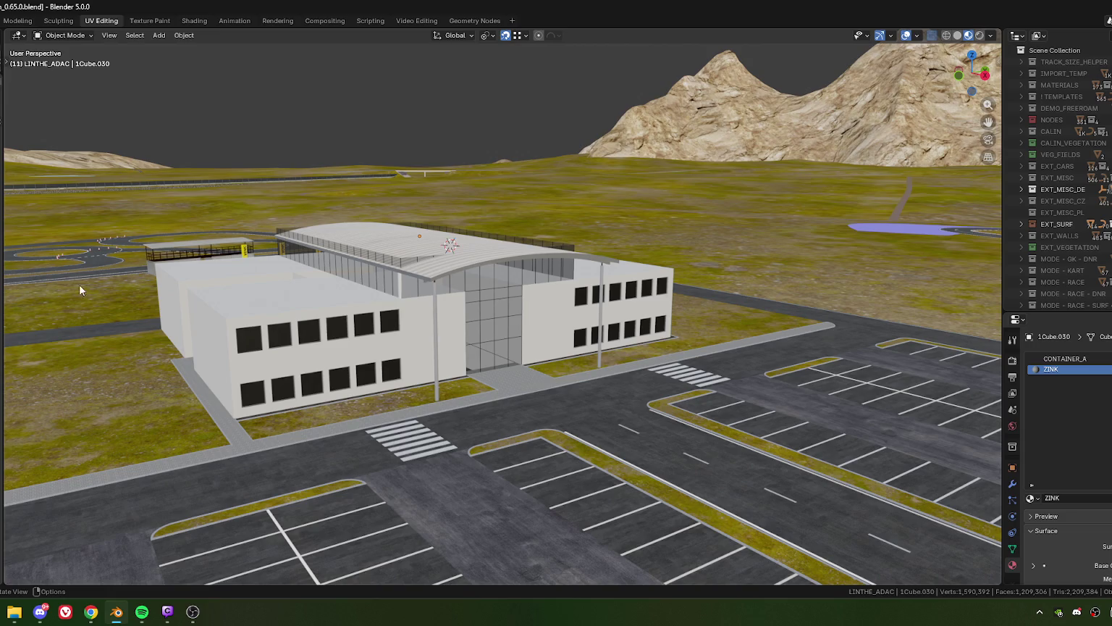
pyautogui.moveTo(382, 285); pyautogui.dragTo(483, 316)
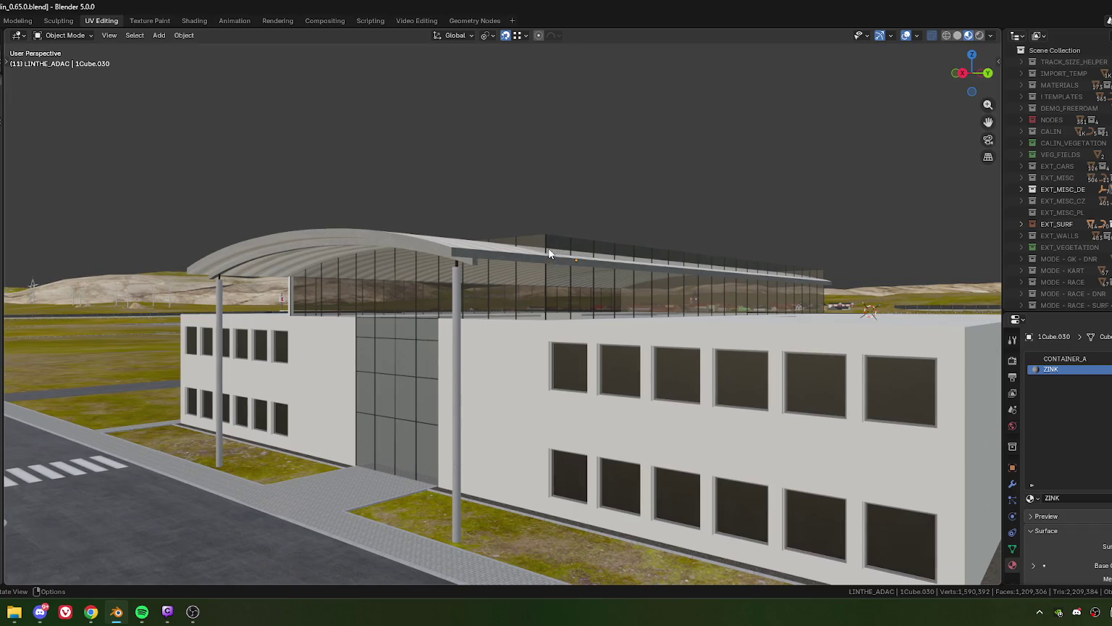
# - Select glass object Cube.032 in Edit Mode and box-select the right-hand panel tops
pyautogui.click(548, 248)
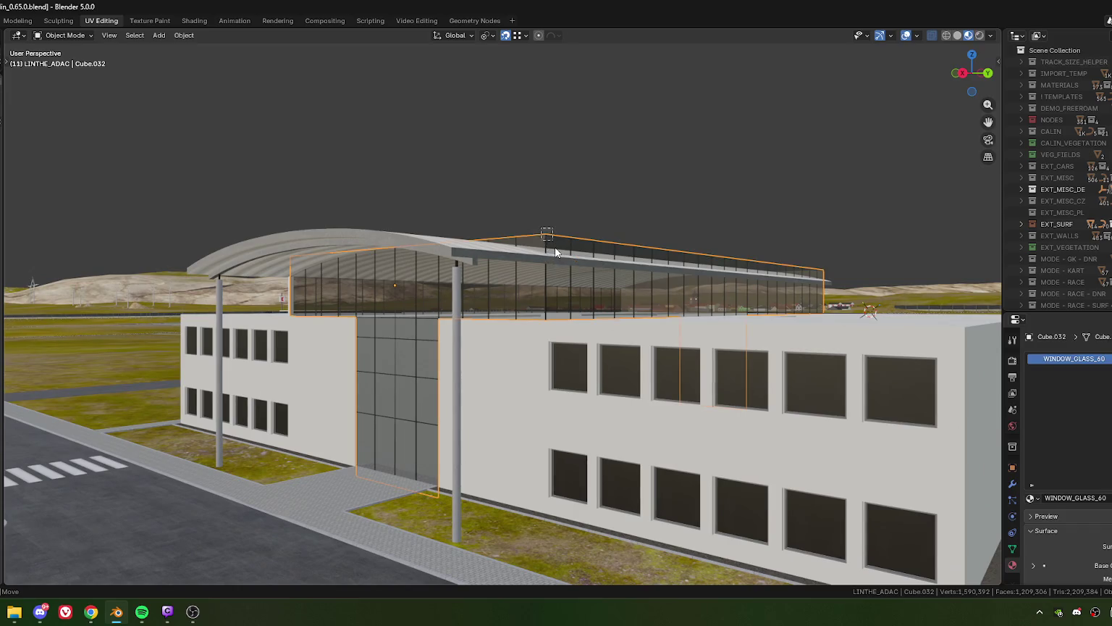
pyautogui.press('Tab')
pyautogui.press('Tab')
pyautogui.moveTo(584, 261); pyautogui.dragTo(615, 261)
pyautogui.moveTo(593, 224); pyautogui.dragTo(815, 261)
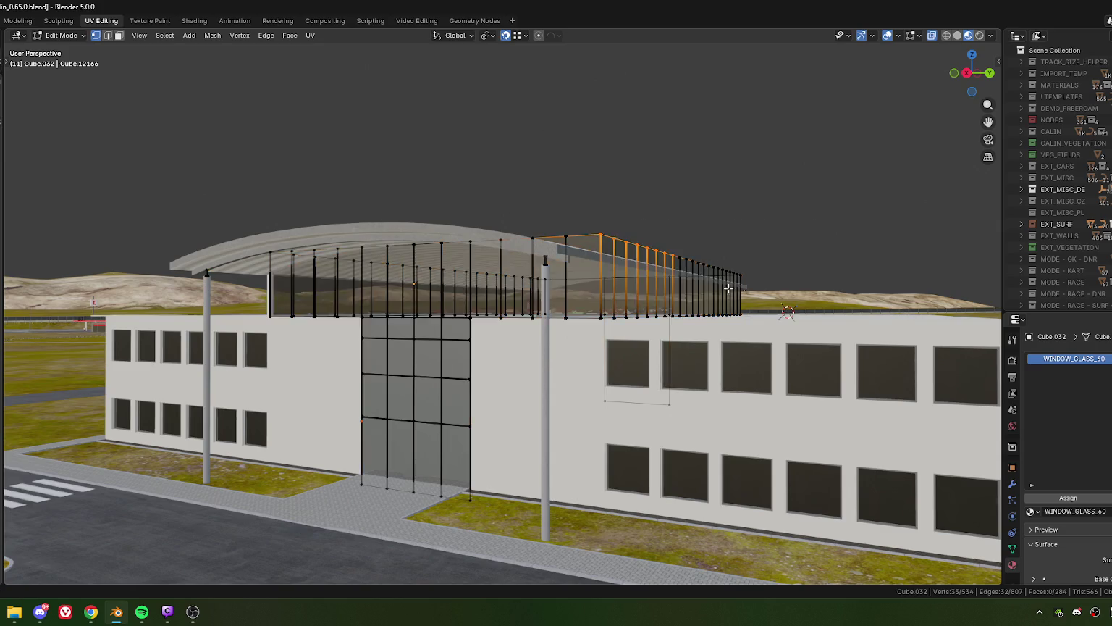
pyautogui.moveTo(815, 261); pyautogui.dragTo(632, 229)
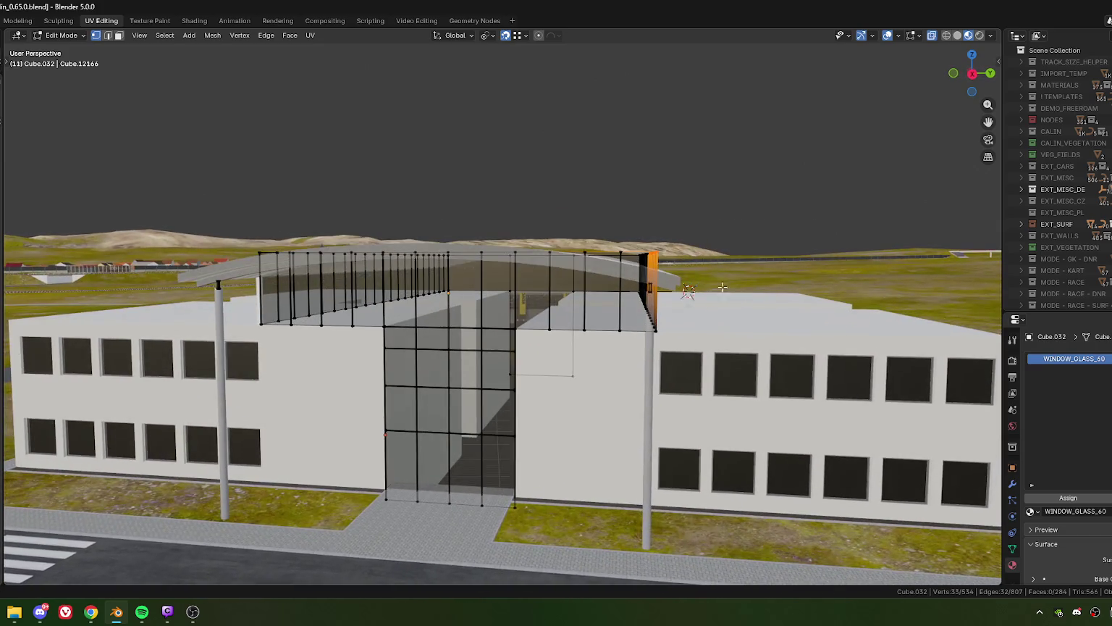
# - Add the remaining glass panel top vertices along the roof fence to the selection
pyautogui.moveTo(632, 229); pyautogui.dragTo(668, 262)
pyautogui.moveTo(669, 262); pyautogui.dragTo(667, 278)
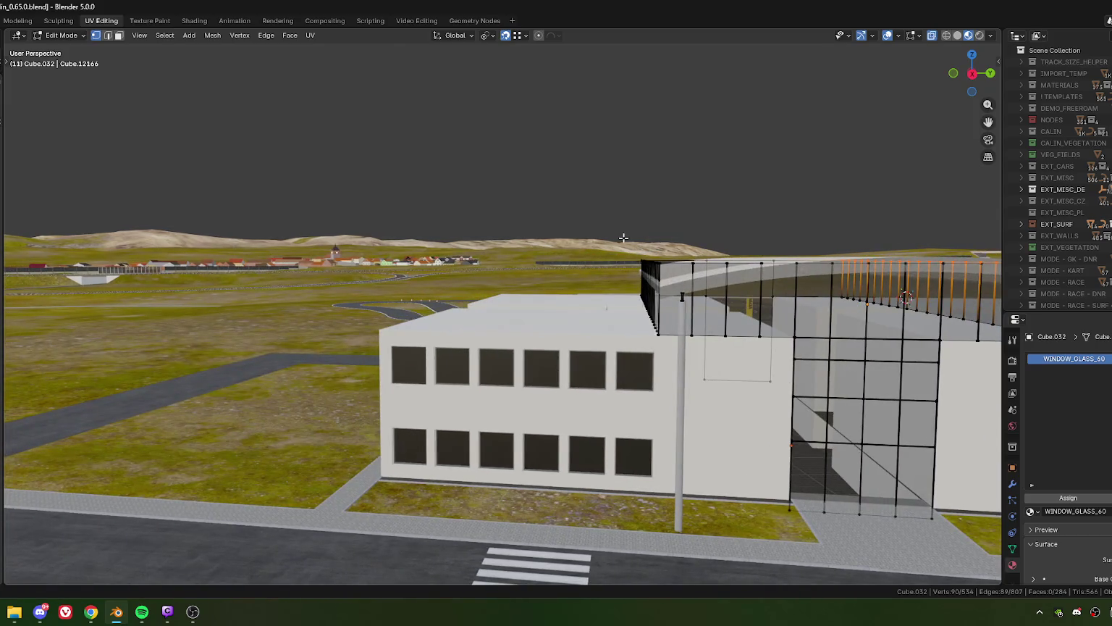
pyautogui.moveTo(623, 238); pyautogui.dragTo(666, 267)
pyautogui.moveTo(666, 267); pyautogui.dragTo(606, 317)
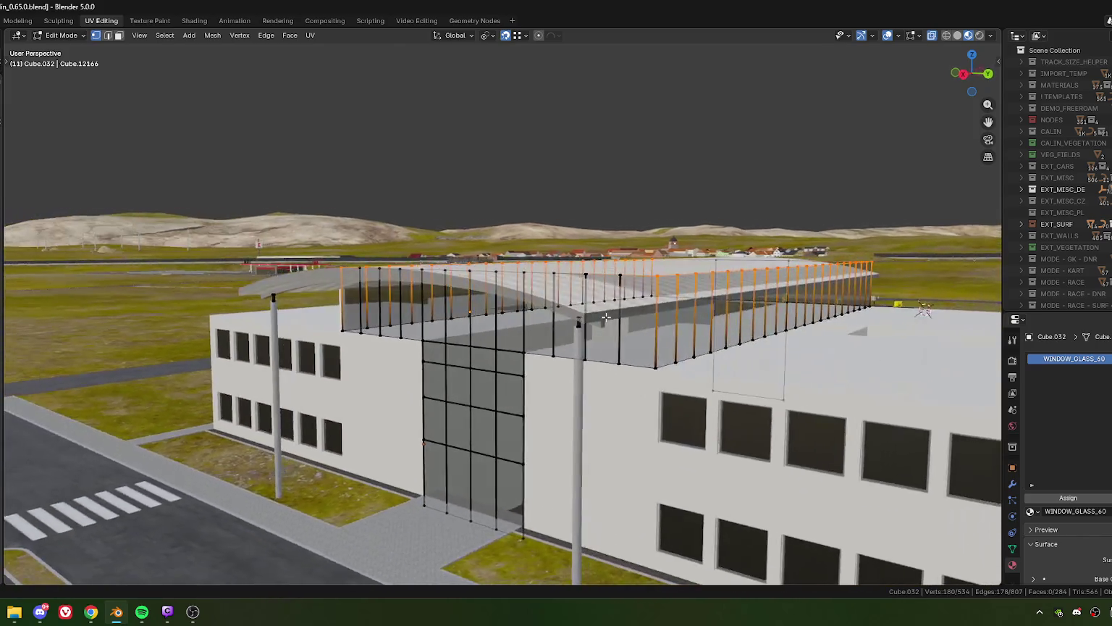
pyautogui.scroll(3)
pyautogui.scroll(3)
pyautogui.scroll(3)
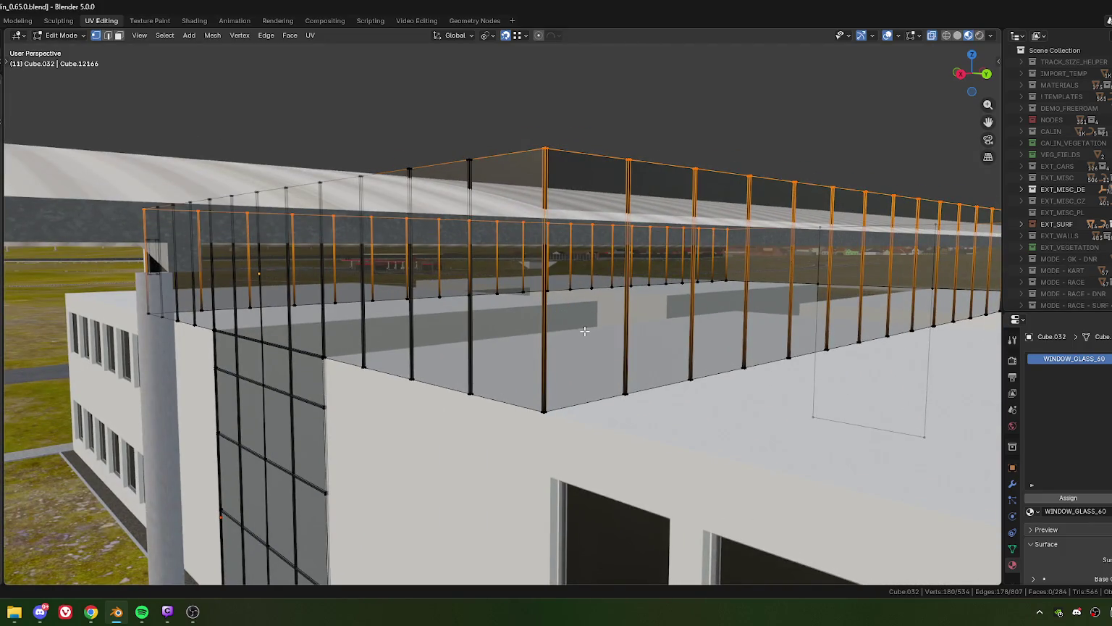
pyautogui.moveTo(612, 353); pyautogui.dragTo(471, 332)
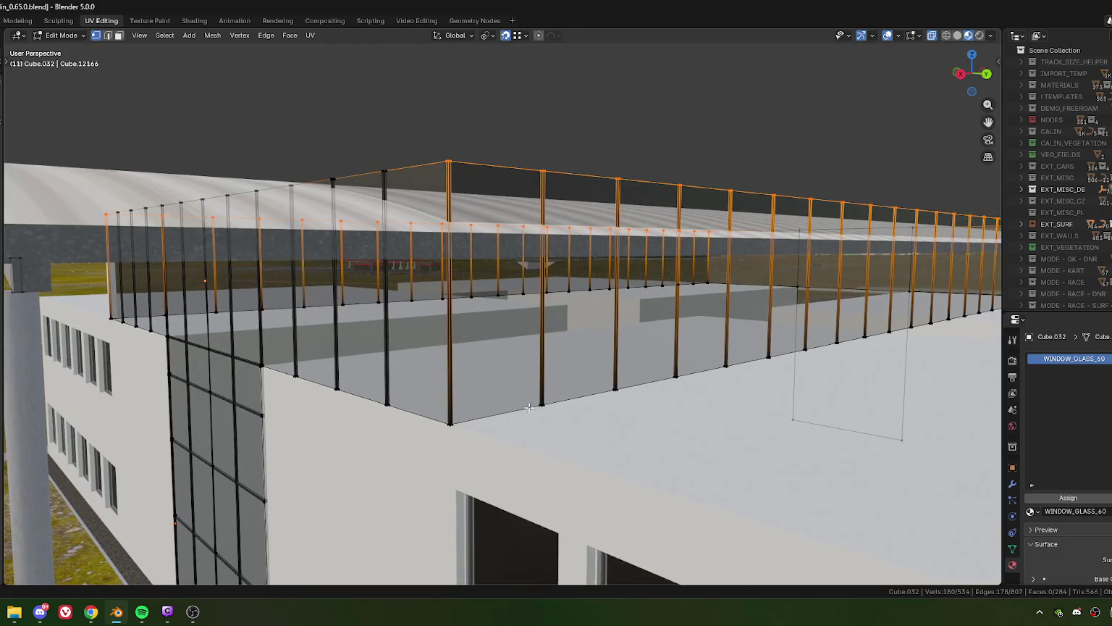
# - Lower the selected glass tops about 0.84 m along Z and frame them
pyautogui.press('g')
pyautogui.press('z')
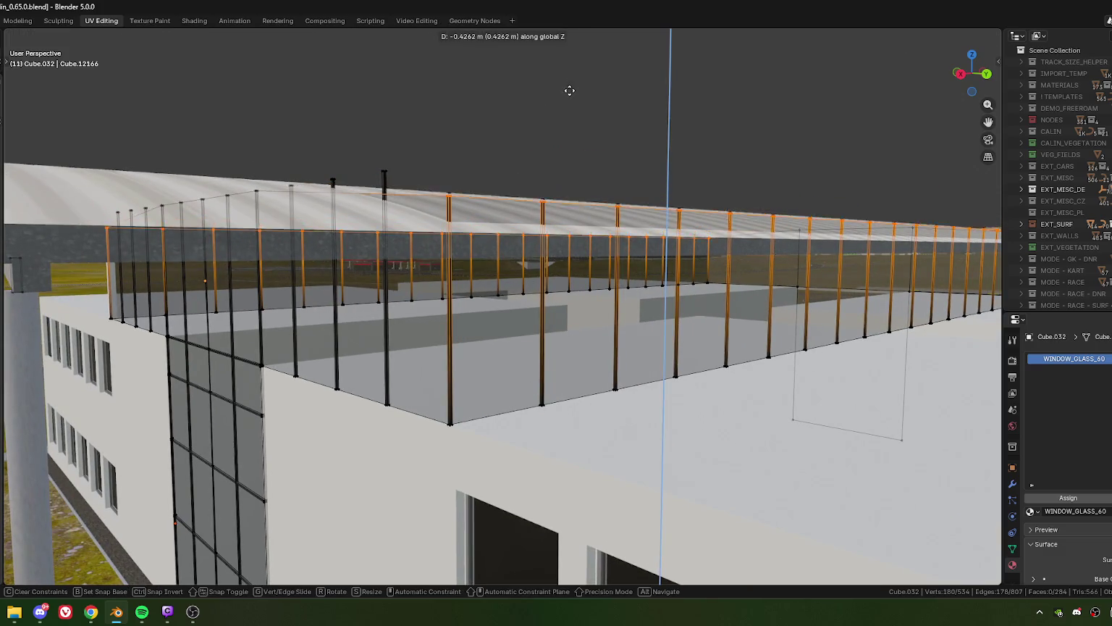
pyautogui.click(578, 138)
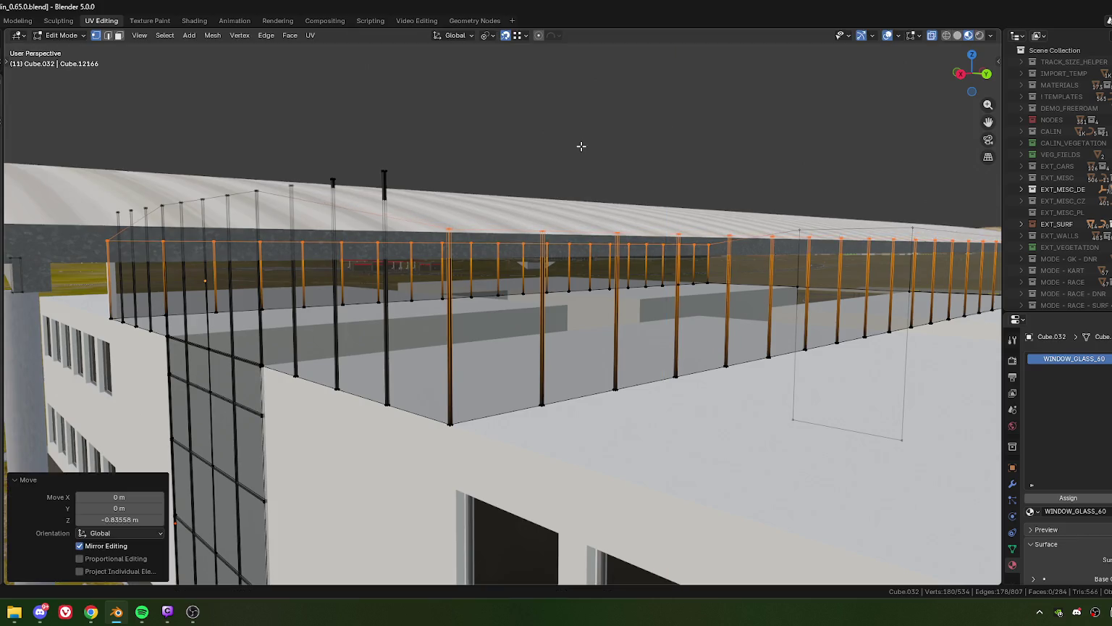
pyautogui.press('KP_Decimal')
pyautogui.scroll(3)
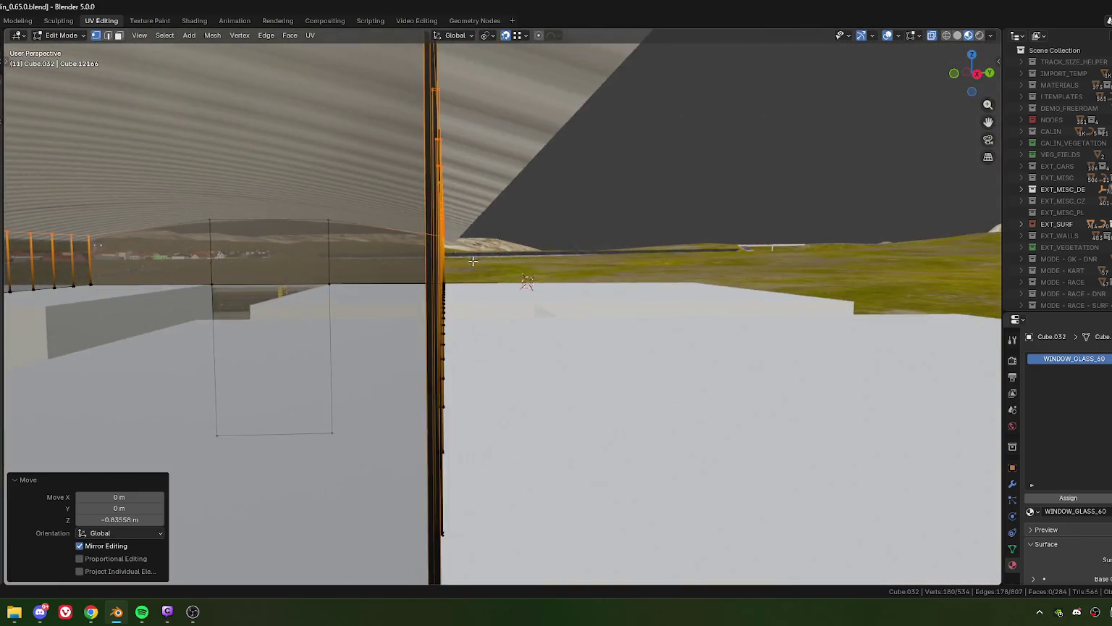
pyautogui.moveTo(526, 262); pyautogui.dragTo(570, 105)
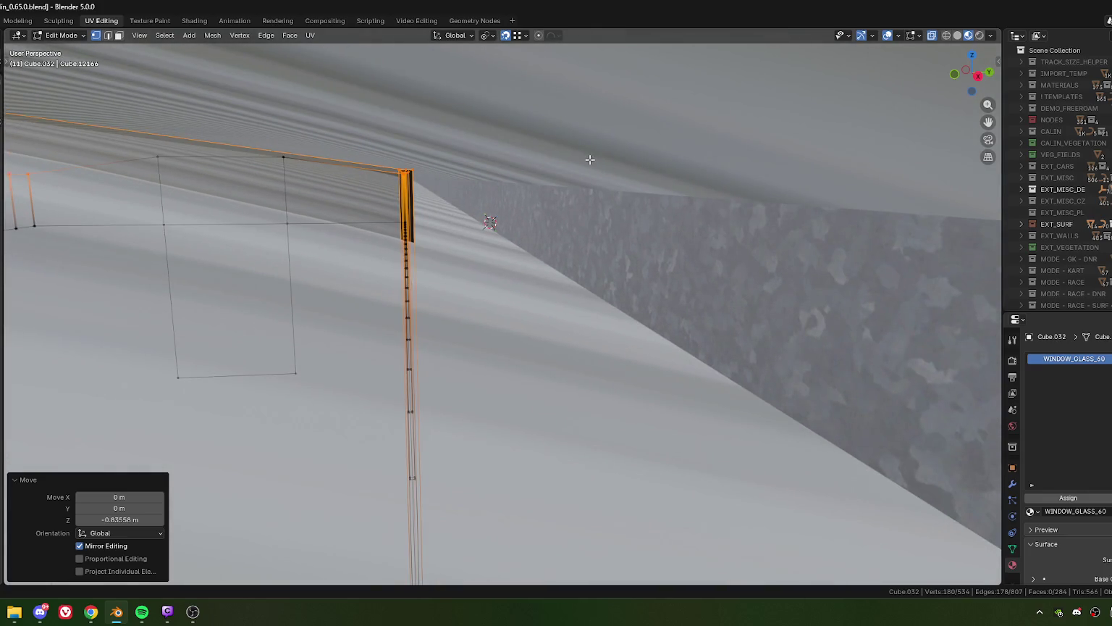
pyautogui.moveTo(591, 160); pyautogui.dragTo(618, 144)
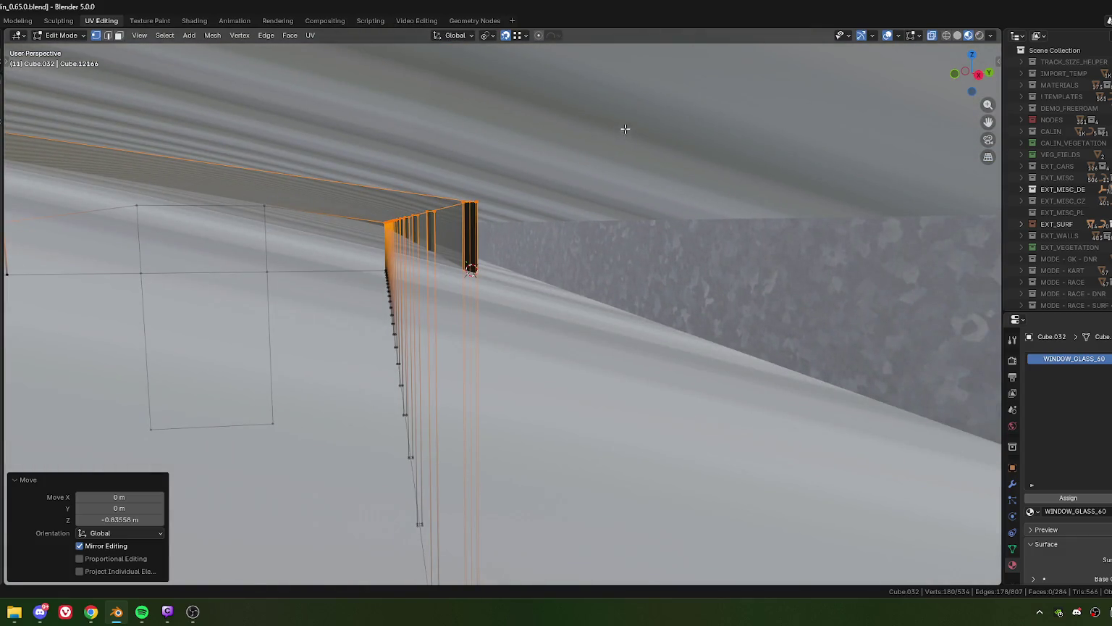
# - Nudge the glass tops down a further 0.138 m, then 0.03 m along Z
pyautogui.press('g')
pyautogui.press('z')
pyautogui.click(626, 181)
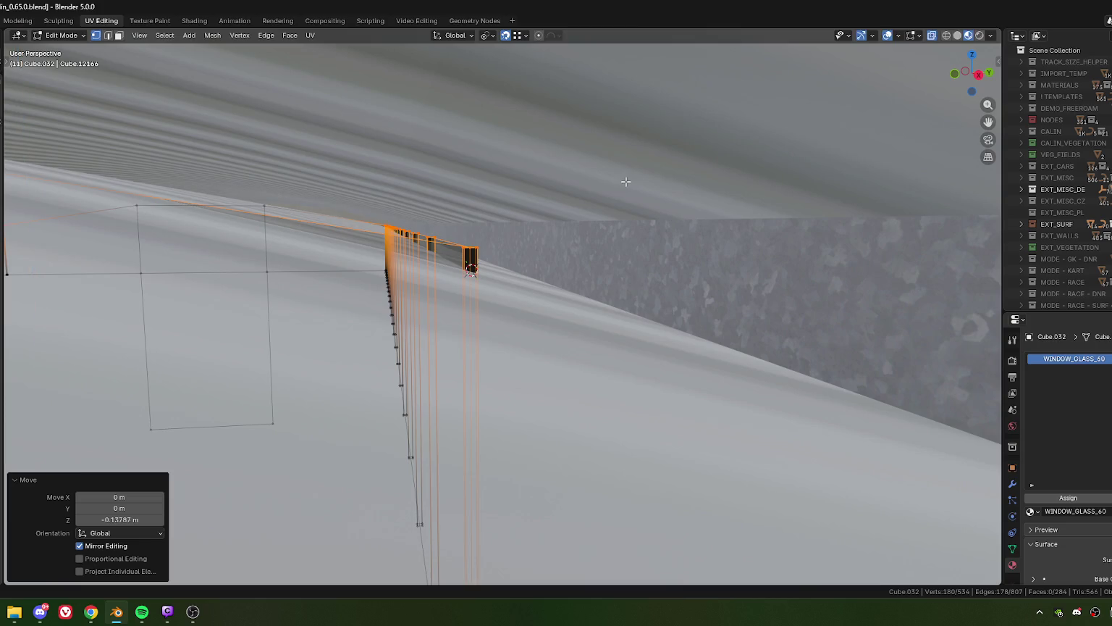
pyautogui.press('g')
pyautogui.press('z')
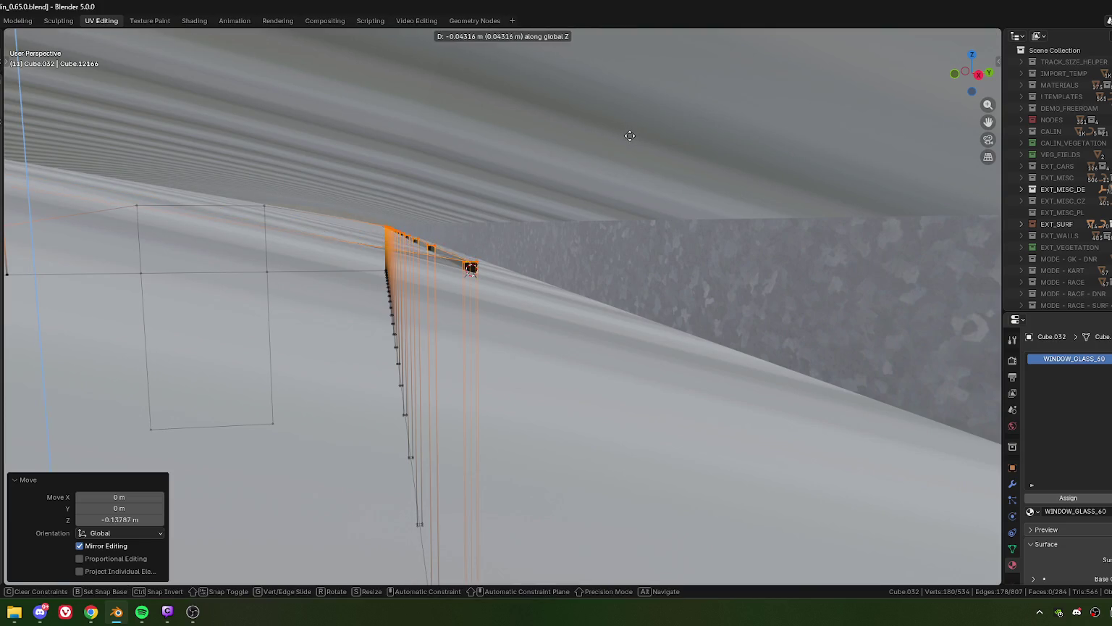
pyautogui.click(633, 129)
# - Inspect the whole building, undo the last adjustment, and leave Edit Mode
pyautogui.scroll(-3)
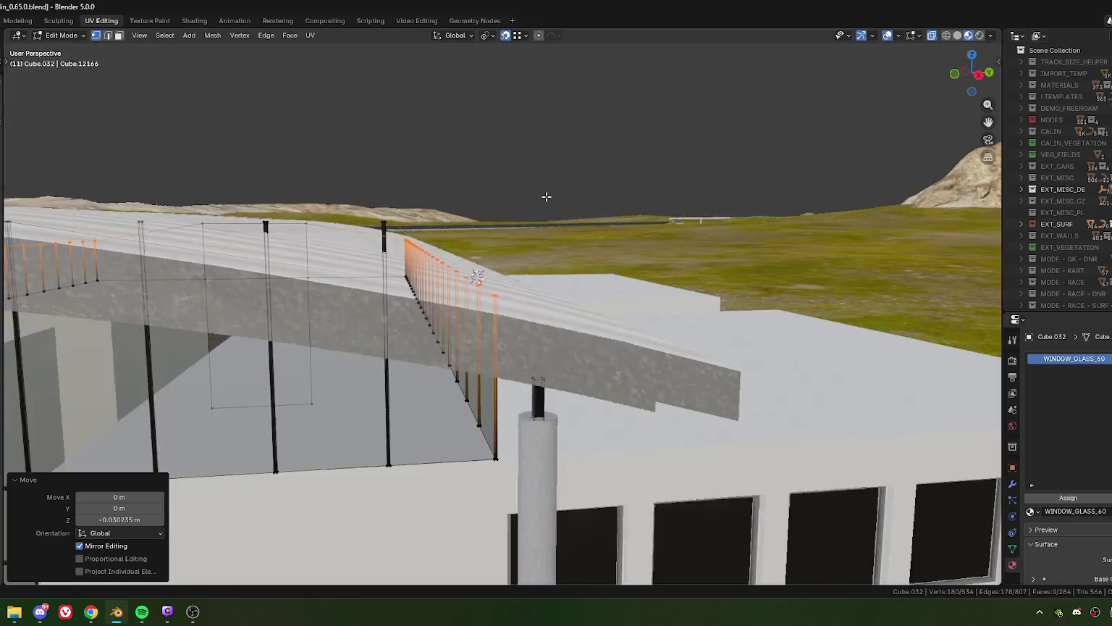
pyautogui.moveTo(546, 196); pyautogui.dragTo(482, 239)
pyautogui.scroll(3)
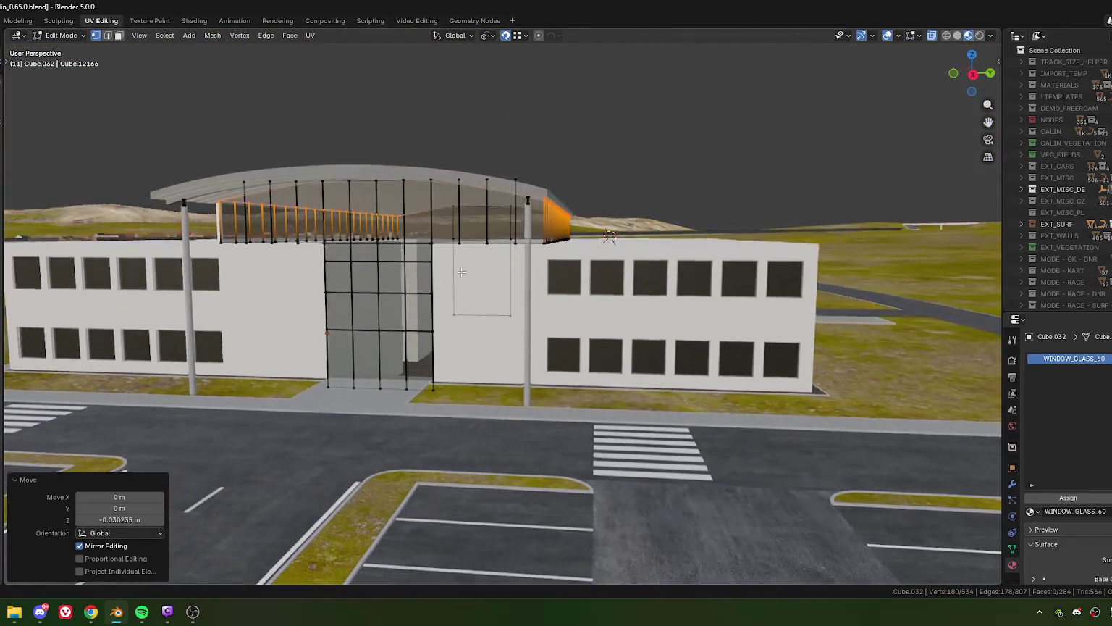
pyautogui.scroll(3)
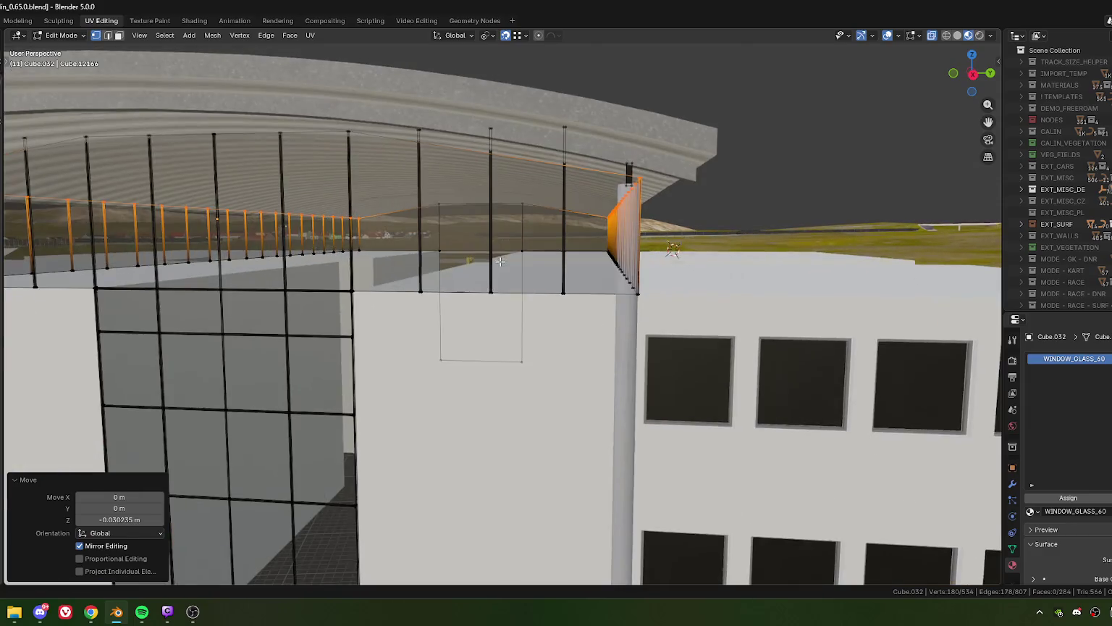
pyautogui.scroll(3)
pyautogui.scroll(3)
pyautogui.moveTo(494, 263); pyautogui.dragTo(490, 266)
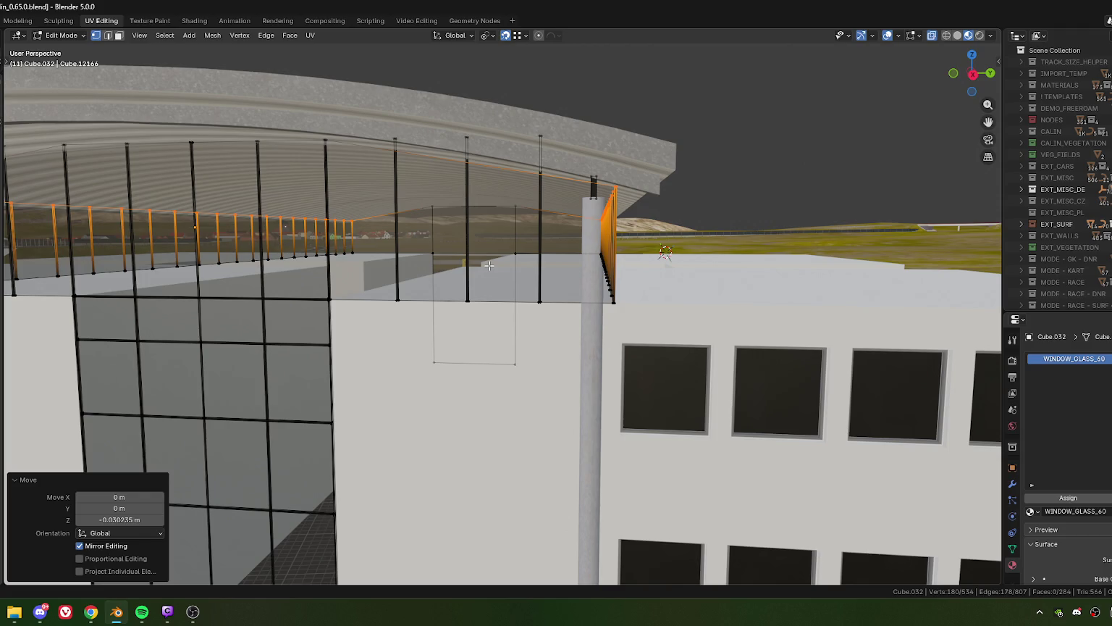
pyautogui.hotkey('ctrl', 'z')
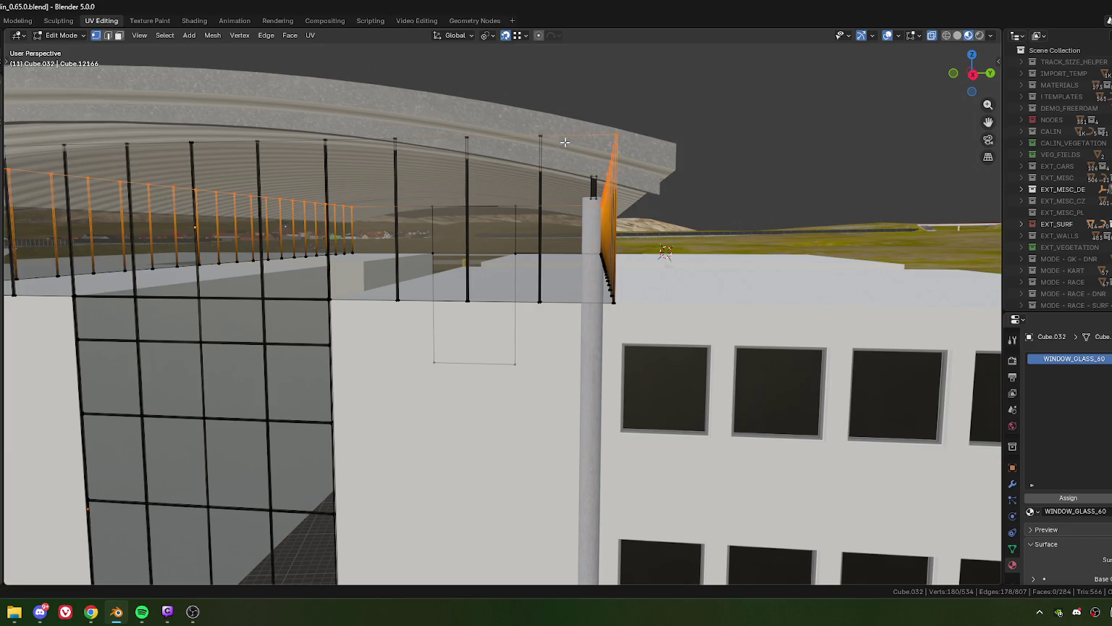
pyautogui.moveTo(589, 125); pyautogui.dragTo(543, 240)
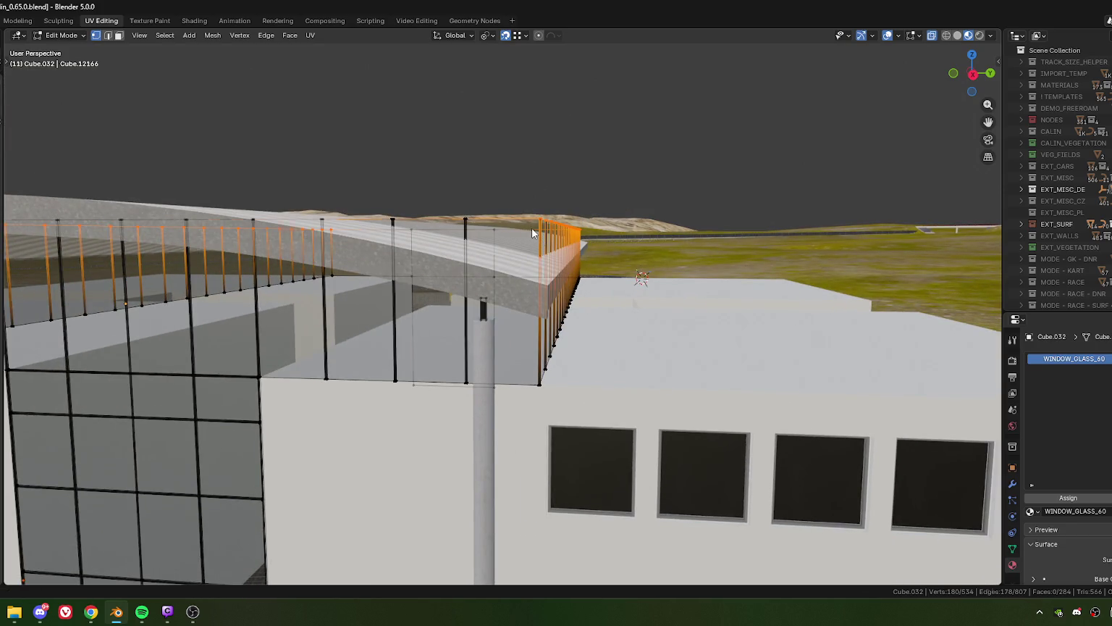
pyautogui.press('Tab')
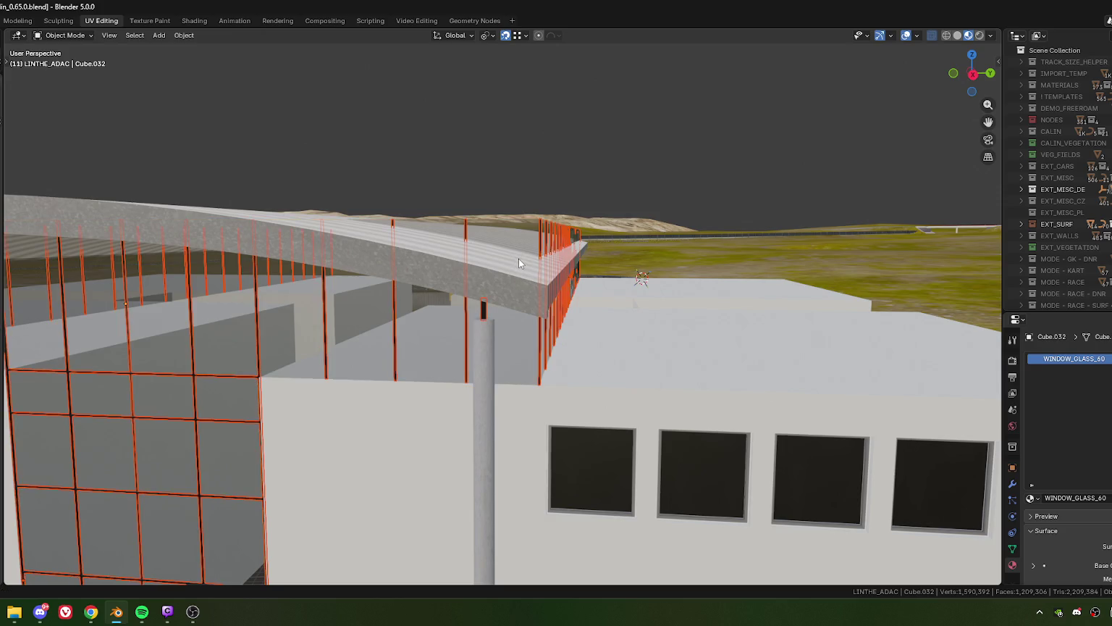
# - Switch from the glass object to the fence posts Cube.030 in Edit Mode
pyautogui.press('Tab')
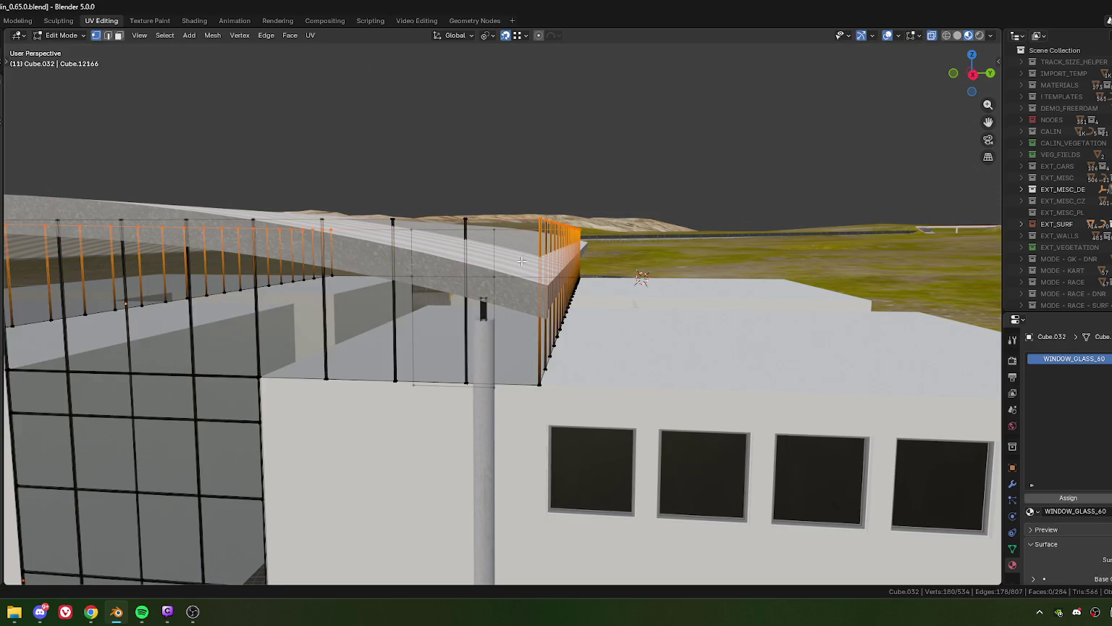
pyautogui.press('Tab')
pyautogui.scroll(3)
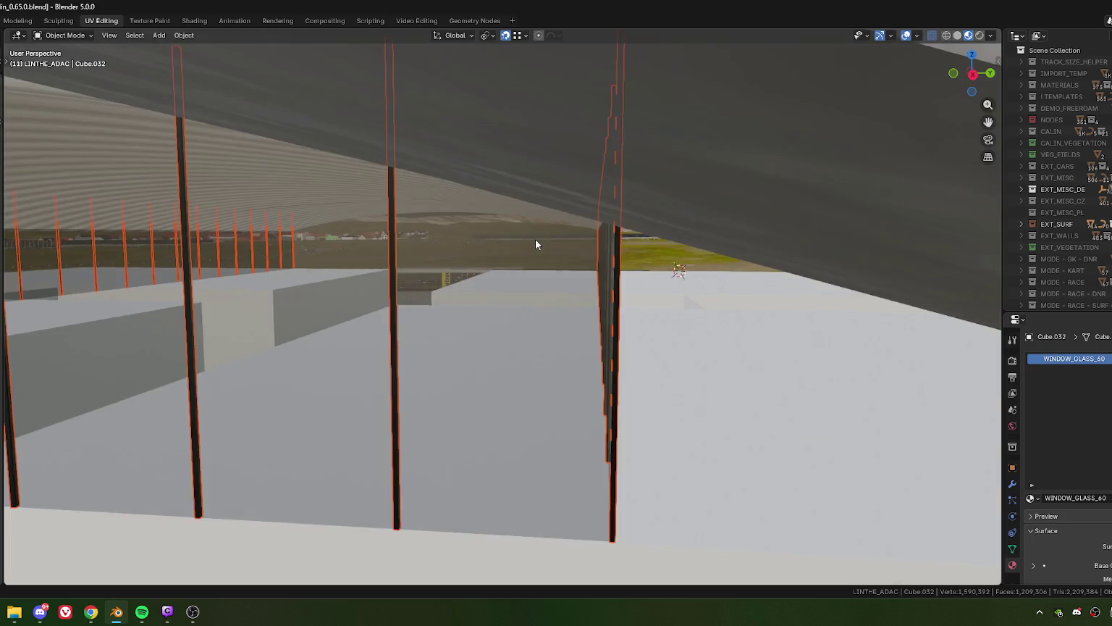
pyautogui.scroll(-3)
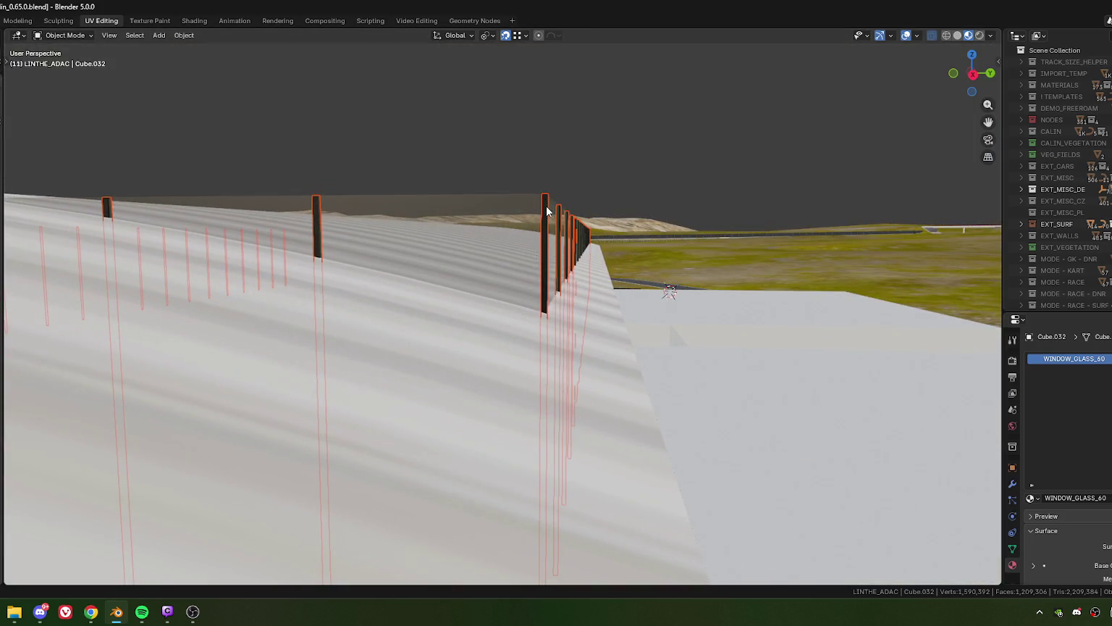
pyautogui.click(548, 211)
pyautogui.press('Tab')
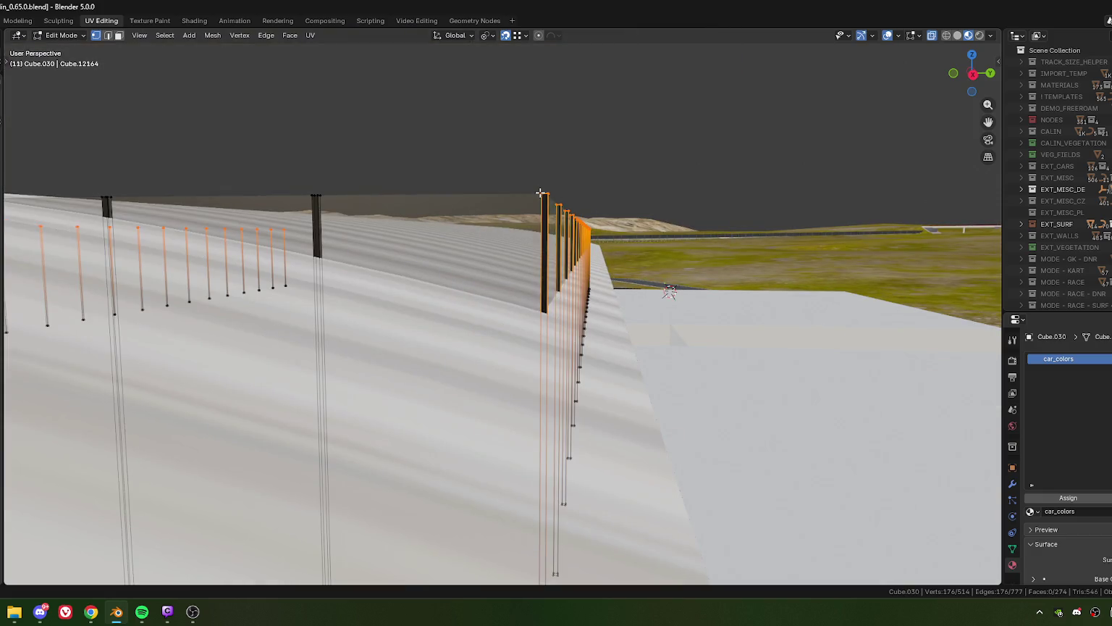
# - Move the fence-post vertices down 1.0206 m along Z, below the canopy
pyautogui.scroll(3)
pyautogui.scroll(3)
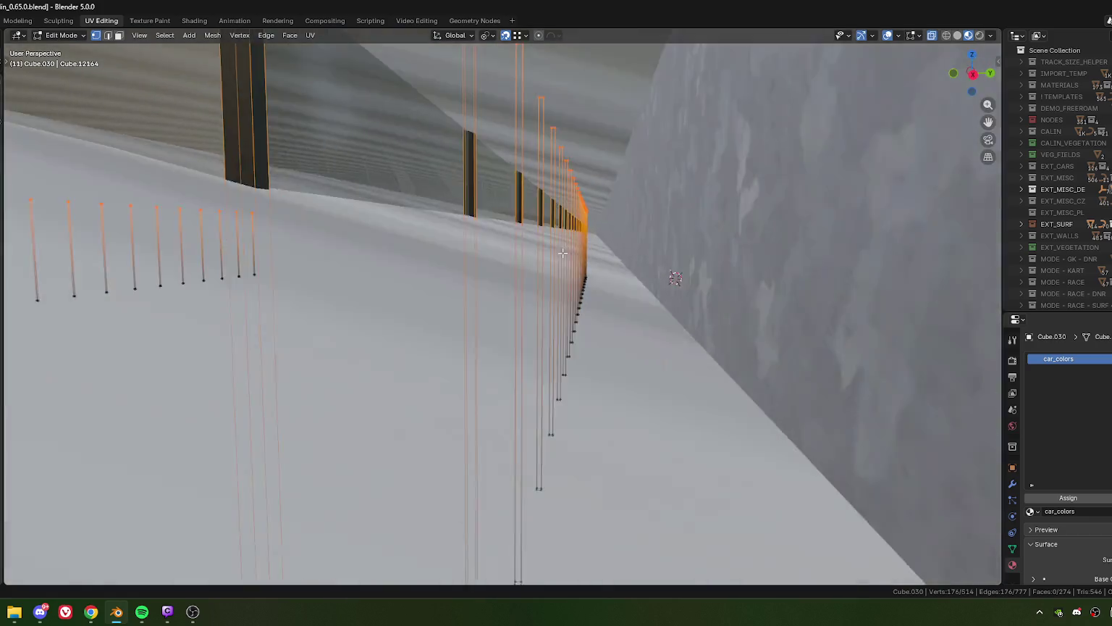
pyautogui.scroll(3)
pyautogui.scroll(3)
pyautogui.press('g')
pyautogui.press('z')
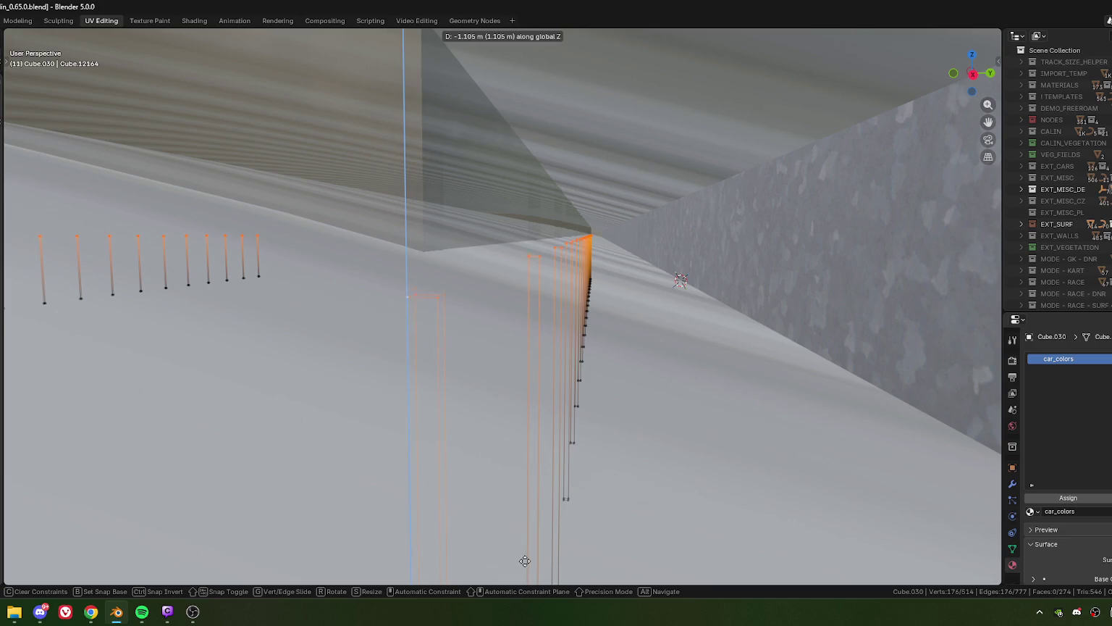
pyautogui.click(530, 507)
pyautogui.scroll(-3)
pyautogui.moveTo(411, 370); pyautogui.dragTo(554, 293)
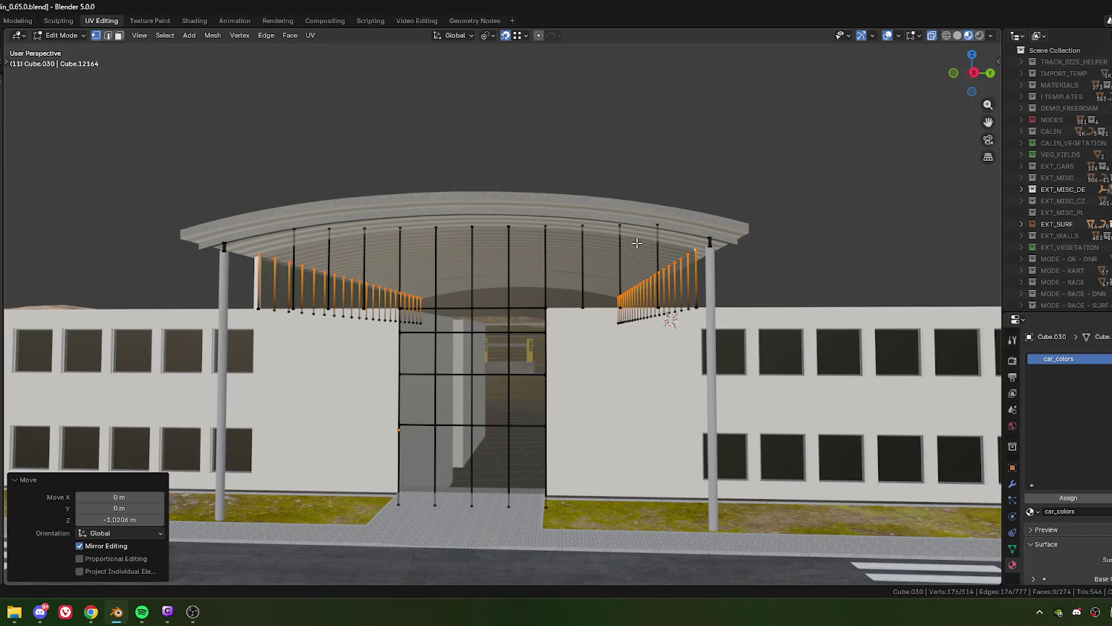
pyautogui.scroll(-3)
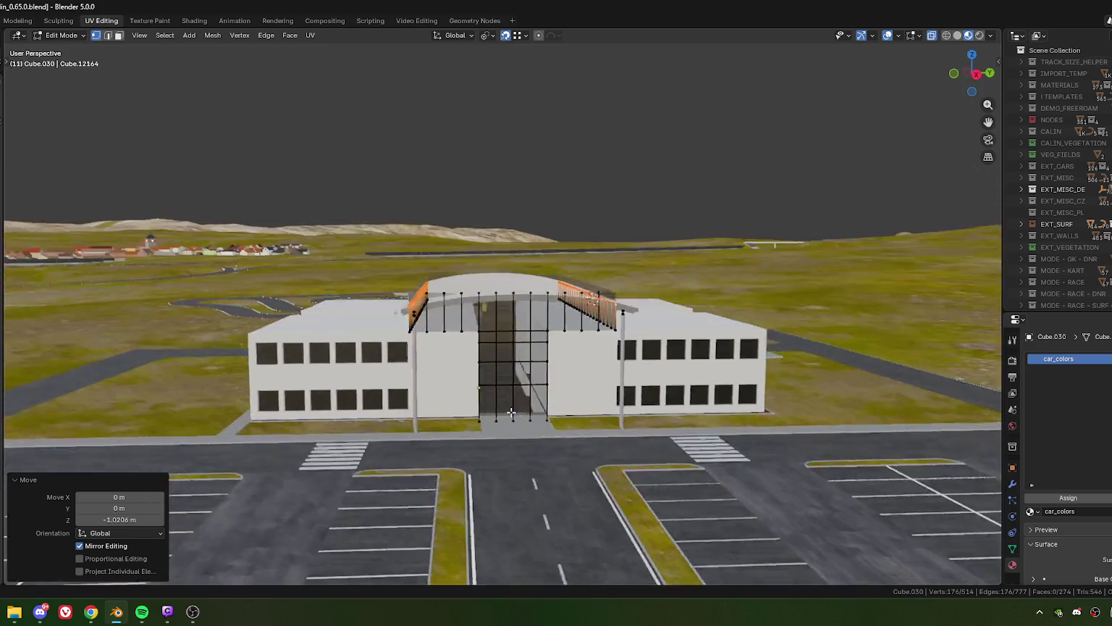
pyautogui.scroll(3)
pyautogui.scroll(3)
pyautogui.scroll(3)
pyautogui.scroll(-3)
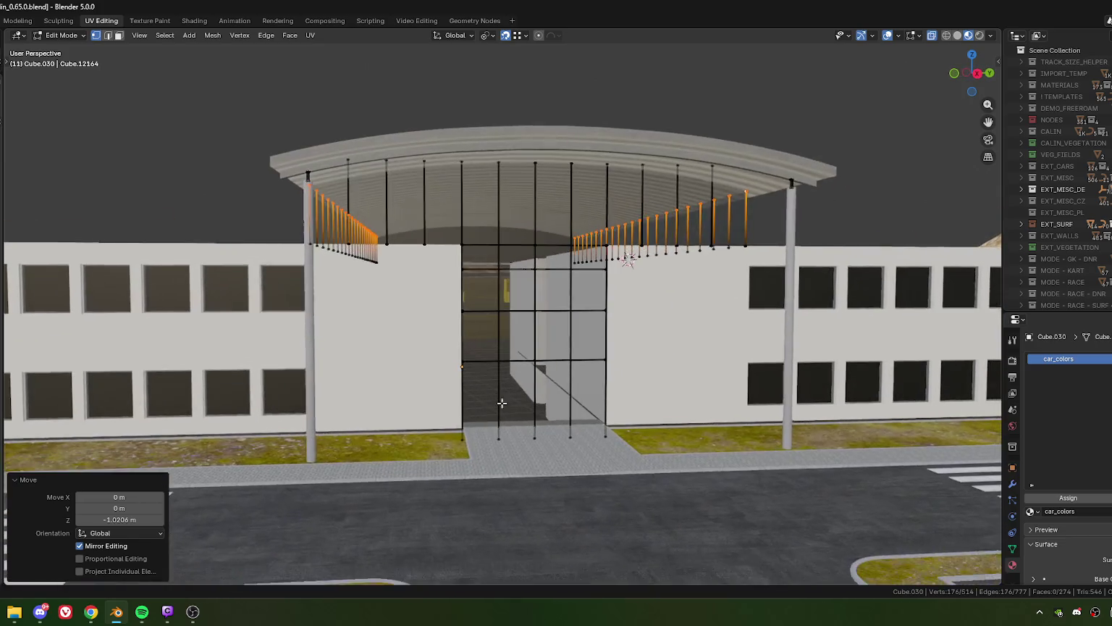
pyautogui.scroll(3)
pyautogui.scroll(3)
pyautogui.scroll(3)
pyautogui.scroll(-3)
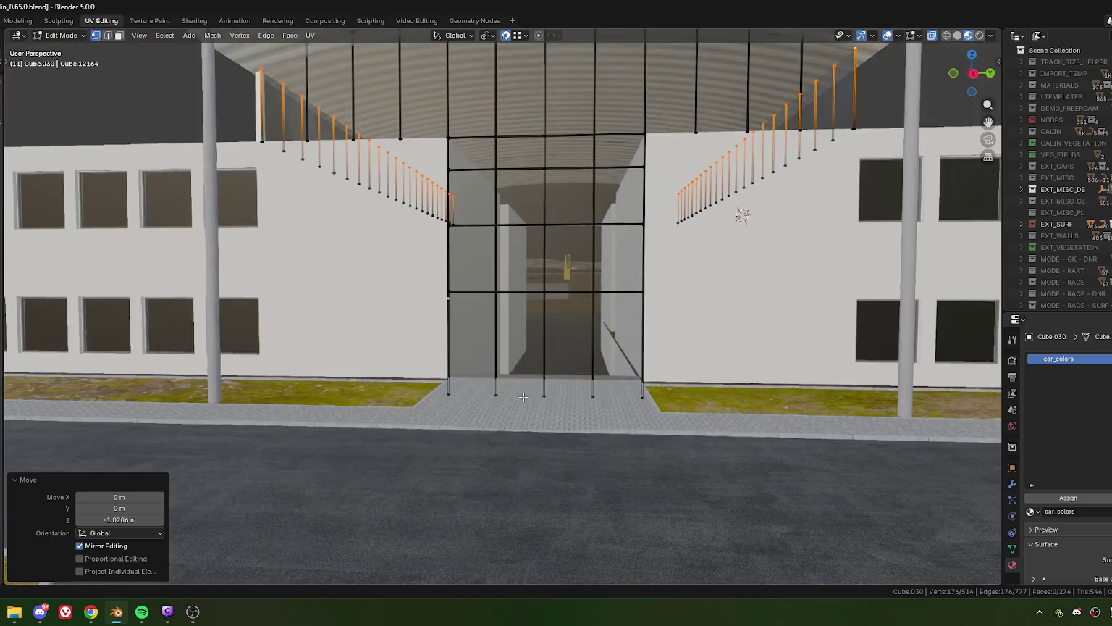
pyautogui.scroll(3)
pyautogui.scroll(3)
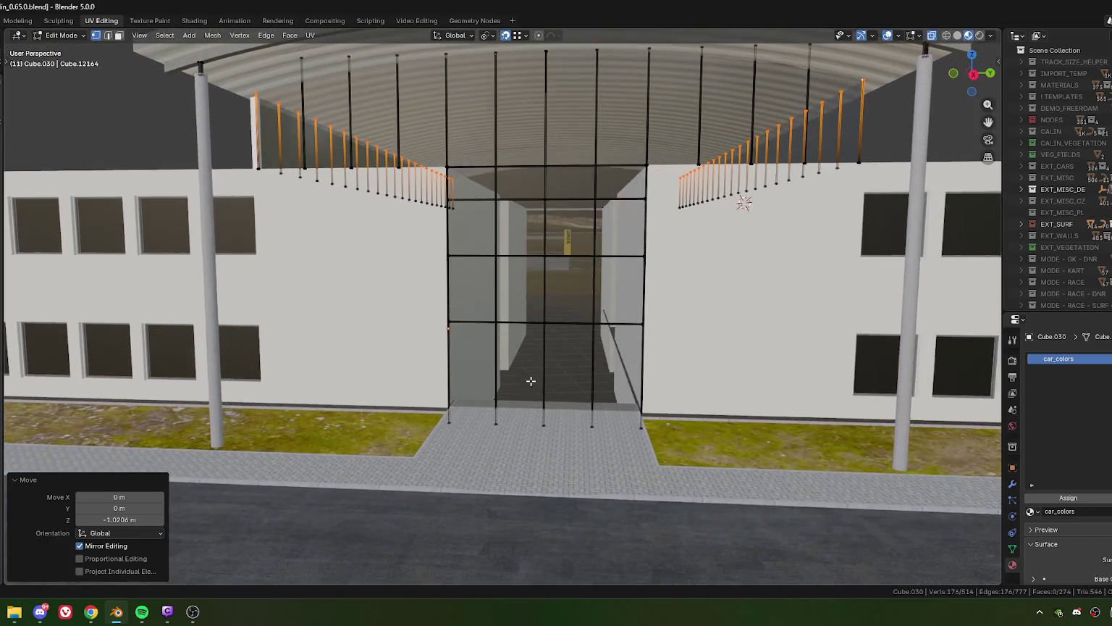
pyautogui.scroll(-3)
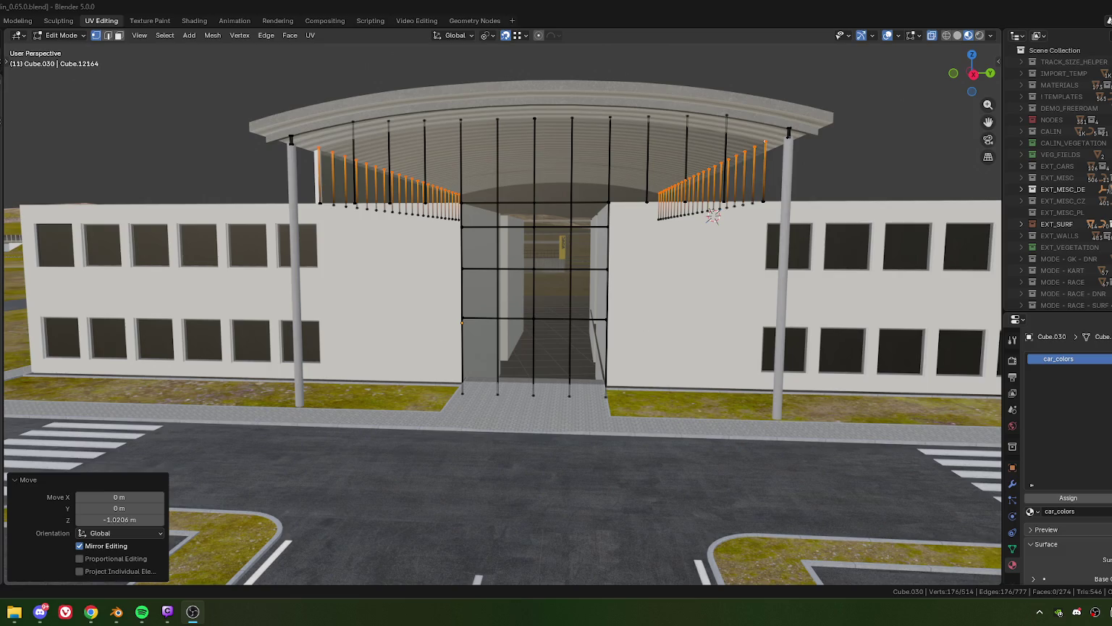
pyautogui.click(39, 612)
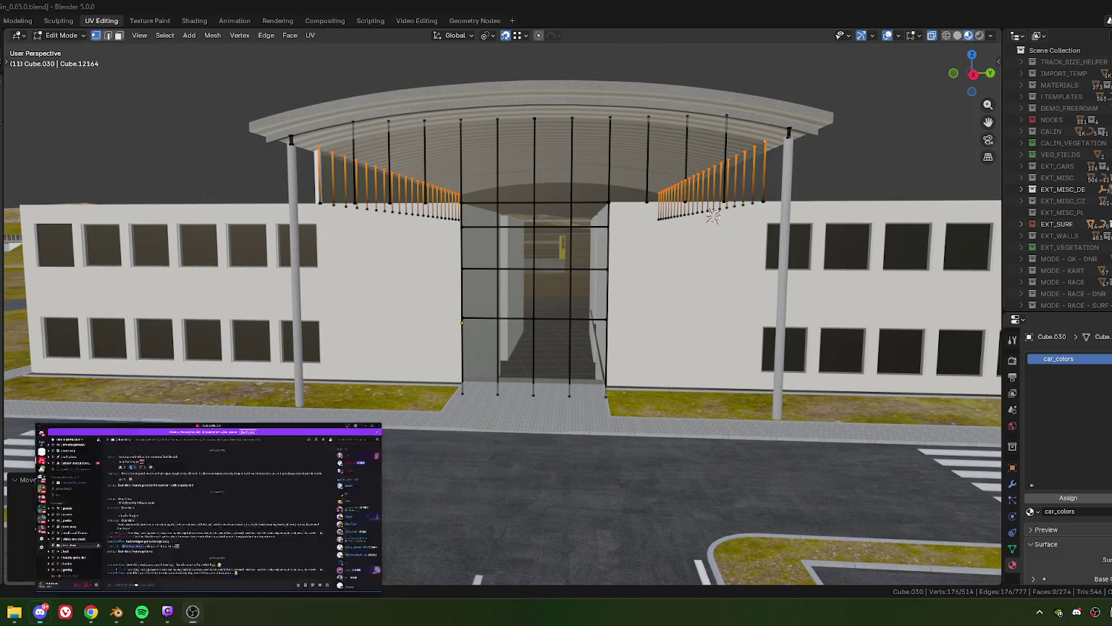
pyautogui.click(1103, 52)
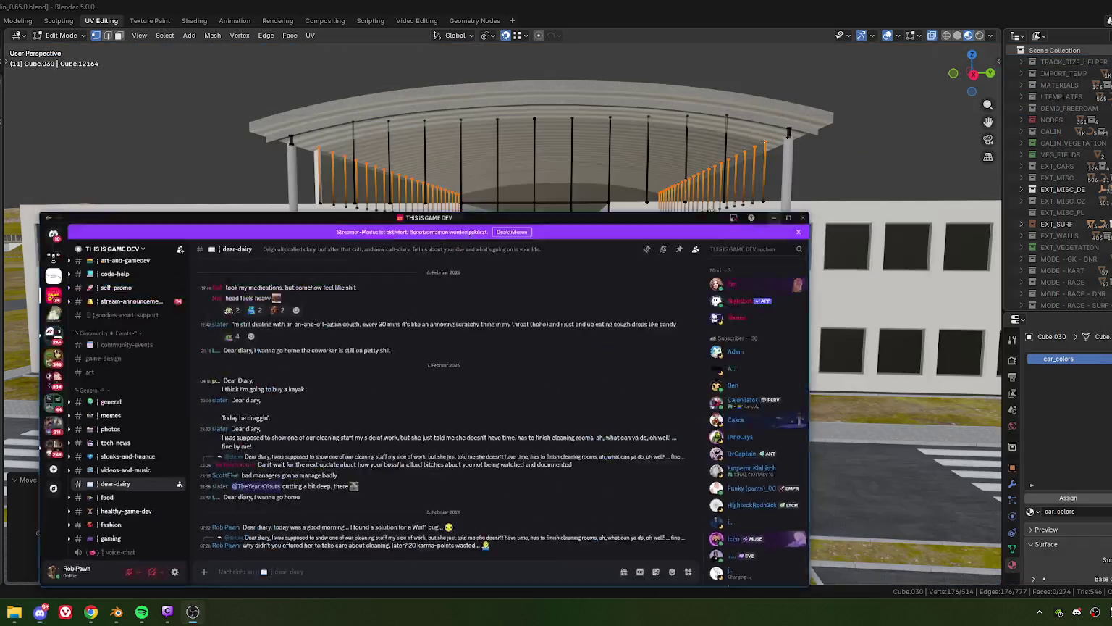
pyautogui.click(40, 612)
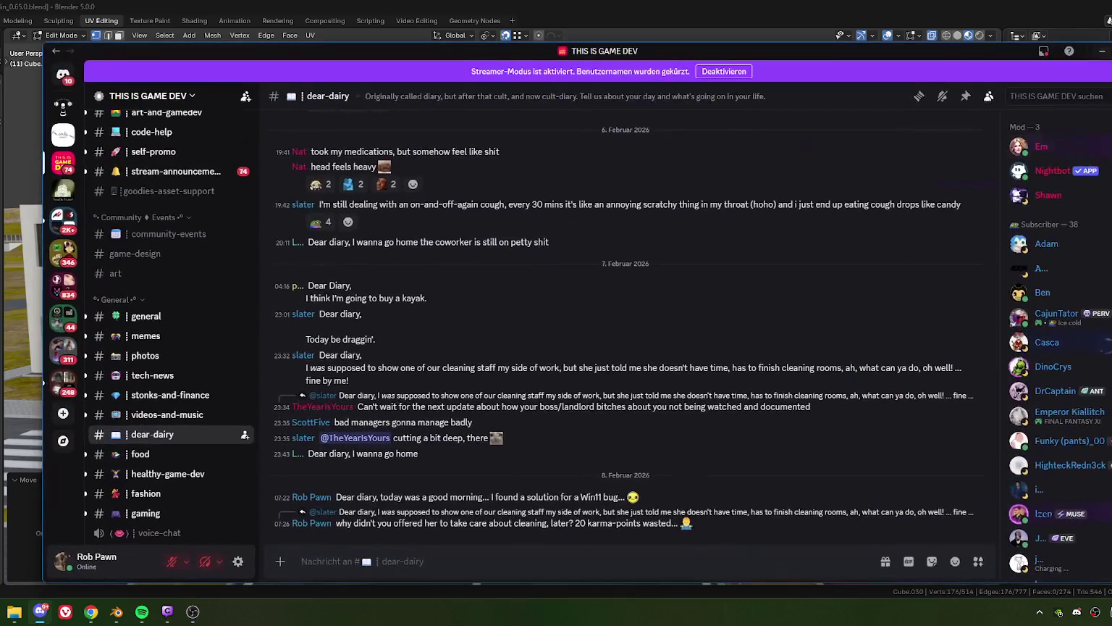
pyautogui.click(1102, 53)
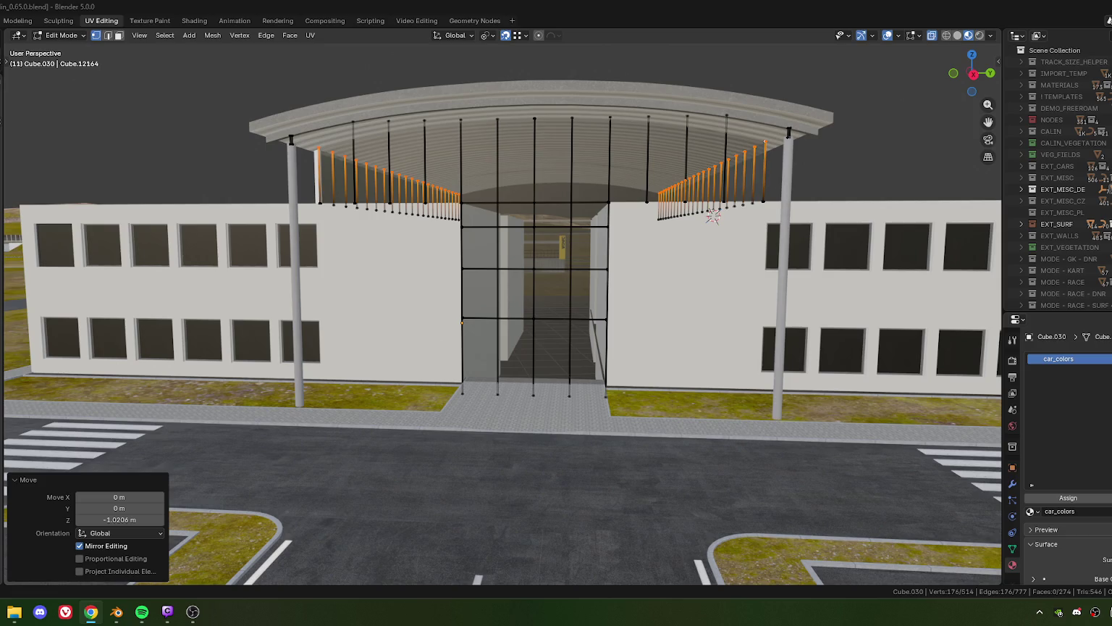
# - Bring up the ADAC building photo in Chrome and open a new blank tab
pyautogui.click(91, 612)
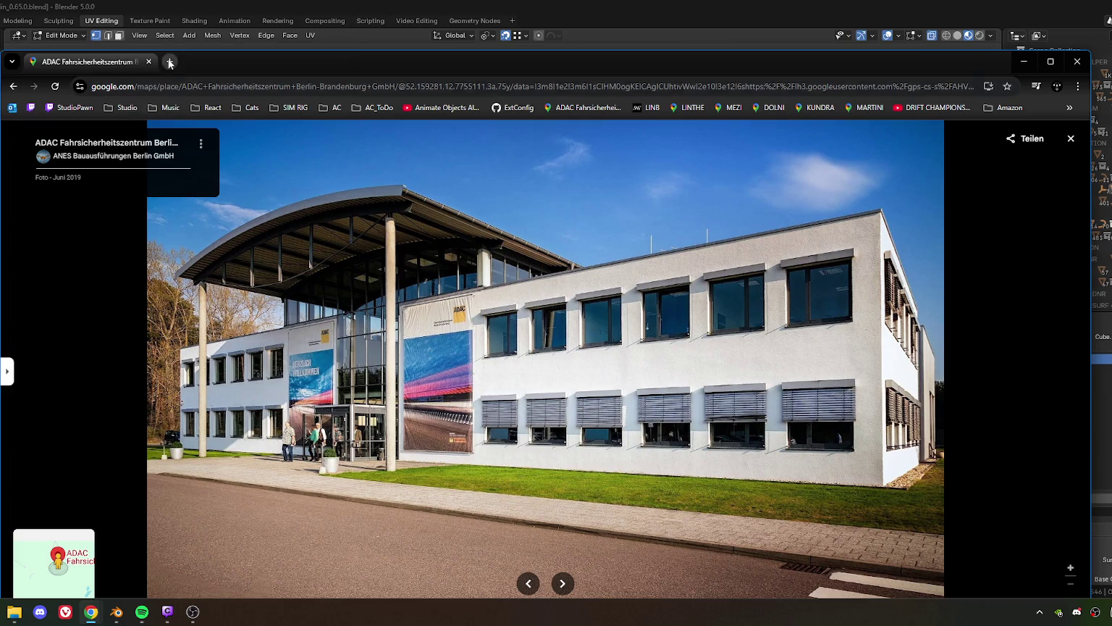
pyautogui.click(169, 62)
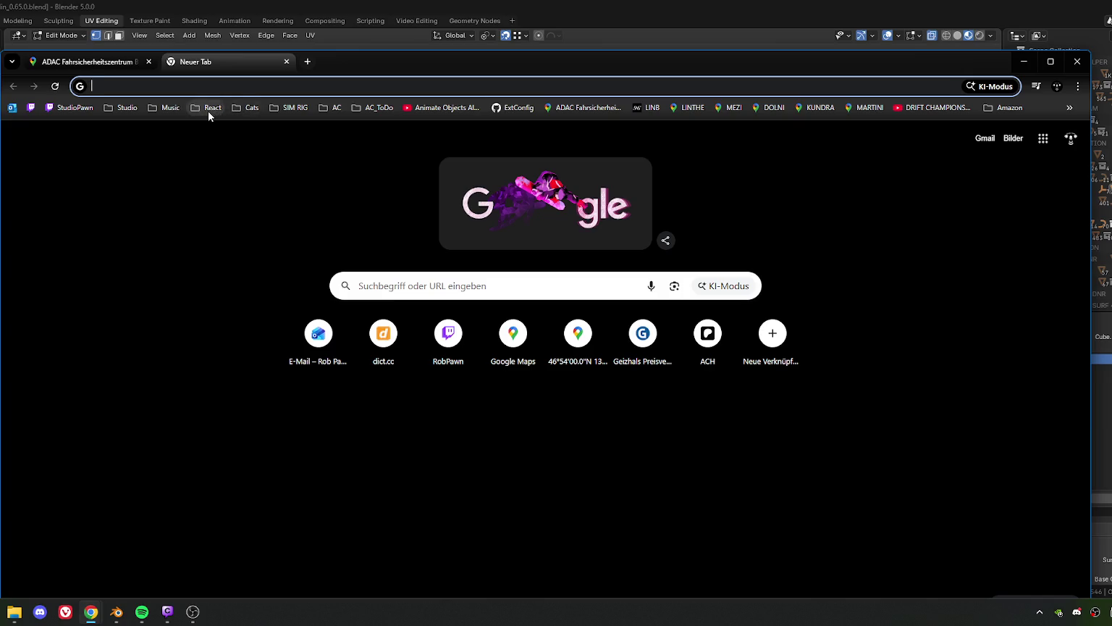
# - Open the Linthe reference from AC_ToDo, view the Gebäude 360° tour, and return to the ADAC photo
pyautogui.click(372, 108)
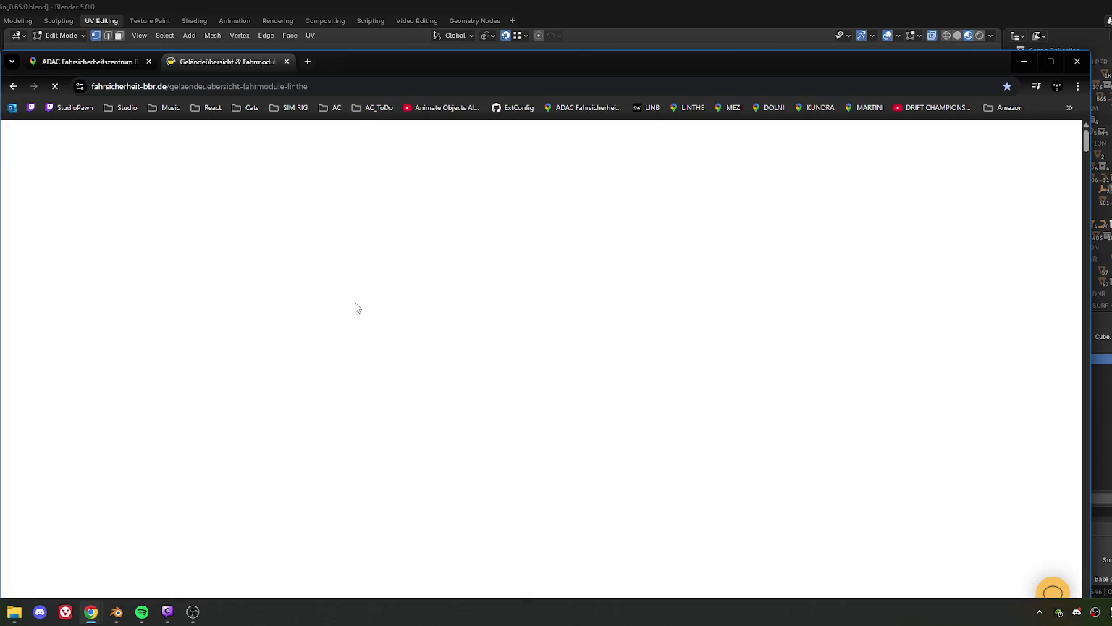
pyautogui.scroll(-3)
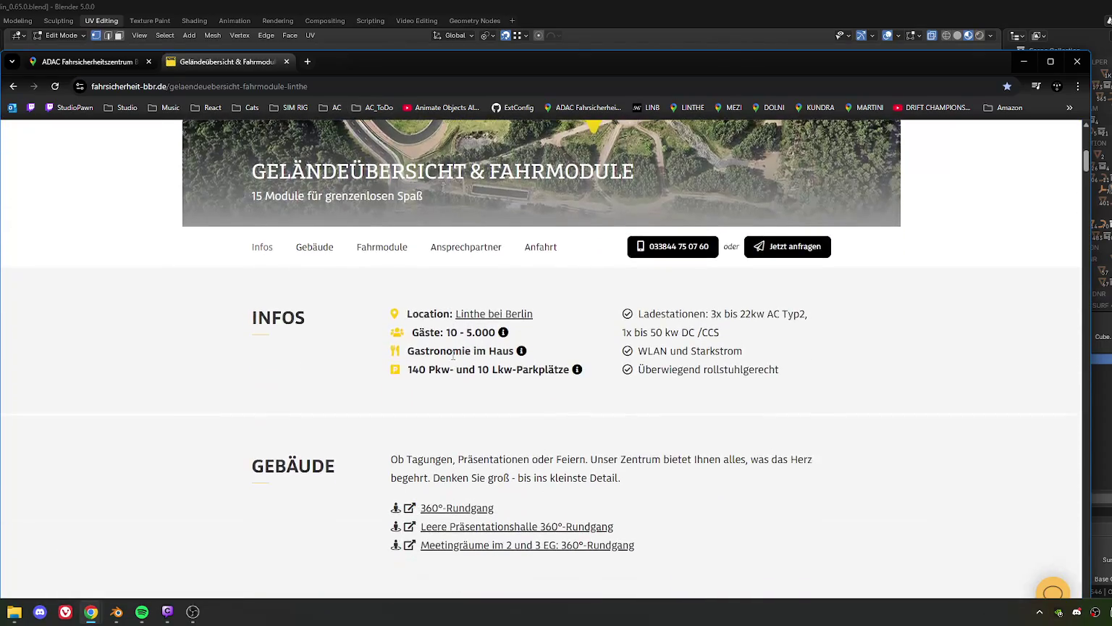
pyautogui.scroll(3)
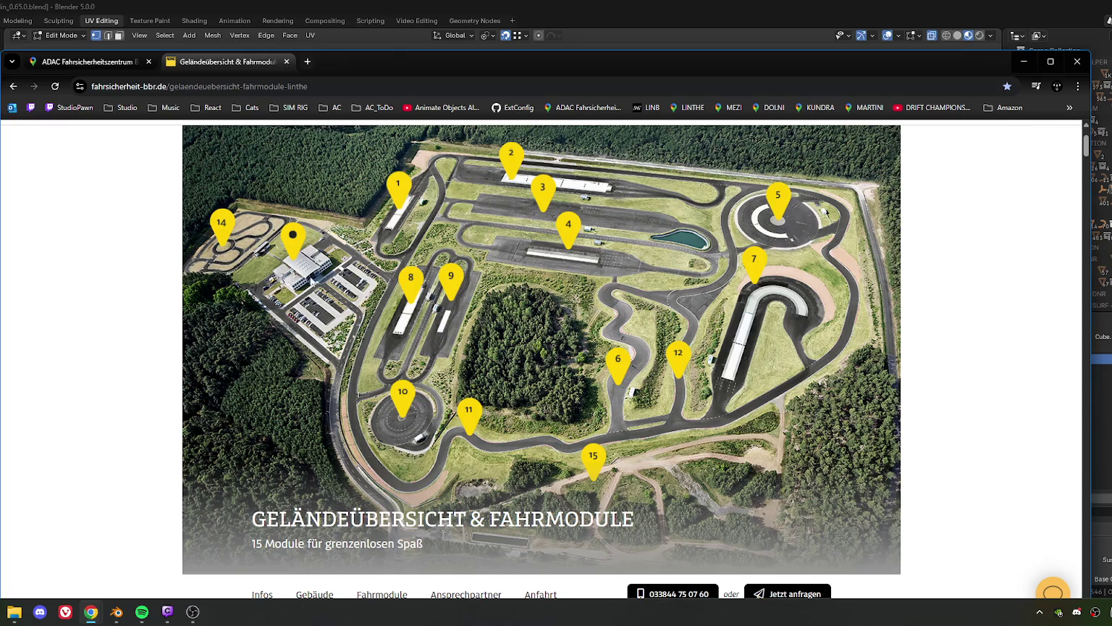
pyautogui.click(310, 279)
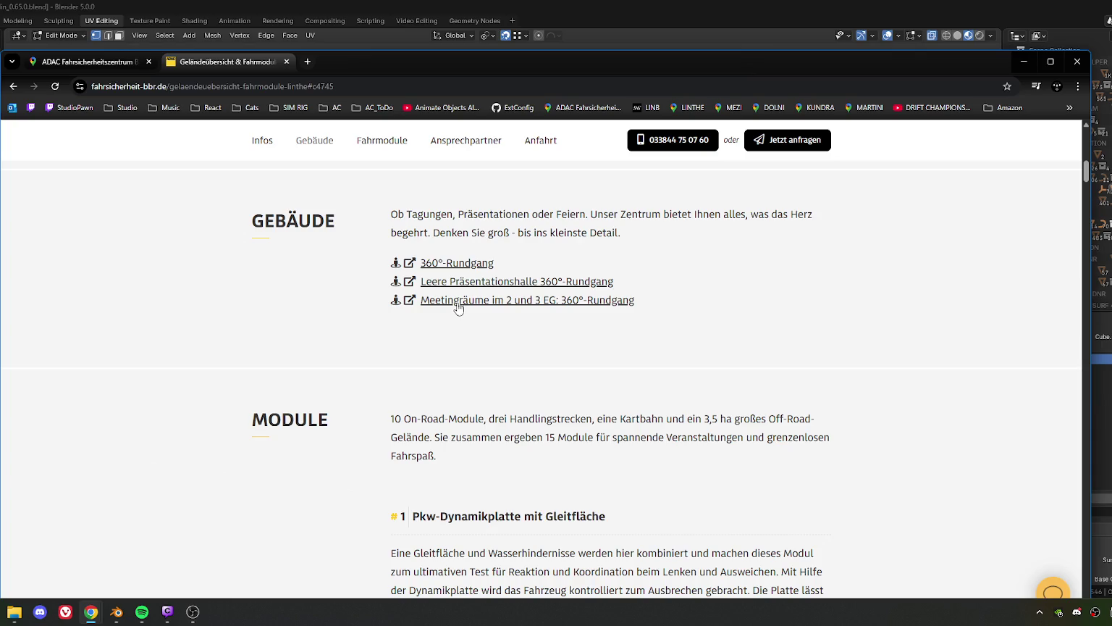
pyautogui.click(455, 301)
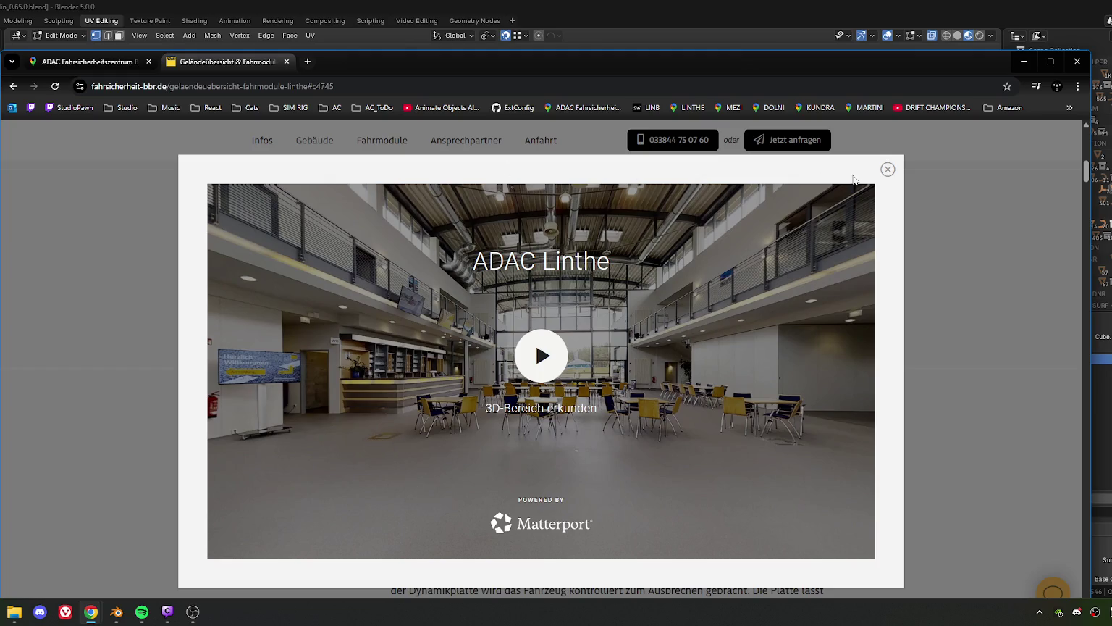
pyautogui.click(888, 169)
pyautogui.hotkey('ctrl', 'Tab')
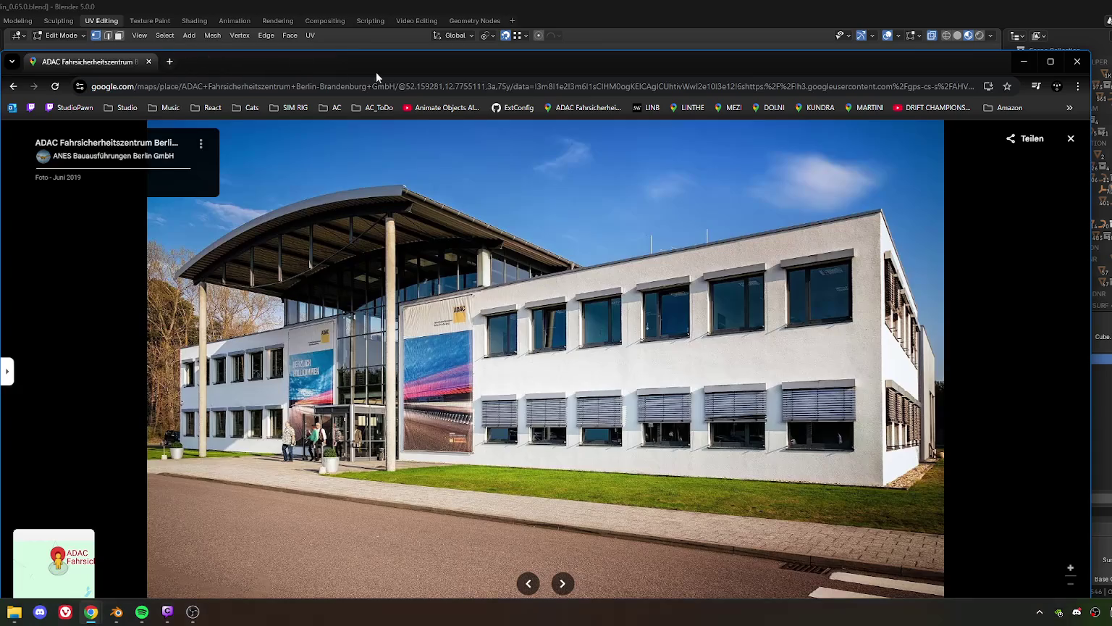
# - Minimize the Chrome window showing the ADAC building photo so the Blender model is visible again
pyautogui.press('super+Down')
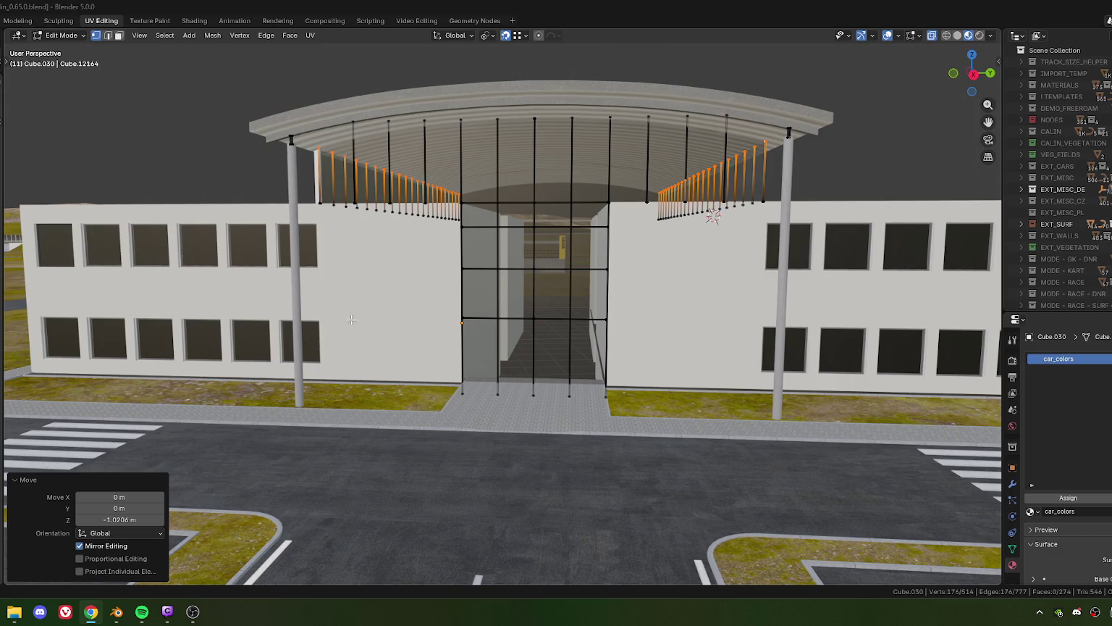
# - Select a four-vertex bar loop under the canopy and add a second vertical glazing bar to the selection
pyautogui.scroll(-3)
pyautogui.scroll(-3)
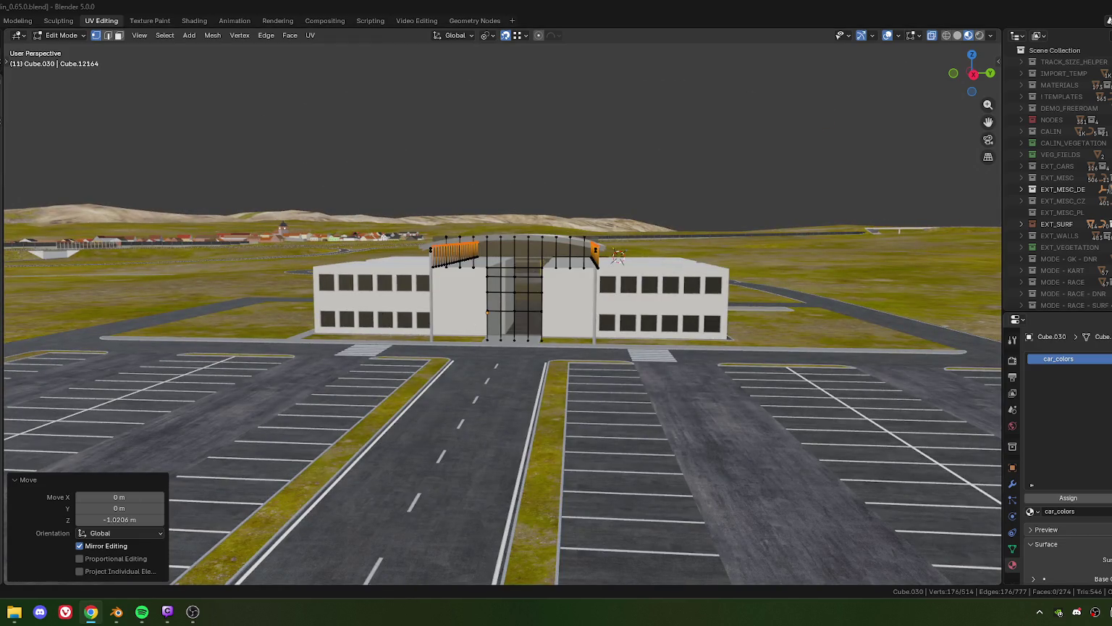
pyautogui.scroll(3)
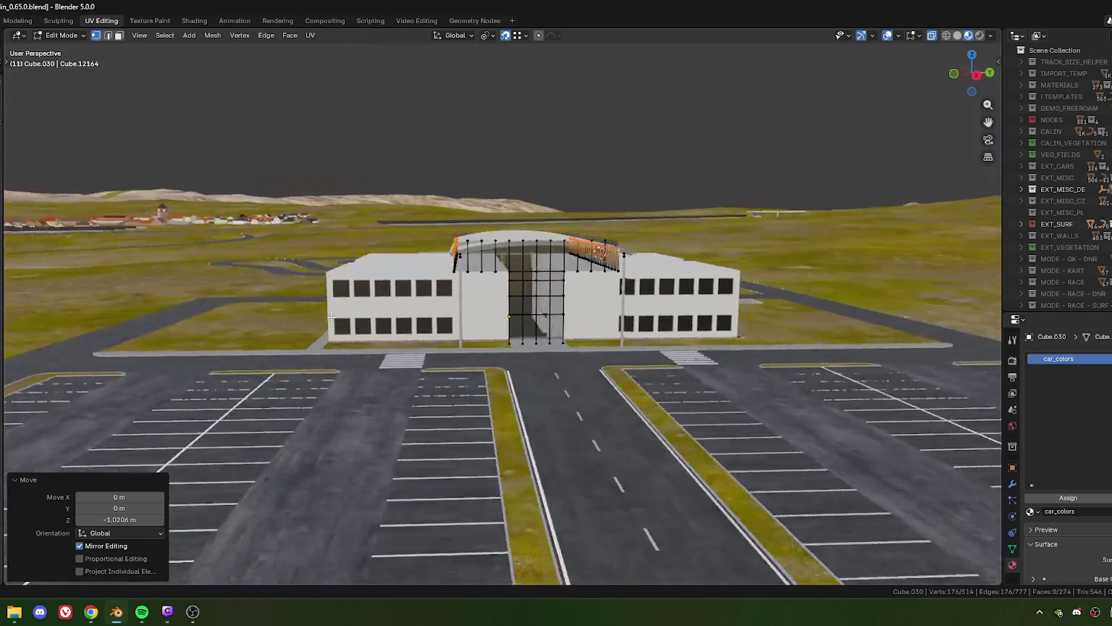
pyautogui.moveTo(315, 305); pyautogui.dragTo(484, 245)
pyautogui.scroll(3)
pyautogui.scroll(-3)
pyautogui.scroll(3)
pyautogui.scroll(3)
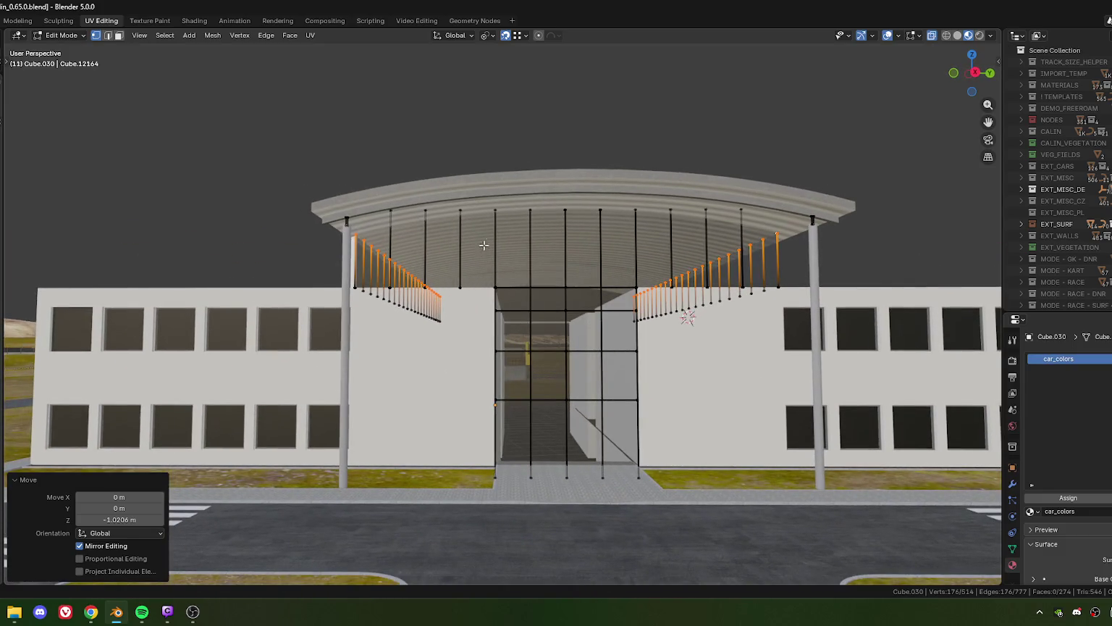
pyautogui.click(379, 202)
pyautogui.click(737, 204)
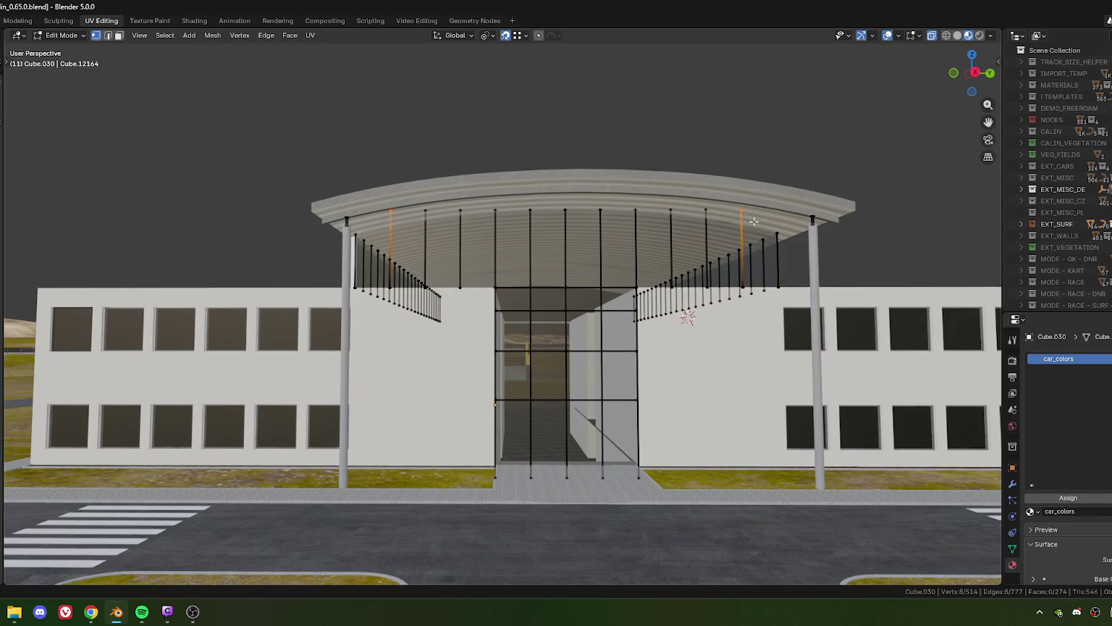
pyautogui.moveTo(737, 204); pyautogui.dragTo(572, 215)
pyautogui.scroll(3)
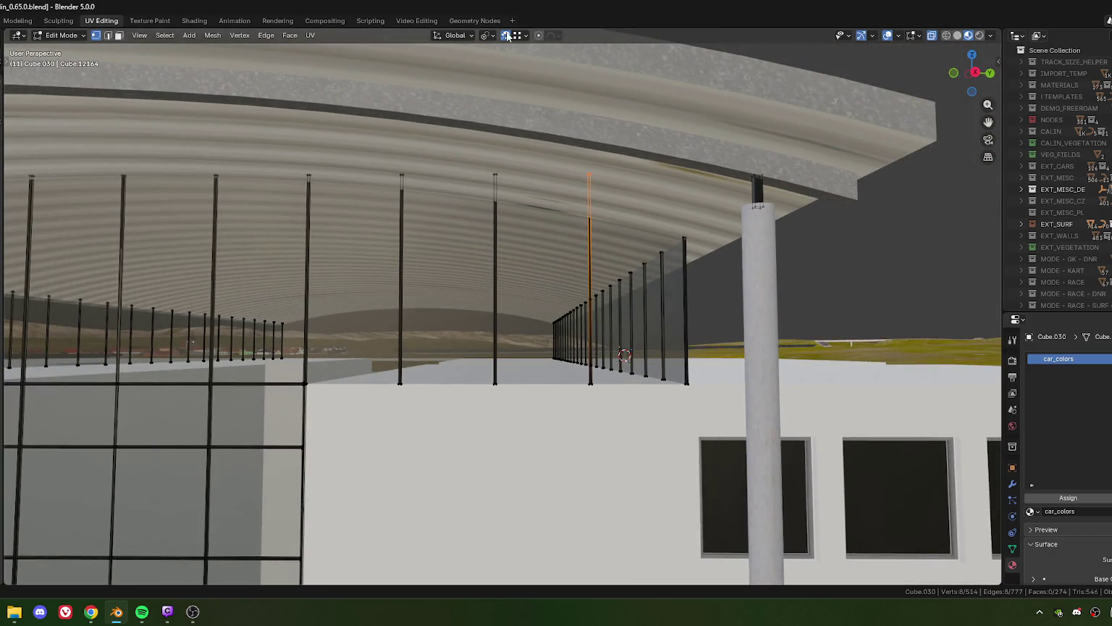
# - Set snapping to Snap Base Closest with Face as the target
pyautogui.click(525, 35)
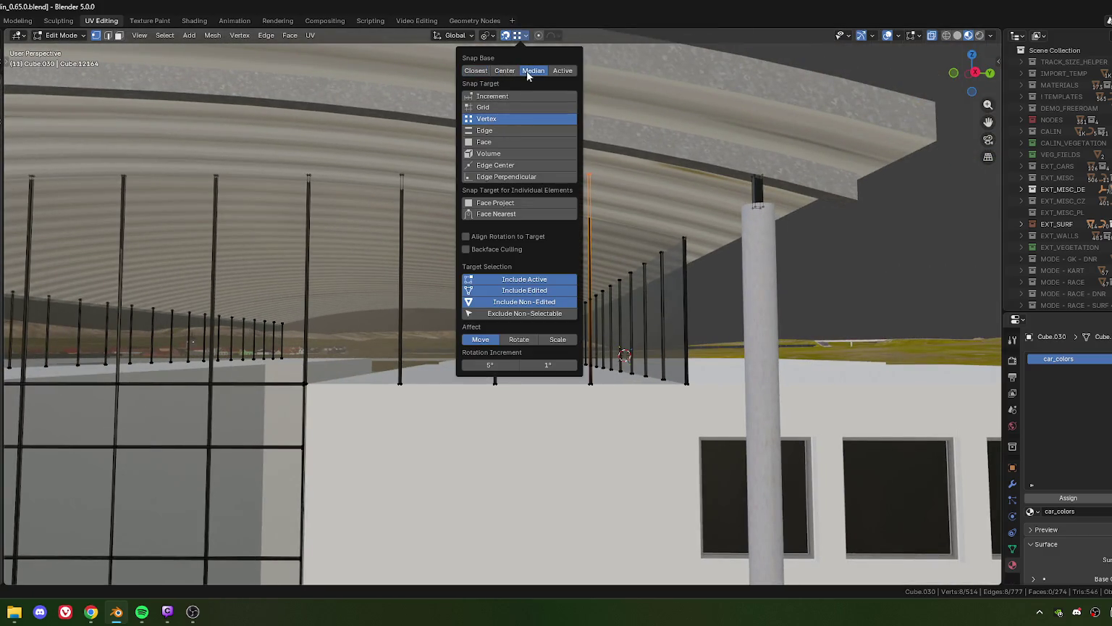
pyautogui.click(481, 71)
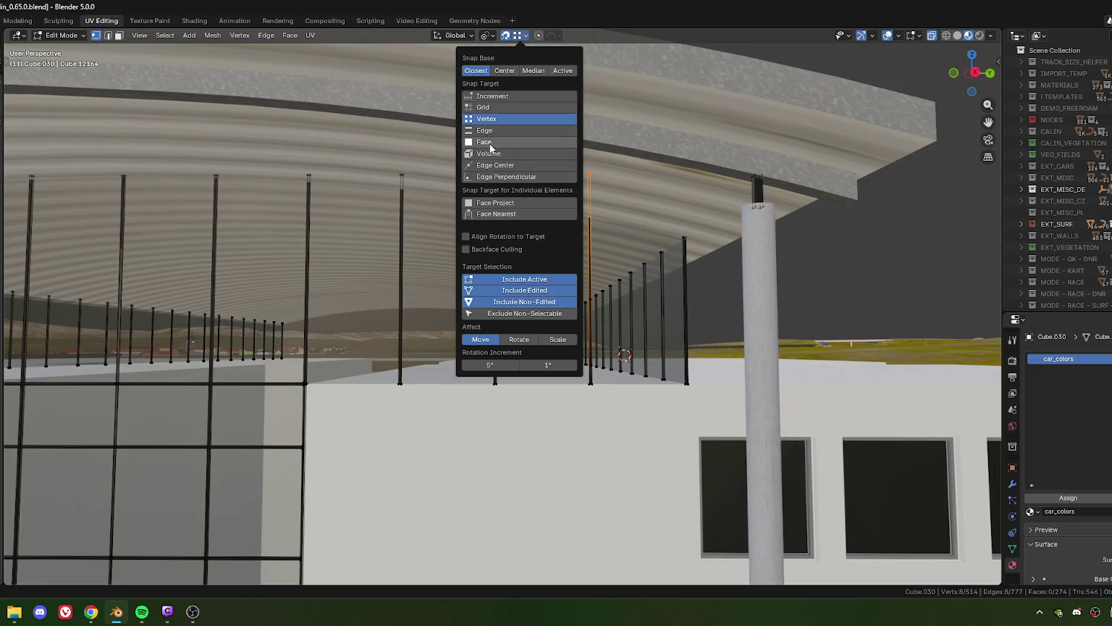
pyautogui.click(491, 144)
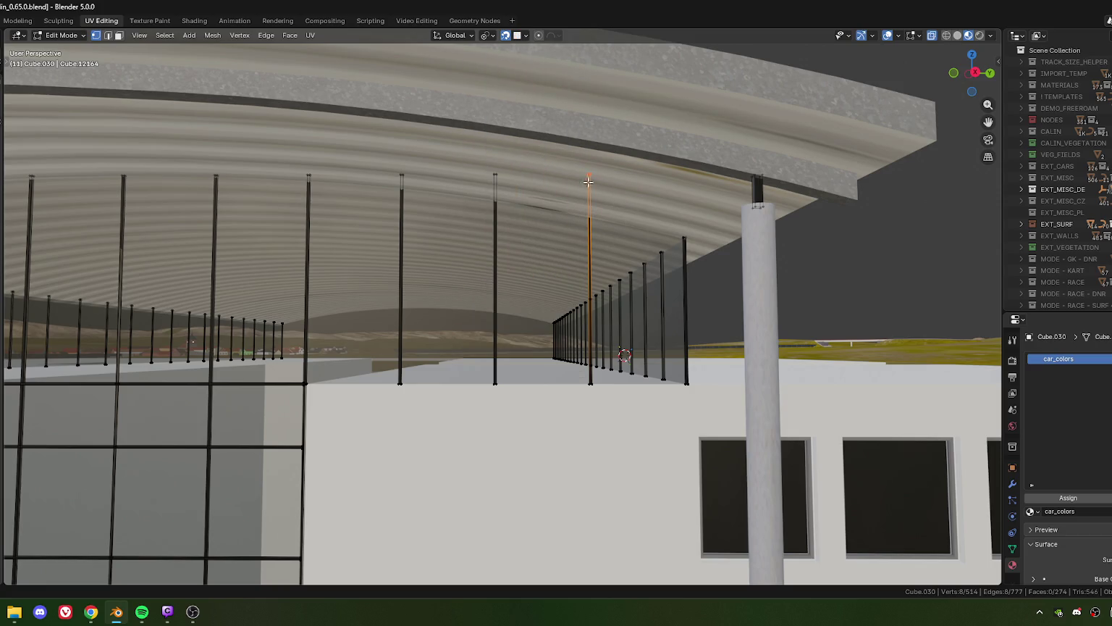
pyautogui.scroll(3)
pyautogui.scroll(3)
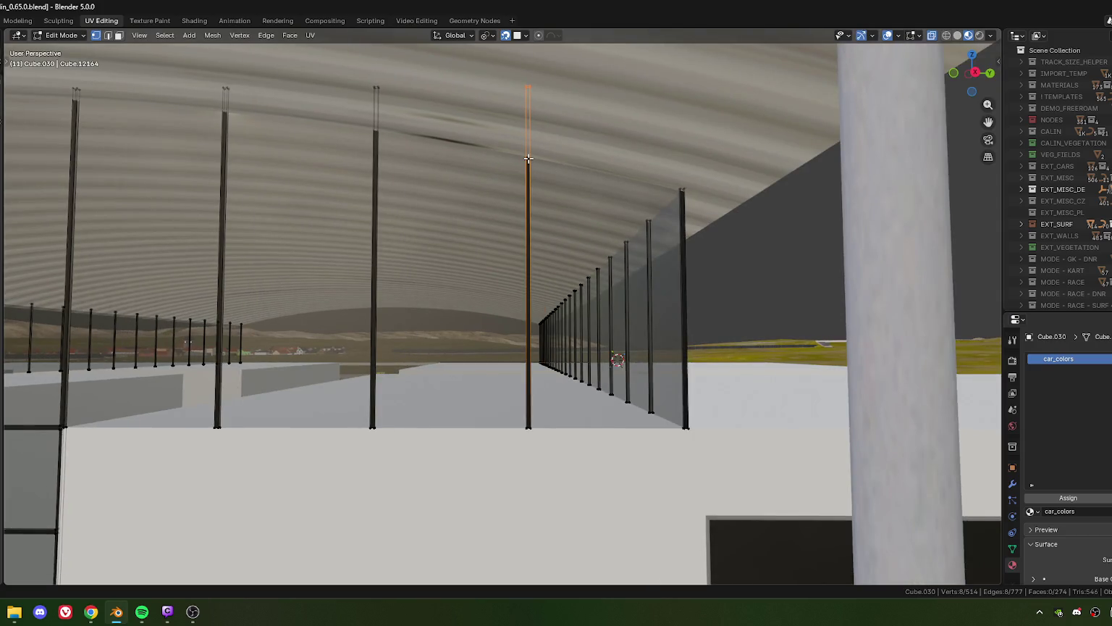
# - Move the selected bar tops along Z onto the canopy underside
pyautogui.press('g')
pyautogui.press('z')
pyautogui.click(511, 203)
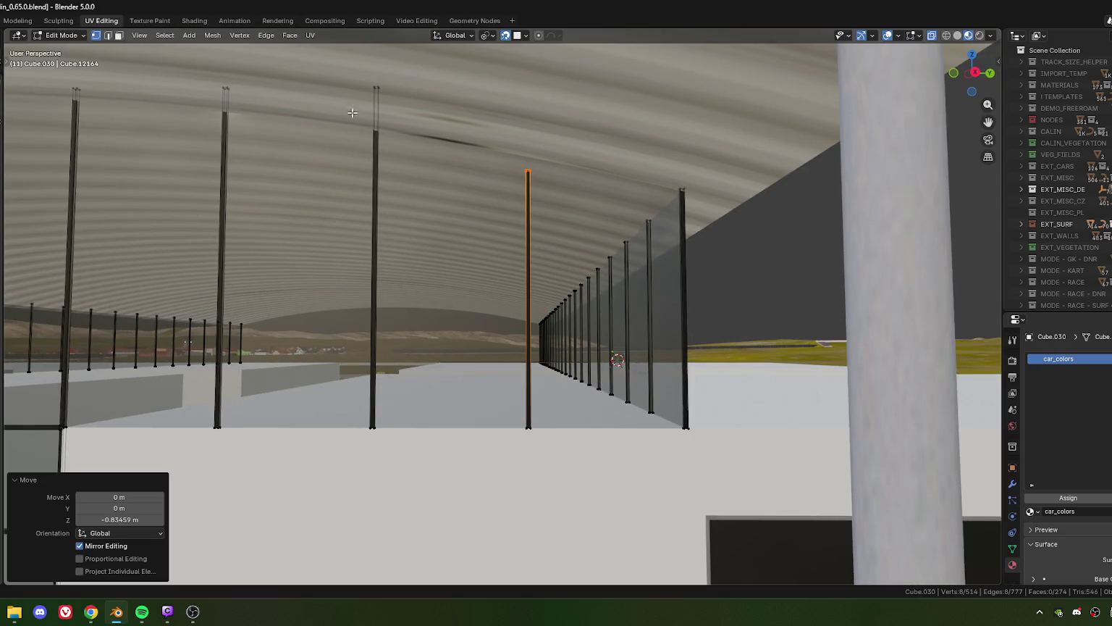
pyautogui.scroll(-3)
pyautogui.scroll(-3)
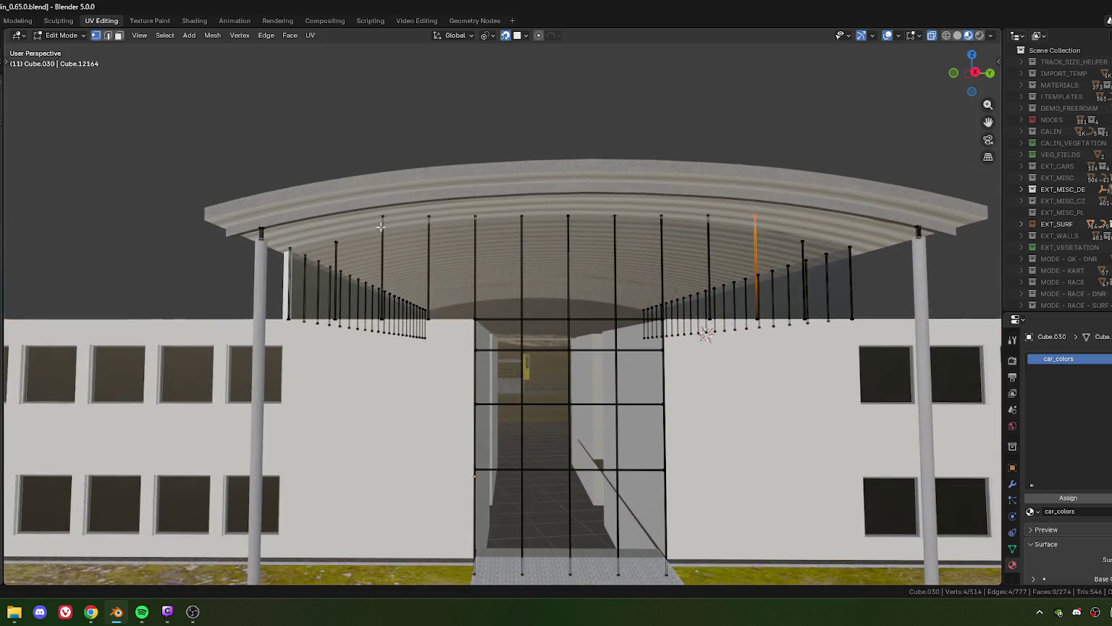
# - Select another glazing pole top and snap it vertically to the roof
pyautogui.moveTo(368, 205); pyautogui.dragTo(401, 230)
pyautogui.scroll(3)
pyautogui.scroll(3)
pyautogui.scroll(3)
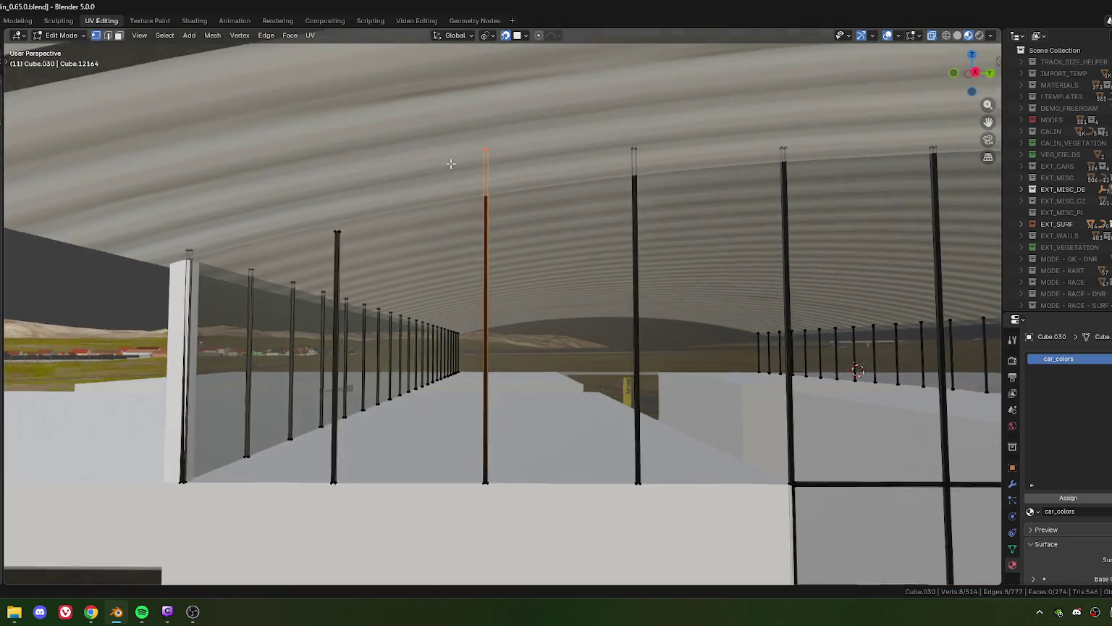
pyautogui.scroll(3)
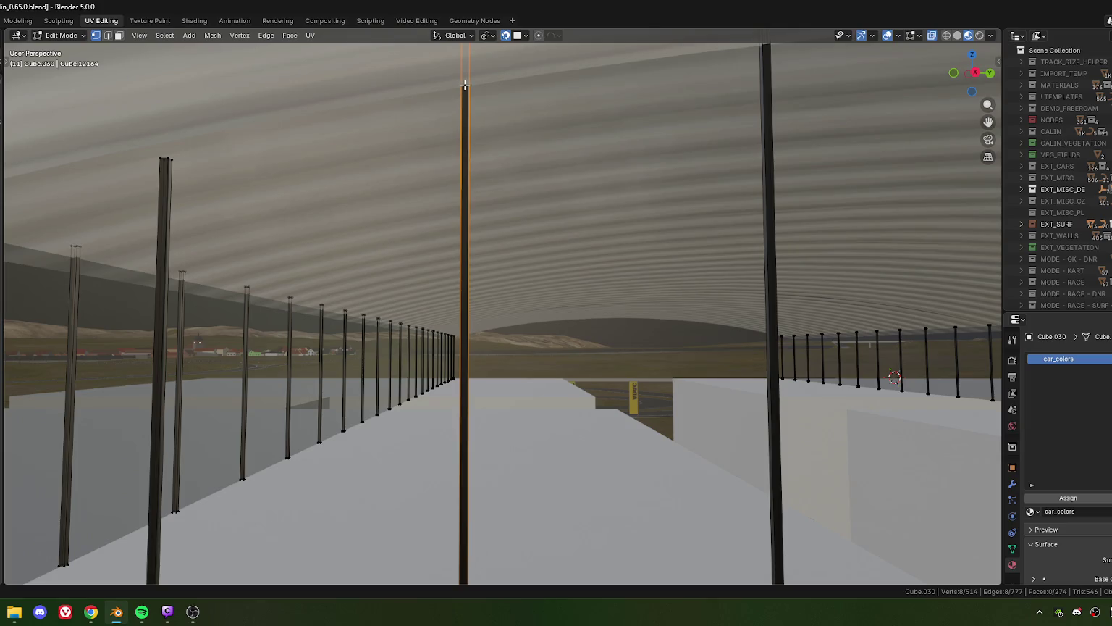
pyautogui.press('g')
pyautogui.press('z')
pyautogui.click(465, 85)
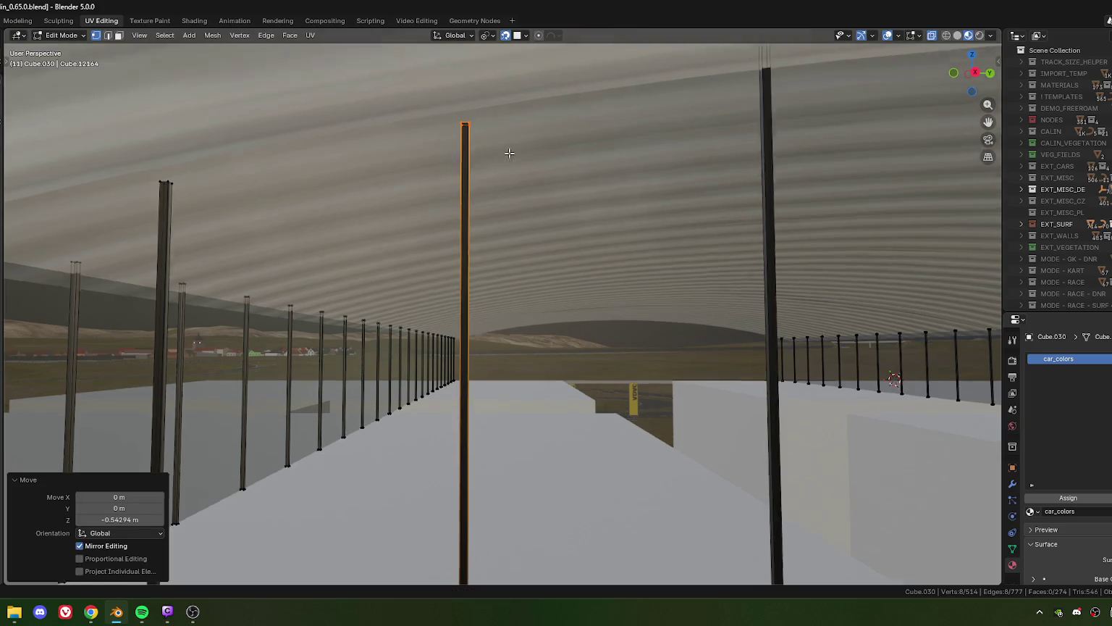
# - Pick the next pole top along the row and begin a Z-constrained move on it
pyautogui.moveTo(507, 155); pyautogui.dragTo(430, 102)
pyautogui.scroll(-3)
pyautogui.moveTo(561, 192); pyautogui.dragTo(579, 208)
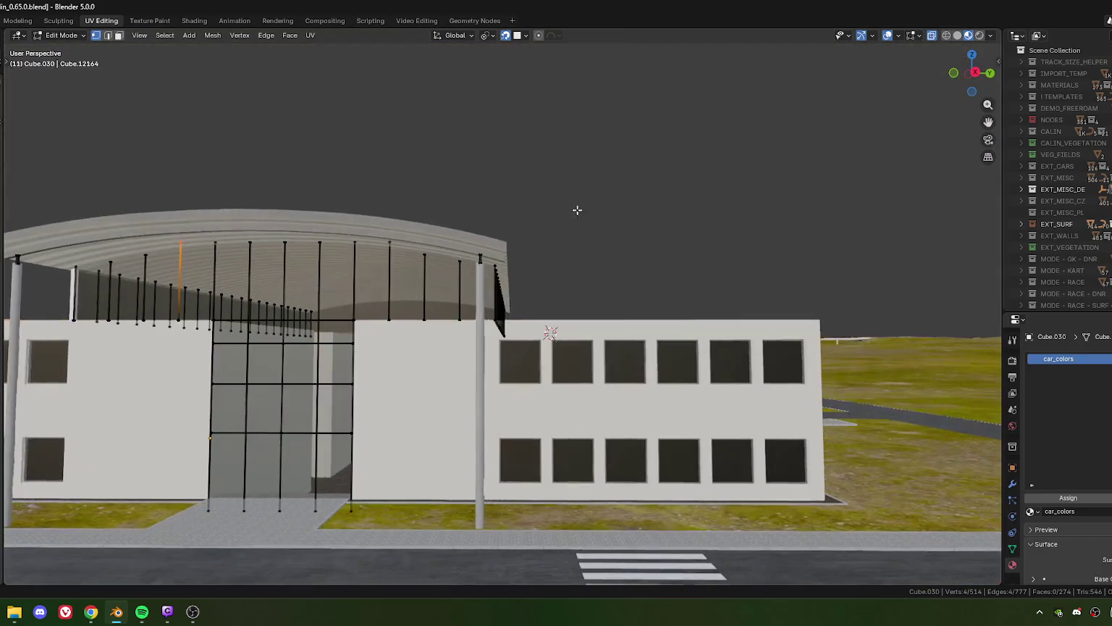
pyautogui.scroll(3)
pyautogui.scroll(-3)
pyautogui.click(453, 171)
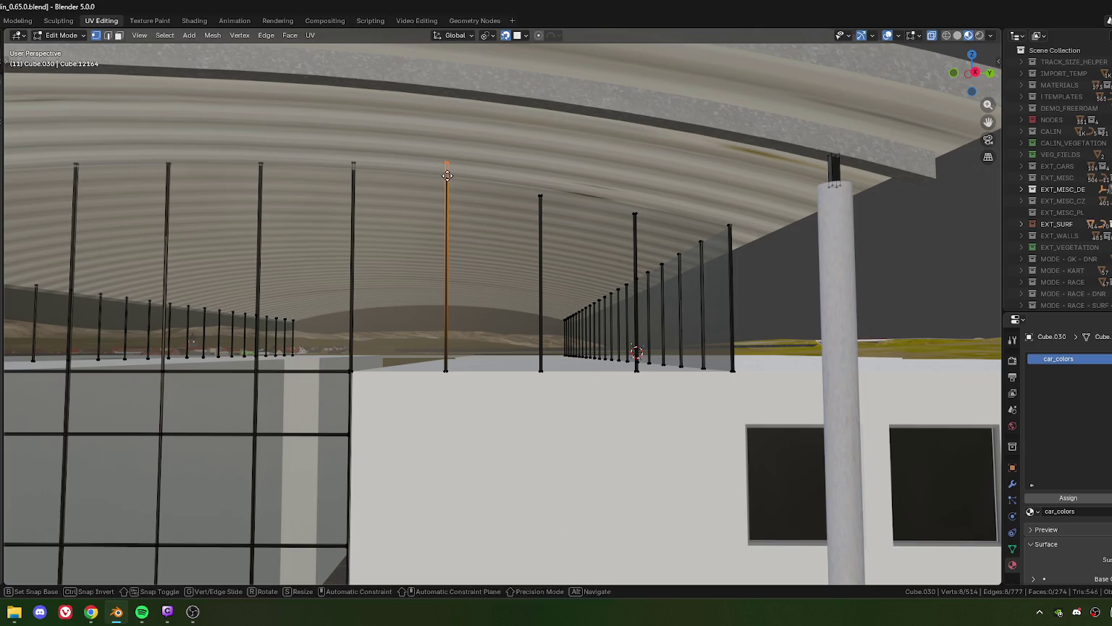
pyautogui.press('g')
pyautogui.press('z')
pyautogui.click(448, 176)
# - Raise that pole top along Z to meet the roof underside
pyautogui.scroll(3)
pyautogui.scroll(3)
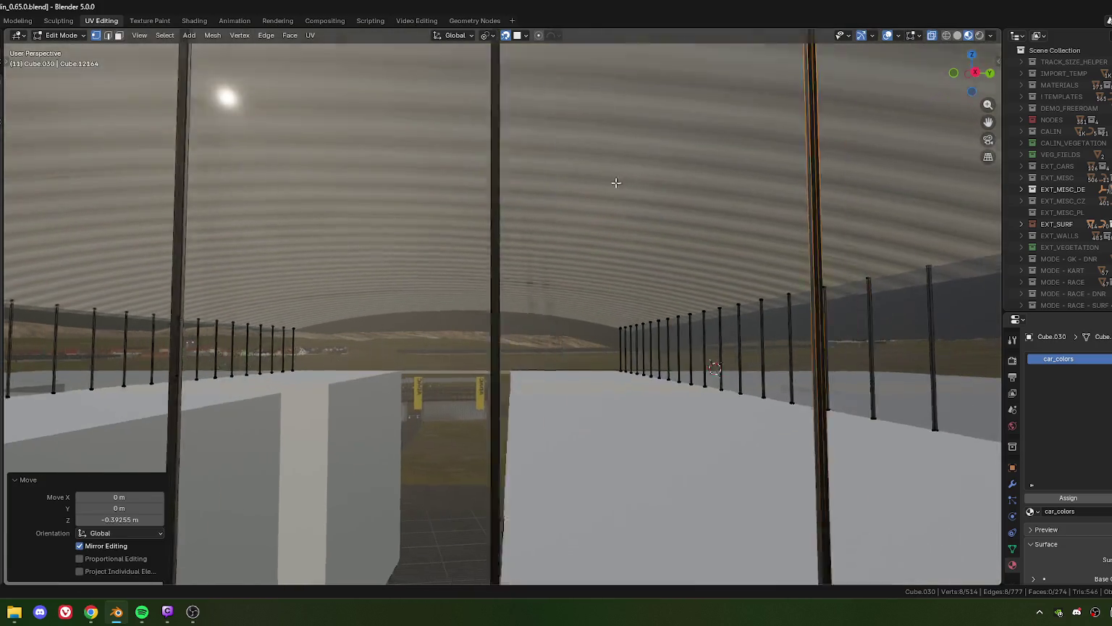
pyautogui.moveTo(571, 205); pyautogui.dragTo(595, 226)
pyautogui.press('g')
pyautogui.press('z')
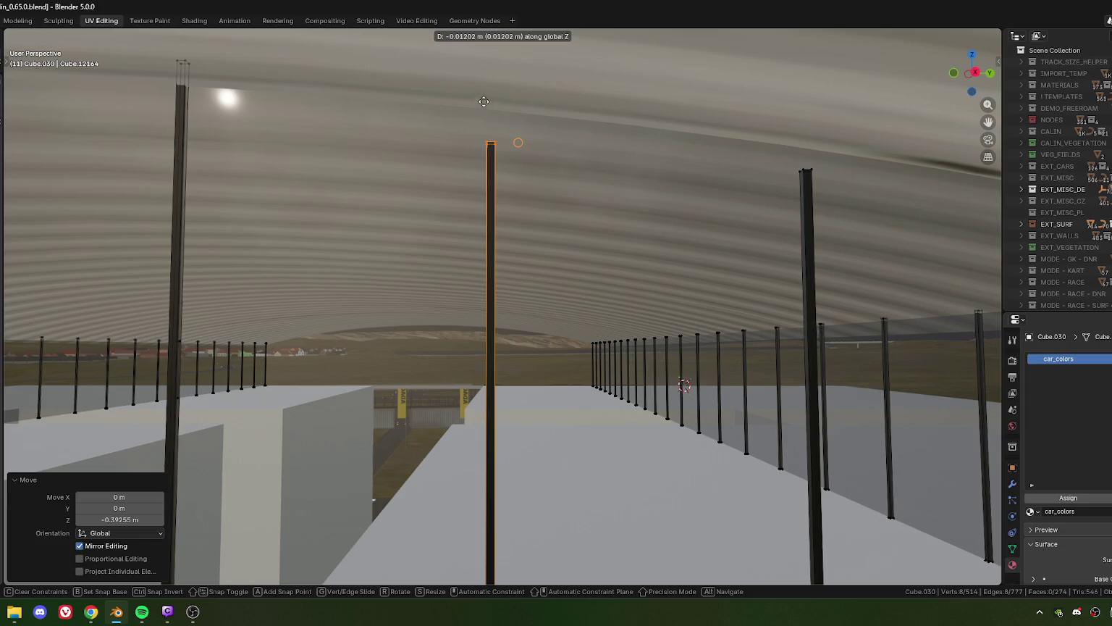
pyautogui.click(497, 110)
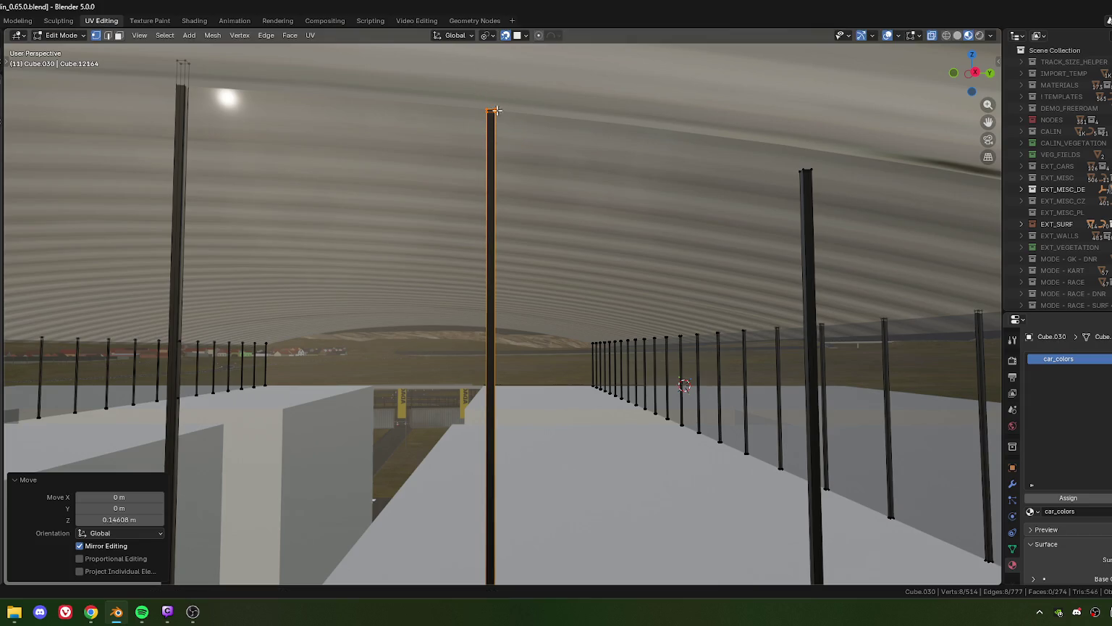
# - Select the pole to the right and raise it 0.069745 m along Z to the canopy
pyautogui.click(806, 172)
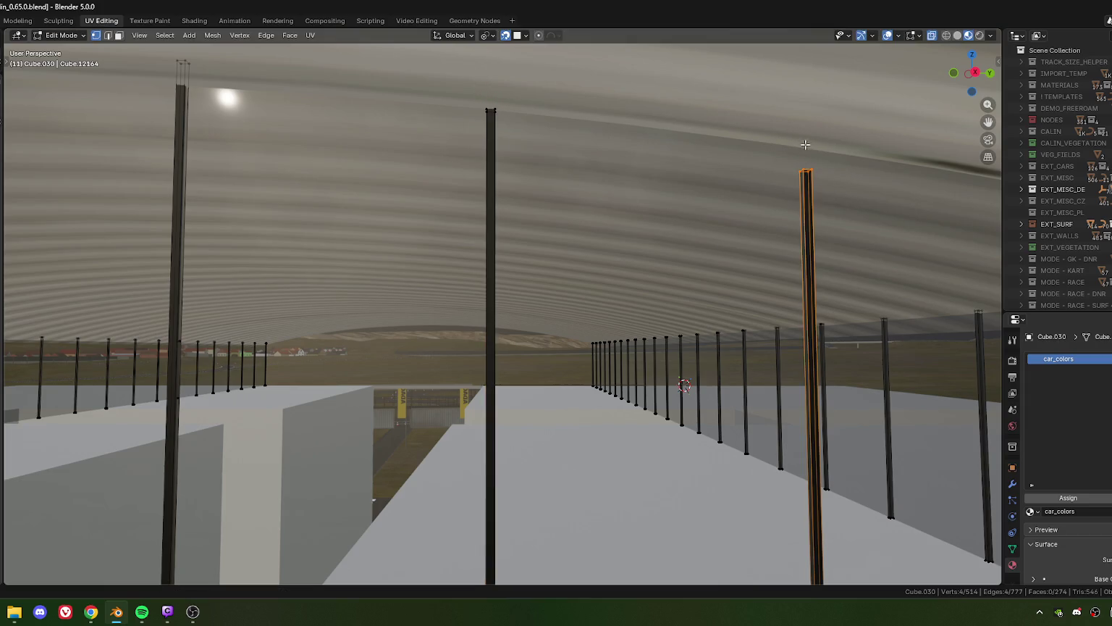
pyautogui.moveTo(806, 145); pyautogui.dragTo(446, 206)
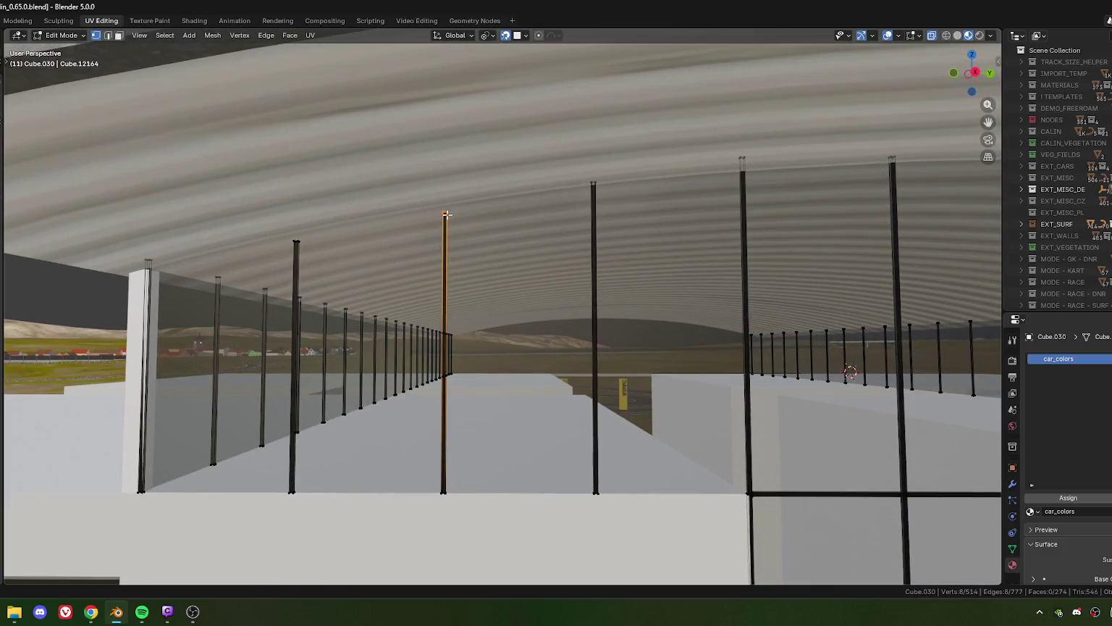
pyautogui.press('g')
pyautogui.press('z')
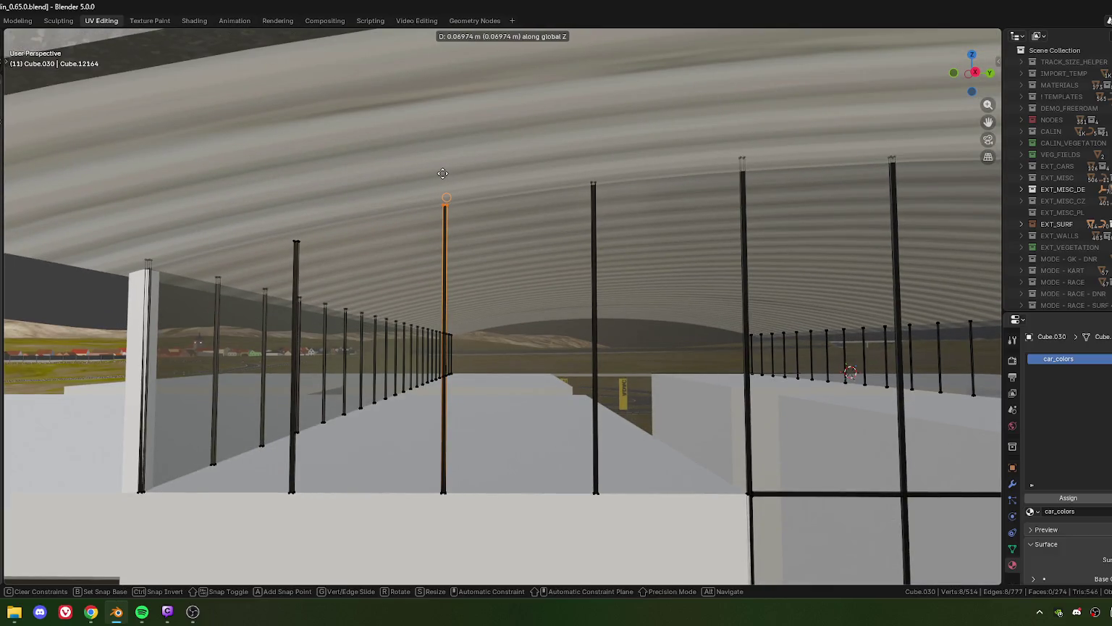
pyautogui.click(443, 174)
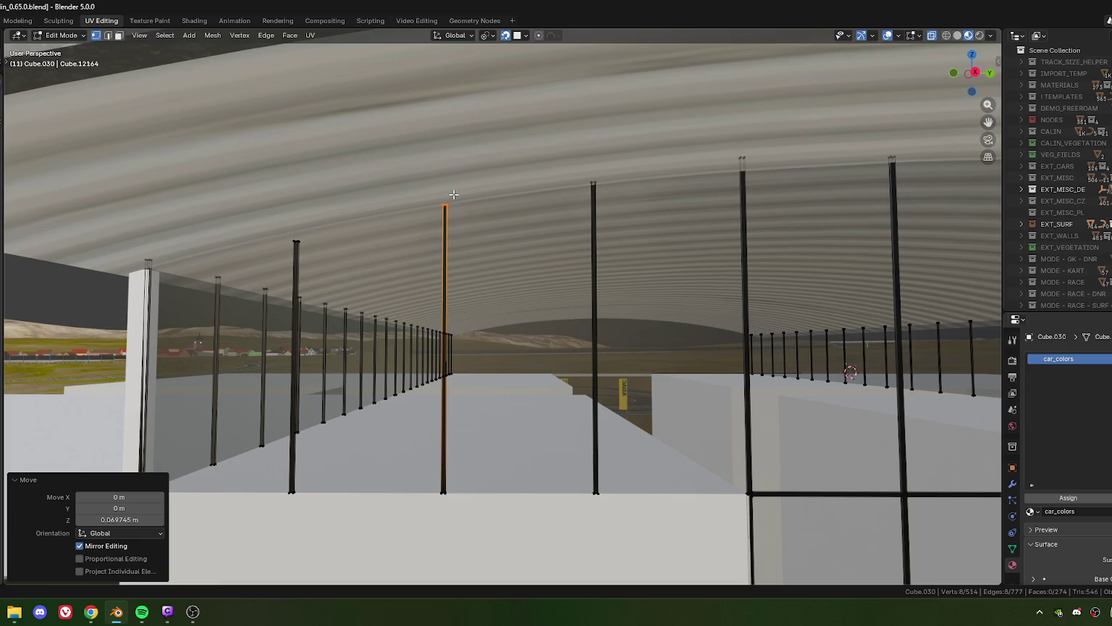
pyautogui.press('KP_7')
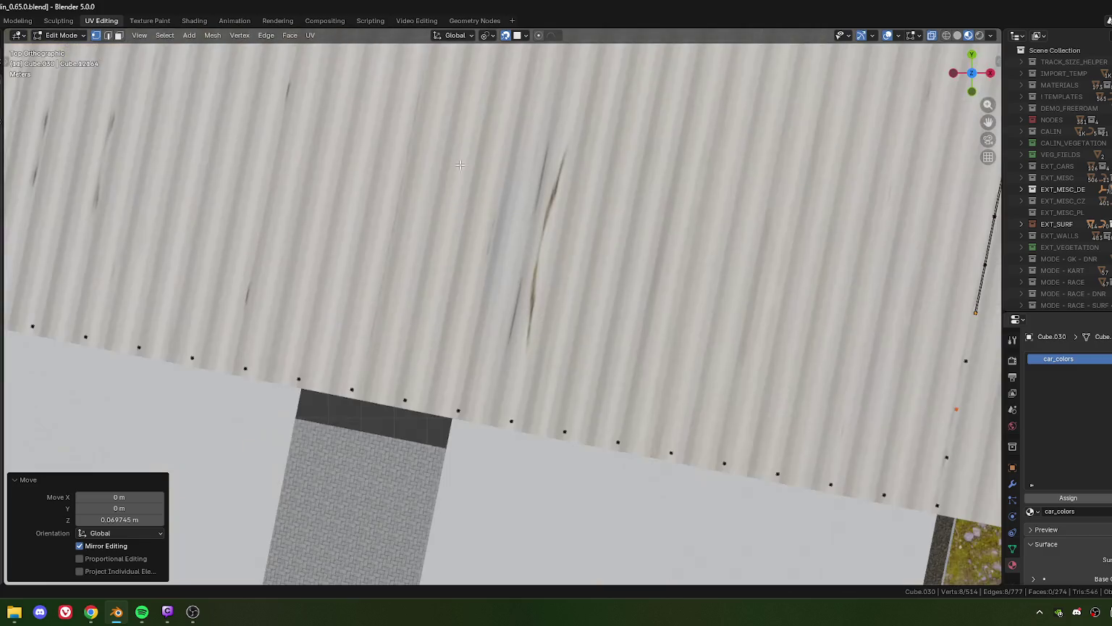
# - Deselect the edited pole and select another pole along the roof edge
pyautogui.scroll(-3)
pyautogui.moveTo(457, 196); pyautogui.dragTo(512, 325)
pyautogui.scroll(3)
pyautogui.scroll(3)
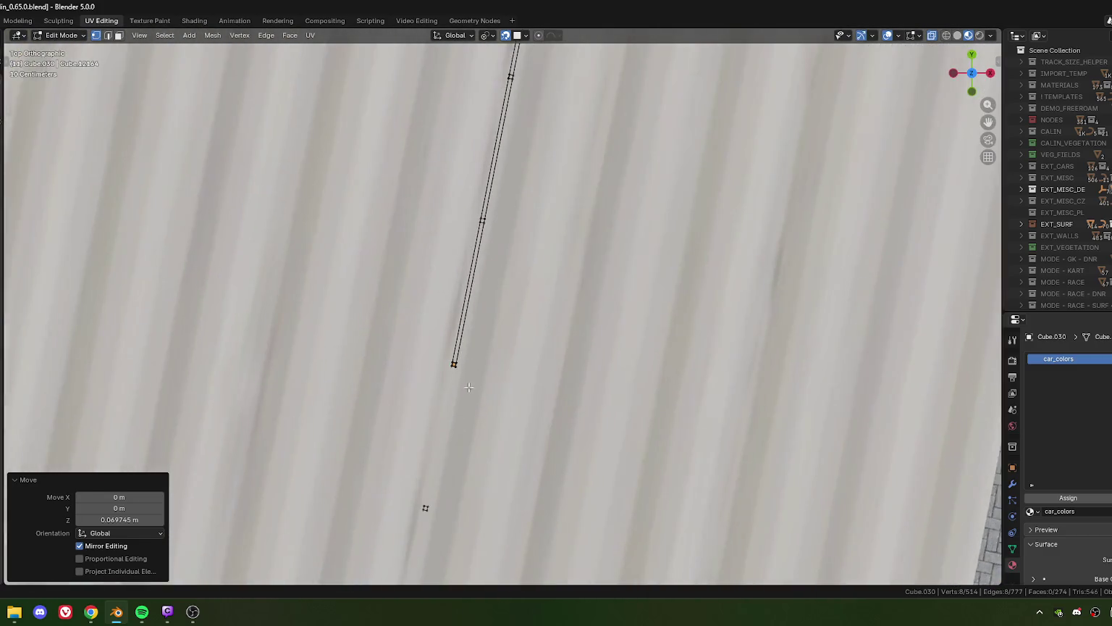
pyautogui.moveTo(449, 470); pyautogui.dragTo(477, 429)
pyautogui.scroll(-3)
pyautogui.scroll(3)
pyautogui.scroll(3)
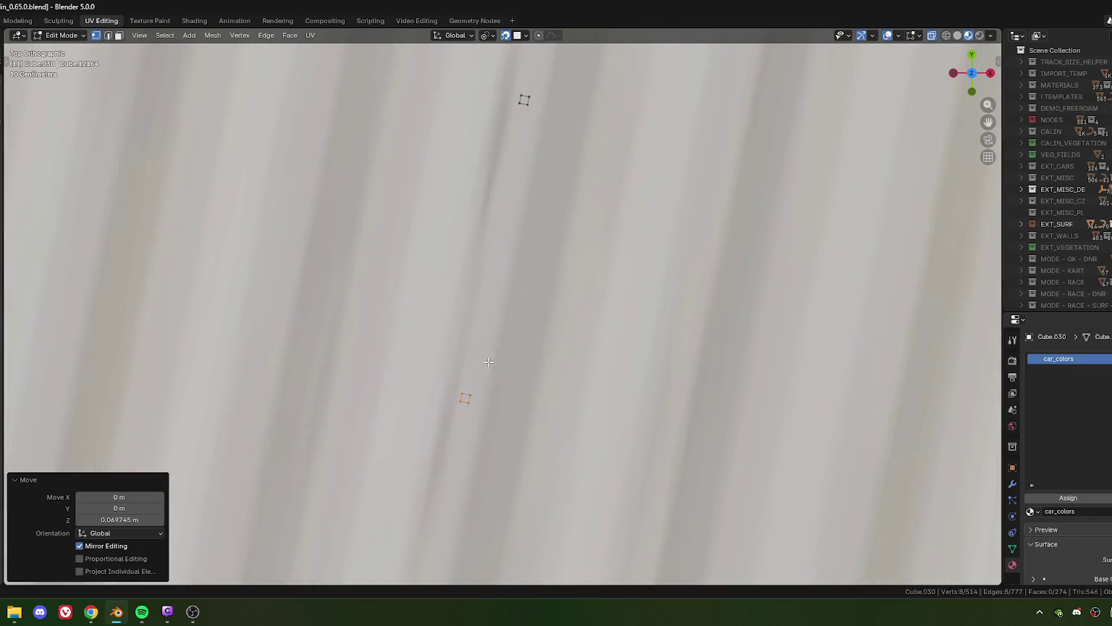
pyautogui.moveTo(465, 399); pyautogui.dragTo(565, 348)
pyautogui.click(448, 339)
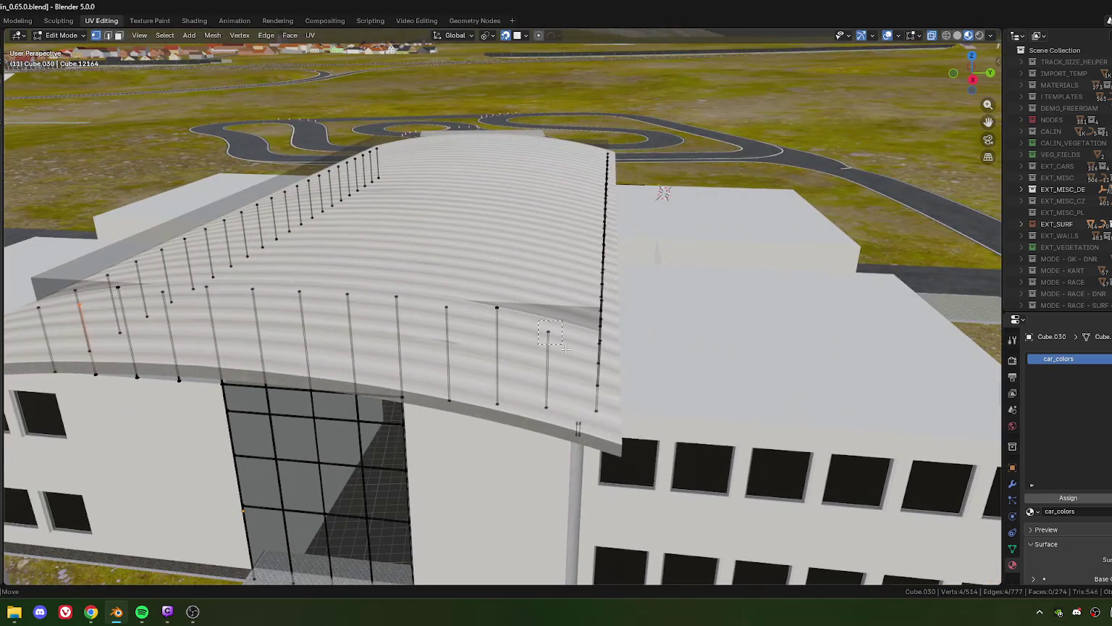
pyautogui.moveTo(539, 320); pyautogui.dragTo(565, 348)
# - Raise that pole about 0.44 m along Z from top view
pyautogui.press('KP_7')
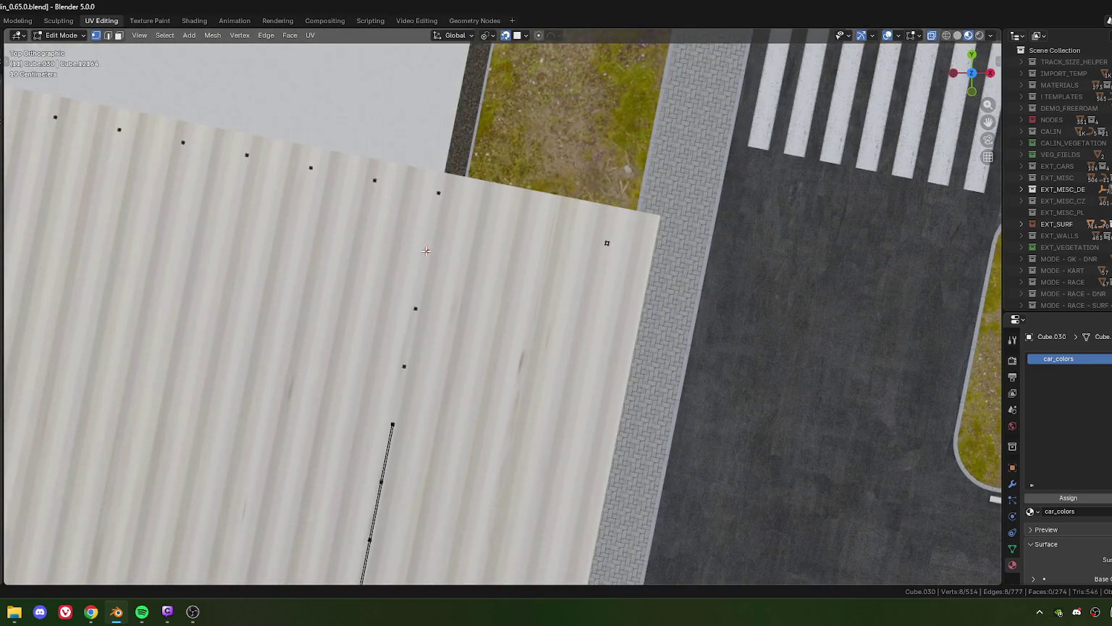
pyautogui.press('g')
pyautogui.press('z')
pyautogui.click(471, 363)
pyautogui.scroll(-3)
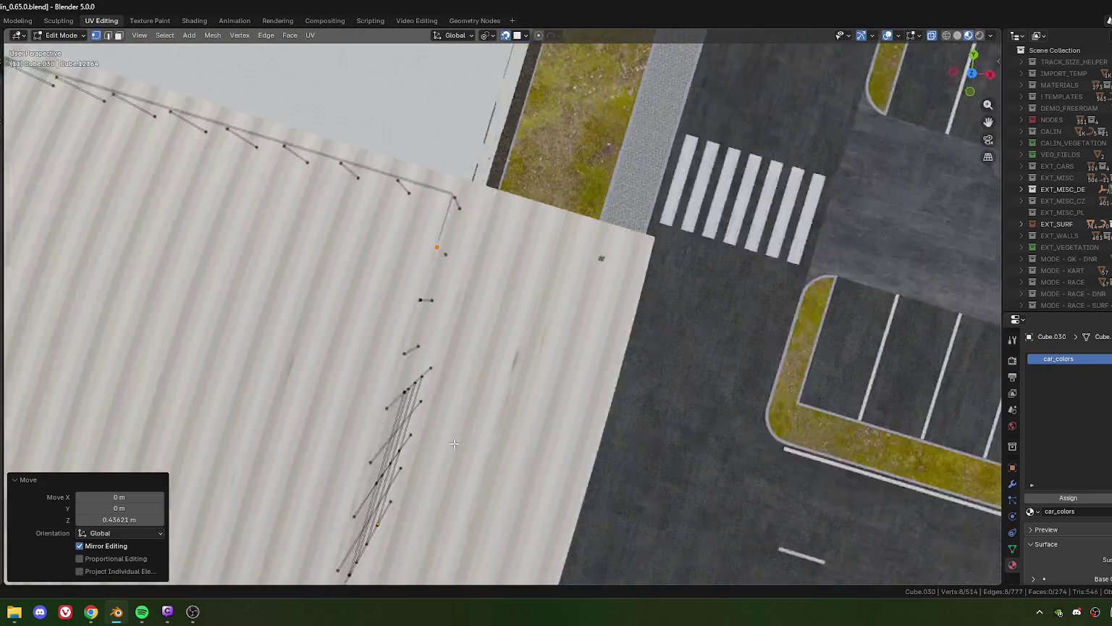
pyautogui.moveTo(401, 352); pyautogui.dragTo(390, 339)
pyautogui.moveTo(464, 368); pyautogui.dragTo(542, 323)
# - Undo and redo the pole edit, reapplying the roughly 0.27 m raise in top view
pyautogui.hotkey('ctrl', 'z')
pyautogui.hotkey('ctrl', 'z')
pyautogui.hotkey('ctrl', 'shift', 'z')
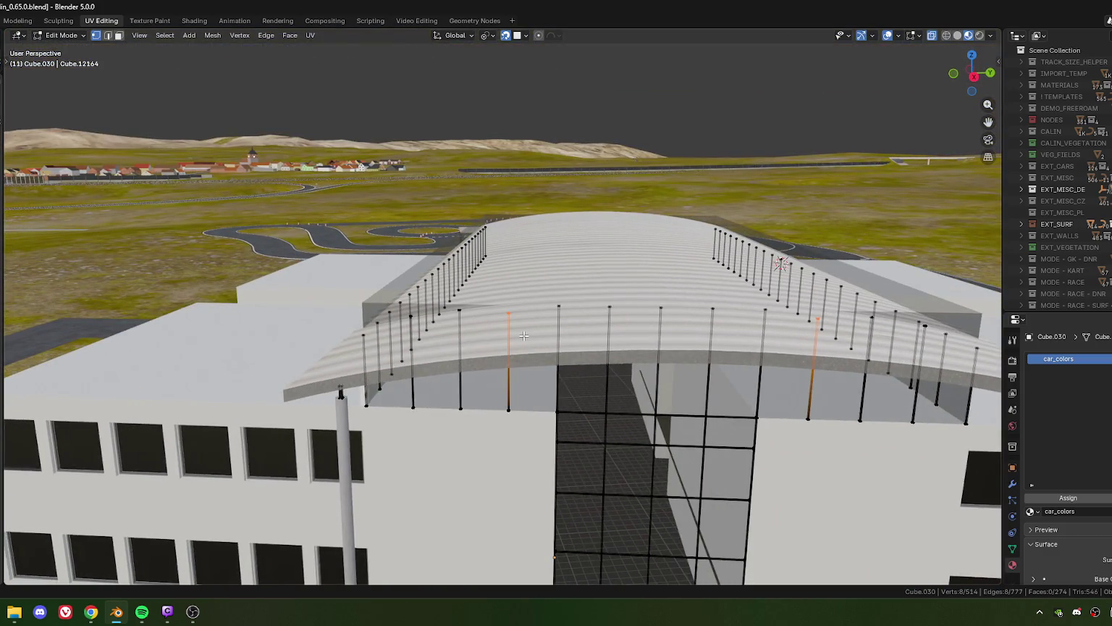
pyautogui.press('KP_7')
pyautogui.scroll(3)
pyautogui.moveTo(352, 327); pyautogui.dragTo(435, 345)
pyautogui.scroll(3)
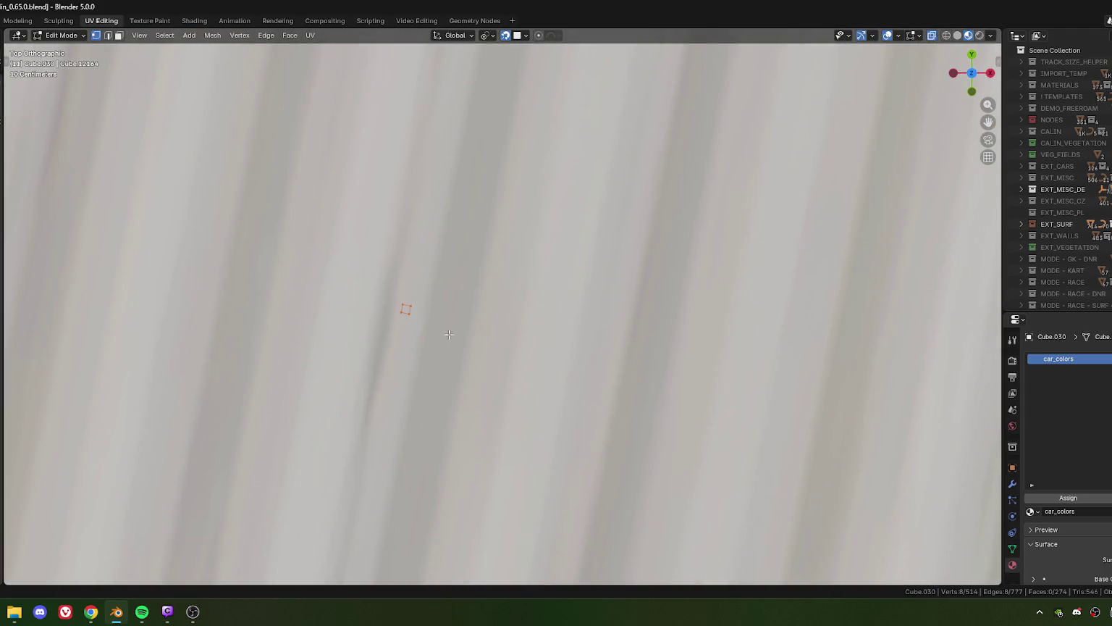
pyautogui.hotkey('ctrl', 'shift', 'z')
# - Undo that raise again and return to a perspective view of the roof
pyautogui.scroll(-3)
pyautogui.scroll(-3)
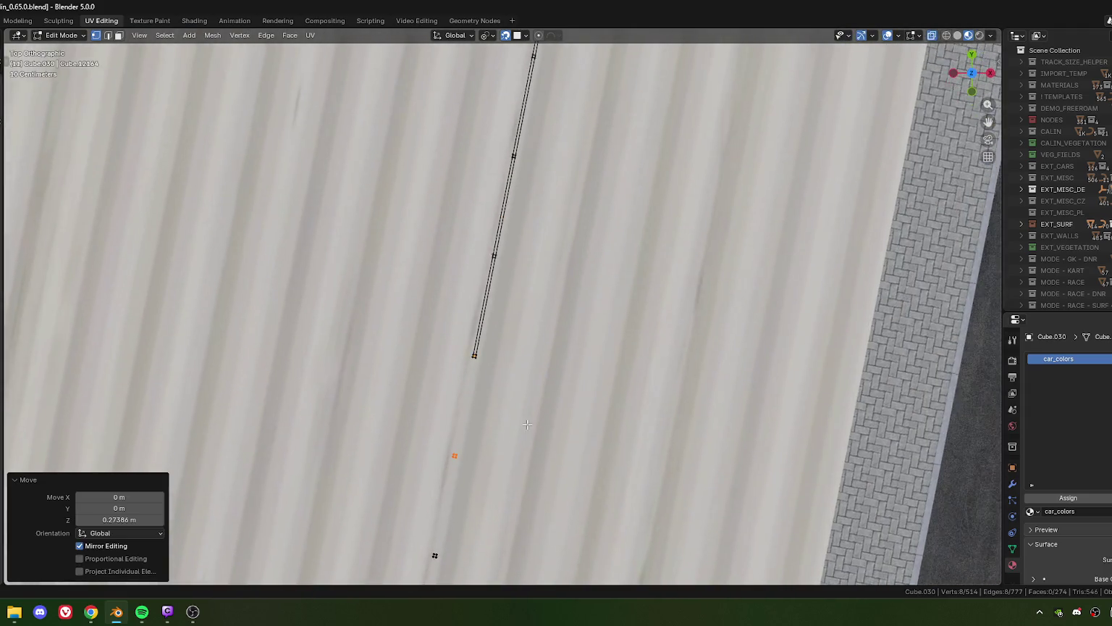
pyautogui.moveTo(406, 310); pyautogui.dragTo(413, 338)
pyautogui.scroll(-3)
pyautogui.hotkey('ctrl', 'z')
pyautogui.scroll(-3)
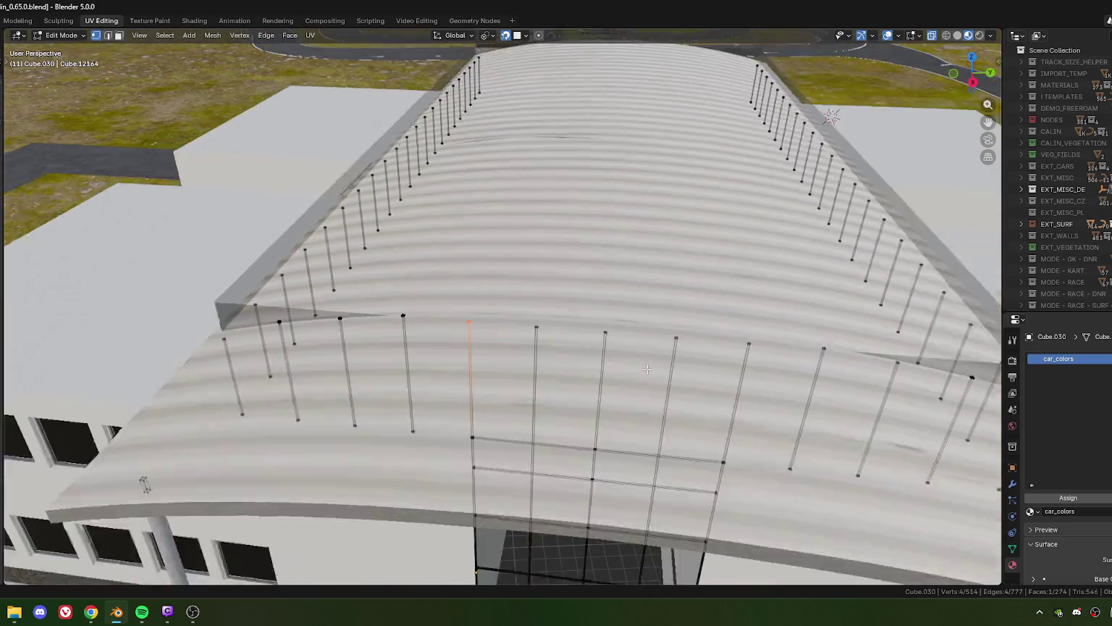
pyautogui.scroll(-3)
pyautogui.moveTo(601, 369); pyautogui.dragTo(601, 356)
# - Box-select a mirrored pair of frame edges and raise them from top view
pyautogui.moveTo(627, 302); pyautogui.dragTo(647, 334)
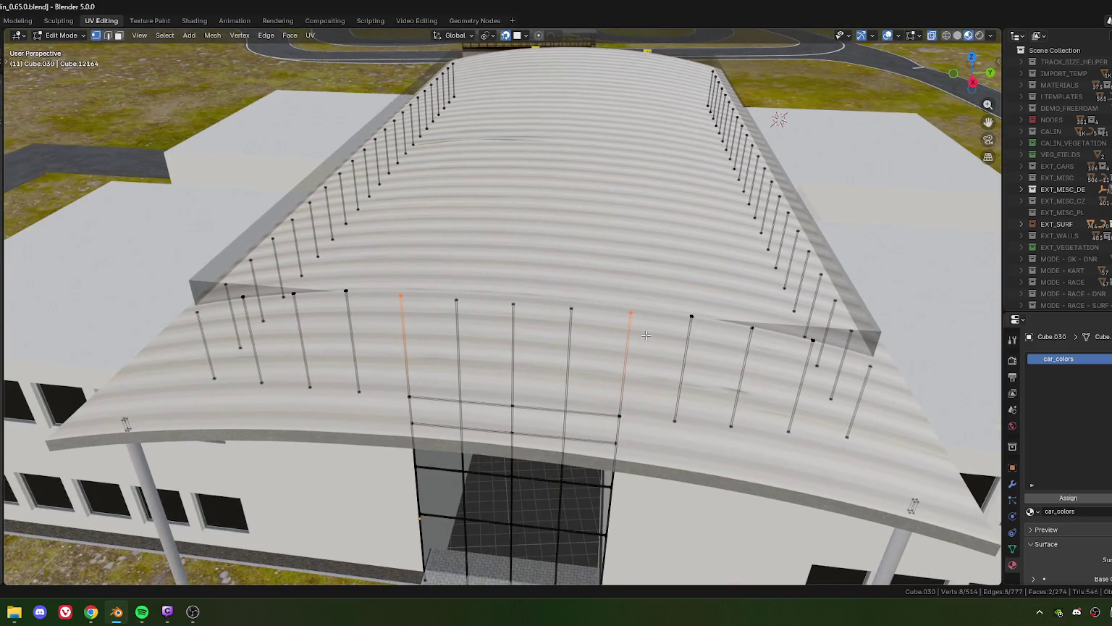
pyautogui.press('KP_7')
pyautogui.press('KP_Decimal')
pyautogui.moveTo(529, 382); pyautogui.dragTo(547, 276)
pyautogui.scroll(3)
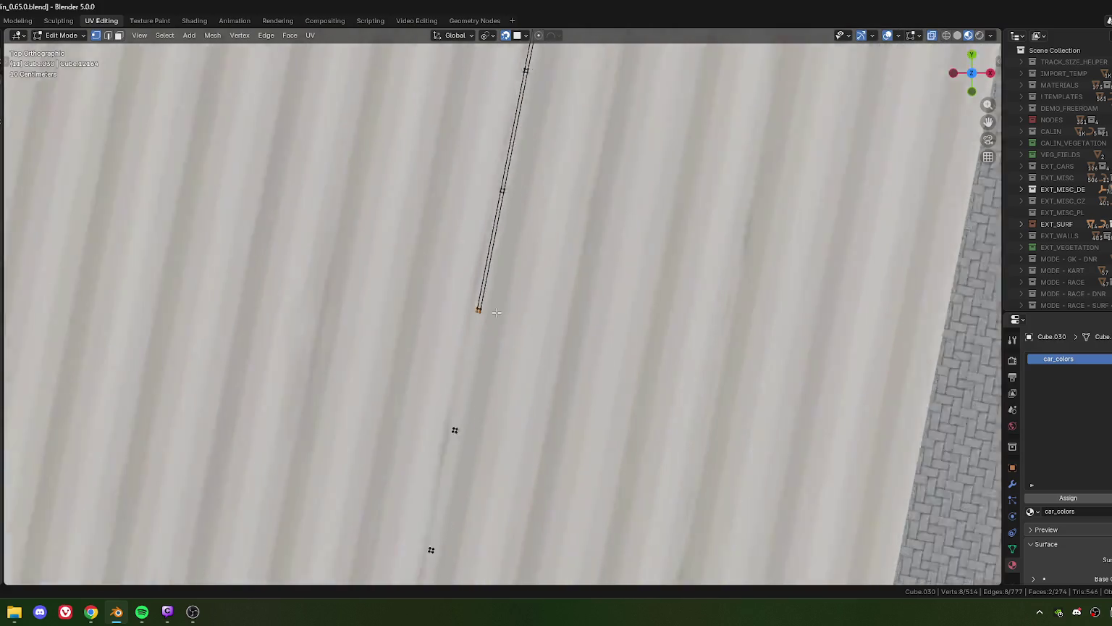
pyautogui.scroll(3)
pyautogui.click(420, 520)
pyautogui.moveTo(420, 520); pyautogui.dragTo(466, 295)
pyautogui.scroll(-3)
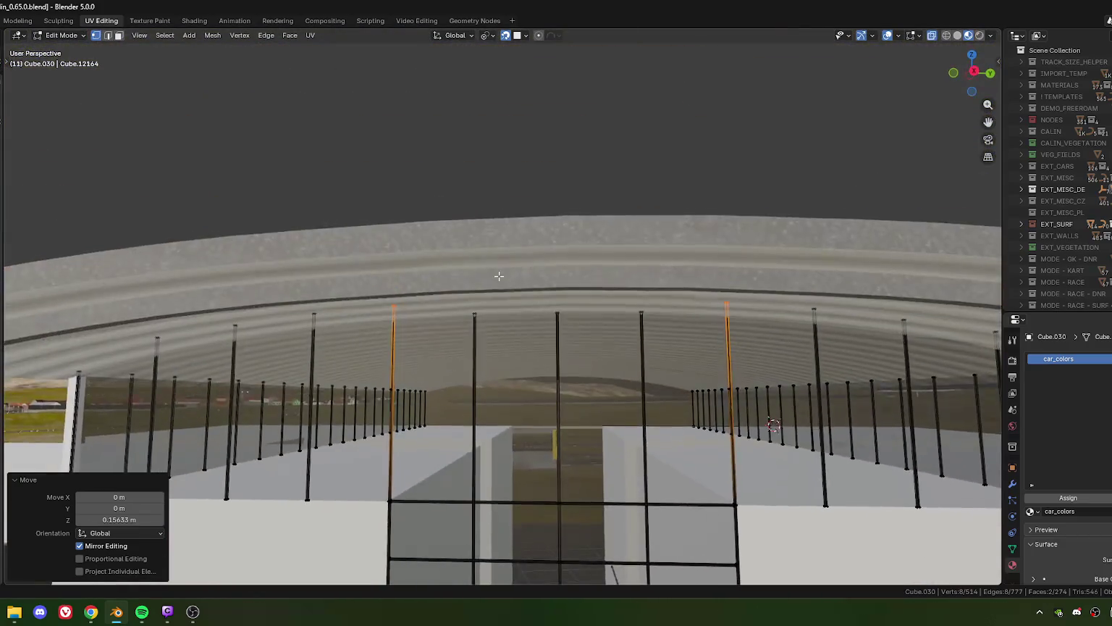
# - Select the next mirrored pair of frame posts and raise them 0.239 m along Z
pyautogui.click(467, 298)
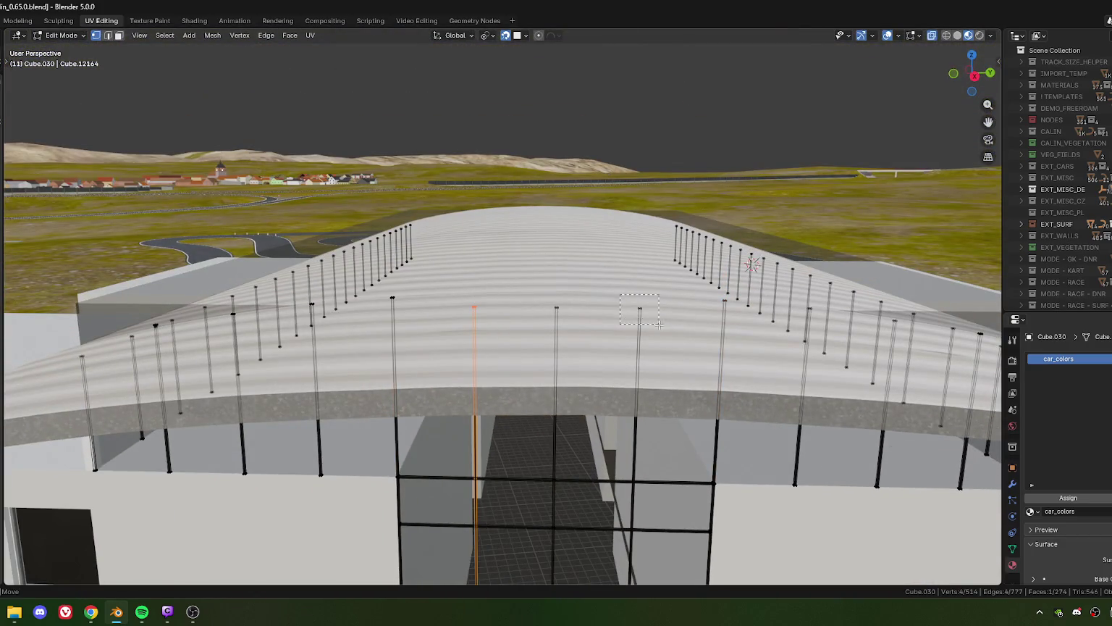
pyautogui.moveTo(659, 325); pyautogui.dragTo(659, 324)
pyautogui.press('KP_7')
pyautogui.press('KP_Decimal')
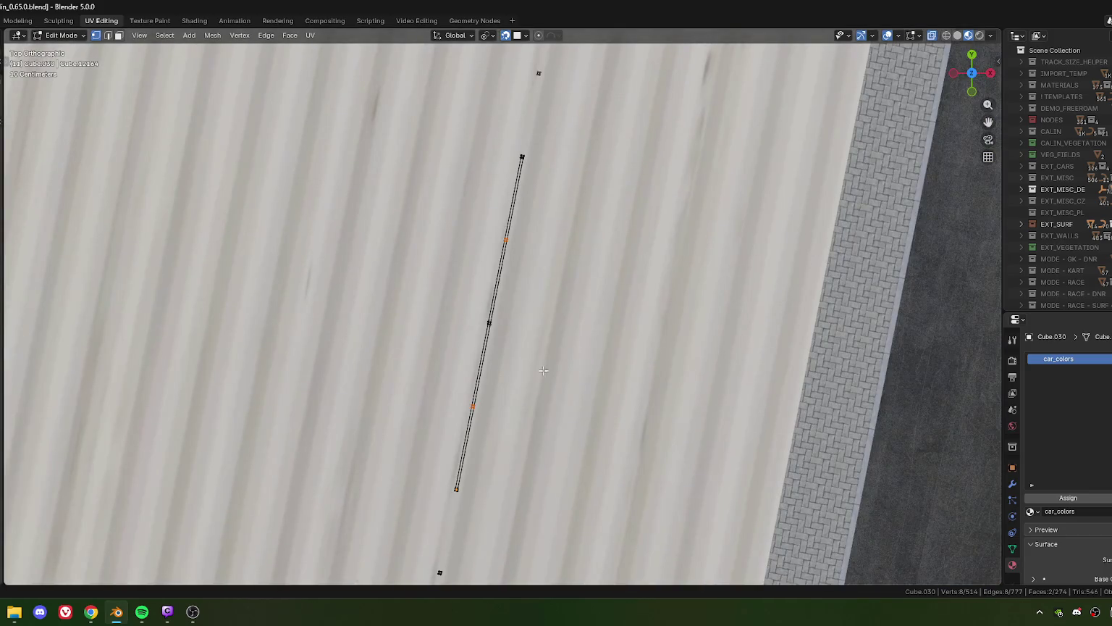
pyautogui.press('g')
pyautogui.press('z')
pyautogui.click(469, 406)
pyautogui.scroll(-3)
pyautogui.moveTo(470, 405); pyautogui.dragTo(506, 270)
# - Add the remaining frame posts to the selection
pyautogui.click(427, 319)
pyautogui.click(468, 328)
pyautogui.click(443, 333)
pyautogui.click(487, 333)
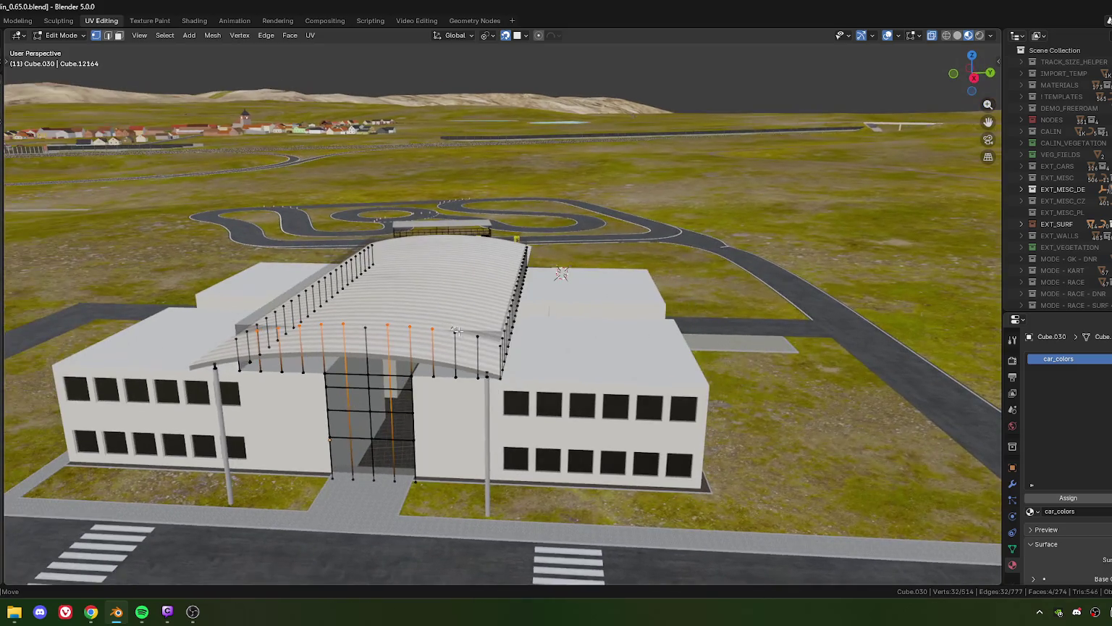
# - Switch the snap target to Vertex and lower the selected posts 0.243 m along Z
pyautogui.click(519, 35)
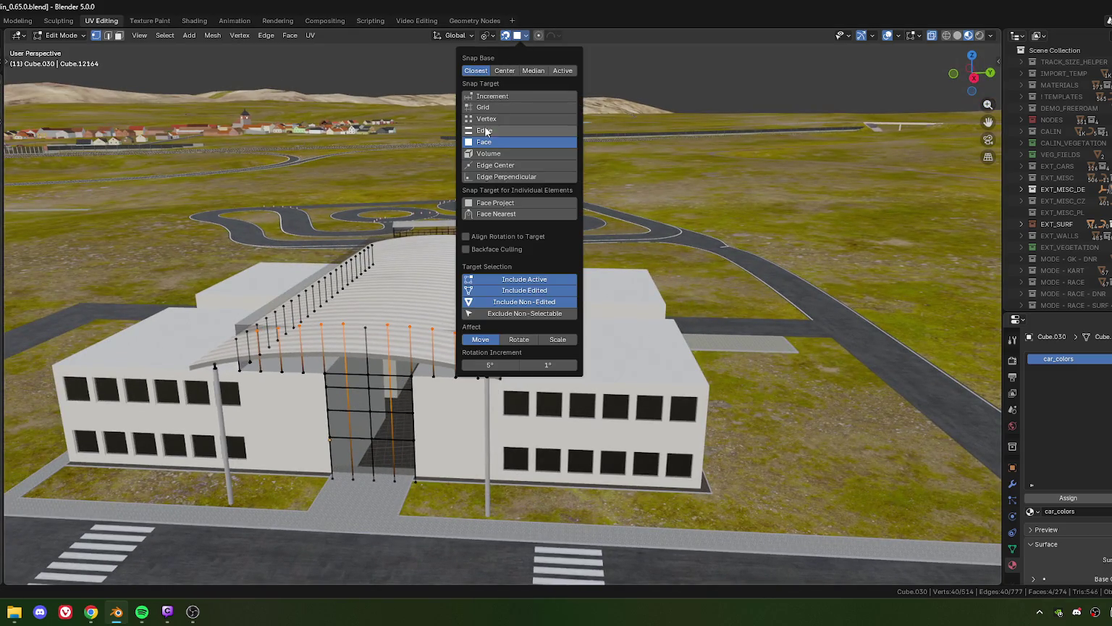
pyautogui.click(485, 119)
pyautogui.scroll(3)
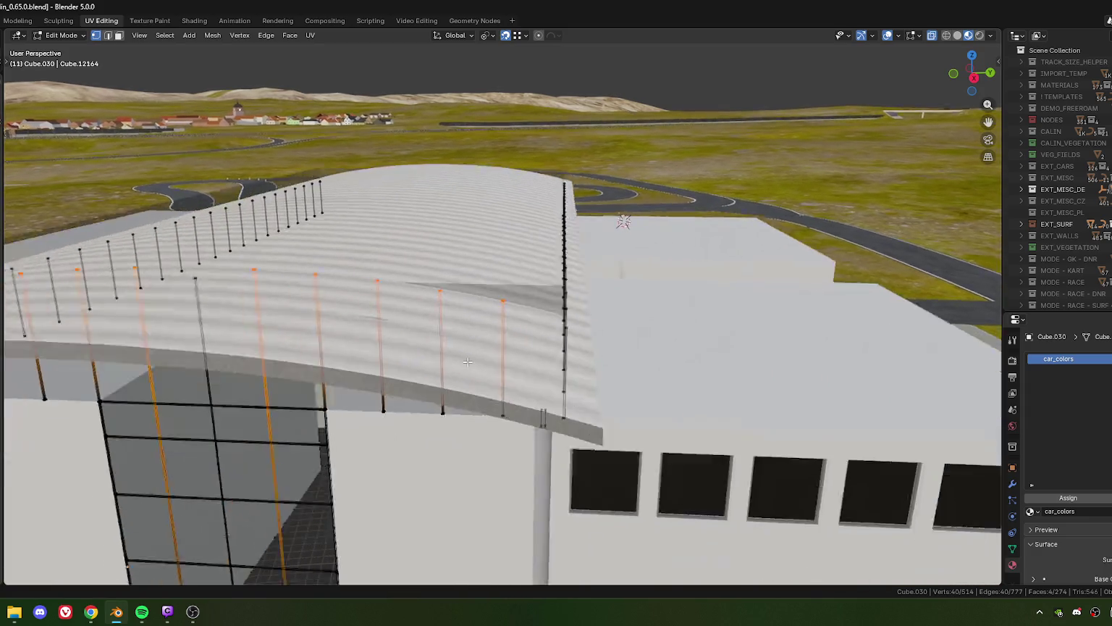
pyautogui.moveTo(422, 427); pyautogui.dragTo(485, 428)
pyautogui.scroll(3)
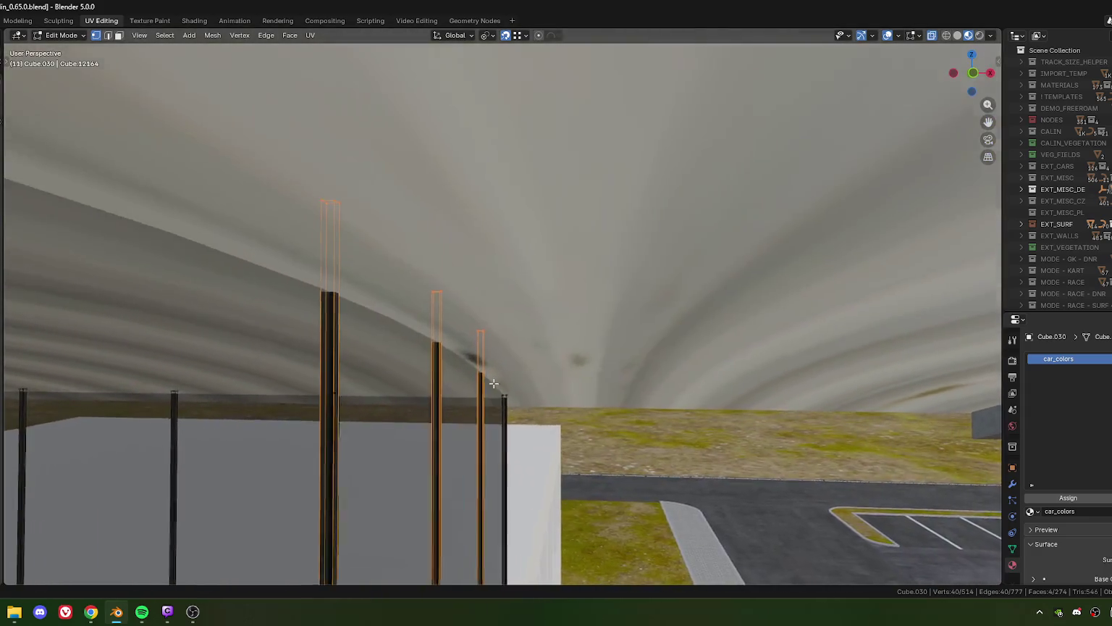
pyautogui.scroll(3)
pyautogui.scroll(3)
pyautogui.scroll(3)
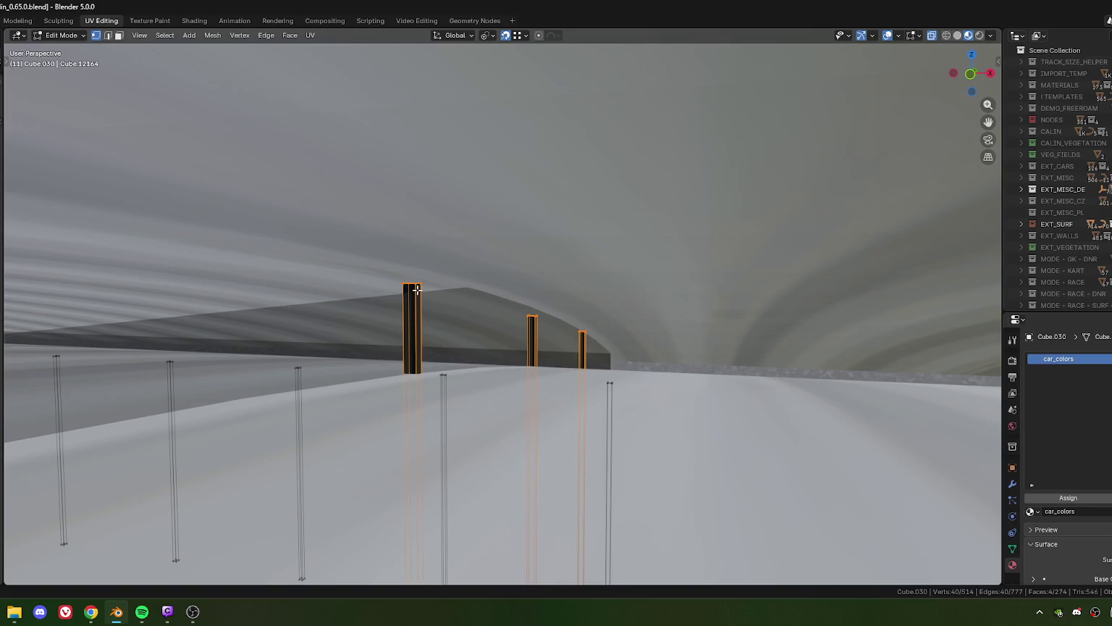
pyautogui.press('g')
pyautogui.press('z')
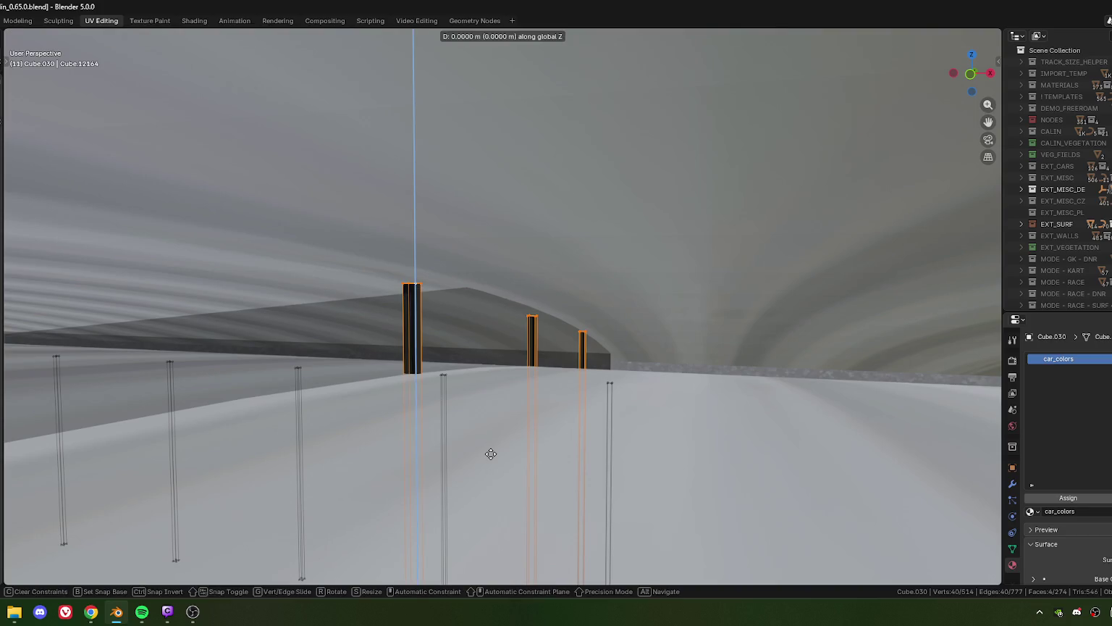
pyautogui.click(492, 535)
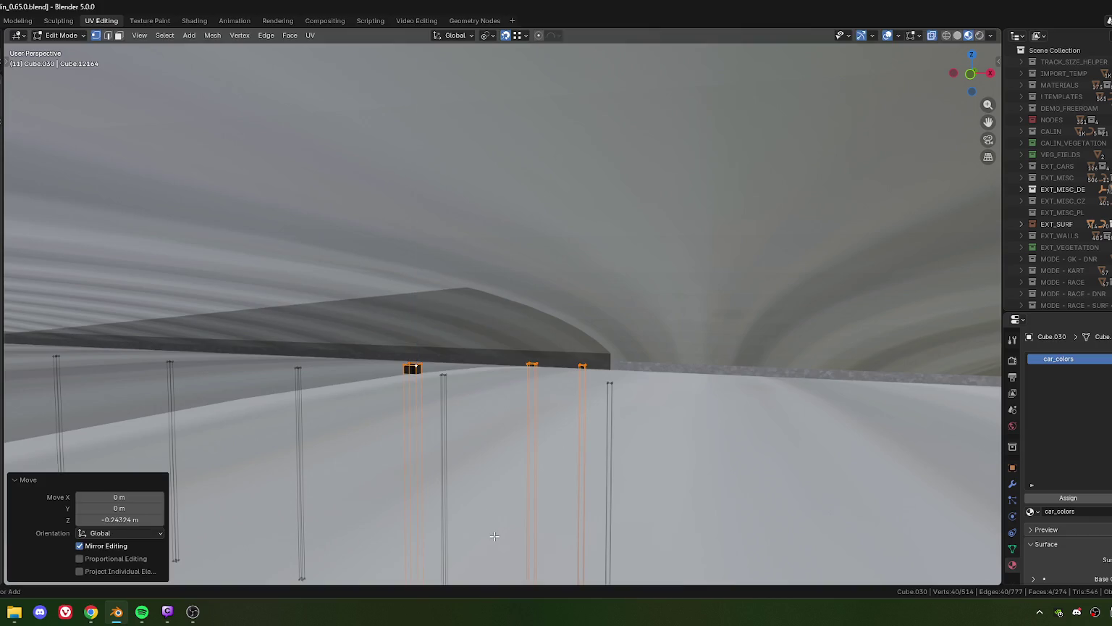
# - Check the post tops from another angle and select a single mirrored pair
pyautogui.scroll(-3)
pyautogui.moveTo(591, 420); pyautogui.dragTo(524, 353)
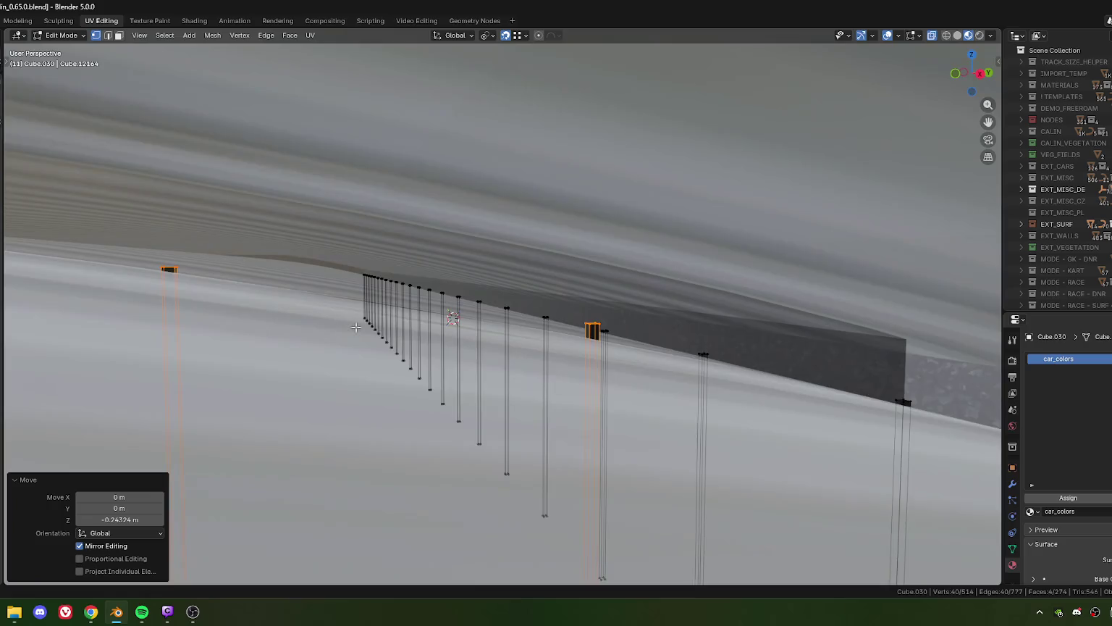
pyautogui.scroll(-3)
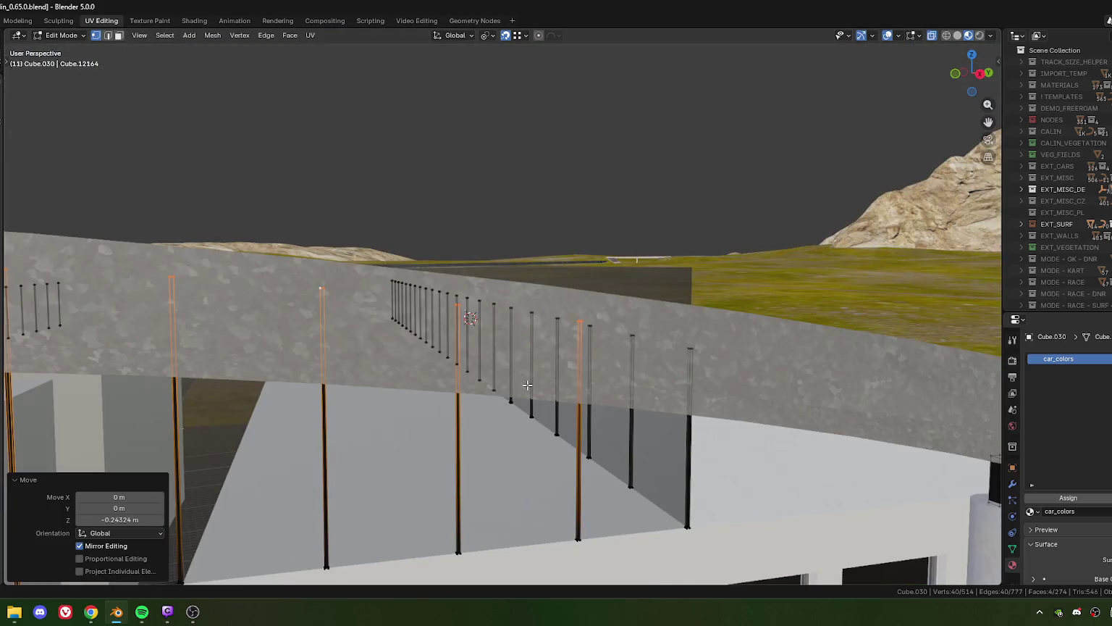
pyautogui.moveTo(517, 361); pyautogui.dragTo(476, 318)
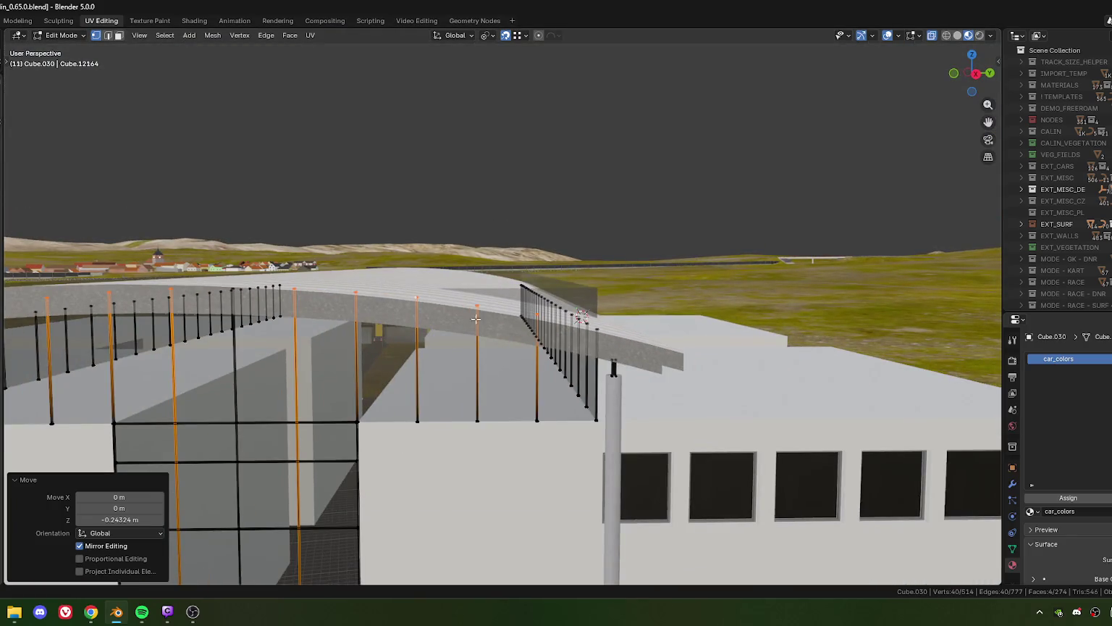
pyautogui.click(491, 328)
# - Raise that post pair 0.028 m along Z so it meets the canopy
pyautogui.scroll(-3)
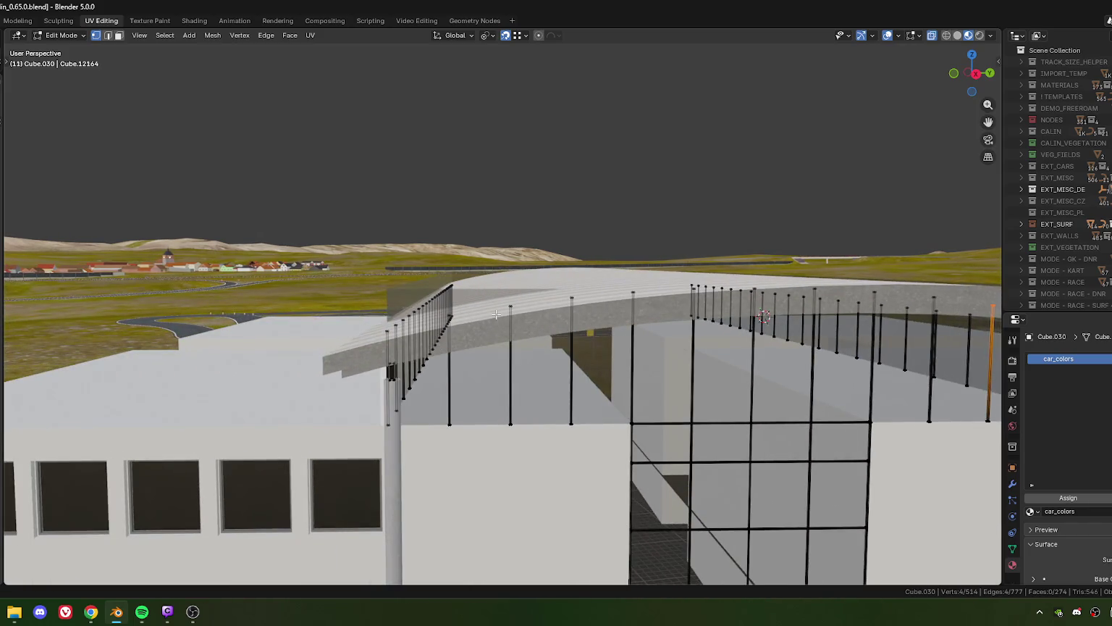
pyautogui.moveTo(500, 319); pyautogui.dragTo(499, 327)
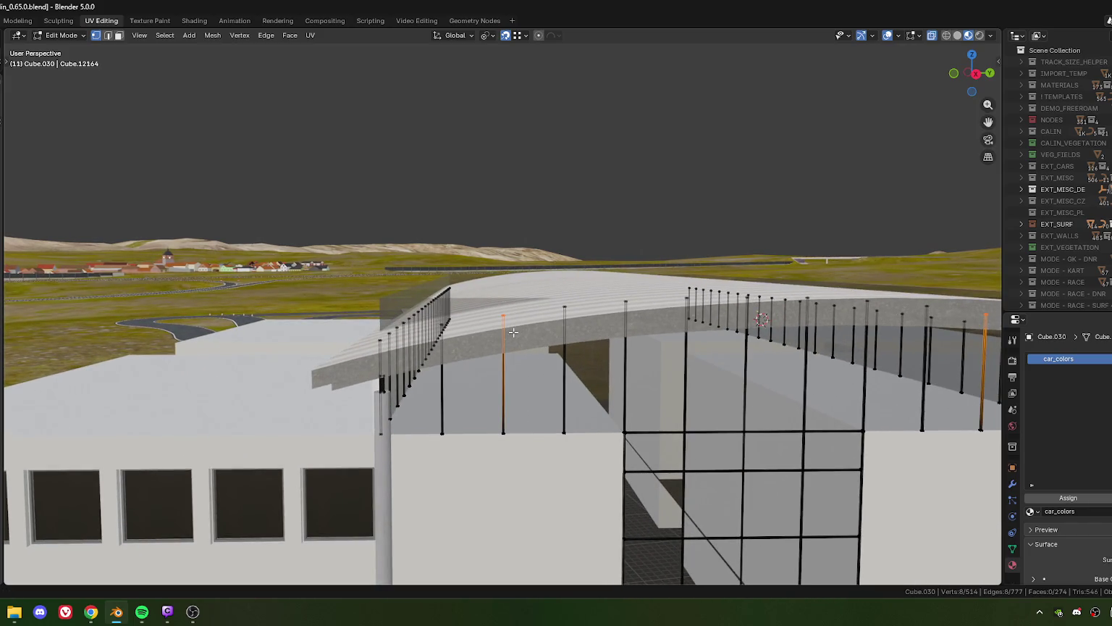
pyautogui.scroll(3)
pyautogui.moveTo(641, 301); pyautogui.dragTo(449, 355)
pyautogui.scroll(-3)
pyautogui.scroll(-3)
pyautogui.scroll(-3)
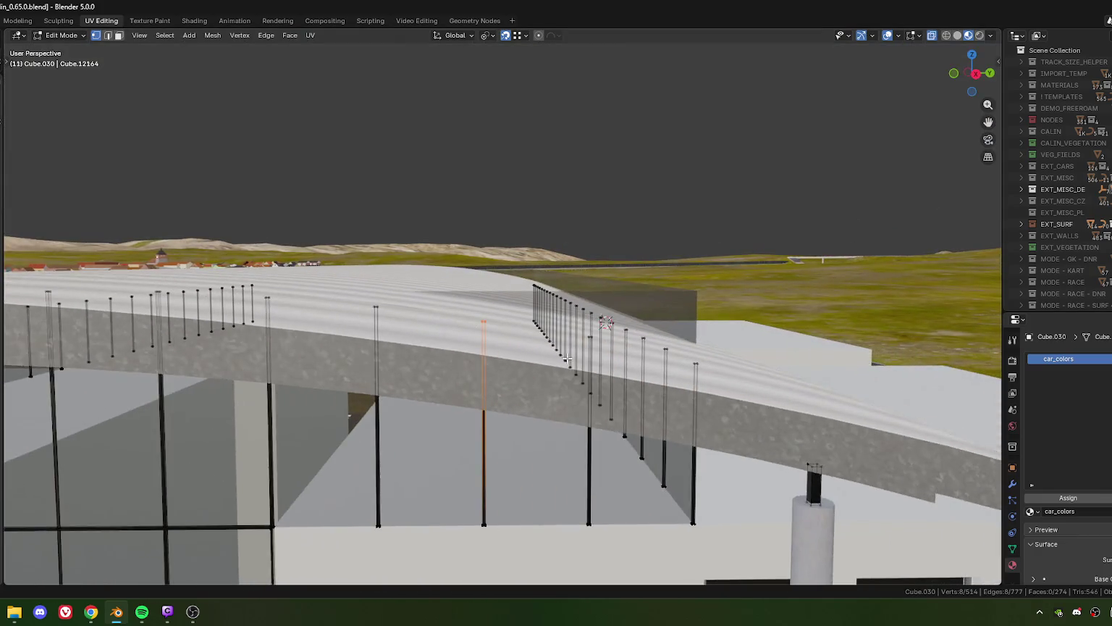
pyautogui.scroll(3)
pyautogui.scroll(3)
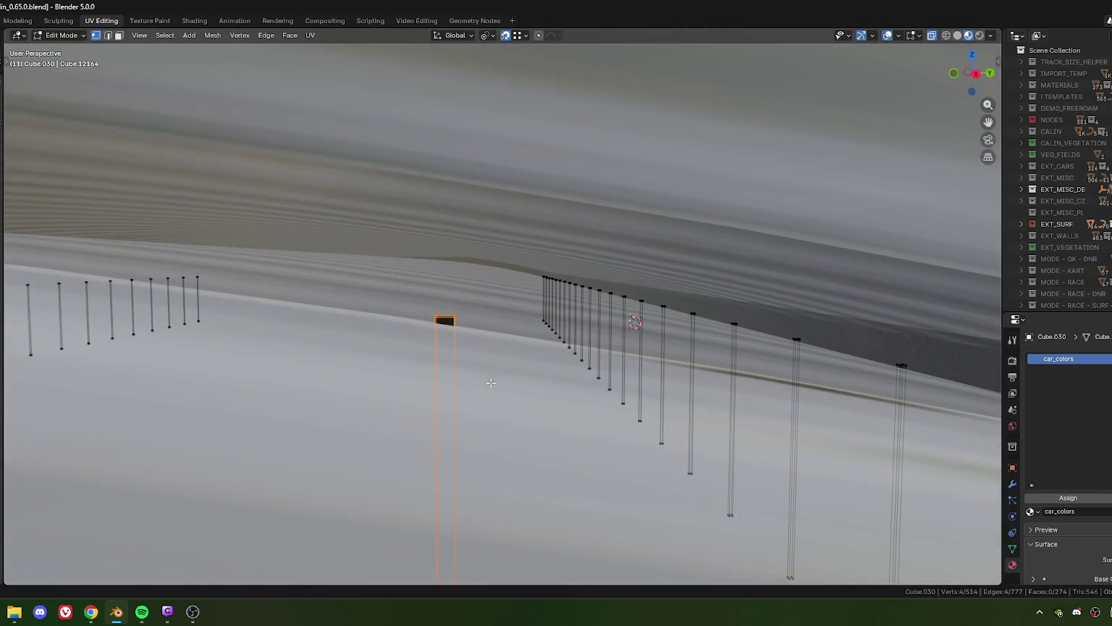
pyautogui.press('g')
pyautogui.press('z')
pyautogui.click(493, 367)
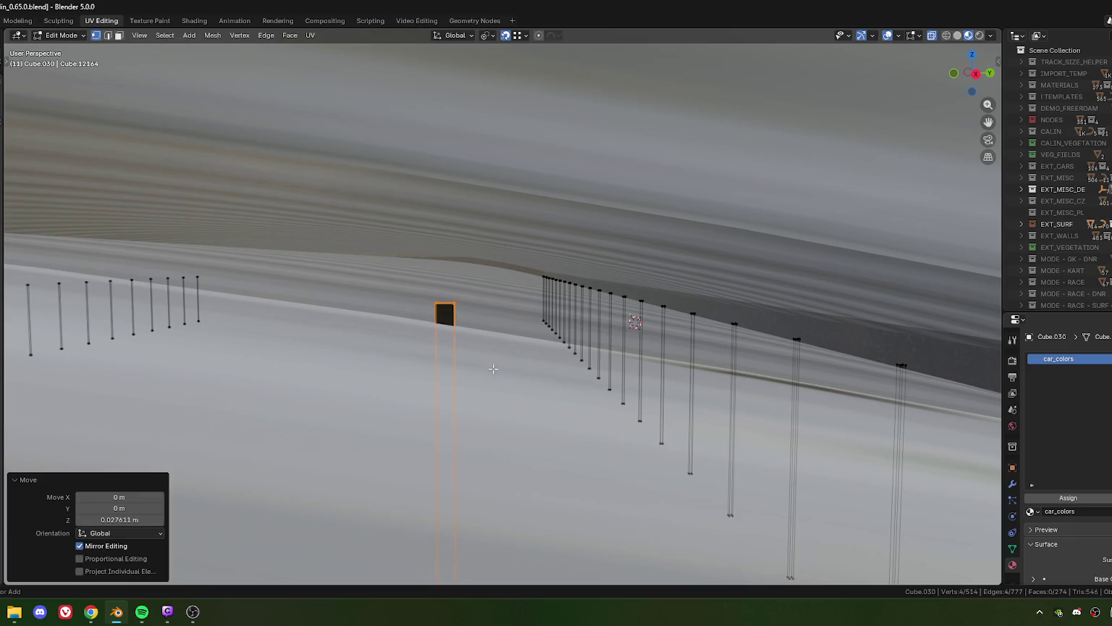
# - Review the roof and facade, then leave Edit Mode for object level
pyautogui.scroll(-3)
pyautogui.moveTo(496, 370); pyautogui.dragTo(474, 338)
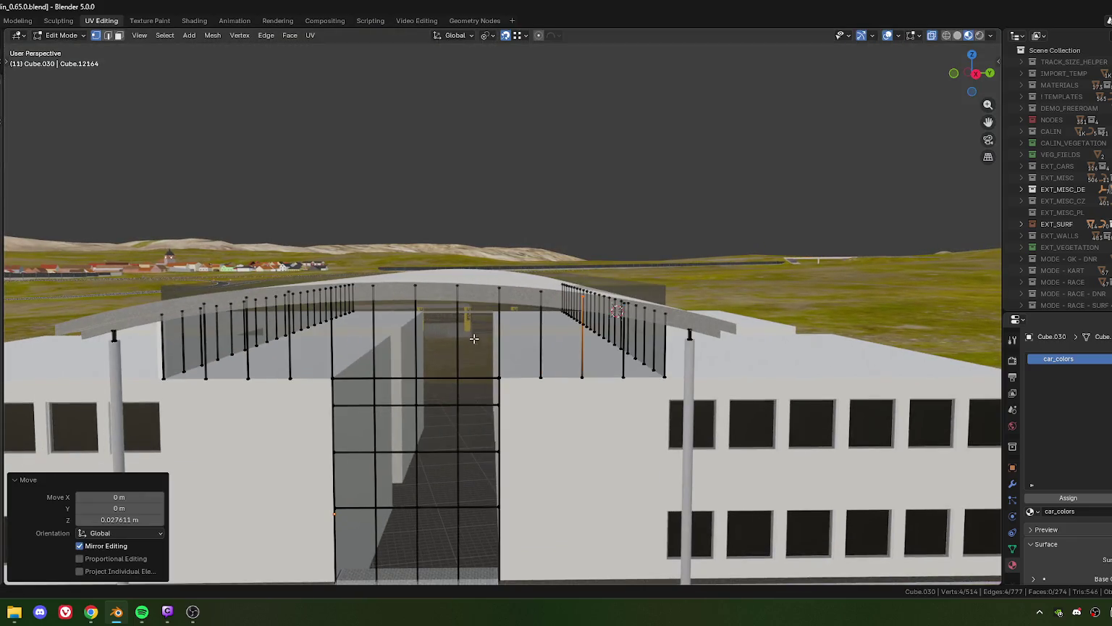
pyautogui.press('Tab')
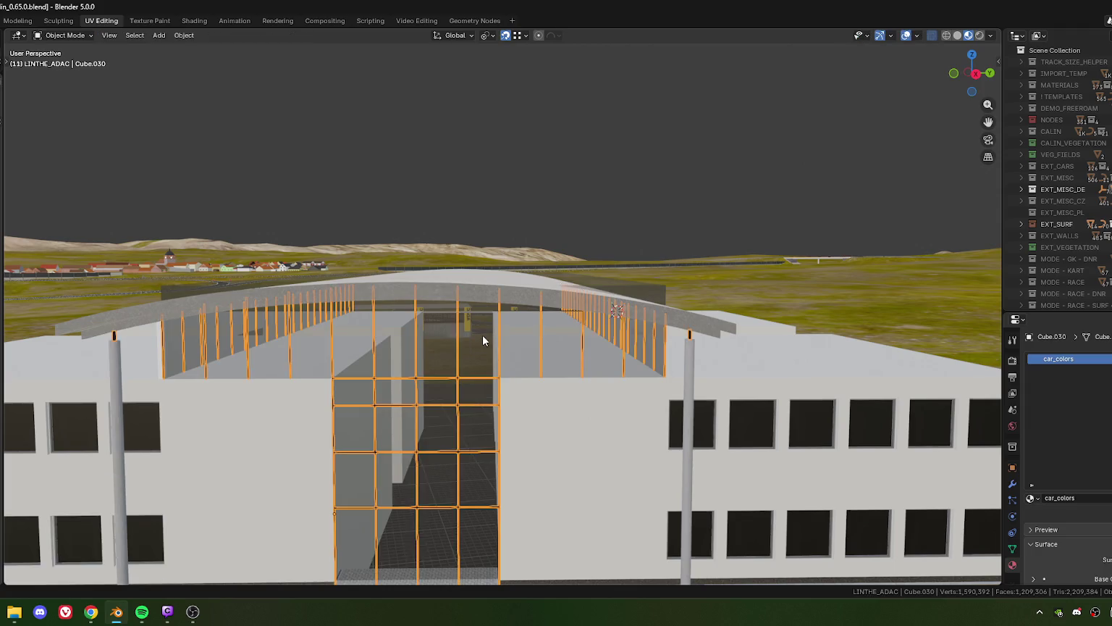
# - Select glass infill Cube.032 and inspect its mesh in Edit Mode from an angled view
pyautogui.click(479, 335)
pyautogui.press('Tab')
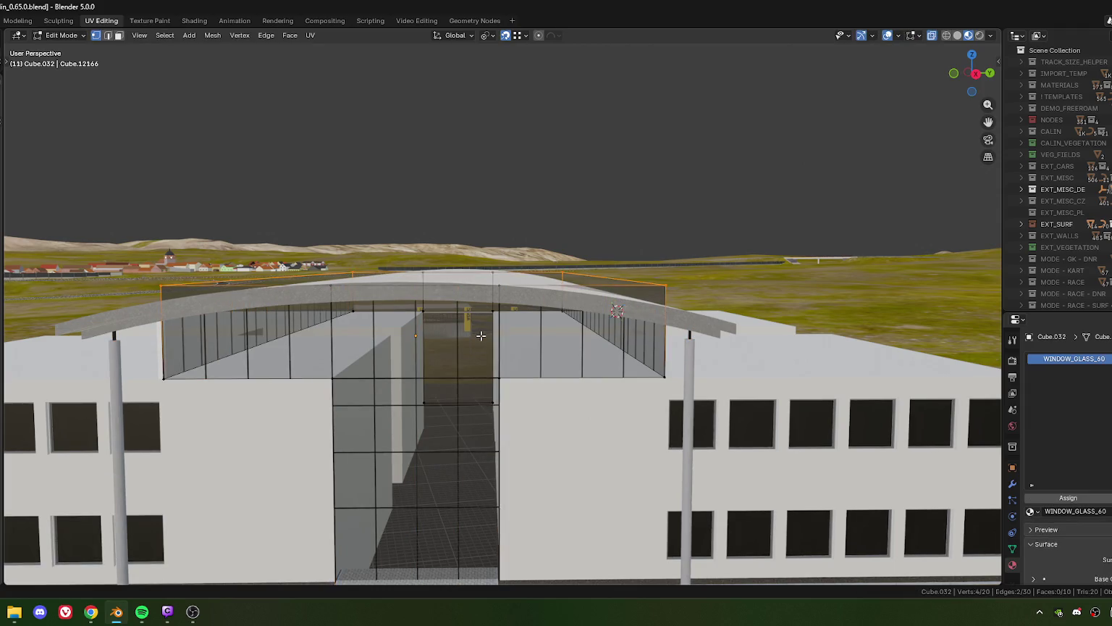
pyautogui.scroll(3)
pyautogui.scroll(3)
pyautogui.scroll(3)
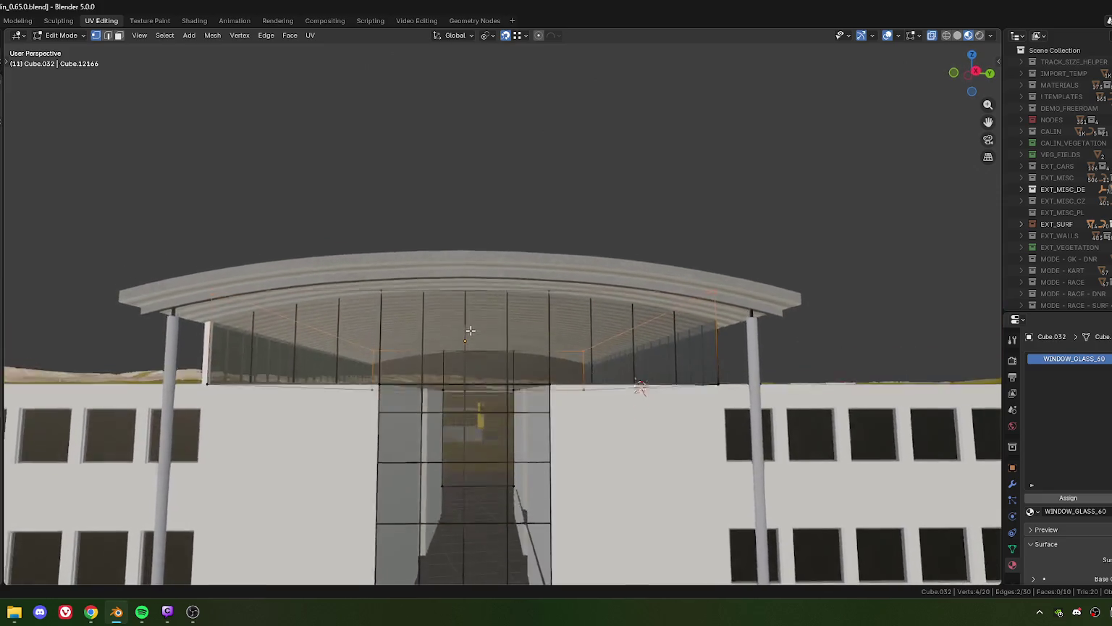
pyautogui.moveTo(468, 325); pyautogui.dragTo(454, 354)
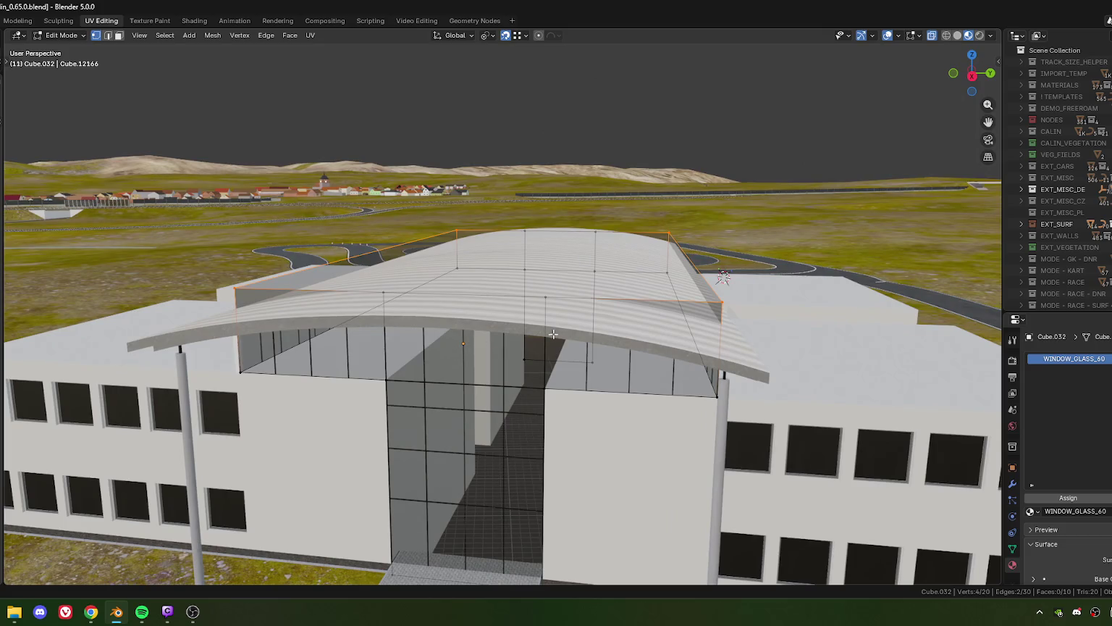
pyautogui.press('Tab')
# - Inspect the curved roof canopy's mesh in Edit Mode from a low side view
pyautogui.click(650, 328)
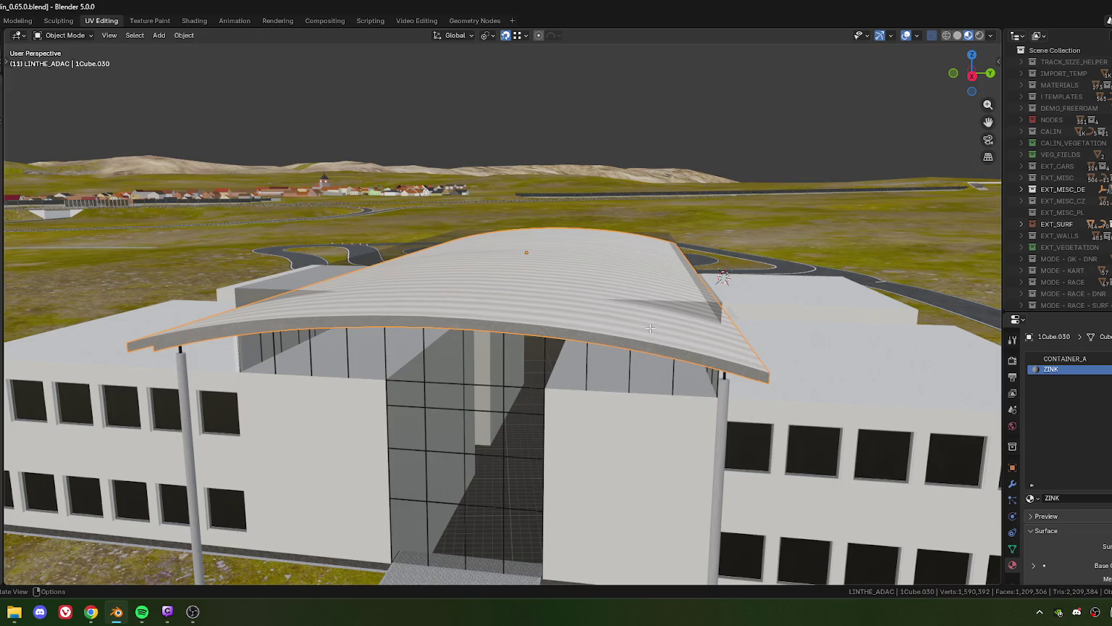
pyautogui.press('Tab')
pyautogui.moveTo(650, 327); pyautogui.dragTo(463, 352)
pyautogui.press('Tab')
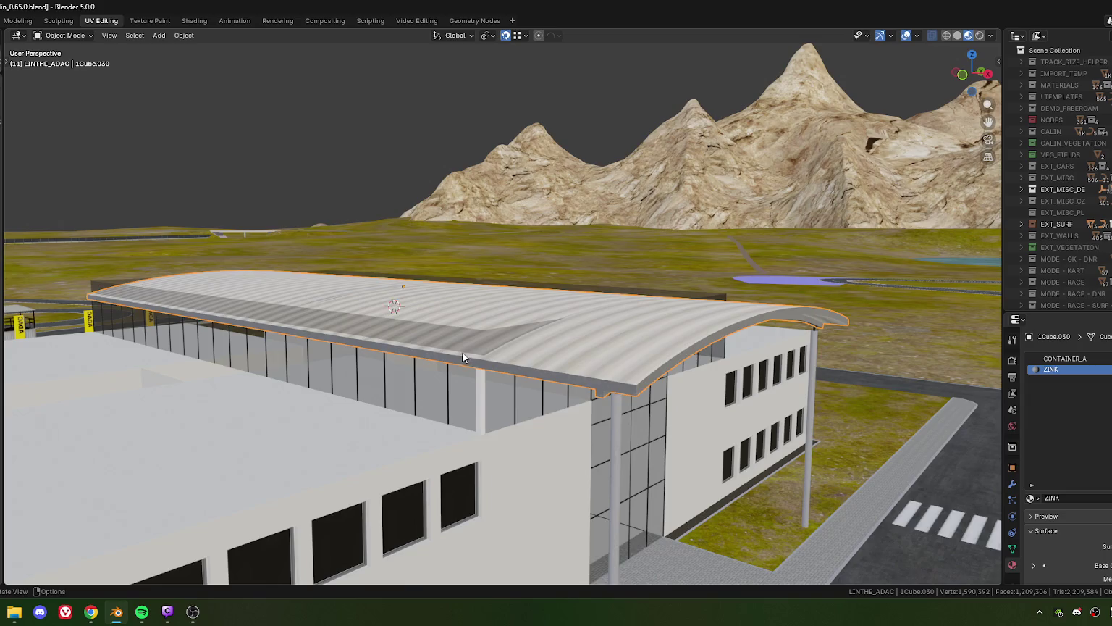
# - Select glass building Cube.032 and show its Modifier properties
pyautogui.scroll(3)
pyautogui.scroll(3)
pyautogui.scroll(3)
pyautogui.scroll(3)
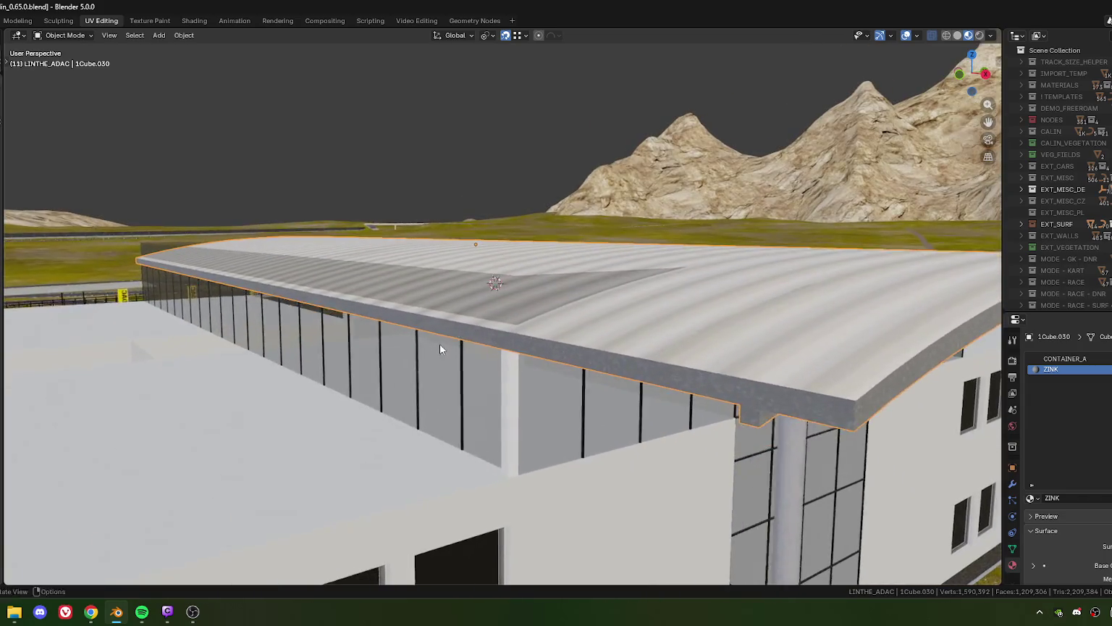
pyautogui.moveTo(439, 344); pyautogui.dragTo(414, 313)
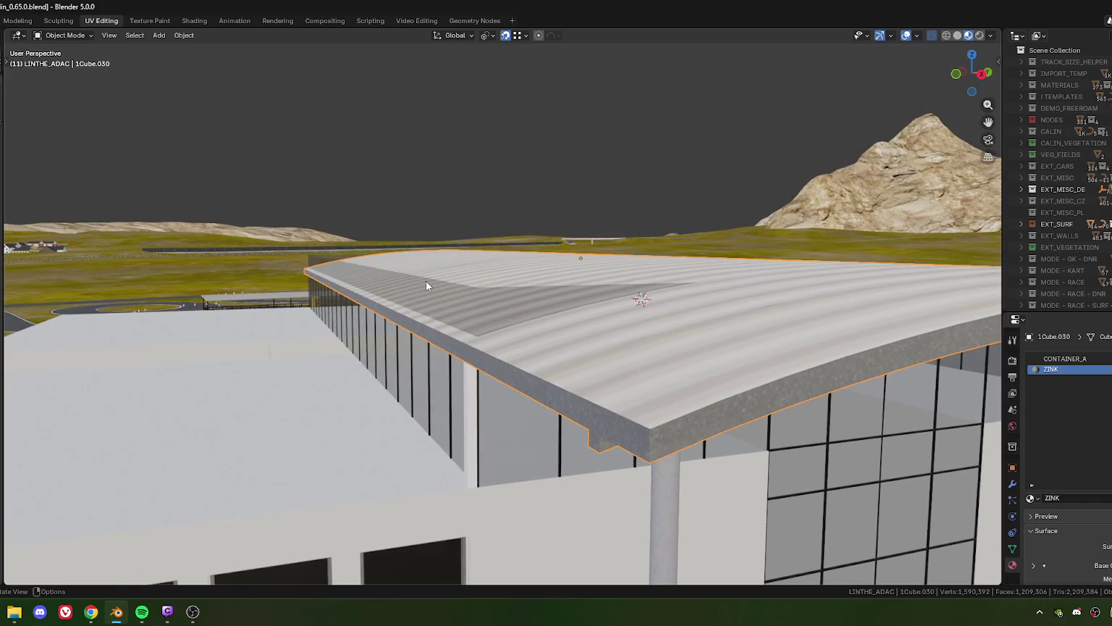
pyautogui.click(385, 355)
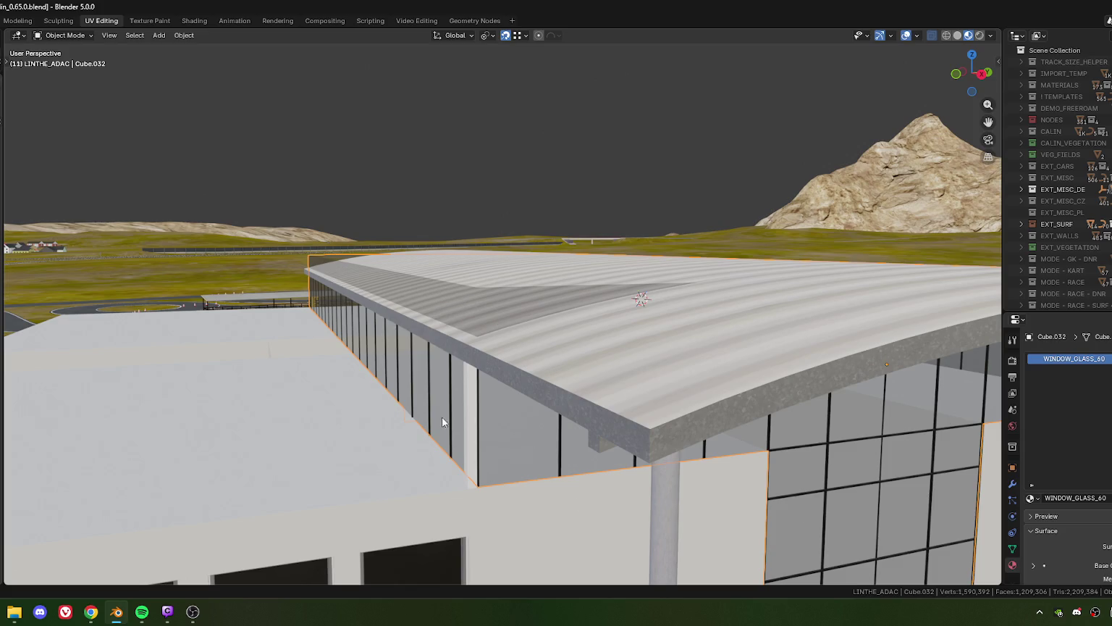
pyautogui.moveTo(443, 422); pyautogui.dragTo(712, 462)
pyautogui.click(1013, 486)
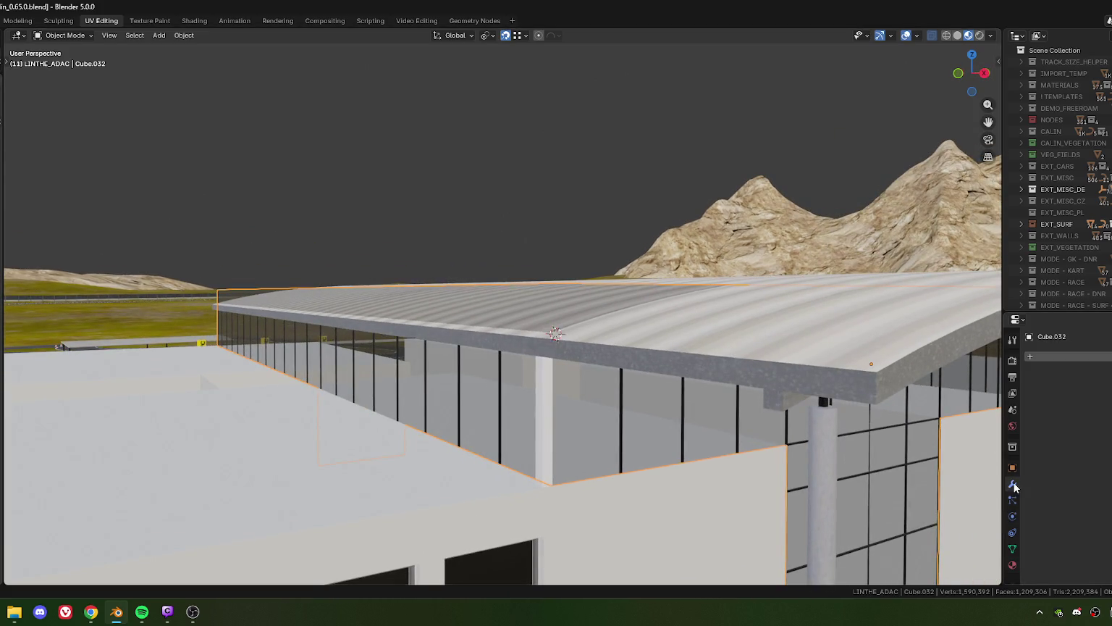
# - Add a Boolean Intersect modifier using the curved roof 1Cube.030 as operand, and check the trim
pyautogui.click(1046, 351)
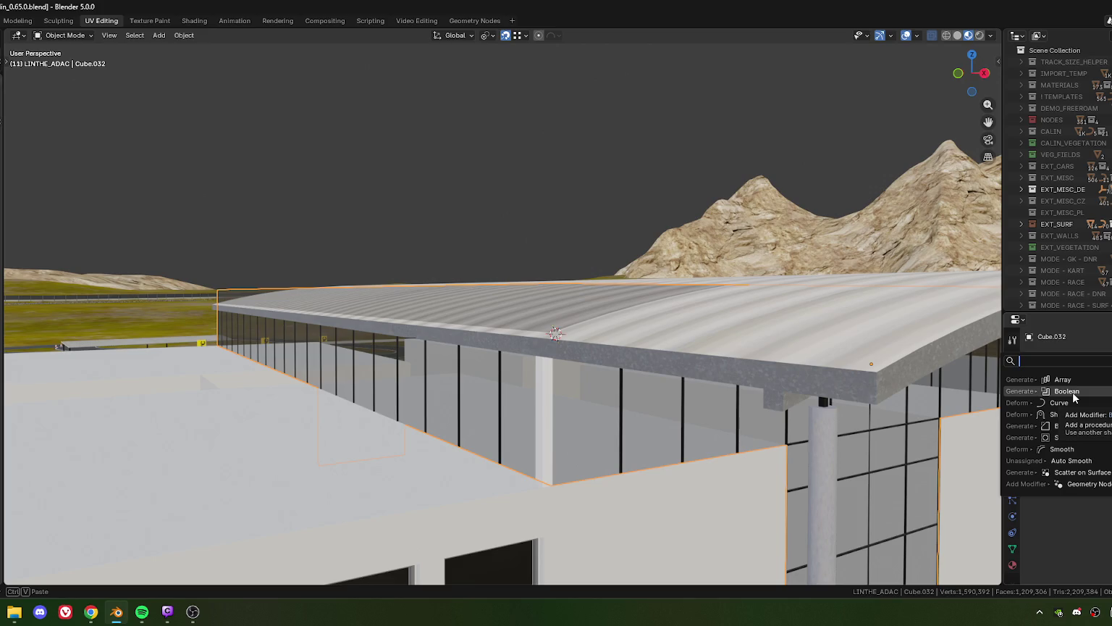
pyautogui.click(1075, 392)
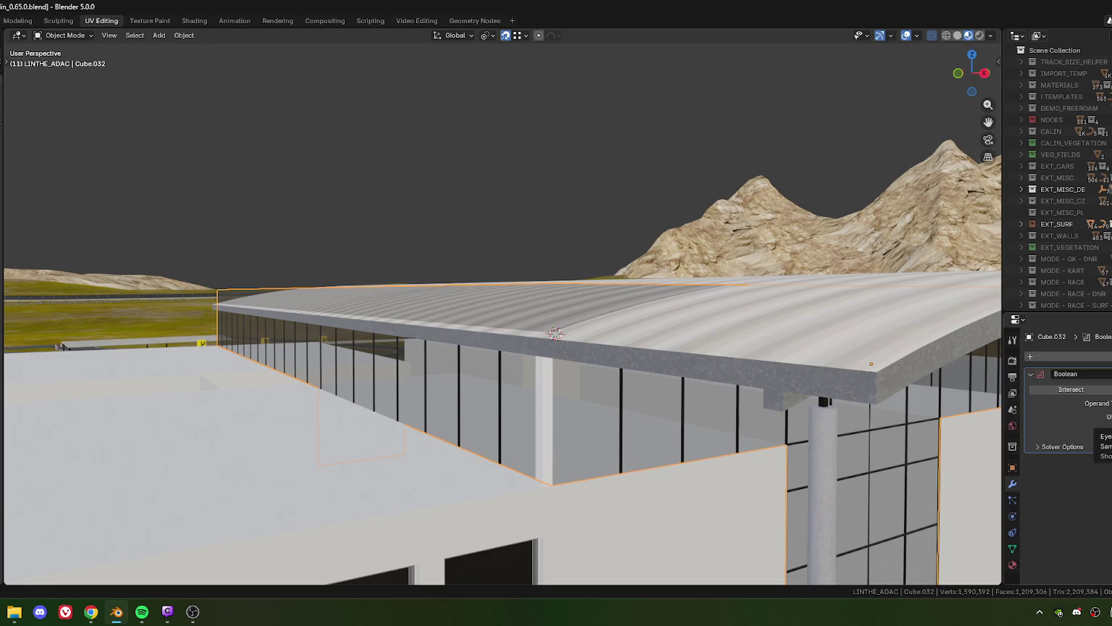
pyautogui.click(1108, 417)
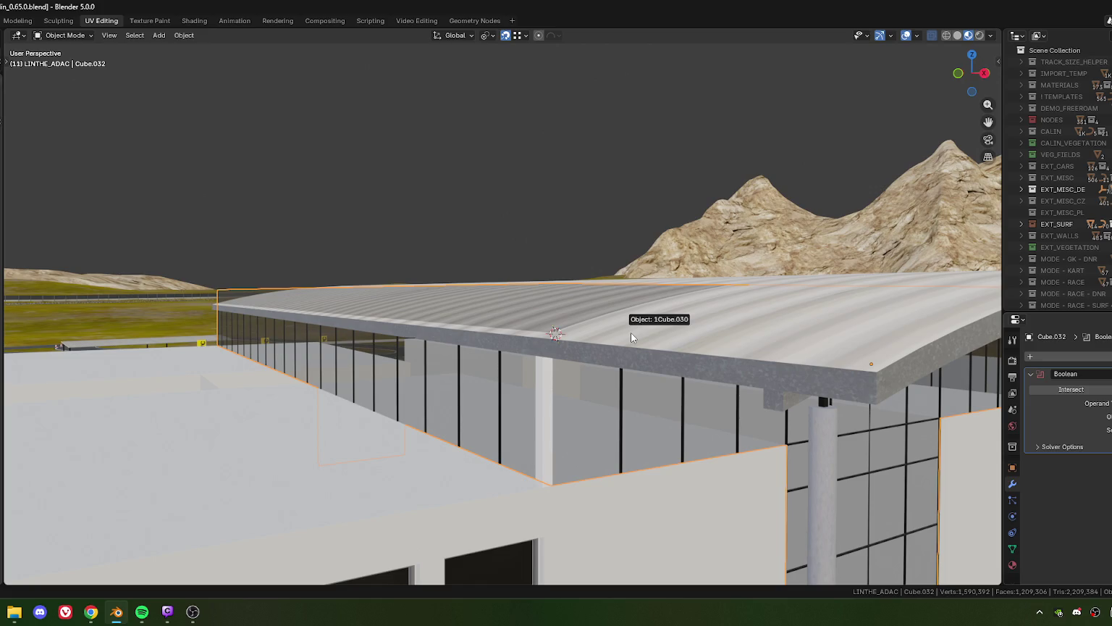
pyautogui.click(631, 333)
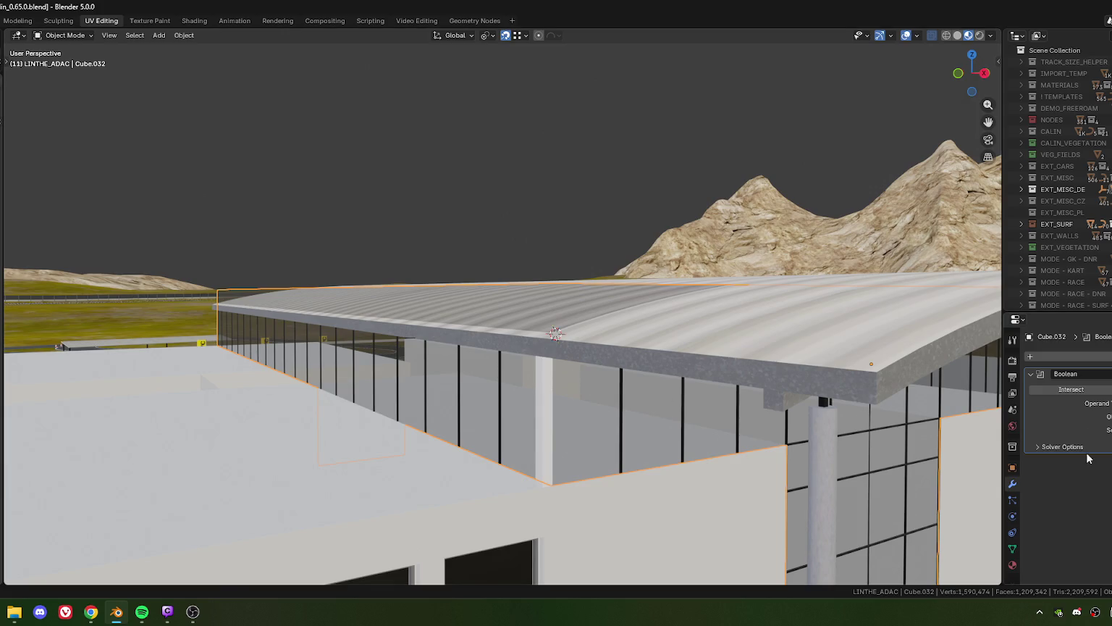
pyautogui.moveTo(452, 400); pyautogui.dragTo(527, 396)
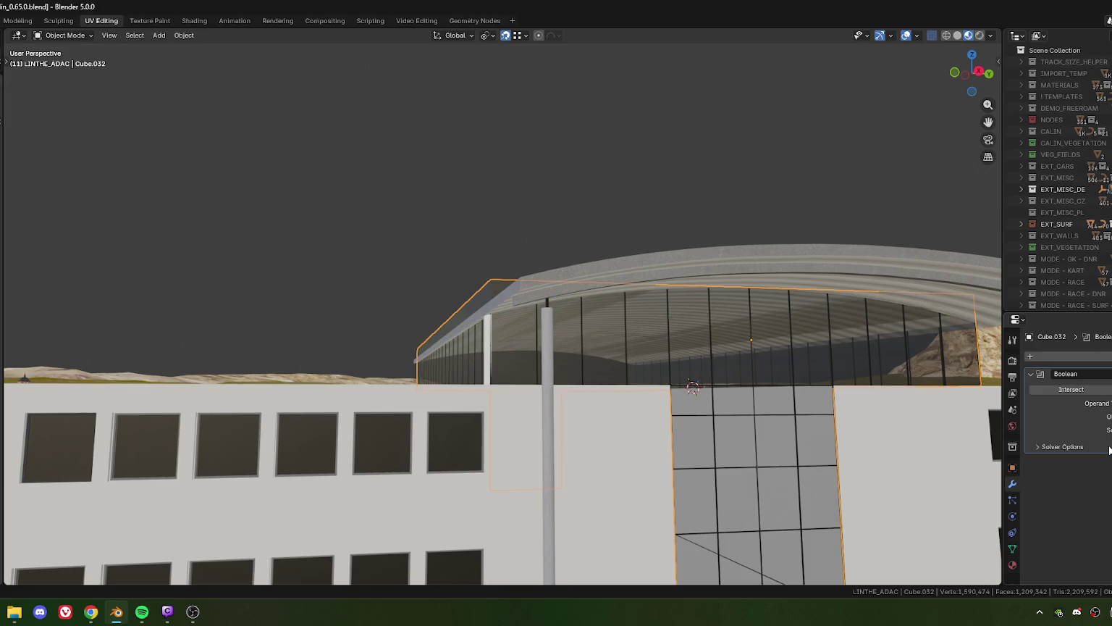
pyautogui.moveTo(578, 371); pyautogui.dragTo(608, 380)
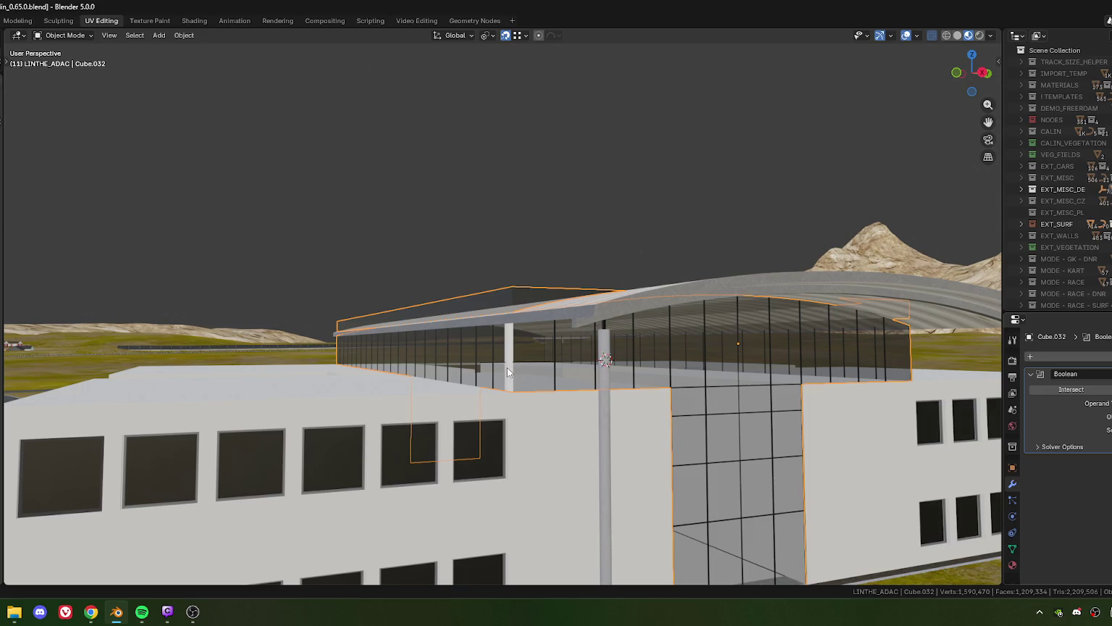
# - Apply the Boolean permanently and enter Edit Mode on the glass building
pyautogui.hotkey('ctrl', 'z')
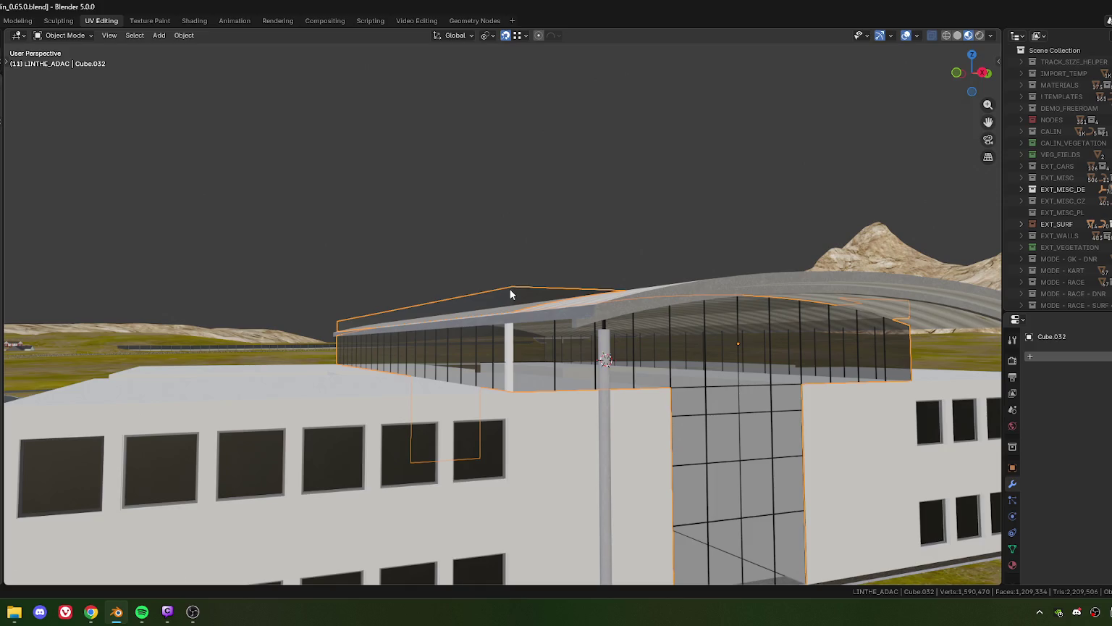
pyautogui.press('Tab')
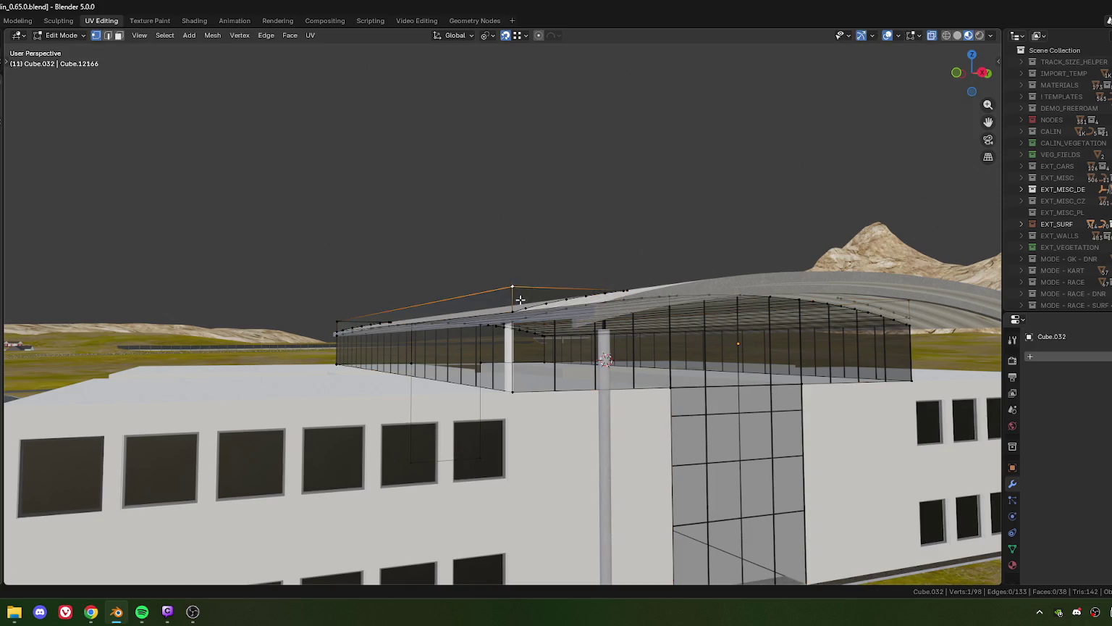
pyautogui.moveTo(520, 299); pyautogui.dragTo(960, 290)
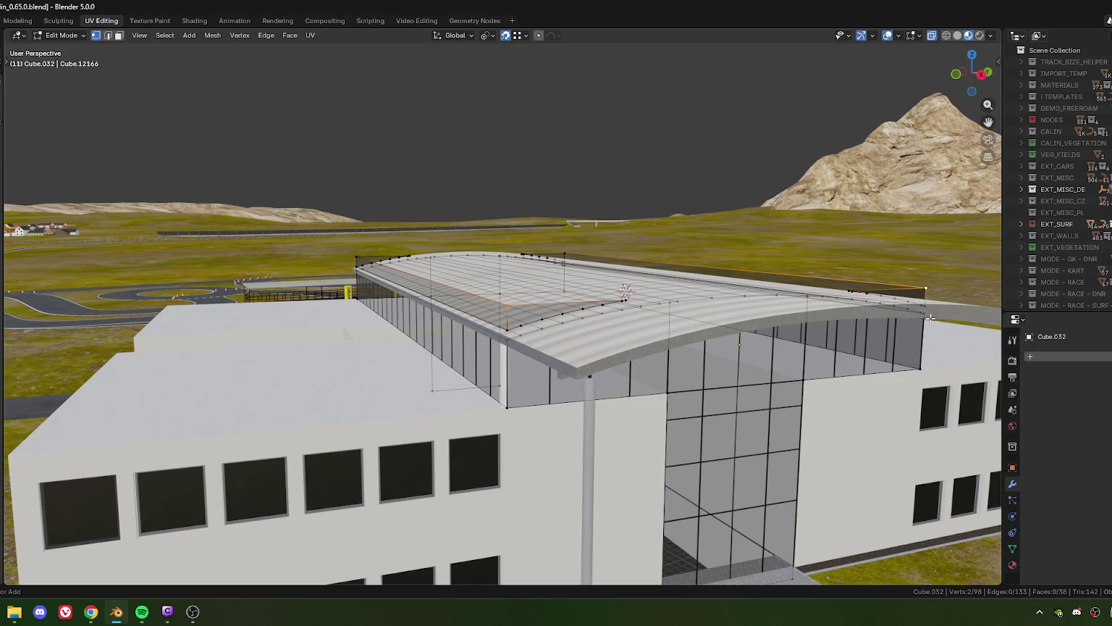
# - Select the linked leftover roof piece in the glass mesh and delete its vertices
pyautogui.hotkey('ctrl', 'l')
pyautogui.press('x')
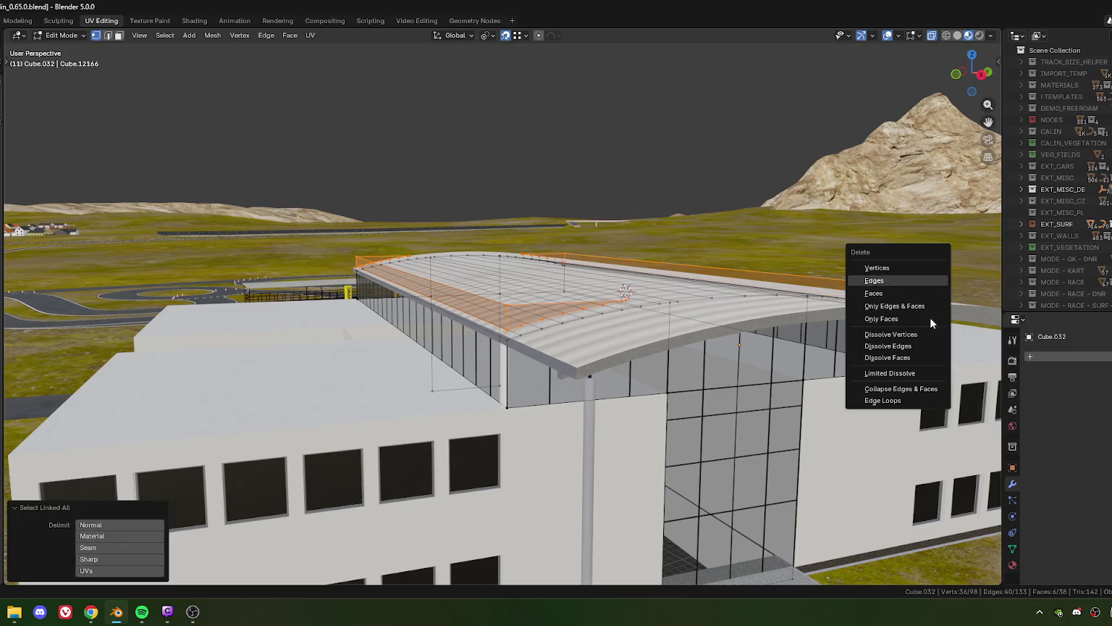
pyautogui.press('Up')
pyautogui.press('Return')
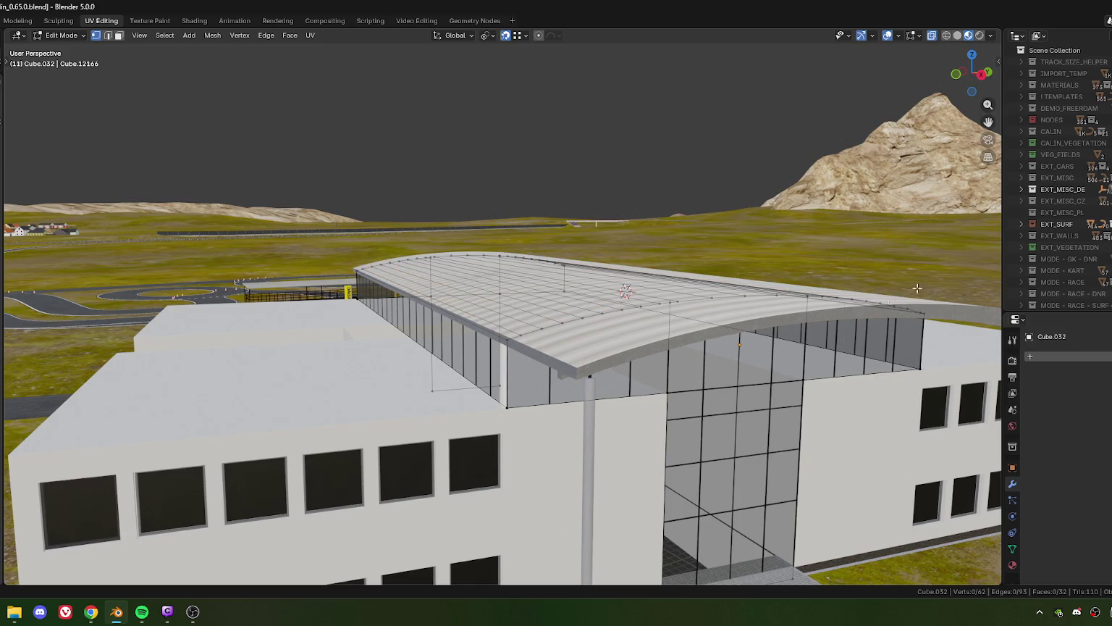
pyautogui.moveTo(918, 288); pyautogui.dragTo(490, 377)
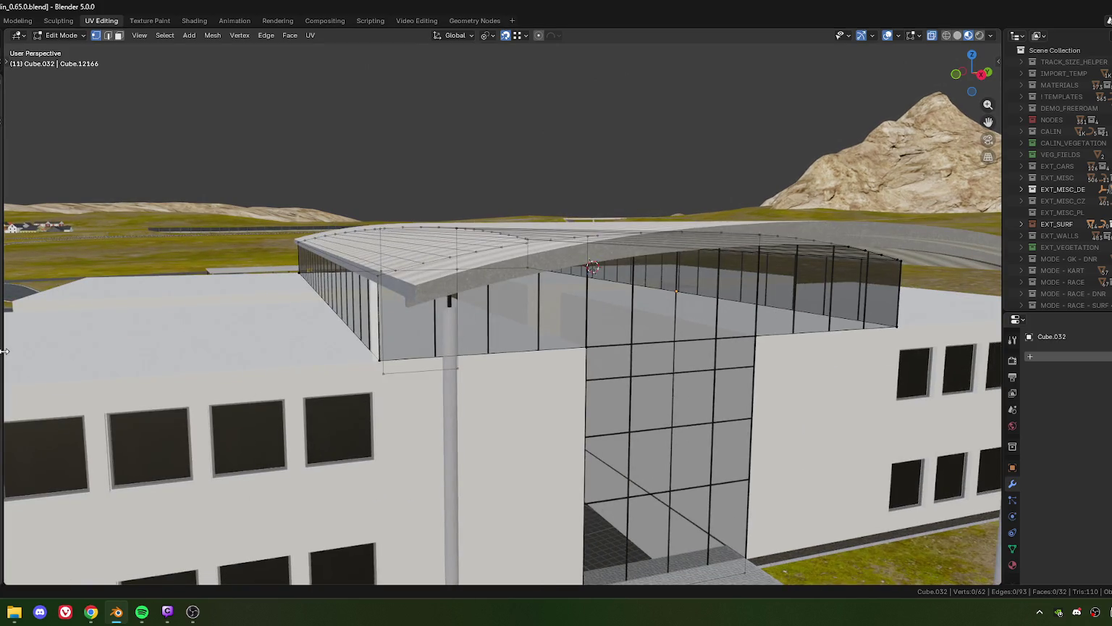
# - Zoom in on the glass wall top and select a top edge in edge mode
pyautogui.moveTo(4, 351); pyautogui.dragTo(69, 351)
pyautogui.moveTo(421, 364); pyautogui.dragTo(398, 388)
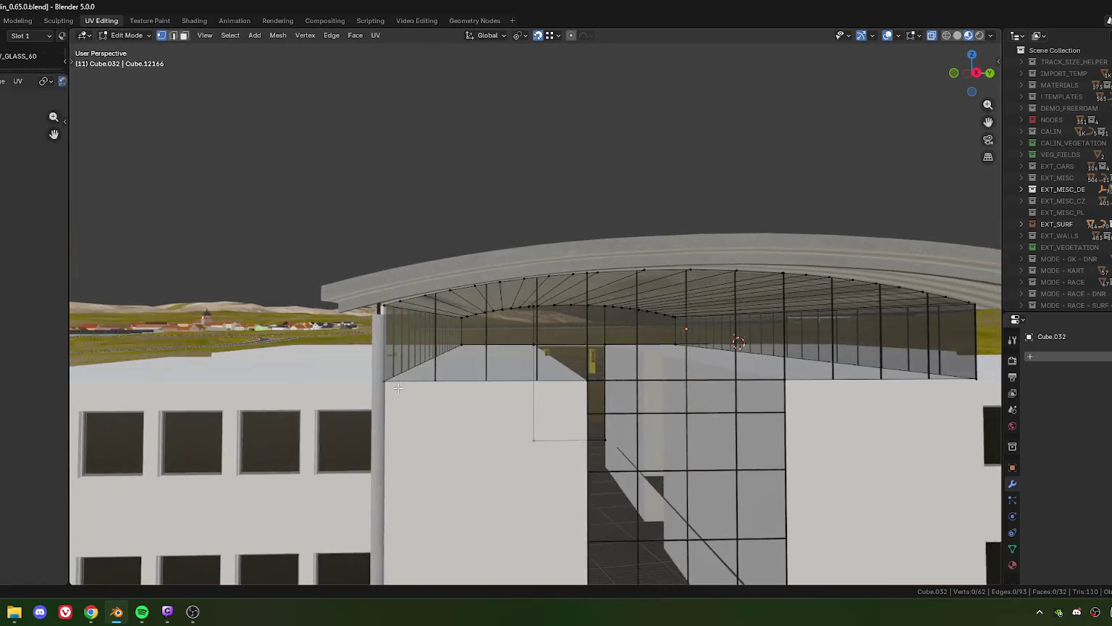
pyautogui.scroll(3)
pyautogui.scroll(3)
pyautogui.scroll(3)
pyautogui.scroll(3)
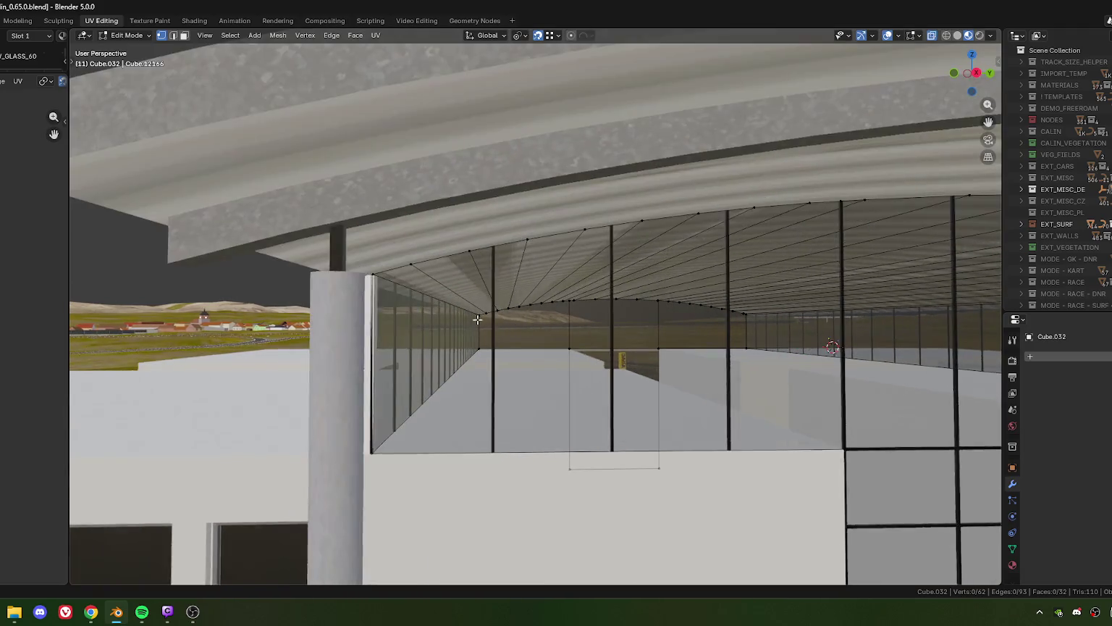
pyautogui.moveTo(477, 320); pyautogui.dragTo(496, 249)
pyautogui.scroll(3)
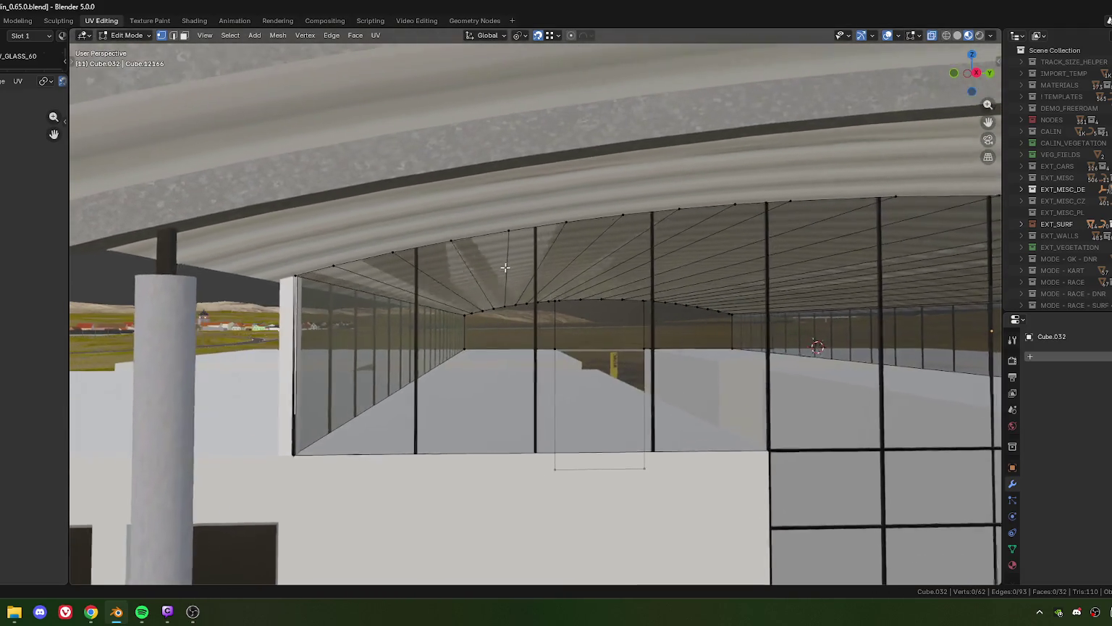
pyautogui.scroll(3)
pyautogui.press('2')
pyautogui.click(511, 269)
pyautogui.scroll(3)
pyautogui.moveTo(512, 271); pyautogui.dragTo(528, 270)
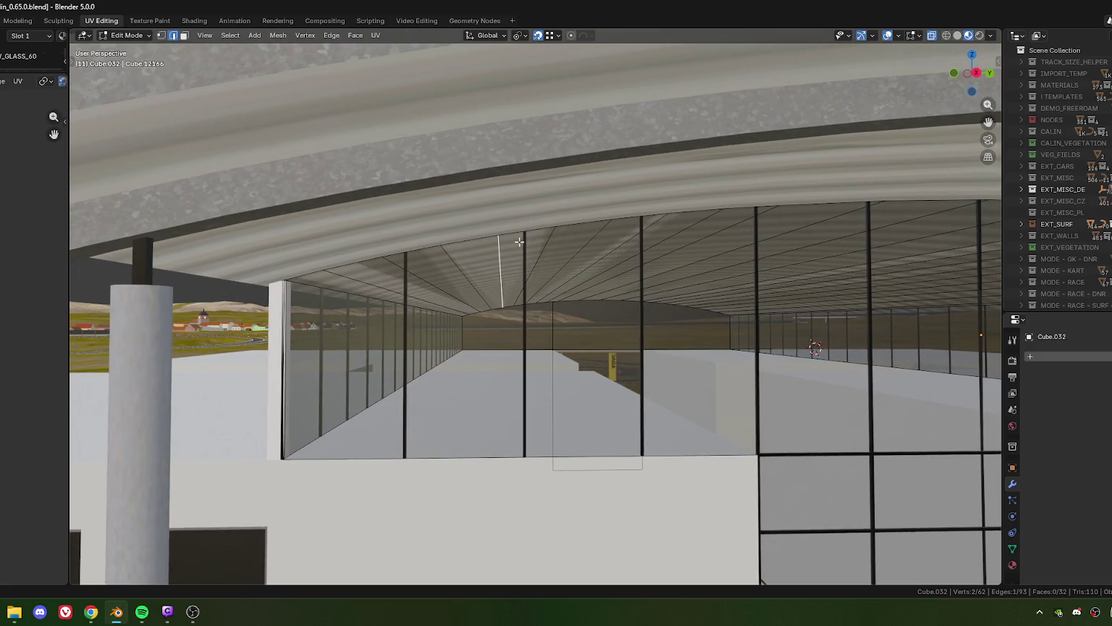
# - Edge-slide the first glass top edges up to the roof and merge them by distance
pyautogui.press('g')
pyautogui.press('g')
pyautogui.click(523, 237)
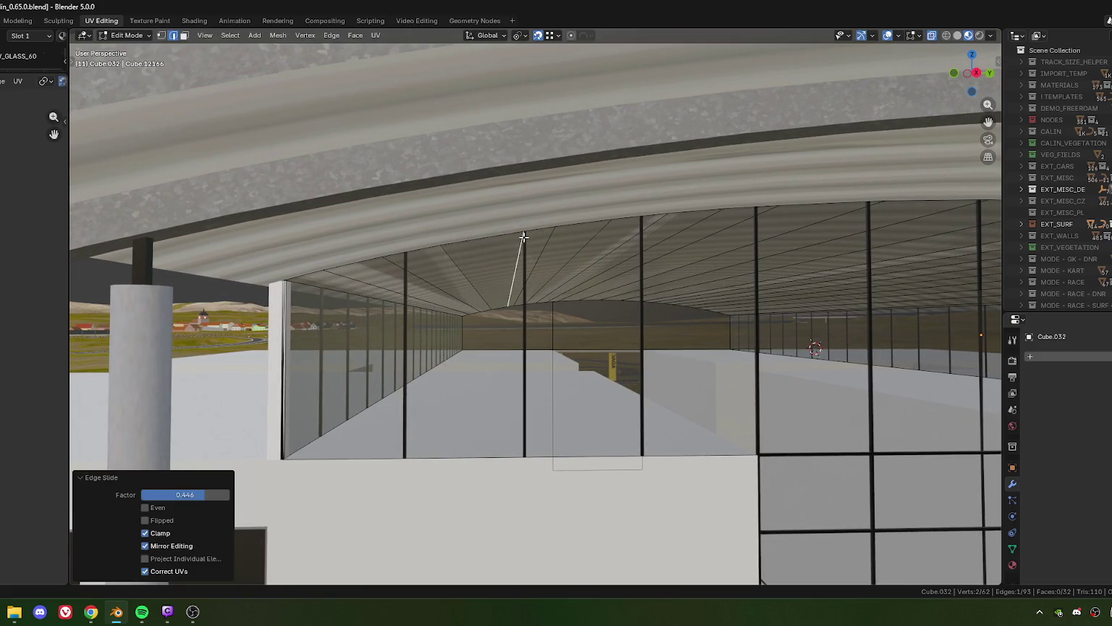
pyautogui.moveTo(523, 237); pyautogui.dragTo(541, 270)
pyautogui.press('g')
pyautogui.press('g')
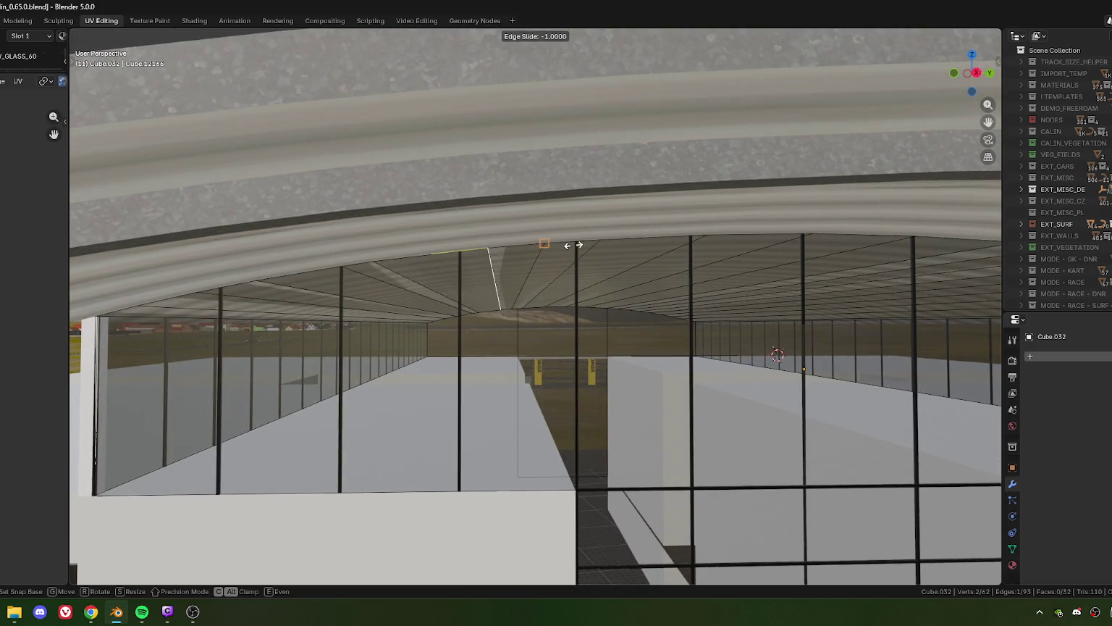
pyautogui.click(614, 228)
pyautogui.click(485, 242)
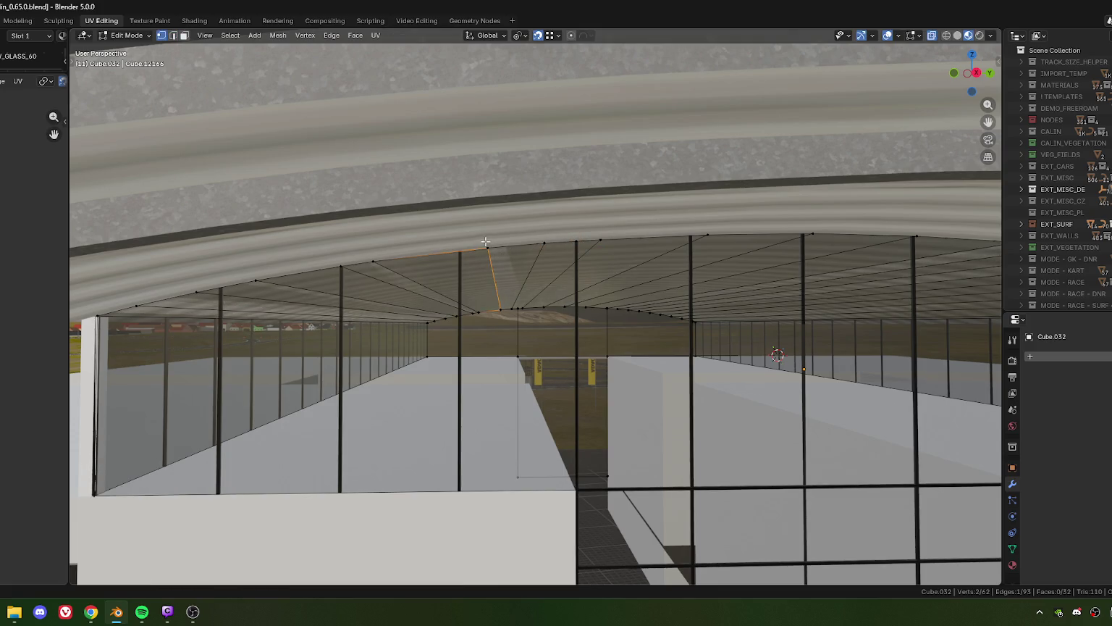
pyautogui.press('m')
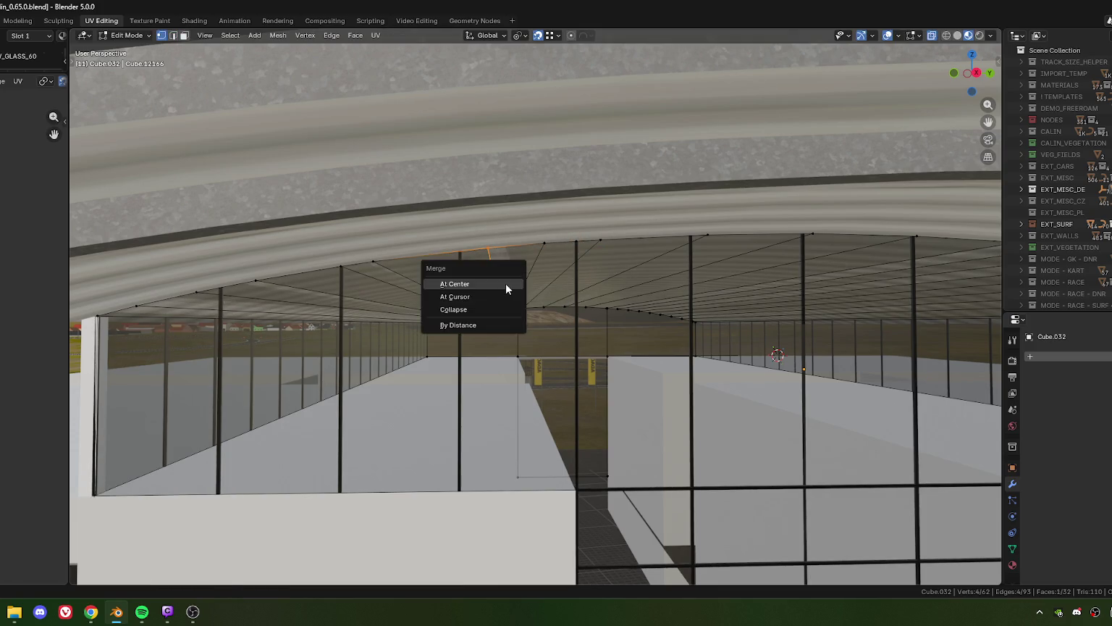
pyautogui.press('b')
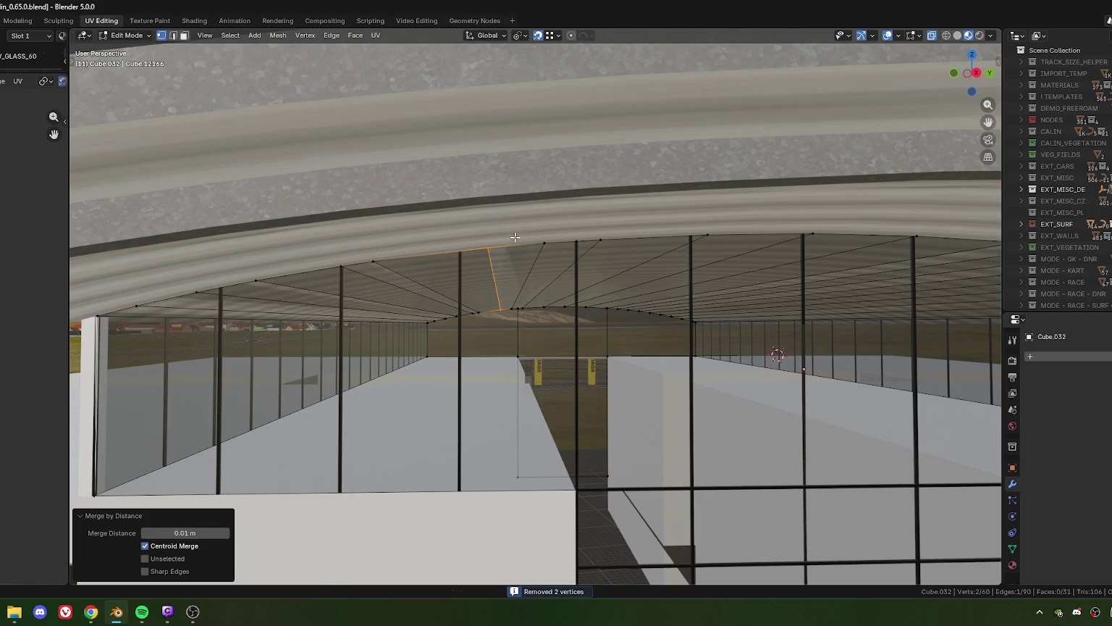
# - Slide the next top edge and merge the box-selected joint vertices by distance
pyautogui.press('g')
pyautogui.press('g')
pyautogui.click(596, 242)
pyautogui.moveTo(596, 241); pyautogui.dragTo(550, 248)
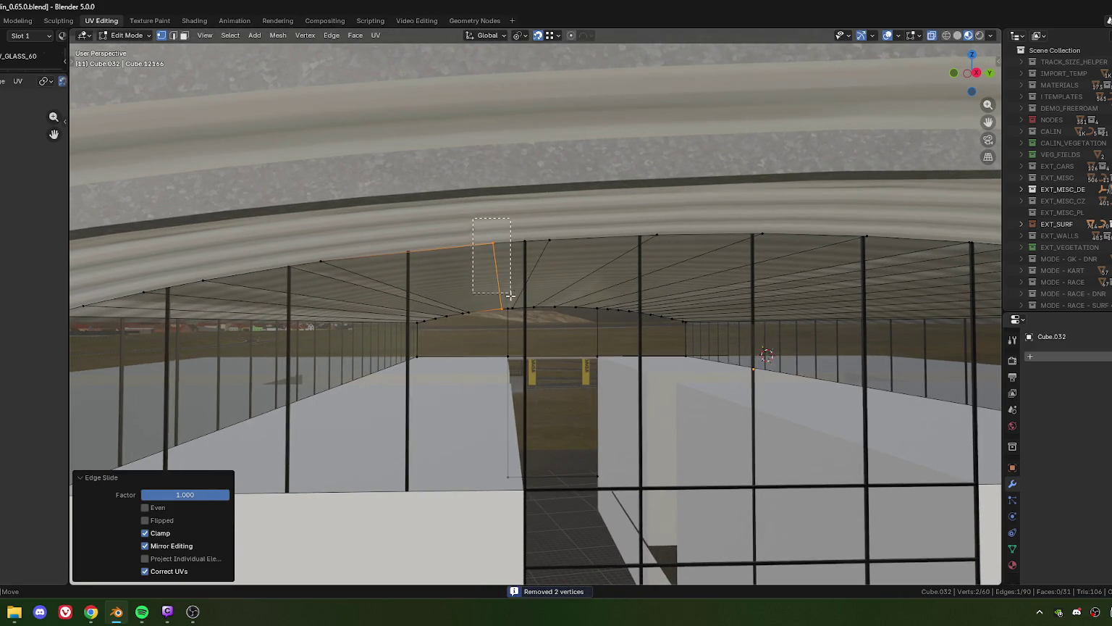
pyautogui.moveTo(473, 217); pyautogui.dragTo(505, 324)
pyautogui.press('m')
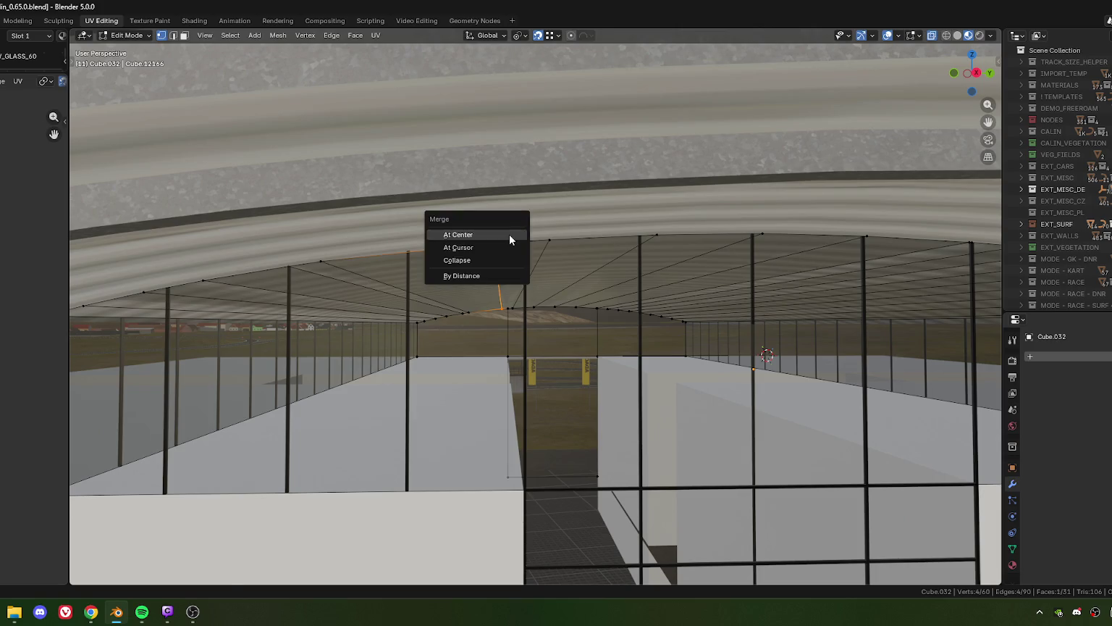
pyautogui.press('b')
# - Slide the following top edges to the roof and merge the doubled joint vertices
pyautogui.press('g')
pyautogui.press('g')
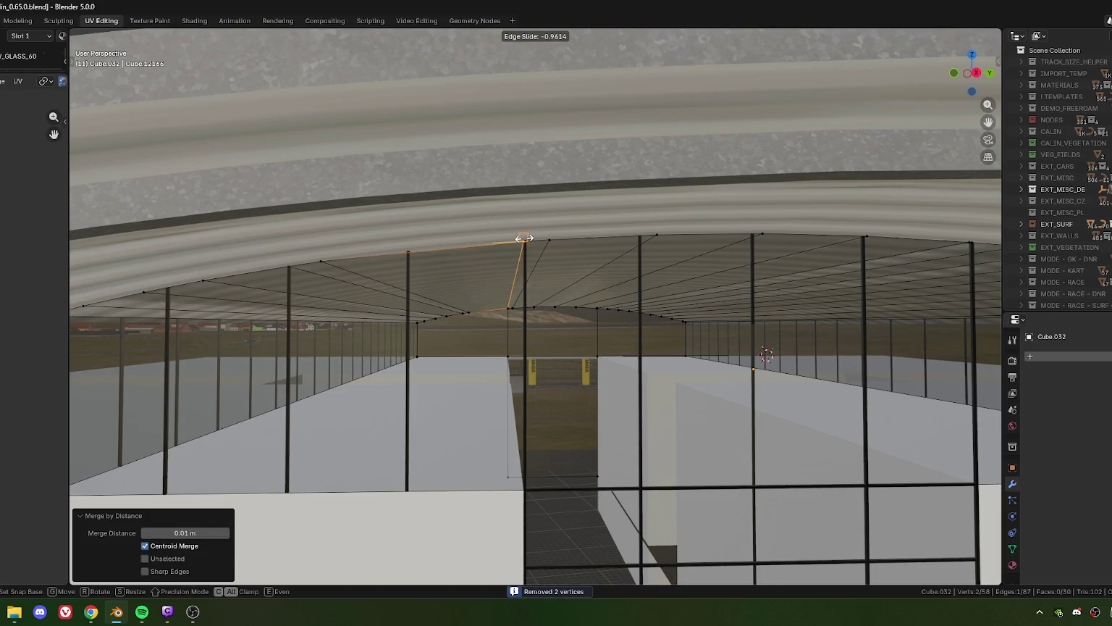
pyautogui.click(524, 238)
pyautogui.moveTo(566, 273); pyautogui.dragTo(471, 284)
pyautogui.press('g')
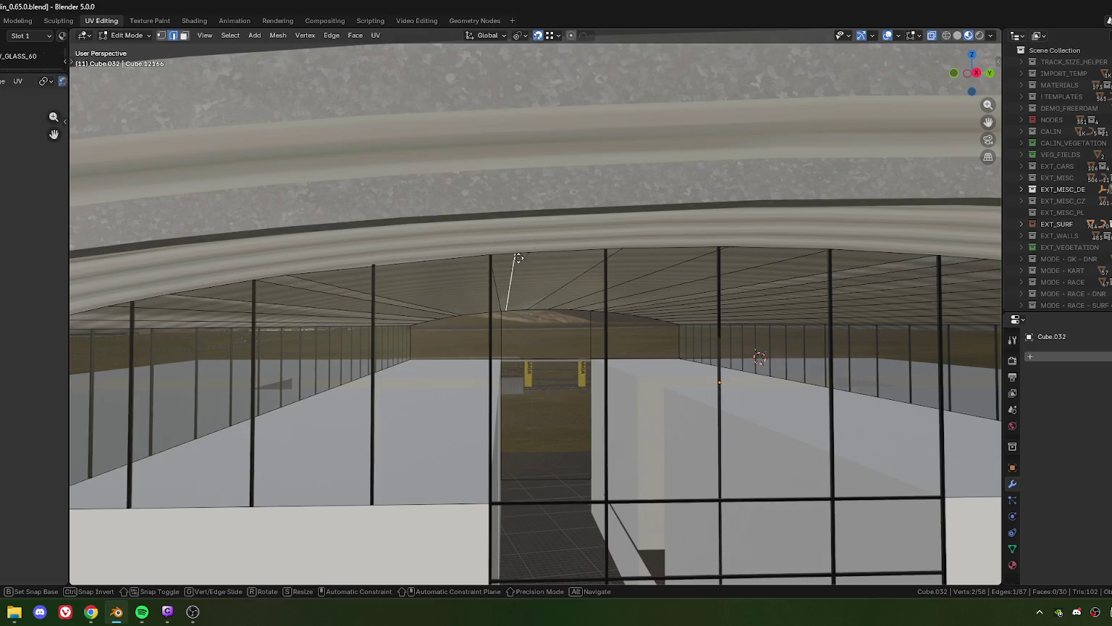
pyautogui.press('g')
pyautogui.click(459, 263)
pyautogui.click(516, 338)
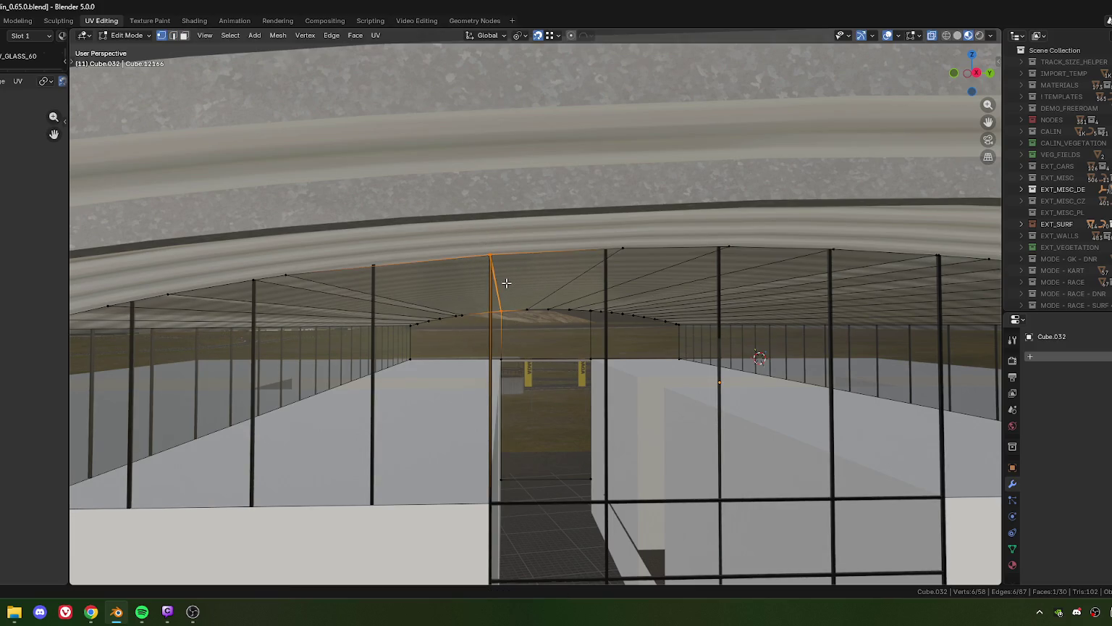
pyautogui.press('m')
pyautogui.click(506, 283)
pyautogui.moveTo(507, 283); pyautogui.dragTo(514, 286)
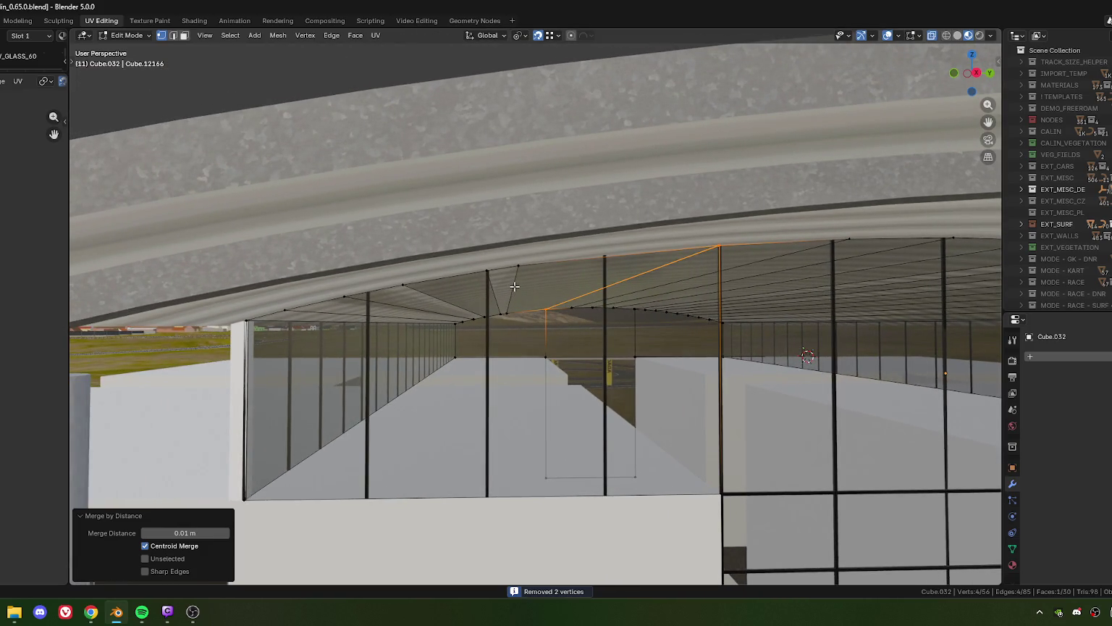
# - Slide the last panel edge to the roof line and merge the corner vertices by distance
pyautogui.press('2')
pyautogui.click(514, 287)
pyautogui.press('g')
pyautogui.press('g')
pyautogui.click(457, 297)
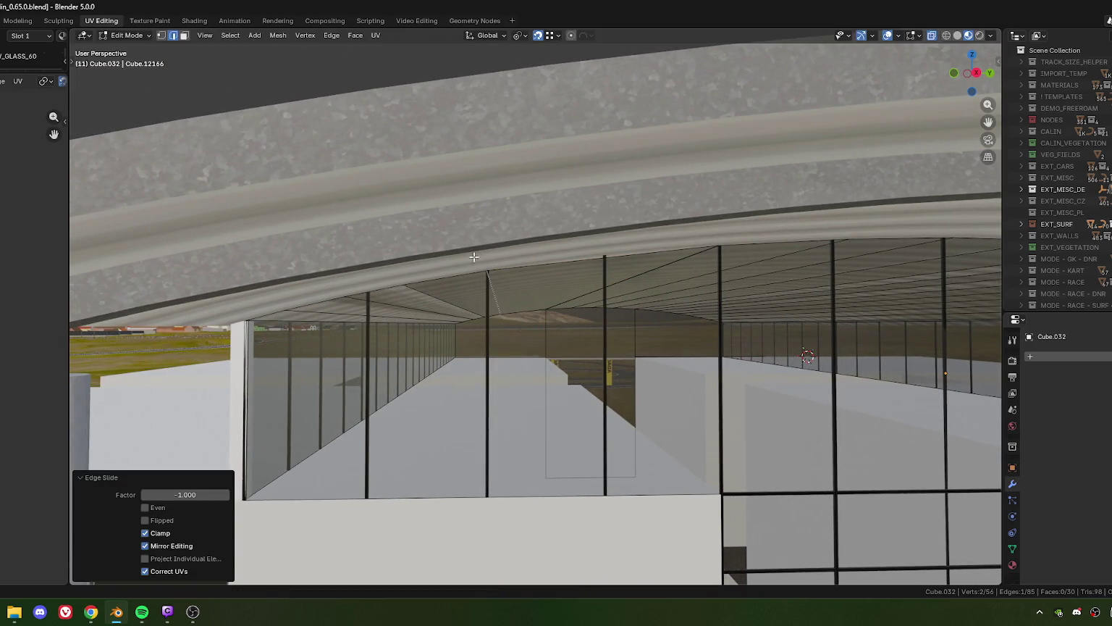
pyautogui.press('1')
pyautogui.moveTo(474, 247); pyautogui.dragTo(514, 306)
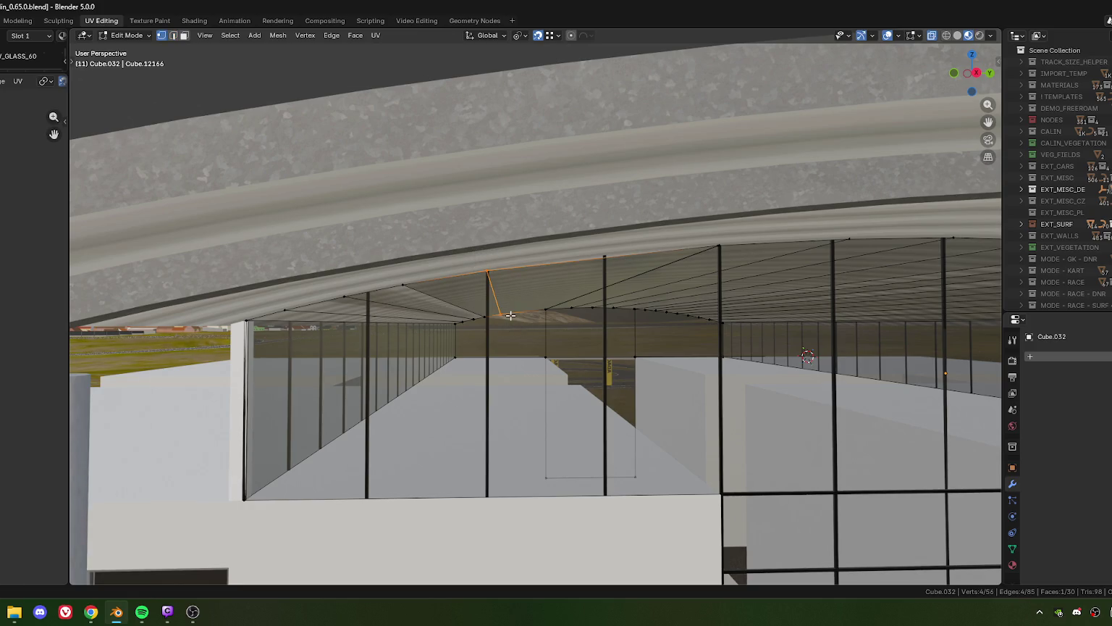
pyautogui.press('m')
pyautogui.click(502, 338)
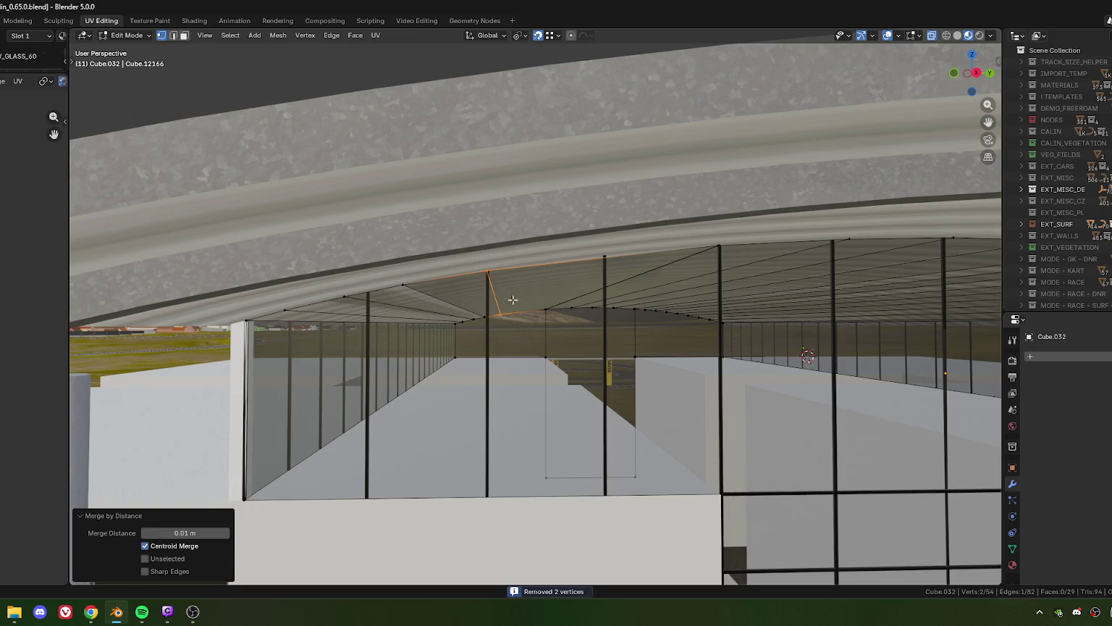
pyautogui.moveTo(710, 281); pyautogui.dragTo(494, 307)
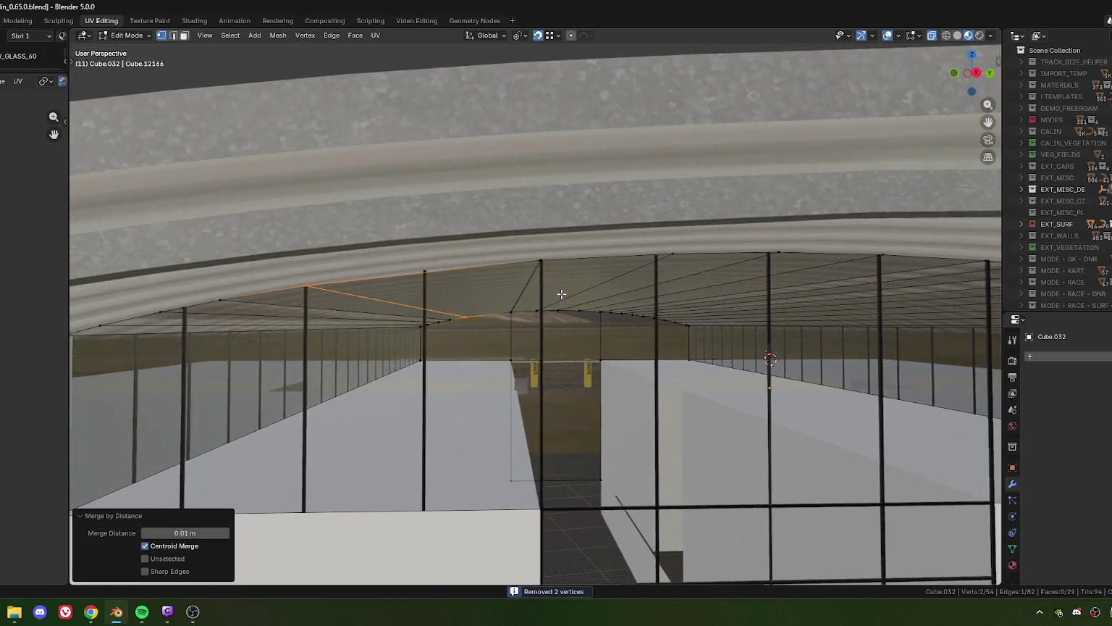
pyautogui.scroll(3)
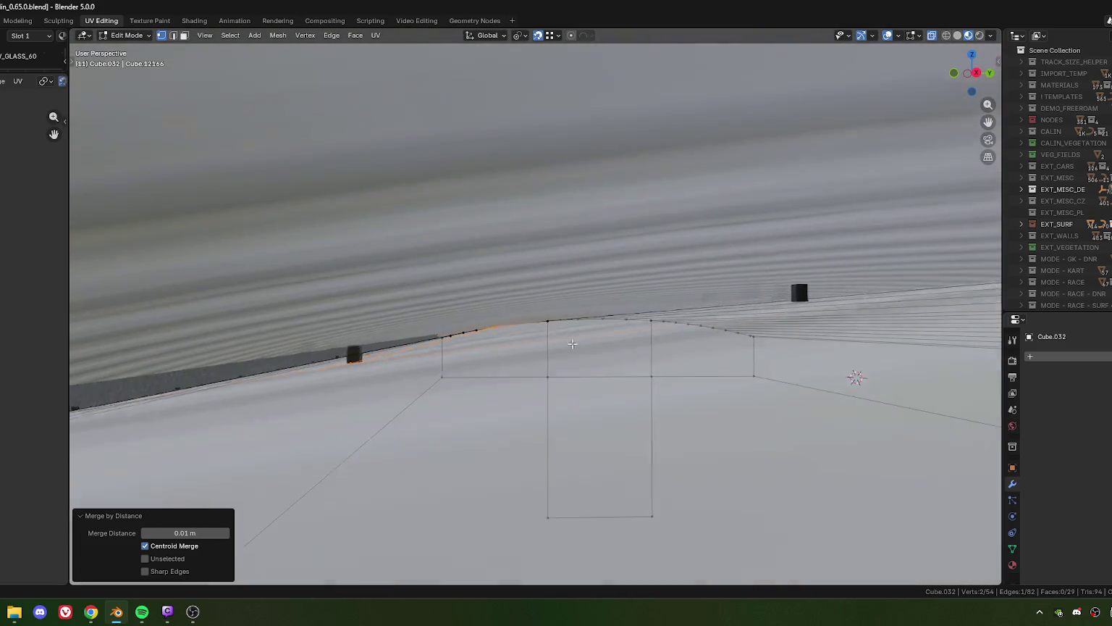
pyautogui.scroll(3)
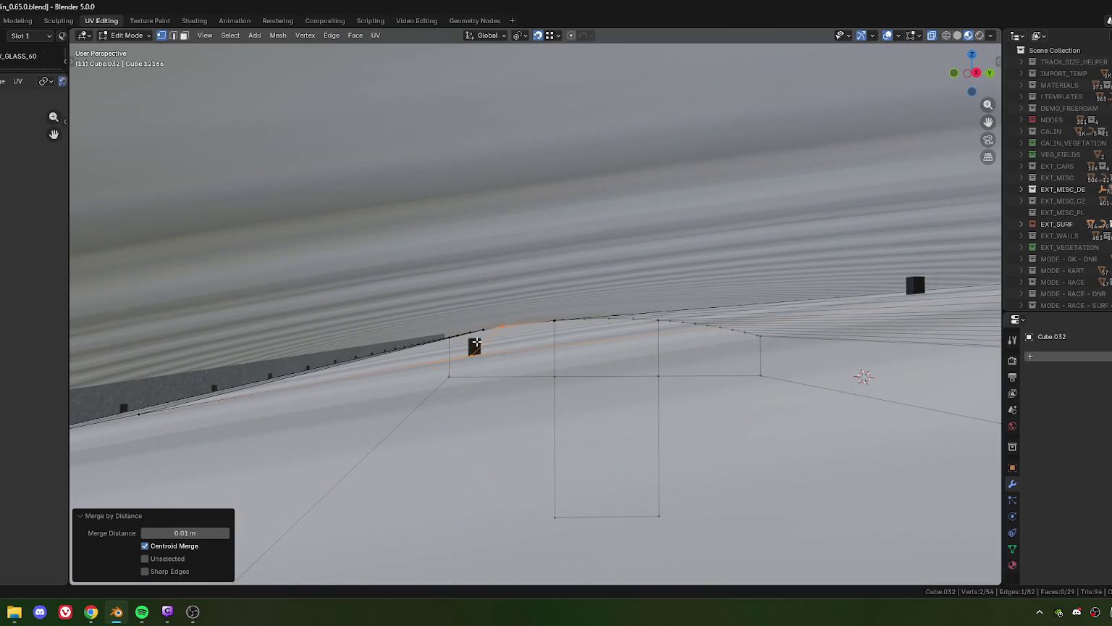
pyautogui.press('g')
pyautogui.press('z')
pyautogui.click(526, 401)
pyautogui.moveTo(809, 342); pyautogui.dragTo(534, 308)
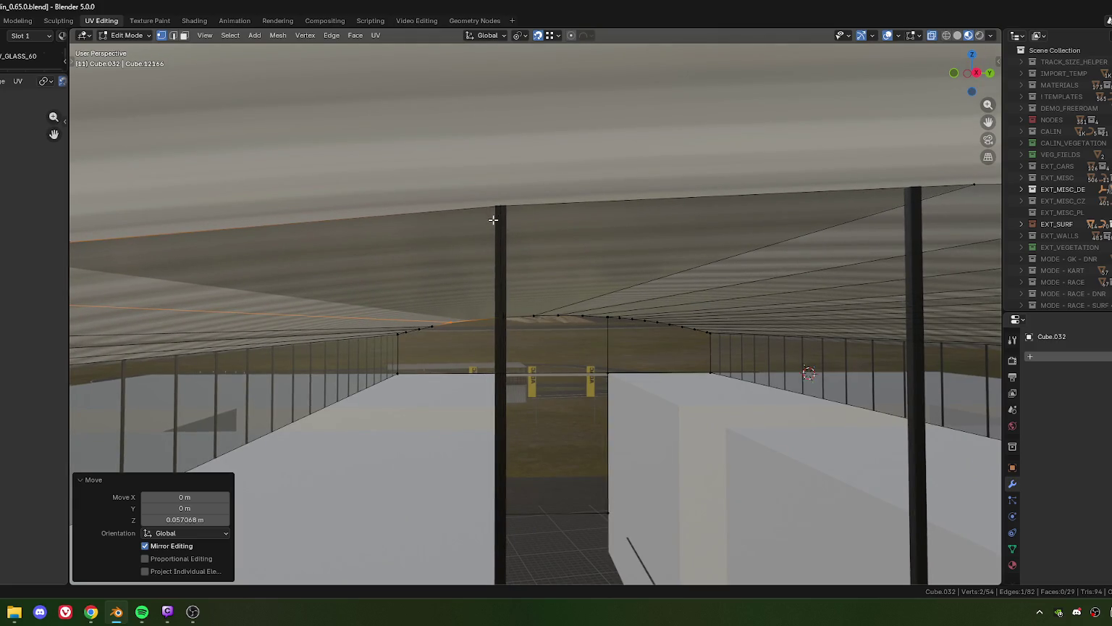
pyautogui.press('2')
pyautogui.press('g')
pyautogui.press('g')
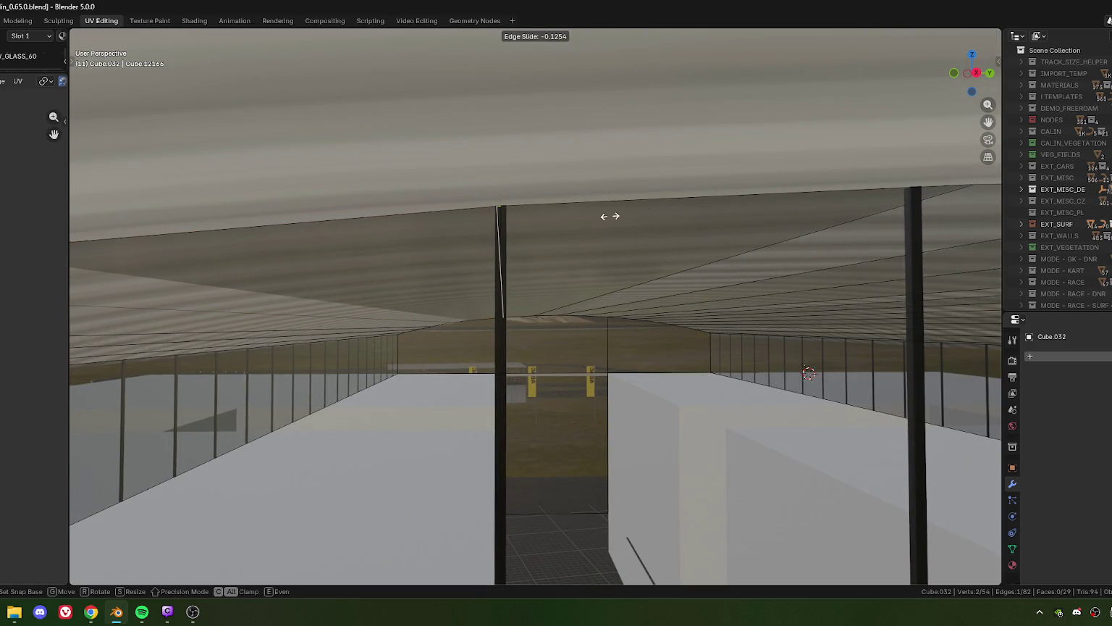
pyautogui.click(740, 90)
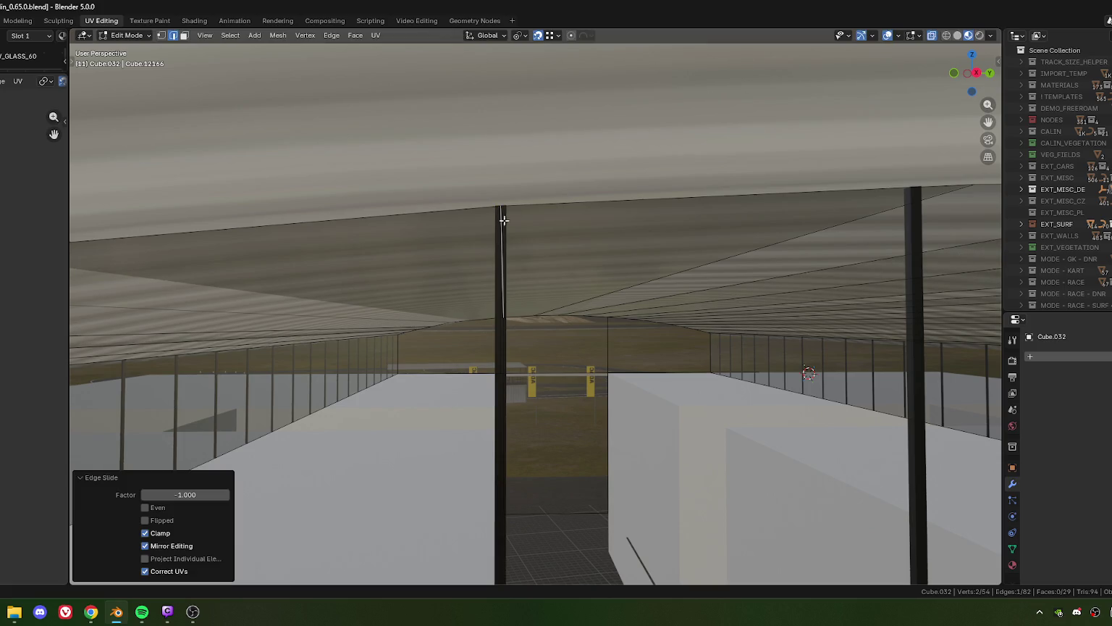
pyautogui.press('1')
pyautogui.moveTo(487, 154); pyautogui.dragTo(526, 348)
pyautogui.press('m')
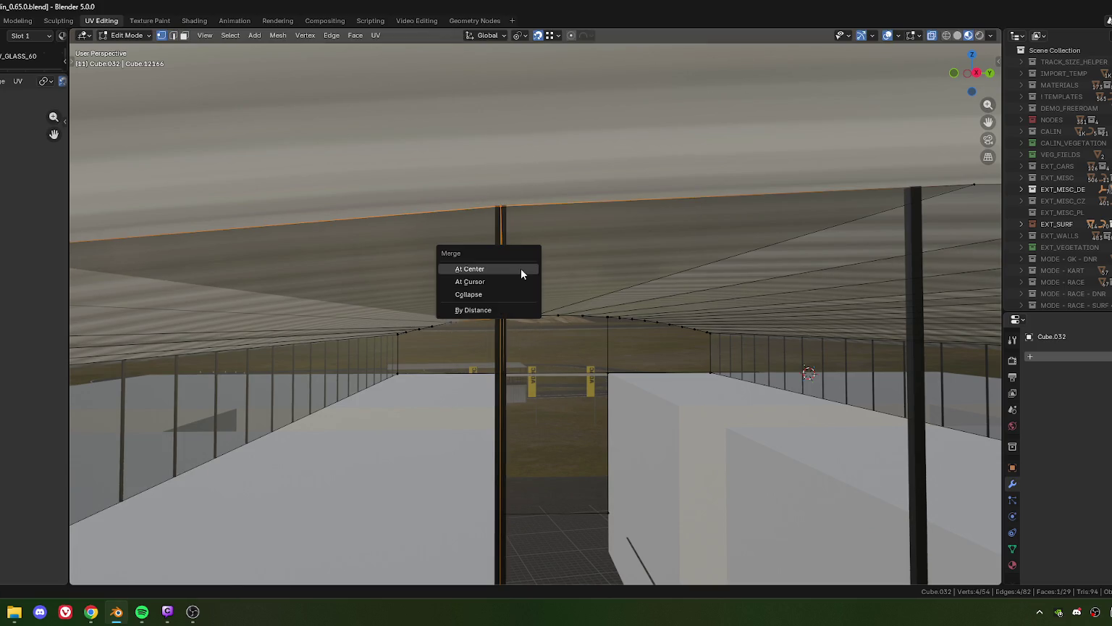
pyautogui.press('b')
pyautogui.moveTo(520, 274); pyautogui.dragTo(509, 234)
pyautogui.press('g')
pyautogui.press('z')
pyautogui.click(457, 250)
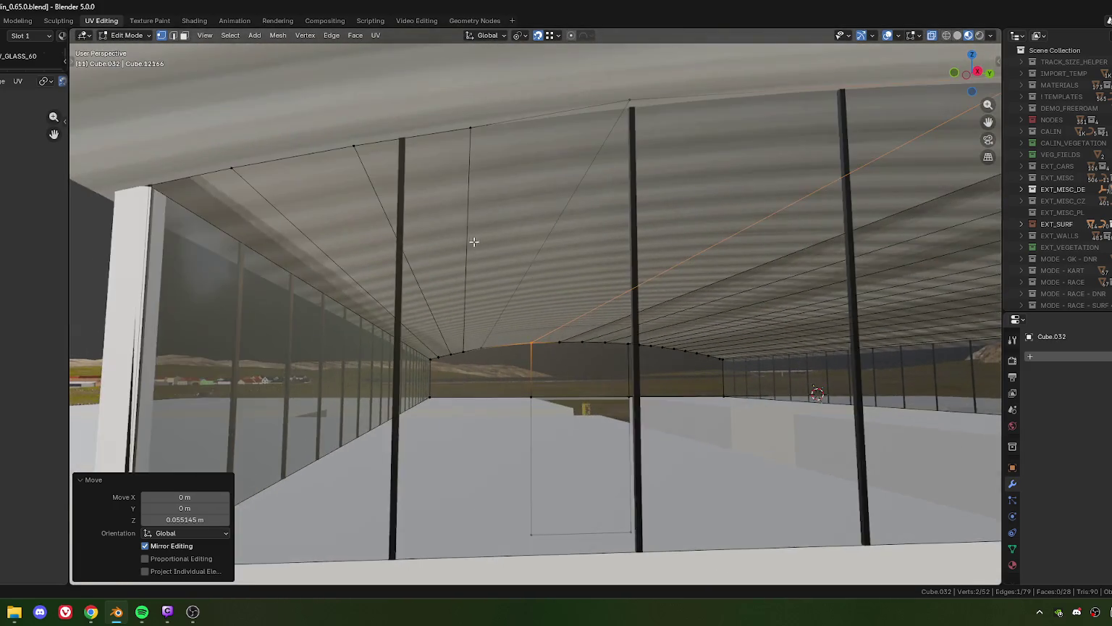
pyautogui.scroll(-3)
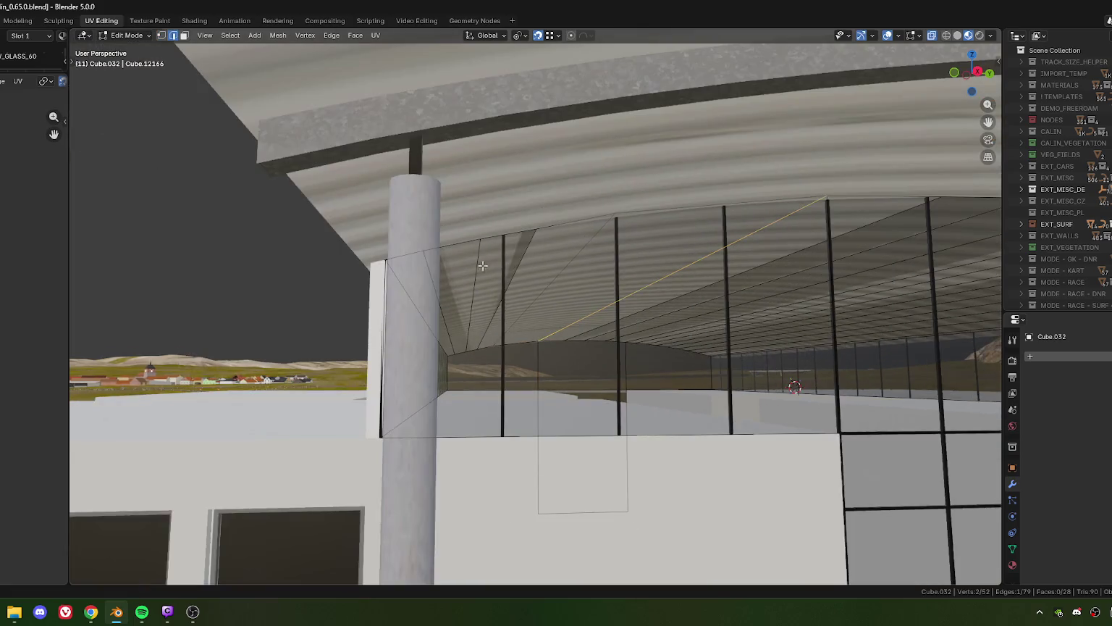
pyautogui.press('2')
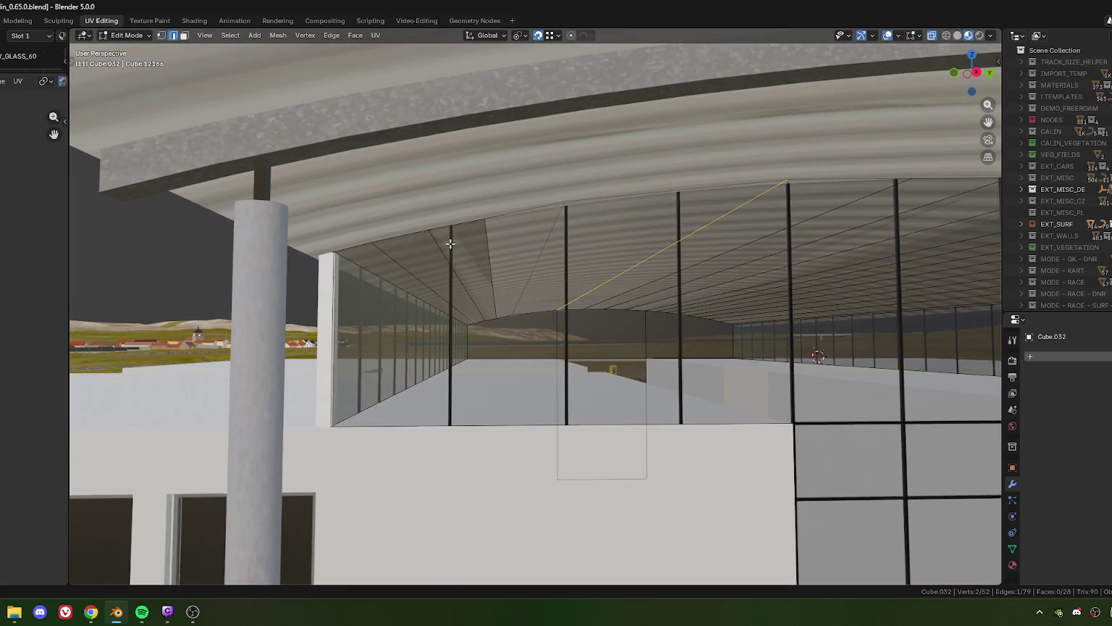
pyautogui.moveTo(338, 260); pyautogui.dragTo(468, 262)
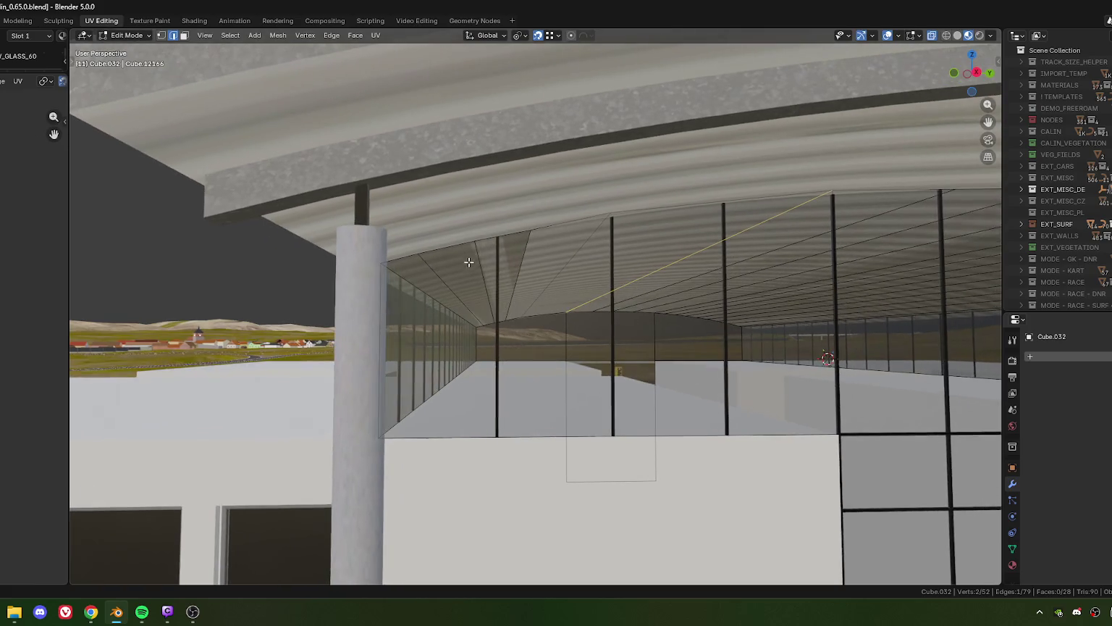
pyautogui.press('g')
pyautogui.press('g')
pyautogui.click(410, 283)
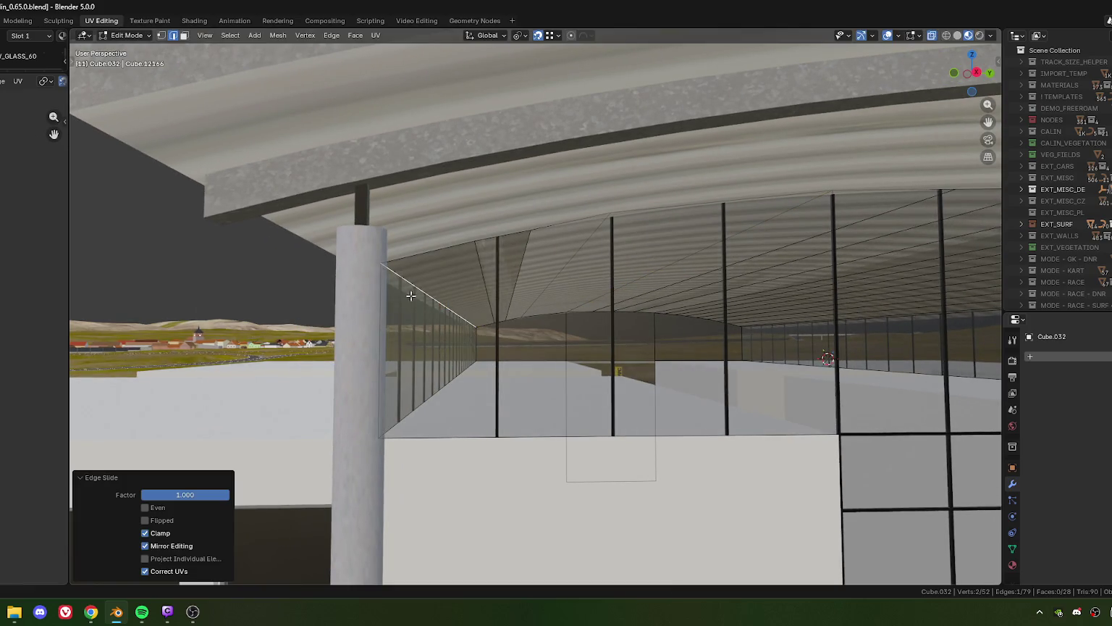
pyautogui.press('g')
pyautogui.press('g')
pyautogui.click(391, 295)
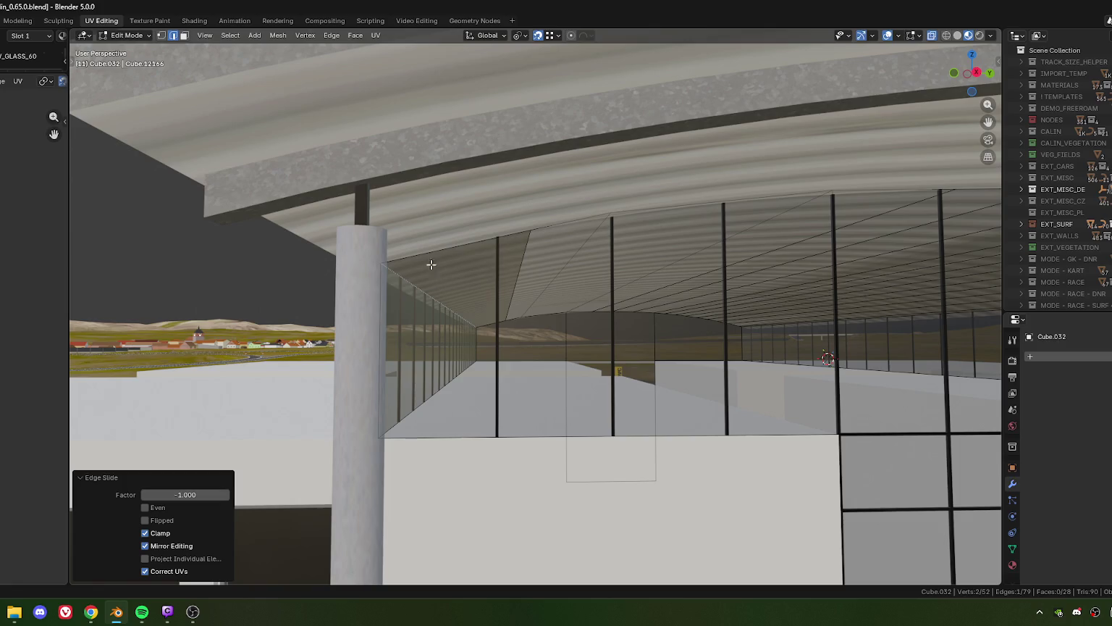
pyautogui.moveTo(431, 265); pyautogui.dragTo(529, 259)
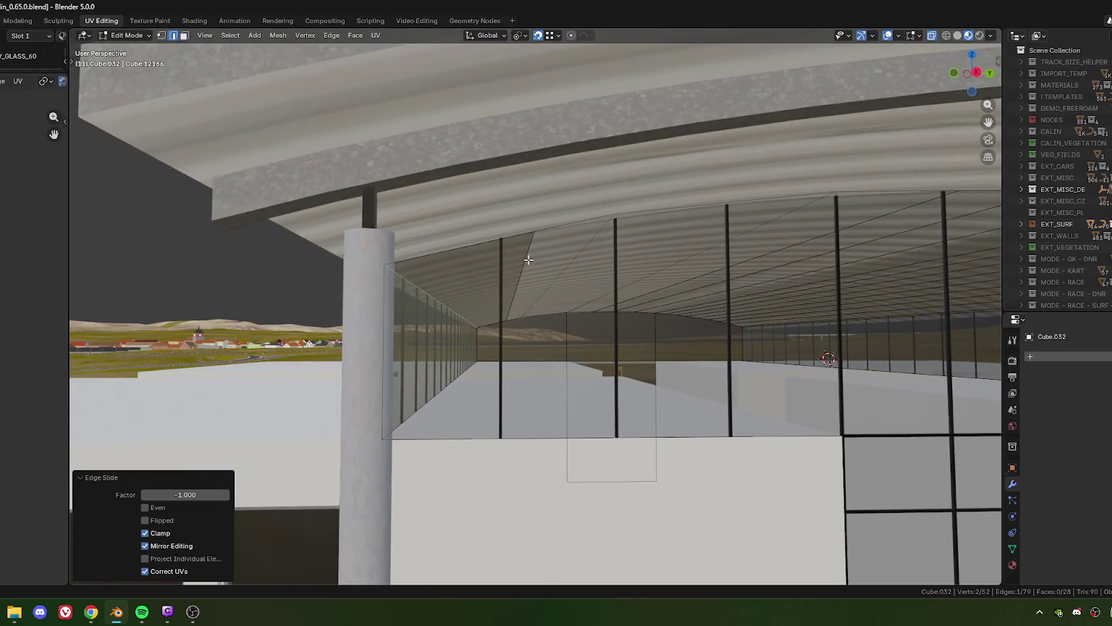
pyautogui.click(529, 259)
pyautogui.moveTo(565, 256); pyautogui.dragTo(577, 273)
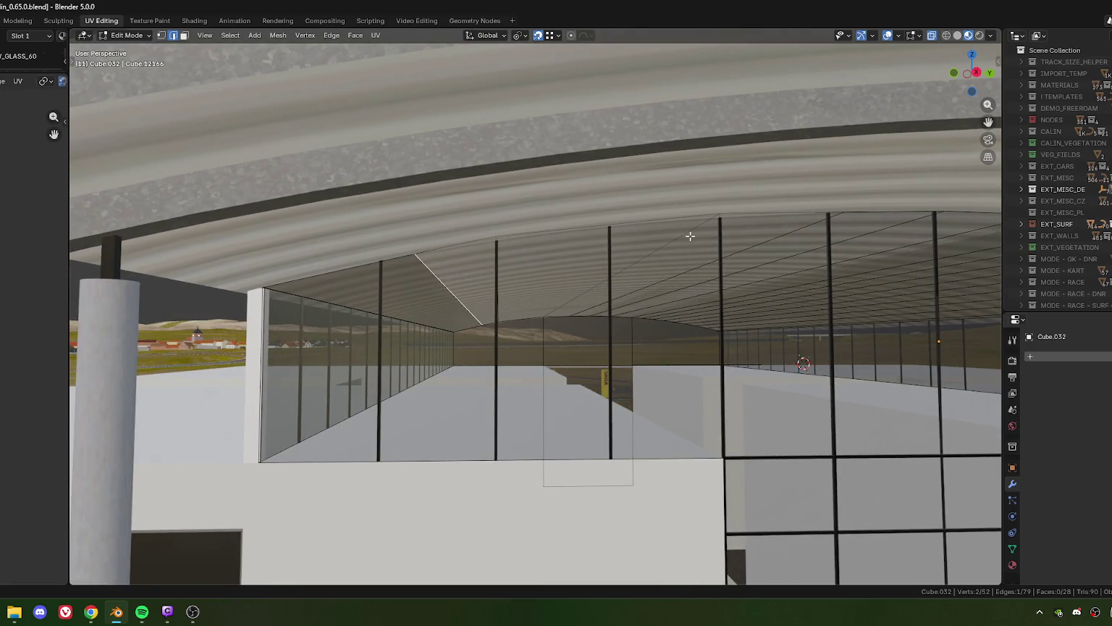
pyautogui.moveTo(509, 243); pyautogui.dragTo(500, 268)
pyautogui.press('g')
pyautogui.press('g')
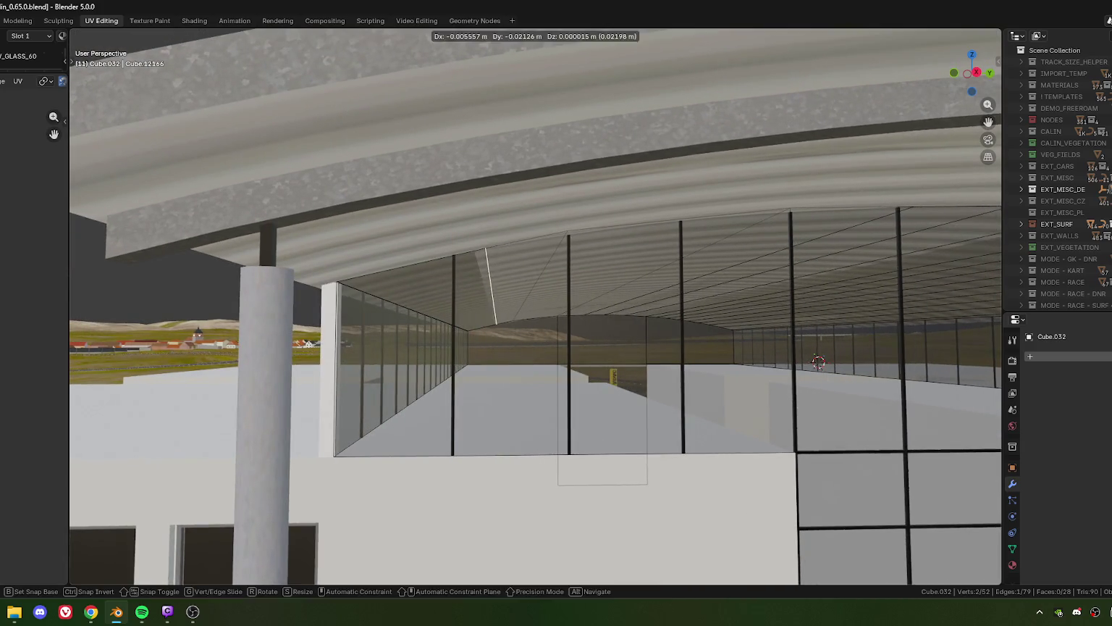
pyautogui.click(163, 346)
pyautogui.moveTo(217, 333); pyautogui.dragTo(391, 283)
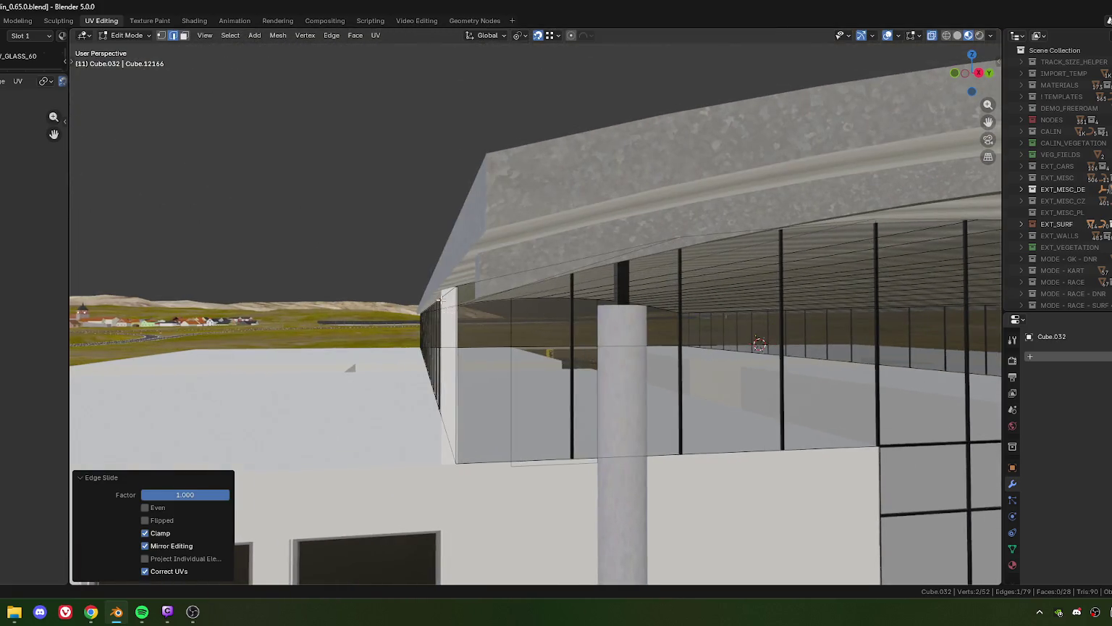
pyautogui.moveTo(394, 278); pyautogui.dragTo(443, 319)
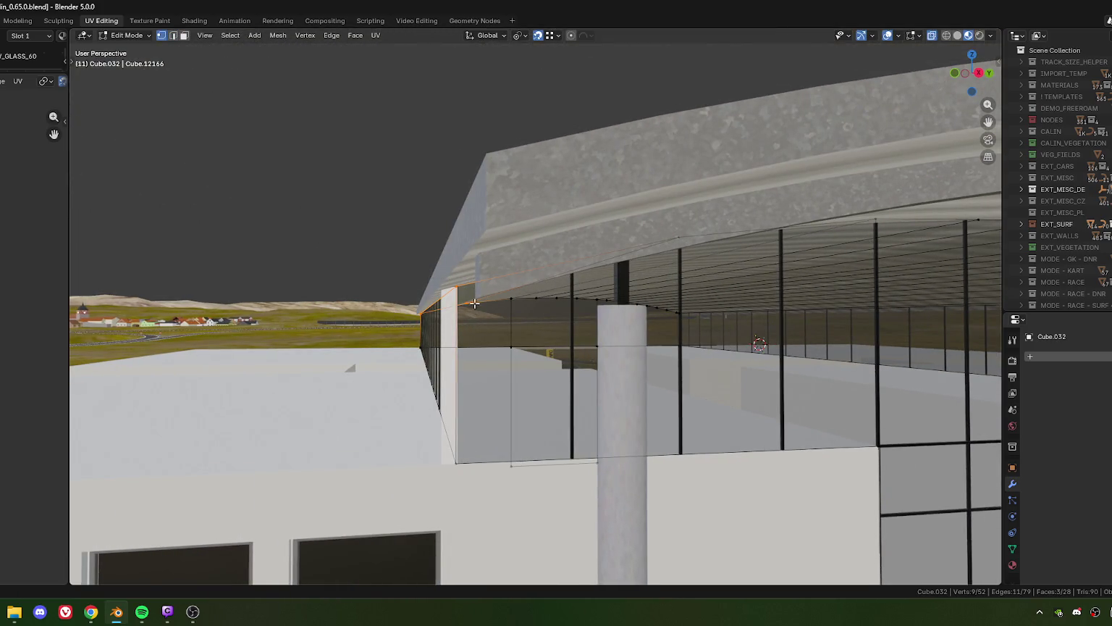
pyautogui.press('m')
pyautogui.press('b')
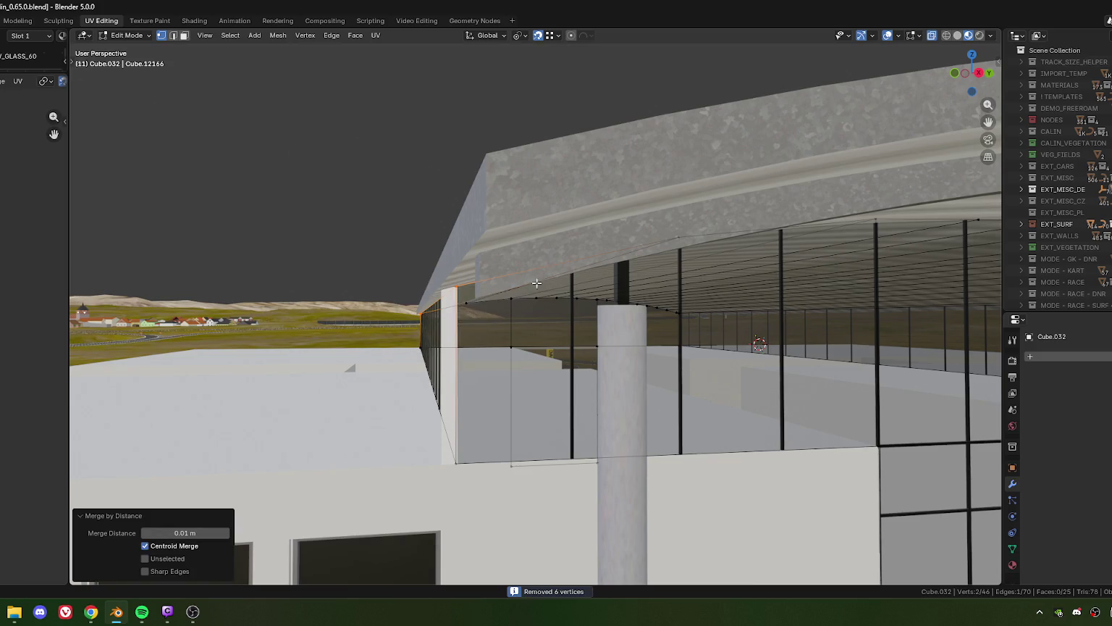
pyautogui.scroll(3)
pyautogui.scroll(3)
pyautogui.moveTo(476, 318); pyautogui.dragTo(397, 342)
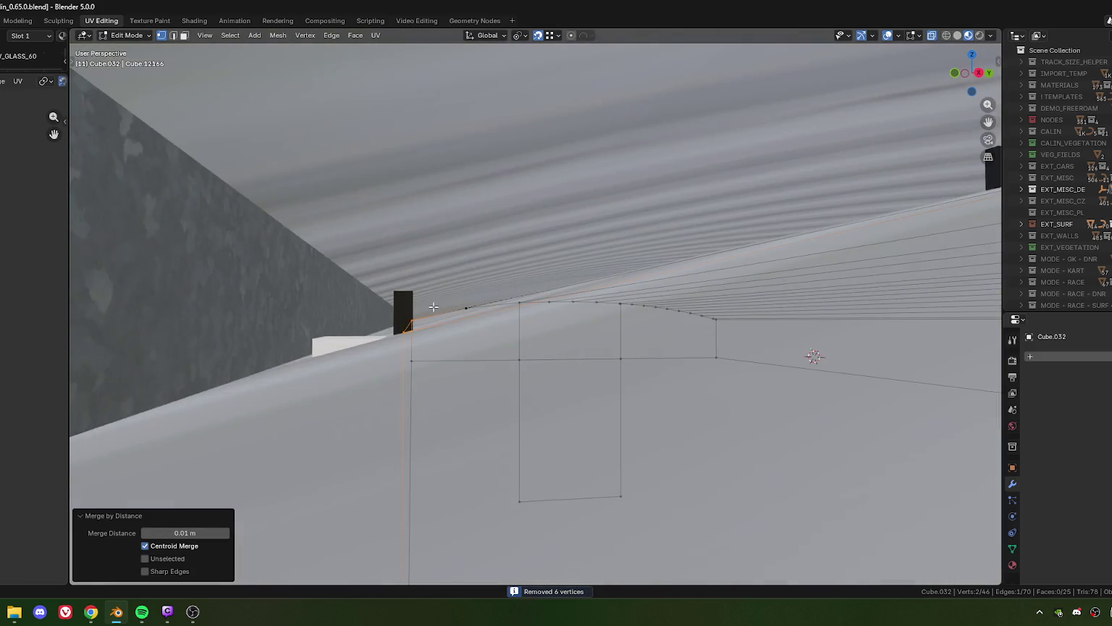
pyautogui.press('g')
pyautogui.press('z')
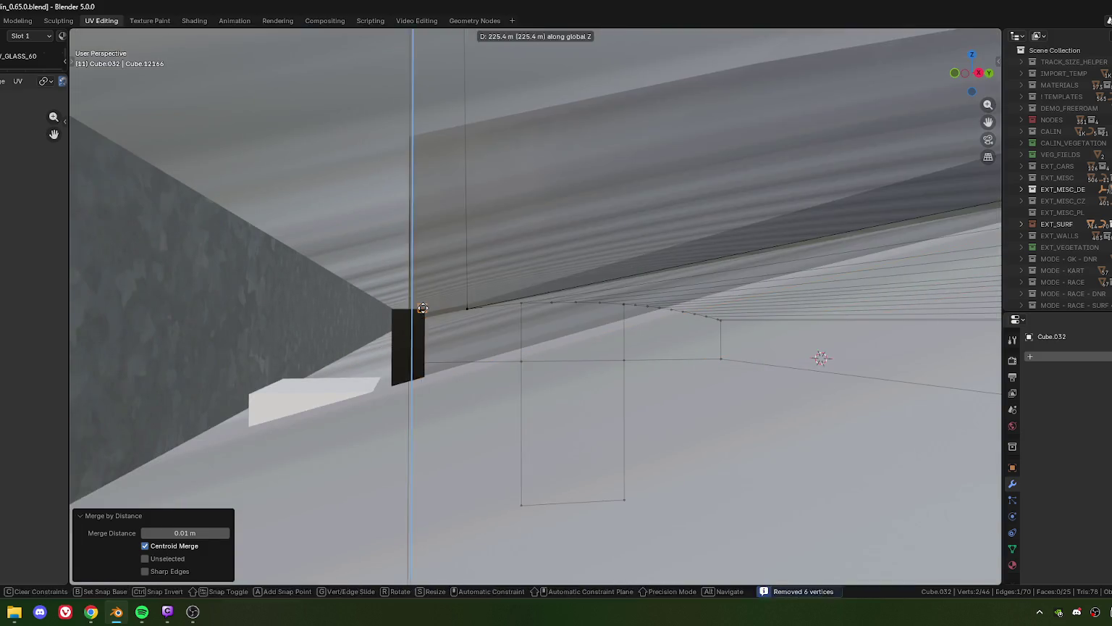
pyautogui.click(426, 275)
pyautogui.moveTo(426, 275); pyautogui.dragTo(371, 359)
pyautogui.press('g')
pyautogui.press('z')
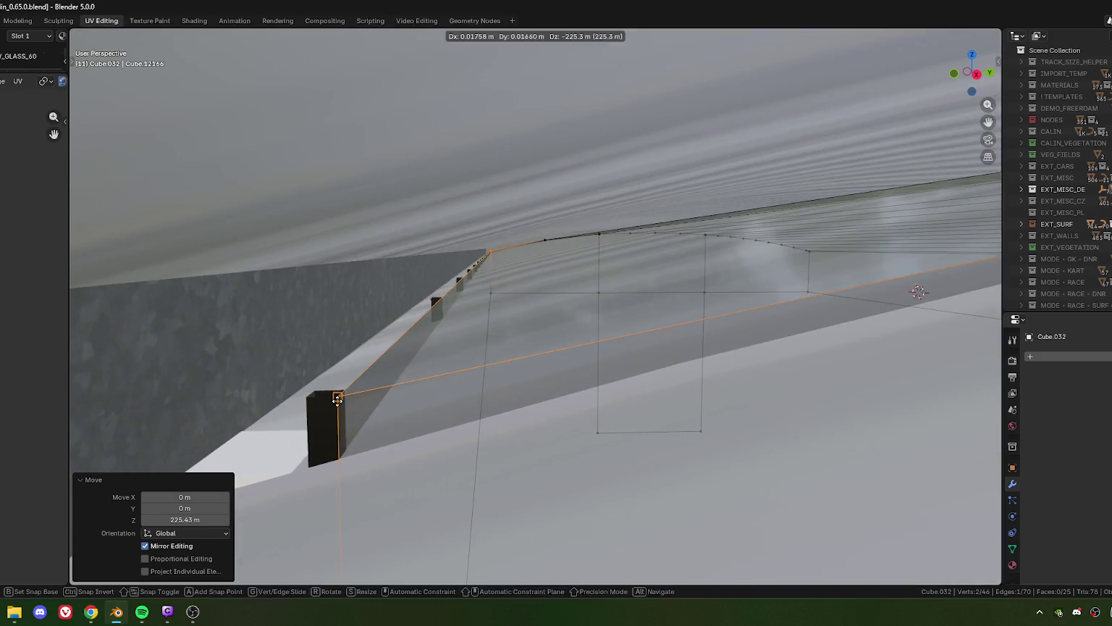
pyautogui.click(435, 348)
pyautogui.moveTo(434, 348); pyautogui.dragTo(419, 249)
pyautogui.moveTo(497, 304); pyautogui.dragTo(497, 305)
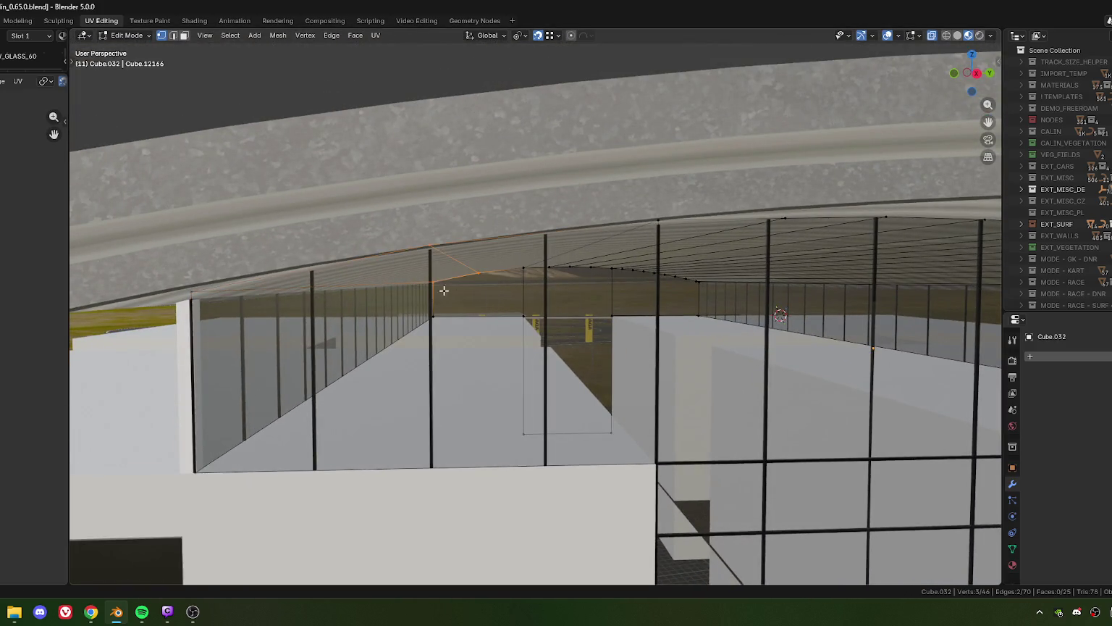
pyautogui.moveTo(496, 305); pyautogui.dragTo(432, 290)
pyautogui.scroll(3)
pyautogui.scroll(3)
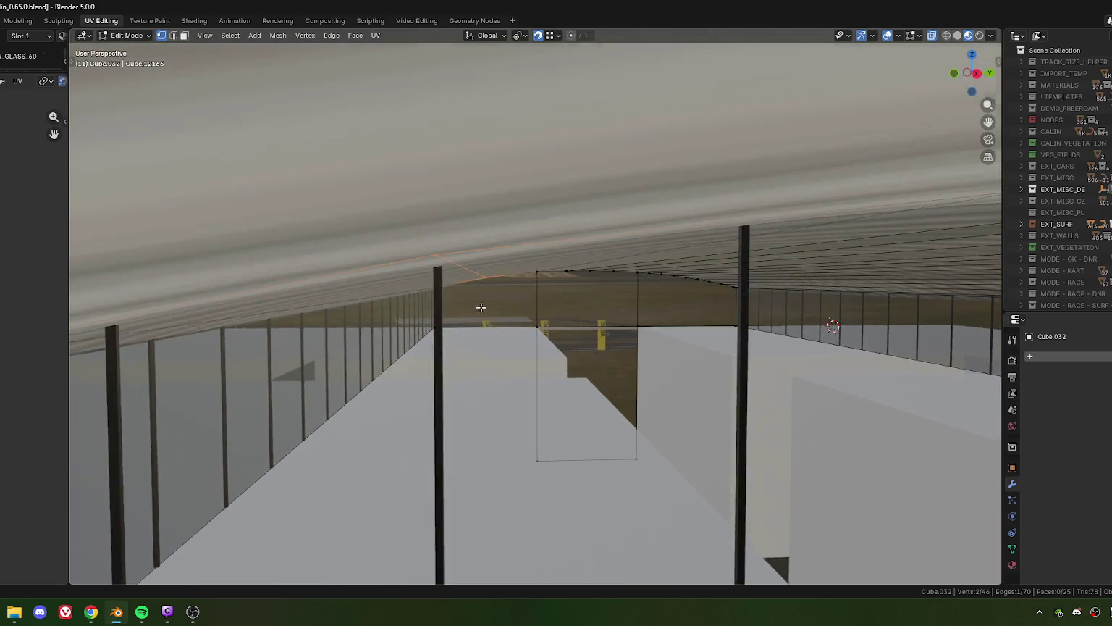
pyautogui.scroll(3)
pyautogui.scroll(3)
pyautogui.press('g')
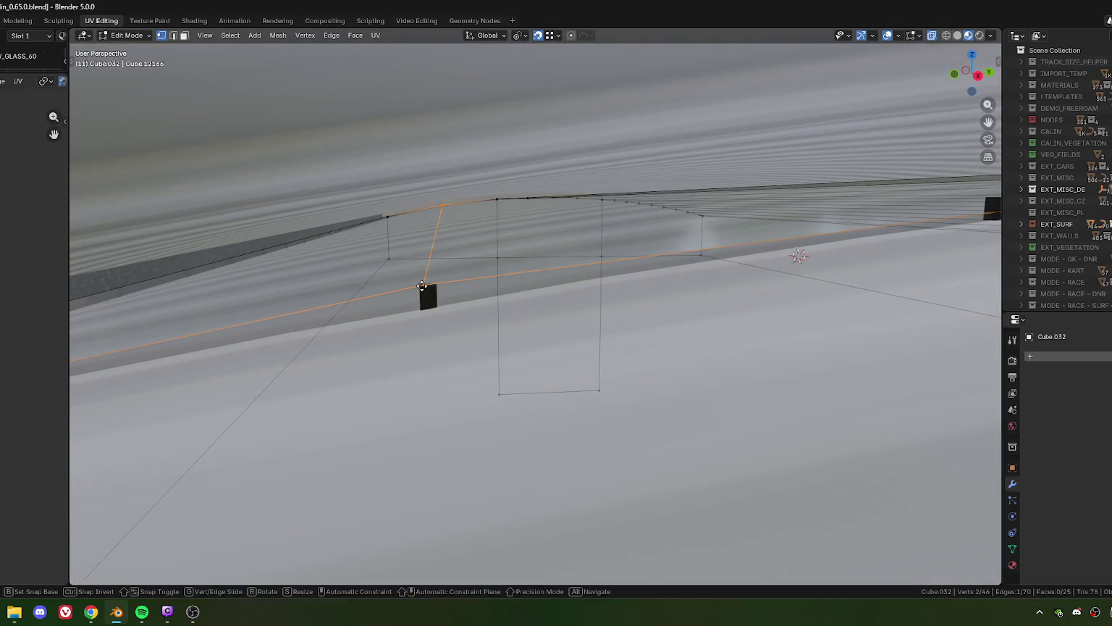
pyautogui.click(434, 322)
pyautogui.scroll(-3)
pyautogui.moveTo(439, 329); pyautogui.dragTo(447, 297)
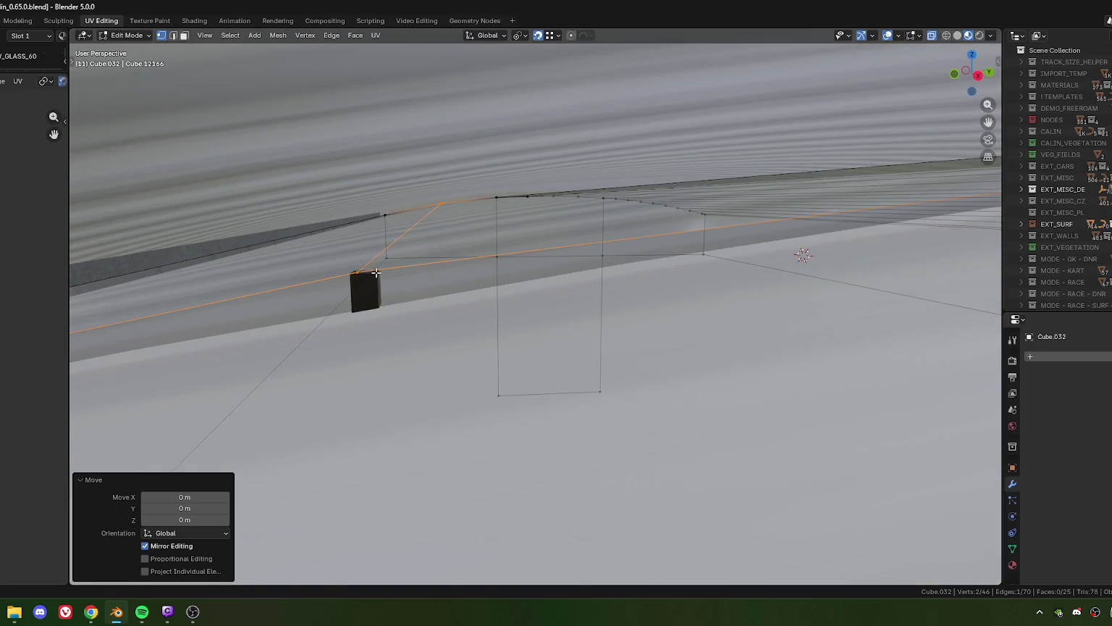
pyautogui.moveTo(376, 272); pyautogui.dragTo(509, 330)
pyautogui.scroll(3)
pyautogui.scroll(-3)
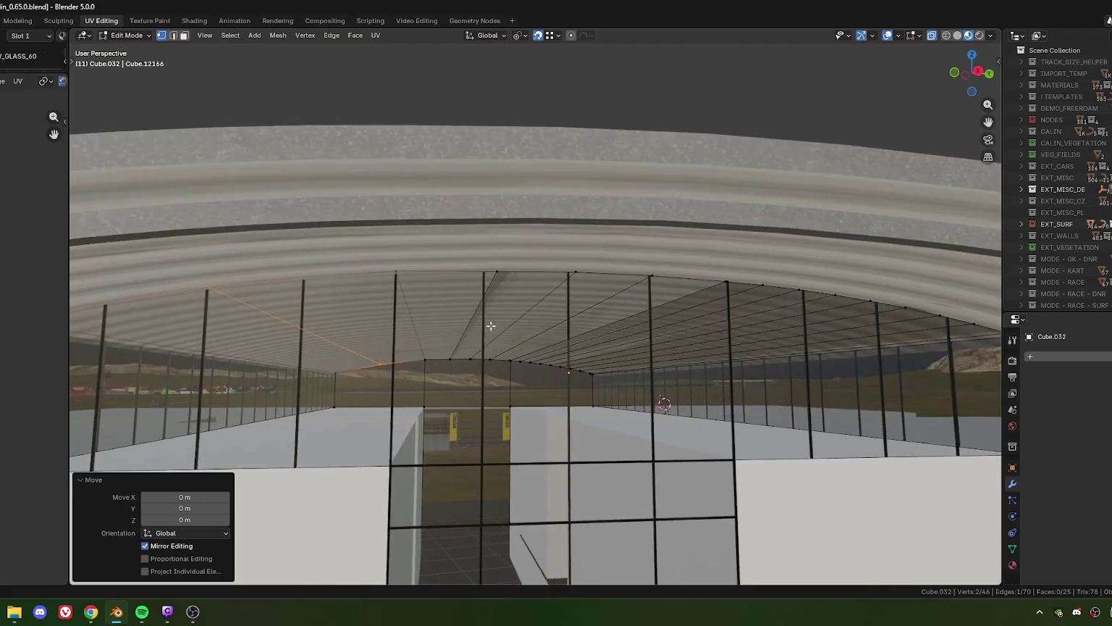
pyautogui.scroll(-3)
pyautogui.scroll(-3)
pyautogui.scroll(-3)
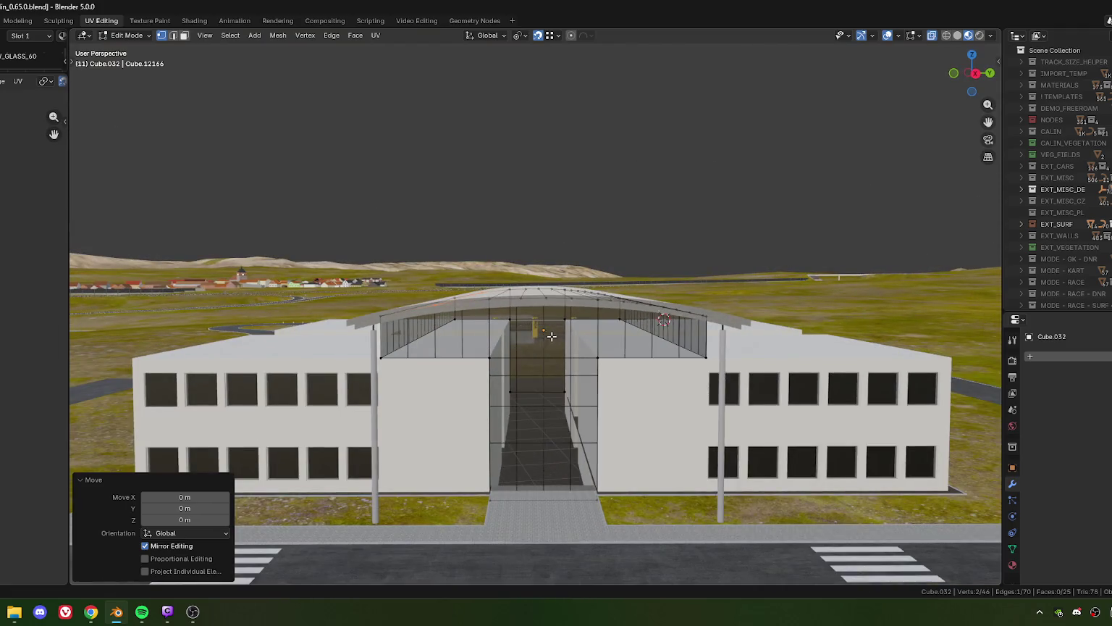
pyautogui.scroll(3)
pyautogui.scroll(3)
pyautogui.moveTo(554, 293); pyautogui.dragTo(512, 290)
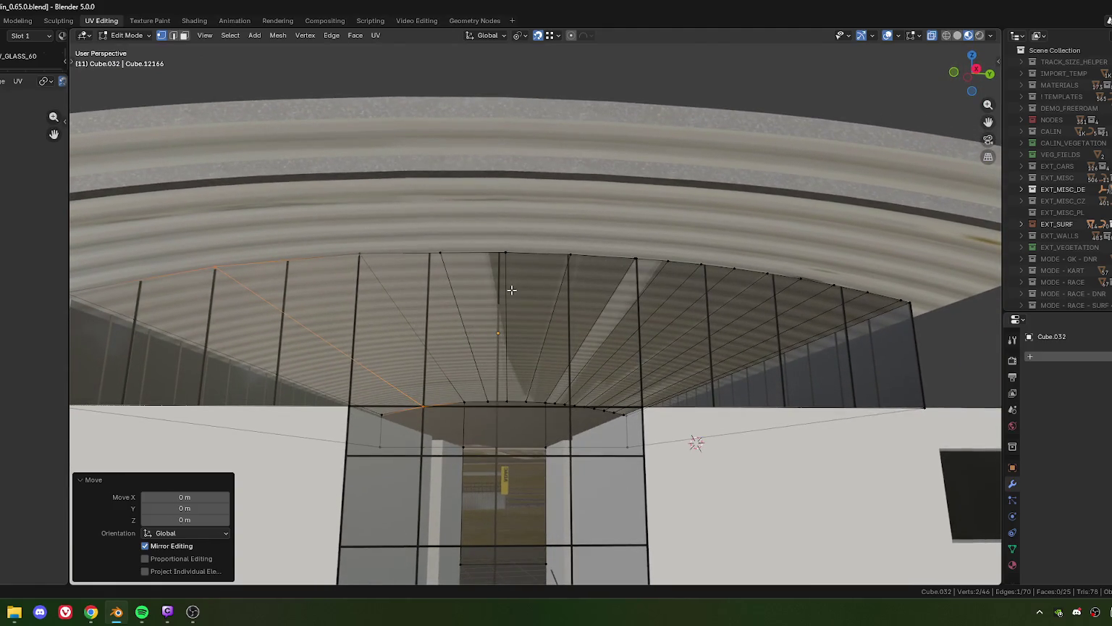
pyautogui.scroll(-3)
pyautogui.scroll(-3)
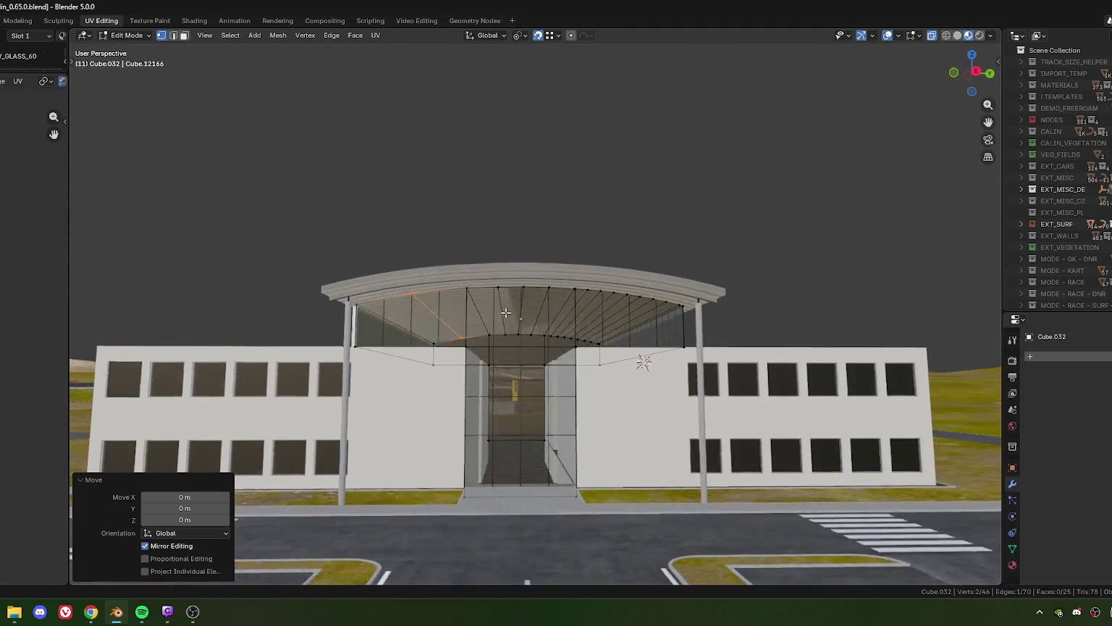
pyautogui.moveTo(505, 314); pyautogui.dragTo(505, 316)
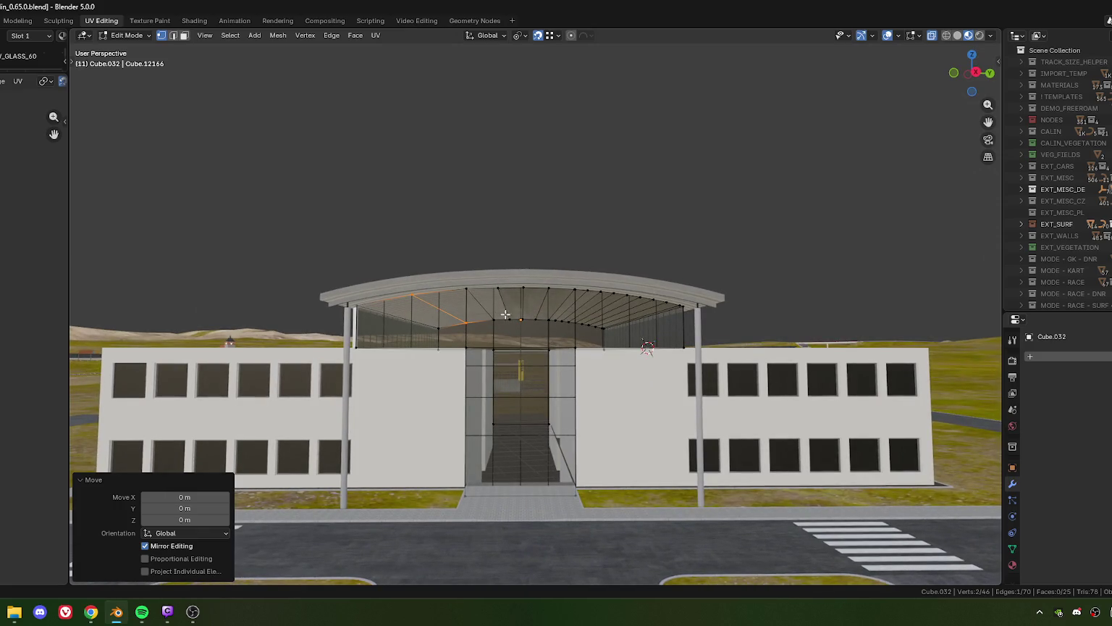
pyautogui.scroll(3)
pyautogui.scroll(3)
pyautogui.moveTo(514, 297); pyautogui.dragTo(519, 294)
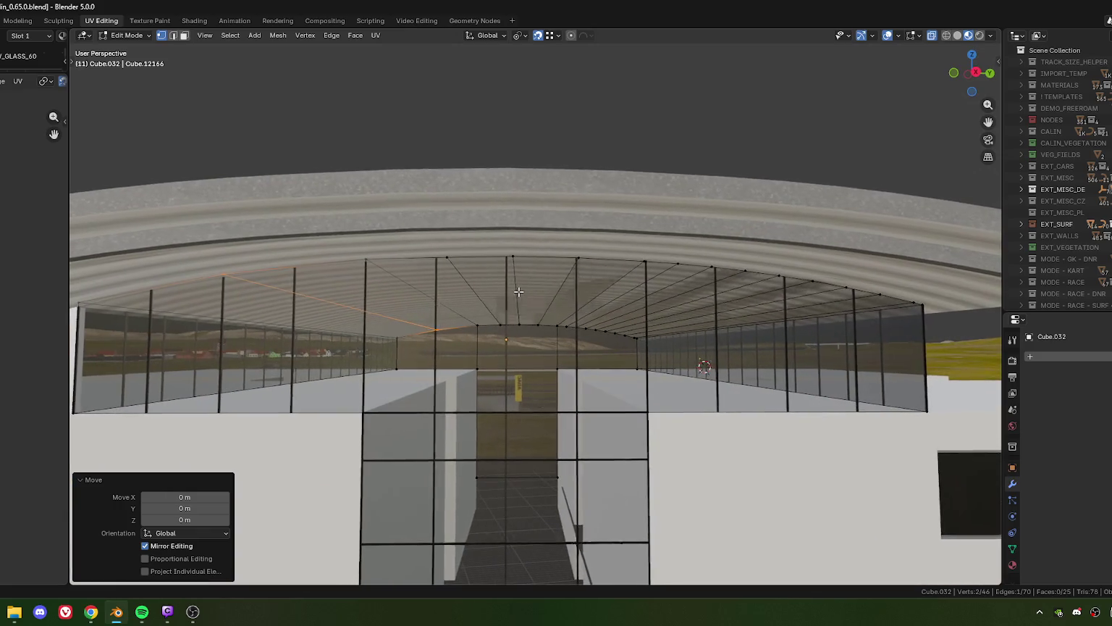
pyautogui.click(505, 260)
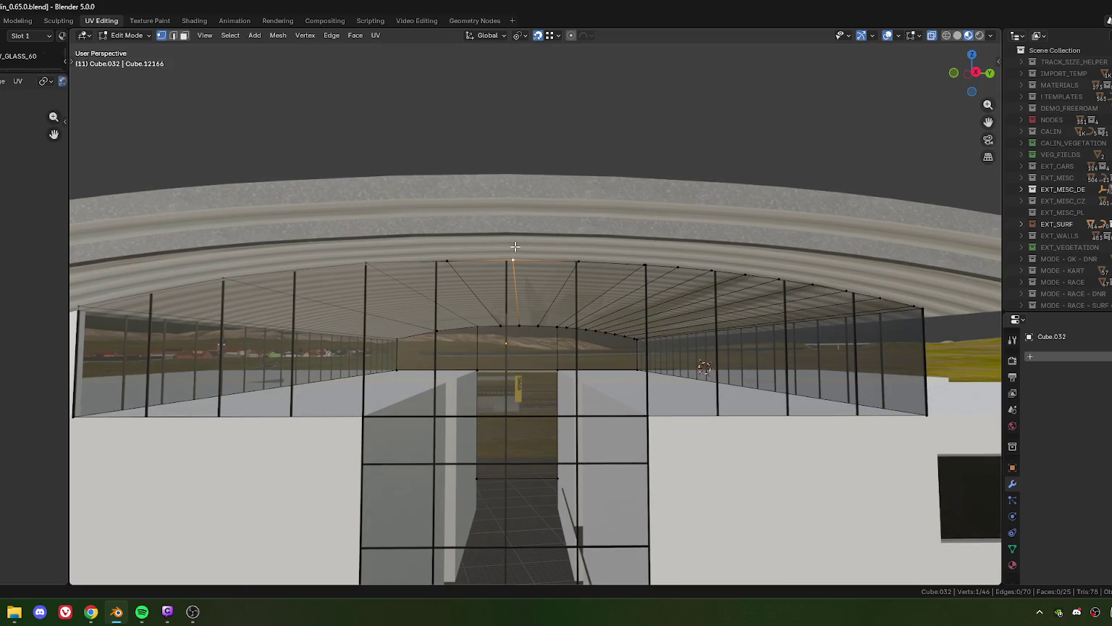
pyautogui.press('Tab')
# - Enter Edit Mode on canopy 1Cube.030 and view its end edges from below
pyautogui.click(515, 246)
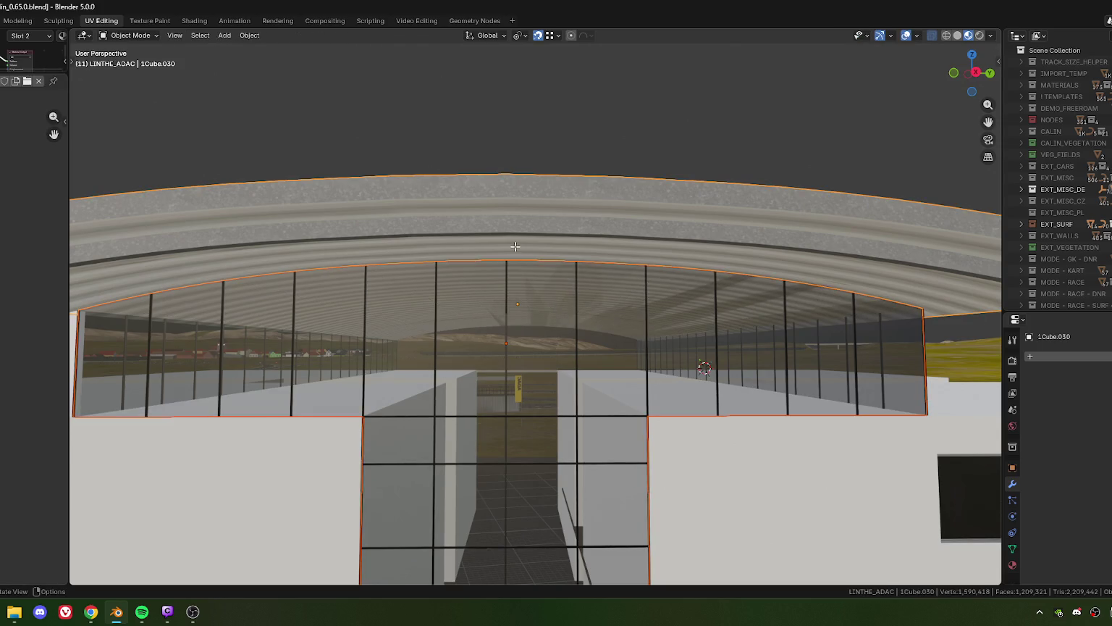
pyautogui.press('Tab')
pyautogui.scroll(-3)
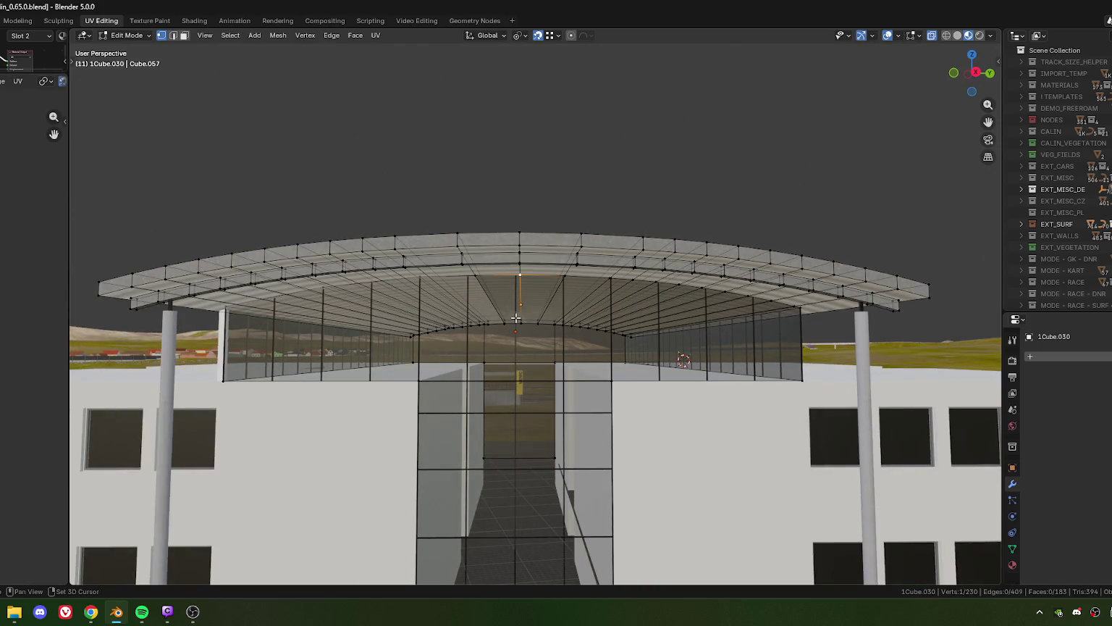
pyautogui.scroll(-3)
pyautogui.scroll(-3)
pyautogui.scroll(-3)
pyautogui.moveTo(516, 318); pyautogui.dragTo(506, 337)
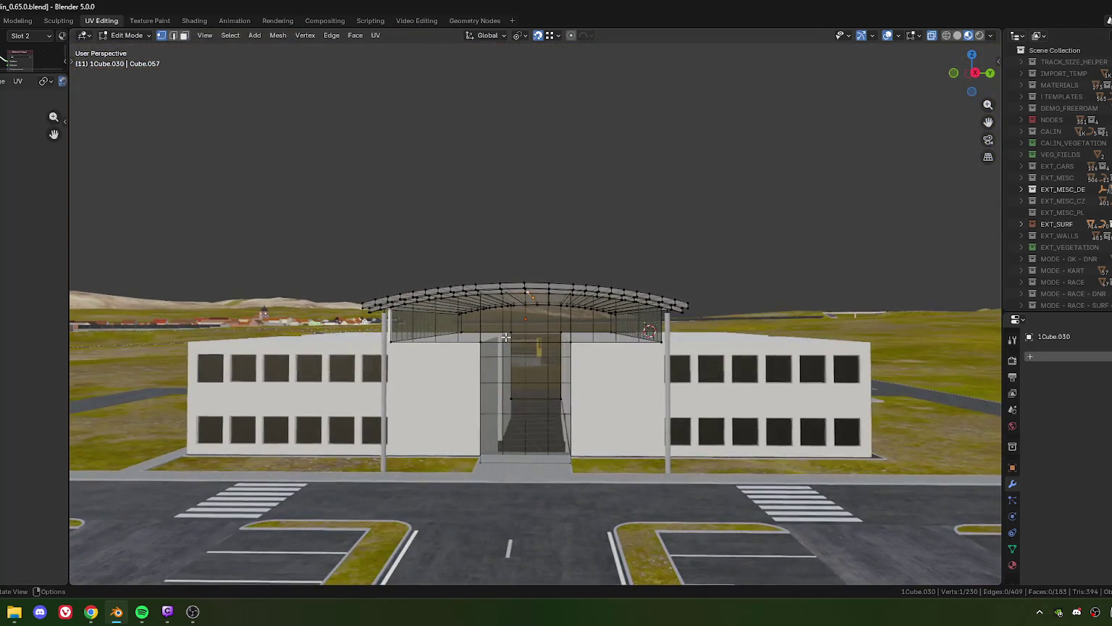
pyautogui.scroll(3)
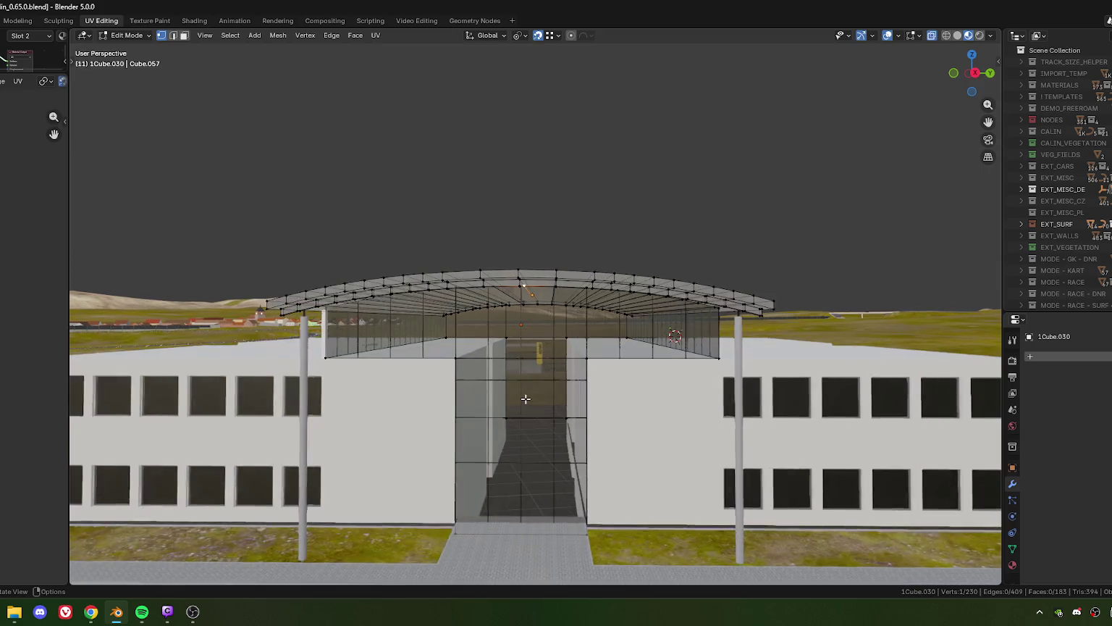
pyautogui.scroll(3)
pyautogui.scroll(3)
pyautogui.scroll(3)
pyautogui.moveTo(527, 390); pyautogui.dragTo(528, 391)
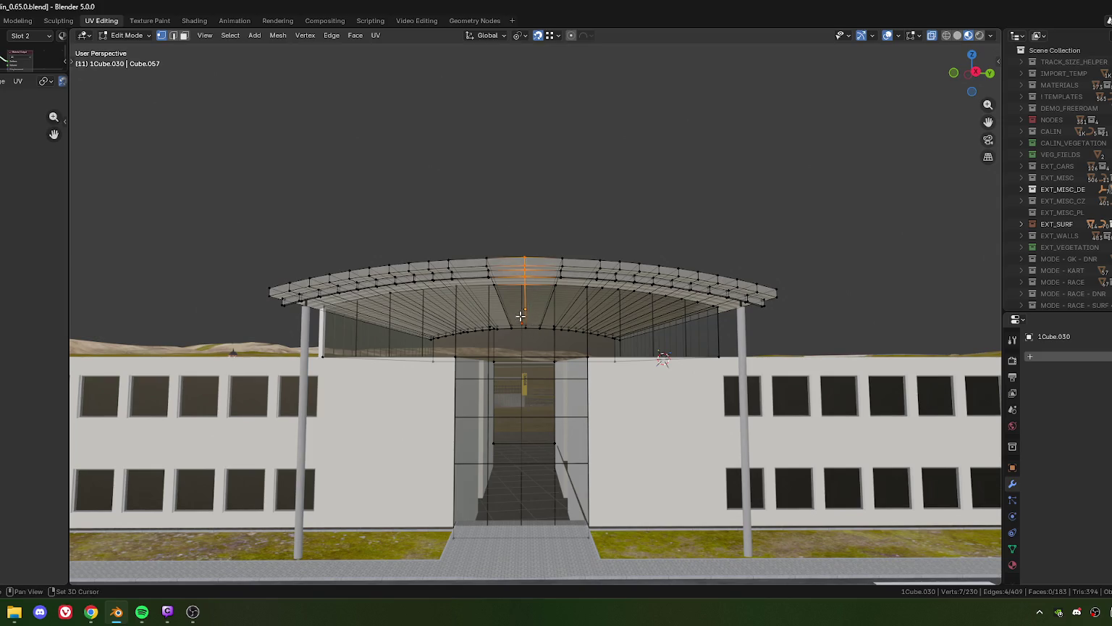
pyautogui.moveTo(497, 342); pyautogui.dragTo(497, 340)
pyautogui.scroll(3)
pyautogui.moveTo(270, 310); pyautogui.dragTo(268, 300)
# - Move the selected canopy end edges 18.6744/2 (9.3372 m) along local Y
pyautogui.press('g')
pyautogui.press('x')
pyautogui.press('x')
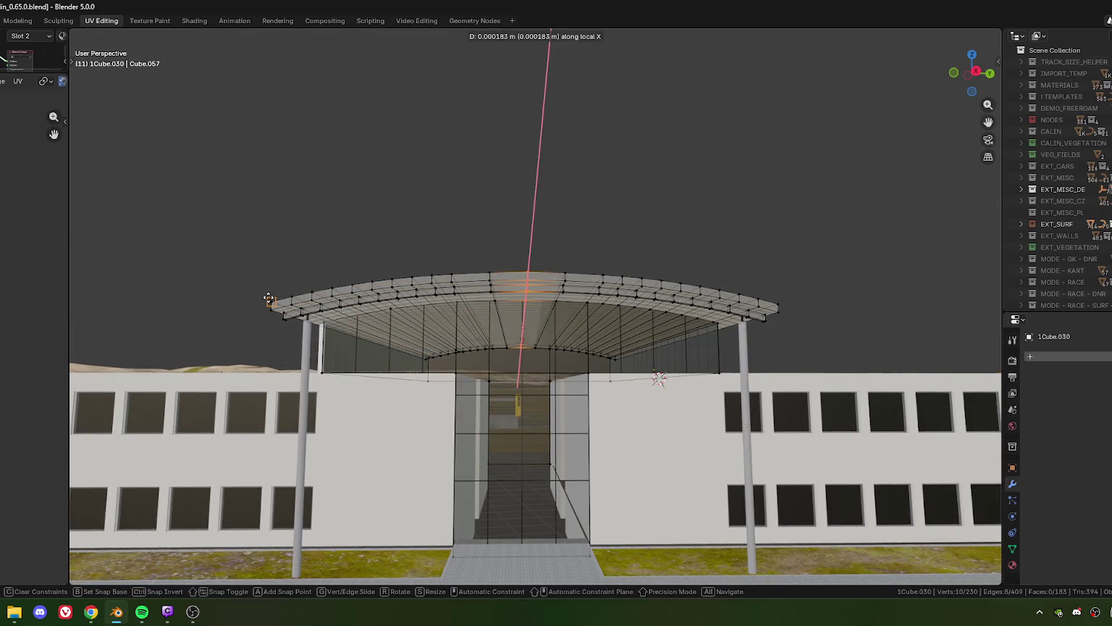
pyautogui.press('y')
pyautogui.press('y')
pyautogui.click(268, 299)
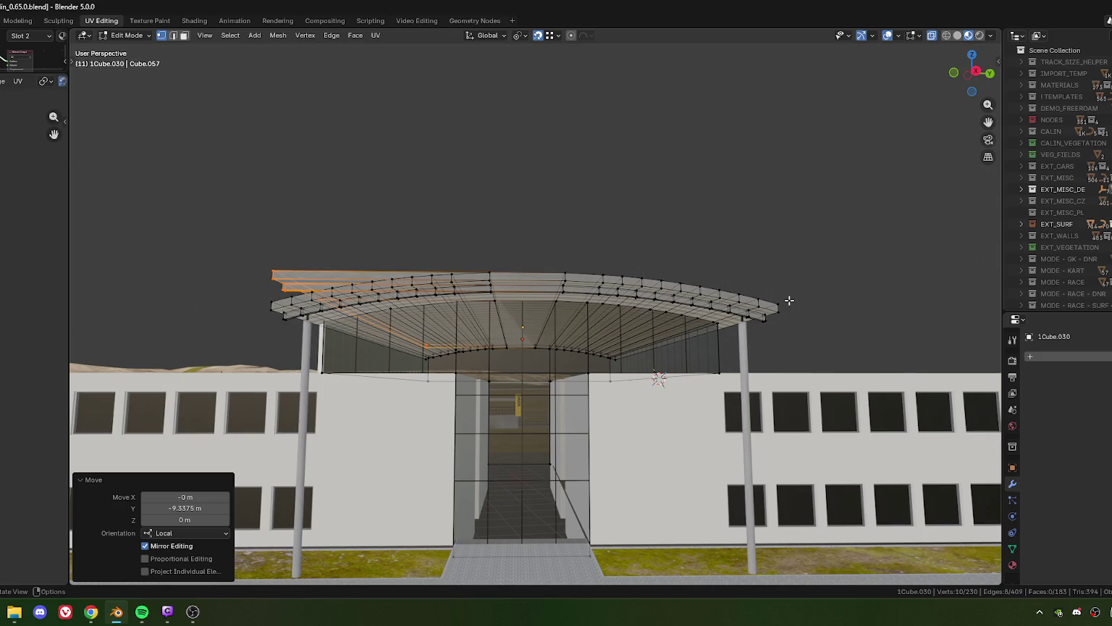
pyautogui.press('g')
pyautogui.press('y')
pyautogui.press('y')
pyautogui.click(782, 305)
pyautogui.write('18.6744 /2')
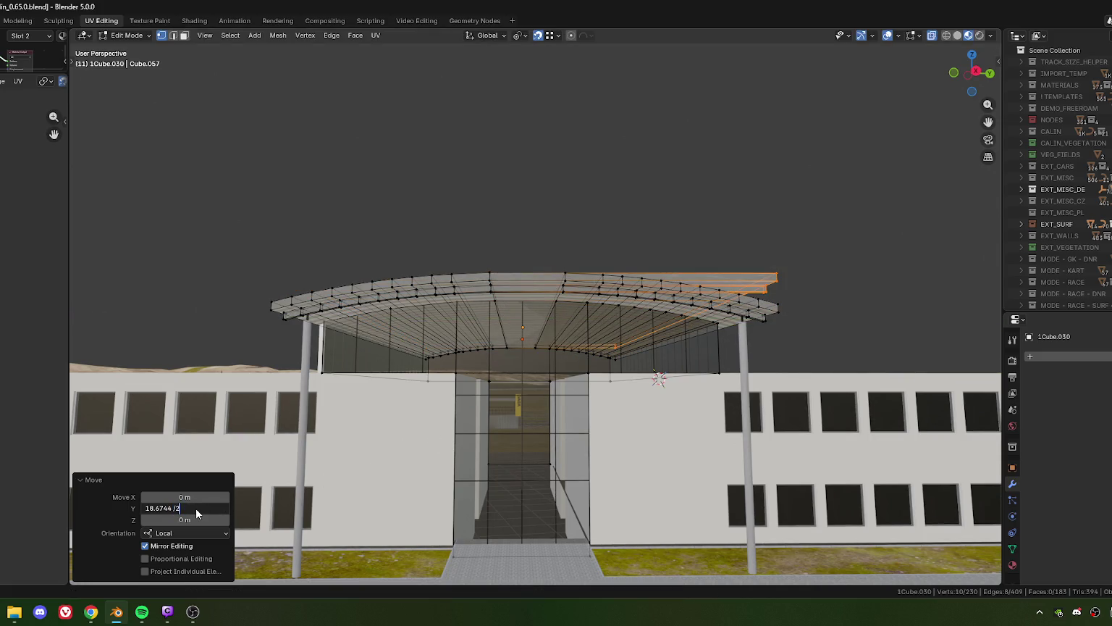
pyautogui.press('Return')
pyautogui.moveTo(527, 352); pyautogui.dragTo(572, 361)
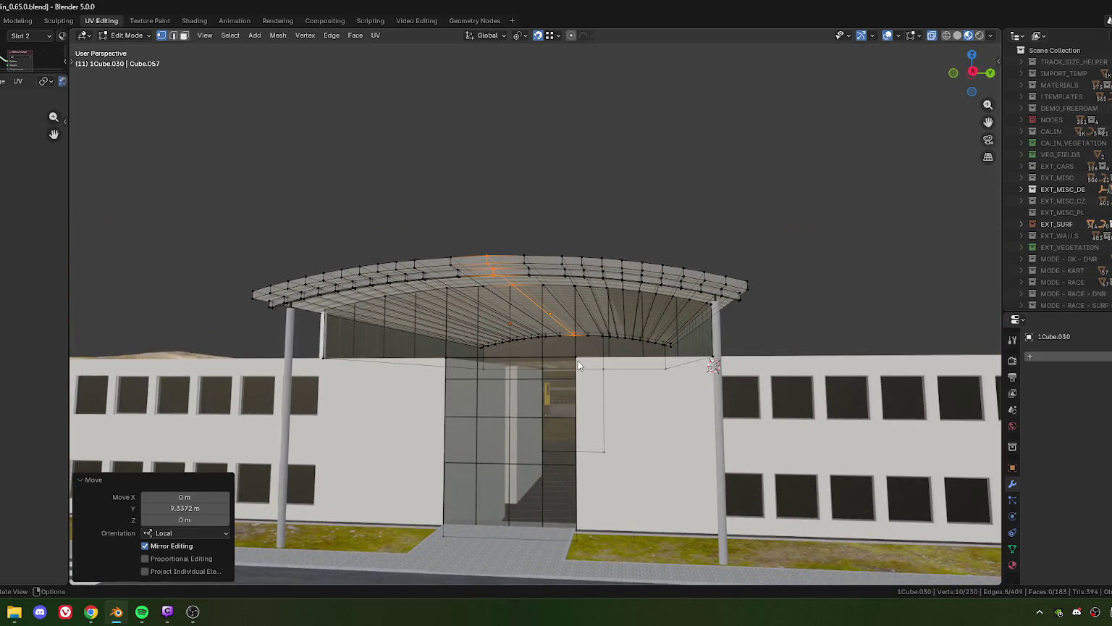
pyautogui.press('Tab')
# - Reveal and frame roof object 1Cube.030 in the Outliner hierarchy
pyautogui.scroll(-3)
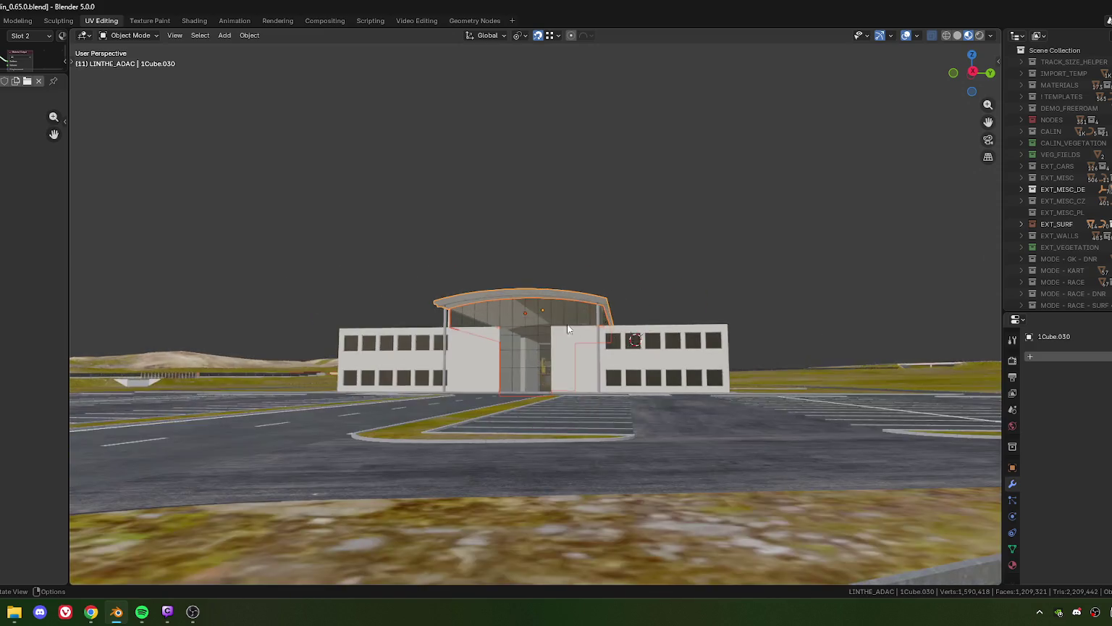
pyautogui.moveTo(578, 361); pyautogui.dragTo(536, 324)
pyautogui.scroll(3)
pyautogui.scroll(3)
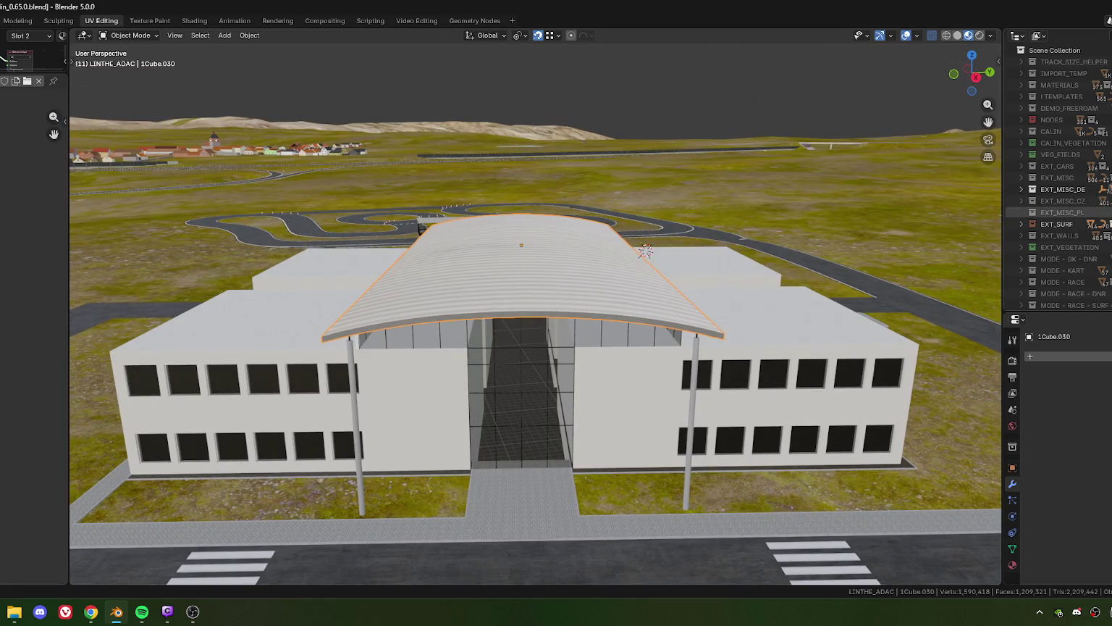
pyautogui.press('KP_Decimal')
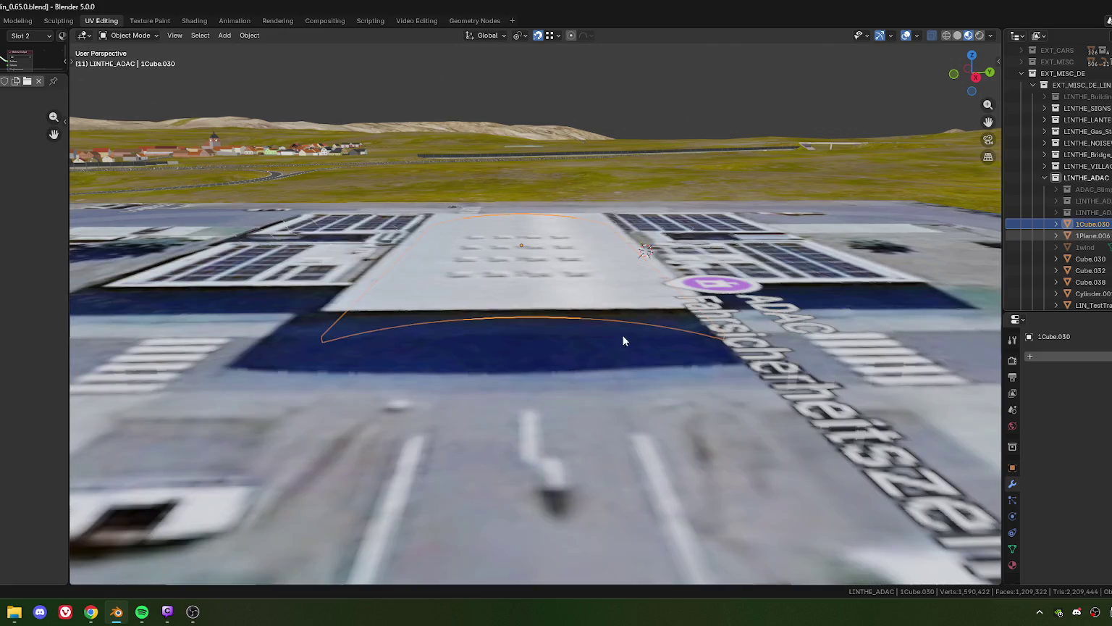
# - Orbit over the ADAC aerial photo to compare the roof against the building
pyautogui.scroll(-3)
pyautogui.moveTo(468, 308); pyautogui.dragTo(485, 381)
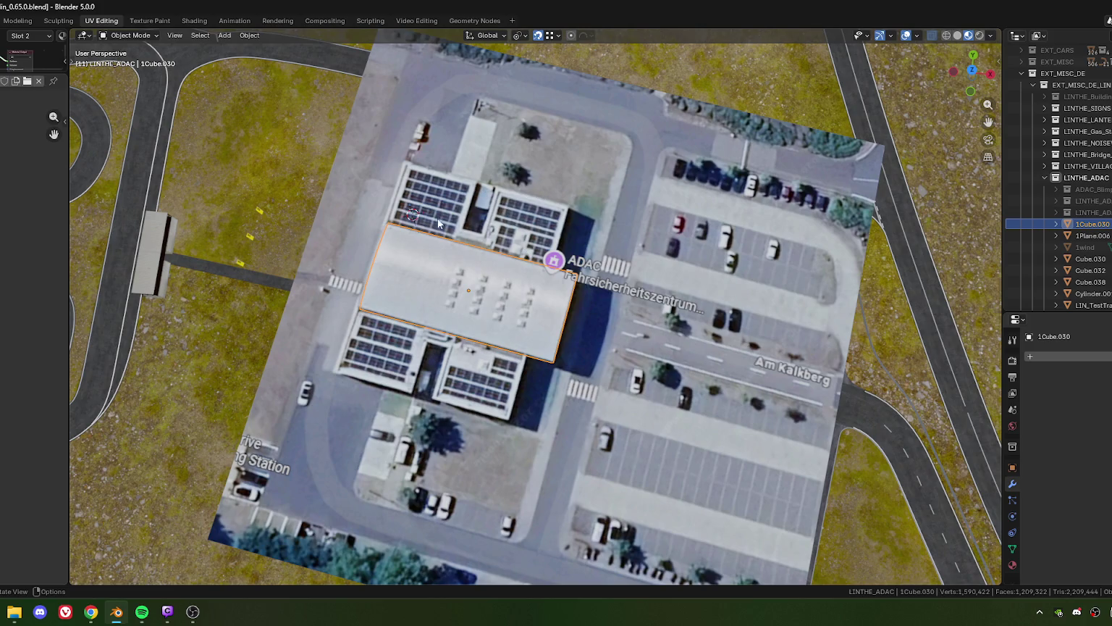
pyautogui.moveTo(507, 254); pyautogui.dragTo(478, 416)
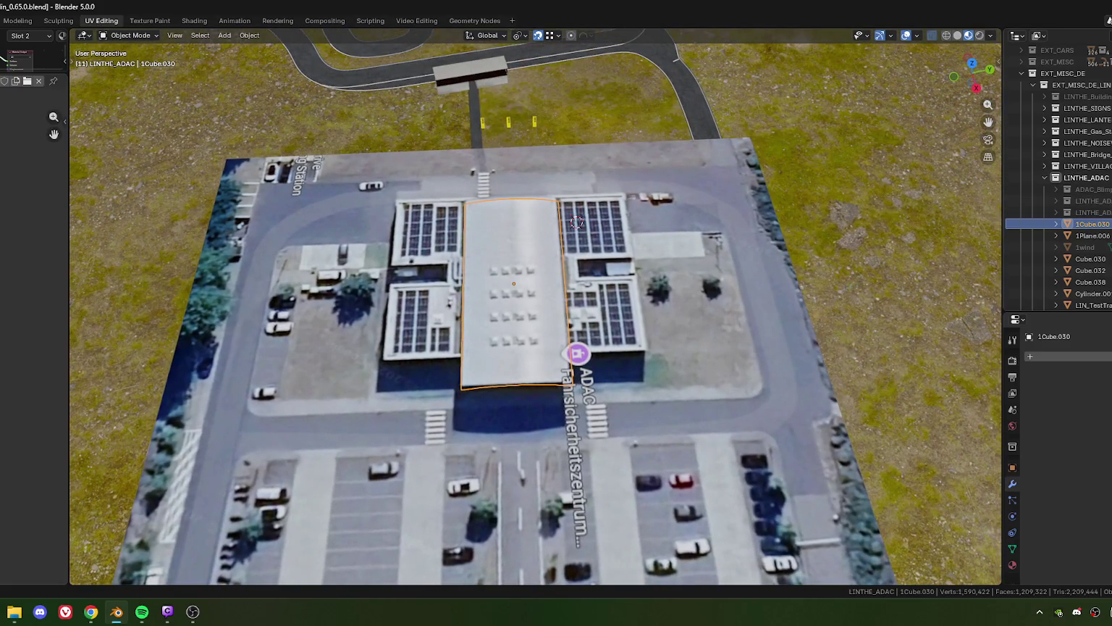
pyautogui.moveTo(576, 222); pyautogui.dragTo(586, 341)
pyautogui.scroll(3)
pyautogui.scroll(3)
pyautogui.scroll(3)
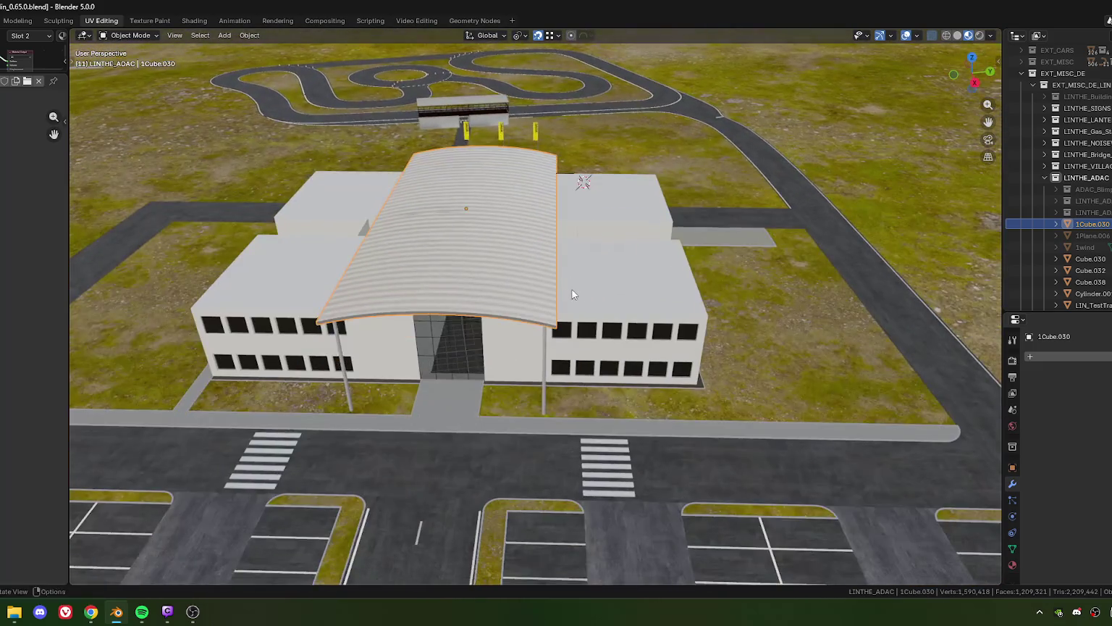
pyautogui.scroll(3)
pyautogui.scroll(-3)
pyautogui.moveTo(712, 317); pyautogui.dragTo(728, 317)
# - Shift the whole canopy along local Y, ending at -26.3255 m, to match the aerial photo
pyautogui.press('g')
pyautogui.press('x')
pyautogui.press('y')
pyautogui.press('y')
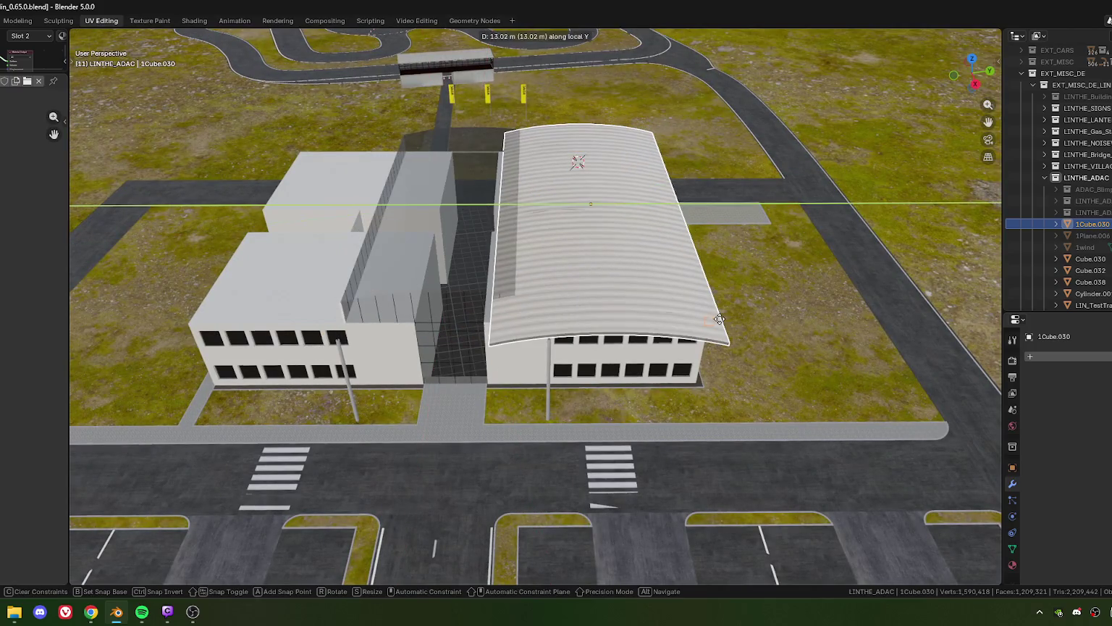
pyautogui.click(650, 331)
pyautogui.moveTo(650, 332); pyautogui.dragTo(407, 325)
pyautogui.press('g')
pyautogui.press('y')
pyautogui.press('y')
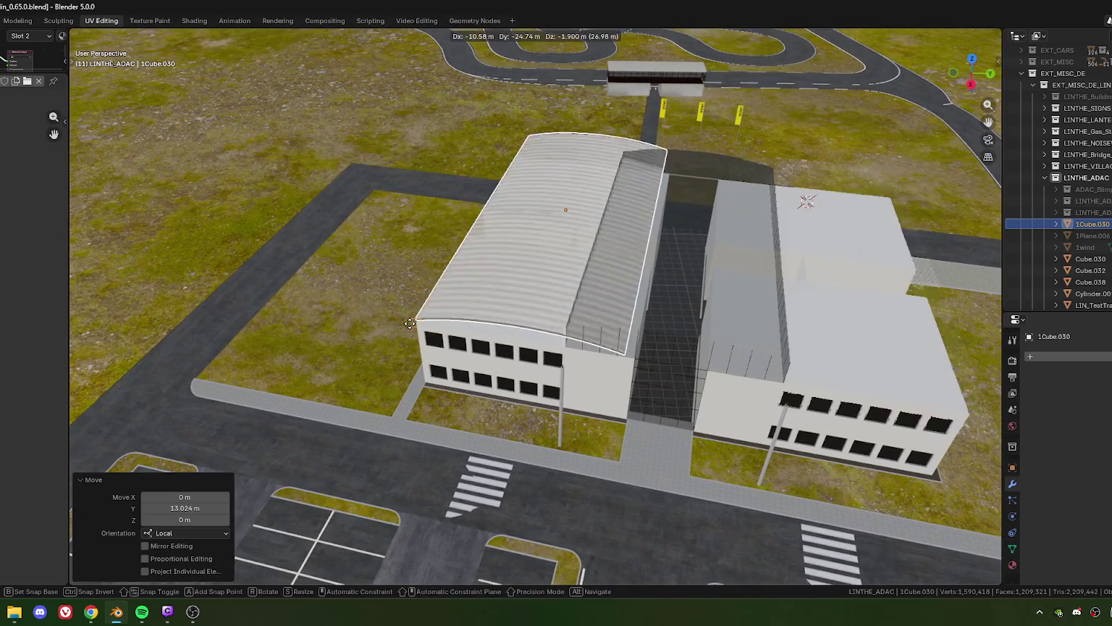
pyautogui.click(410, 327)
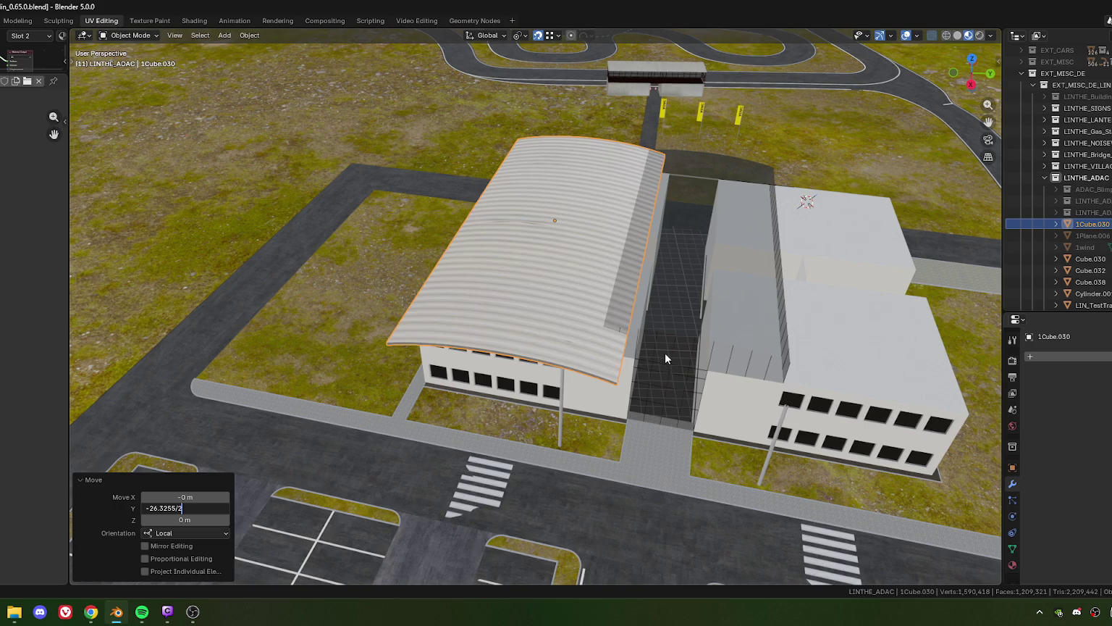
# - Centre the curved roof over the building with Move Y set to -26.3255/2
pyautogui.press('Return')
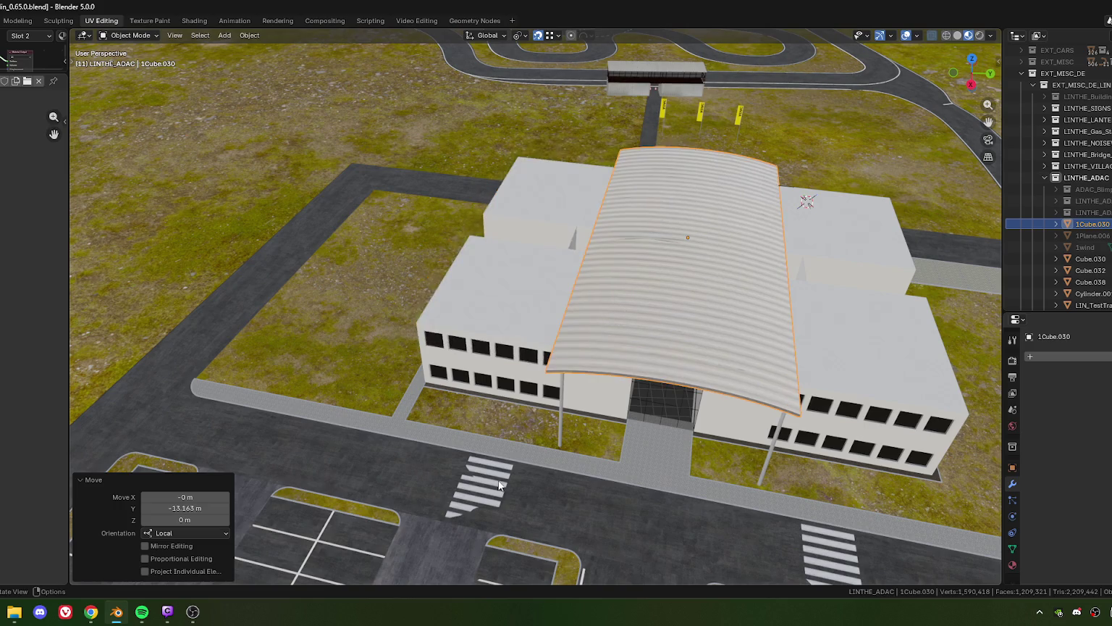
pyautogui.moveTo(746, 313); pyautogui.dragTo(505, 209)
pyautogui.scroll(3)
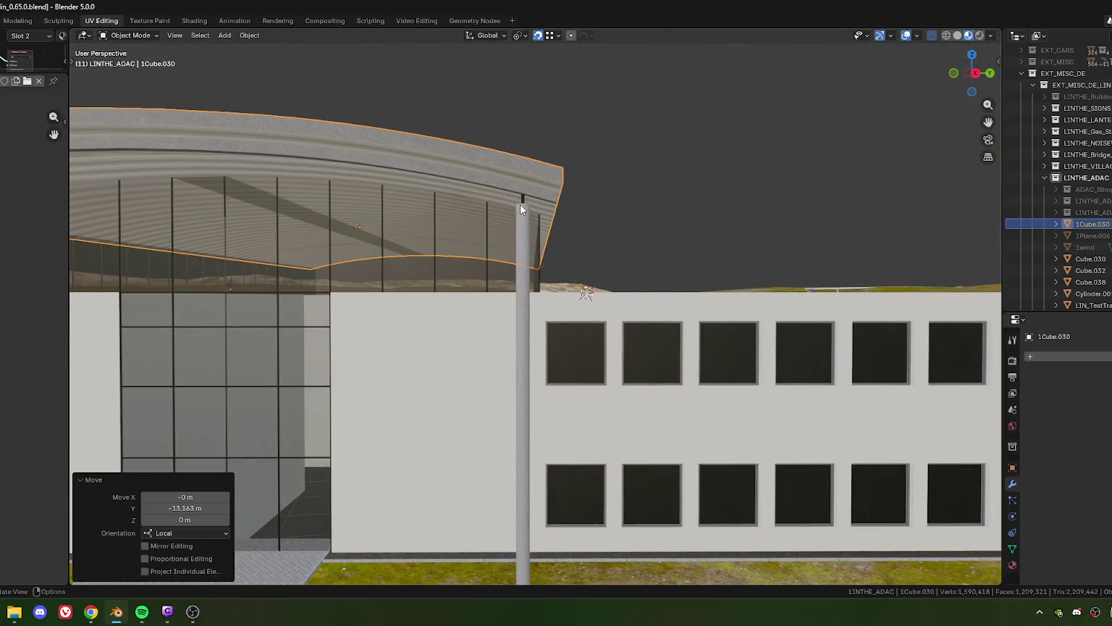
pyautogui.click(520, 225)
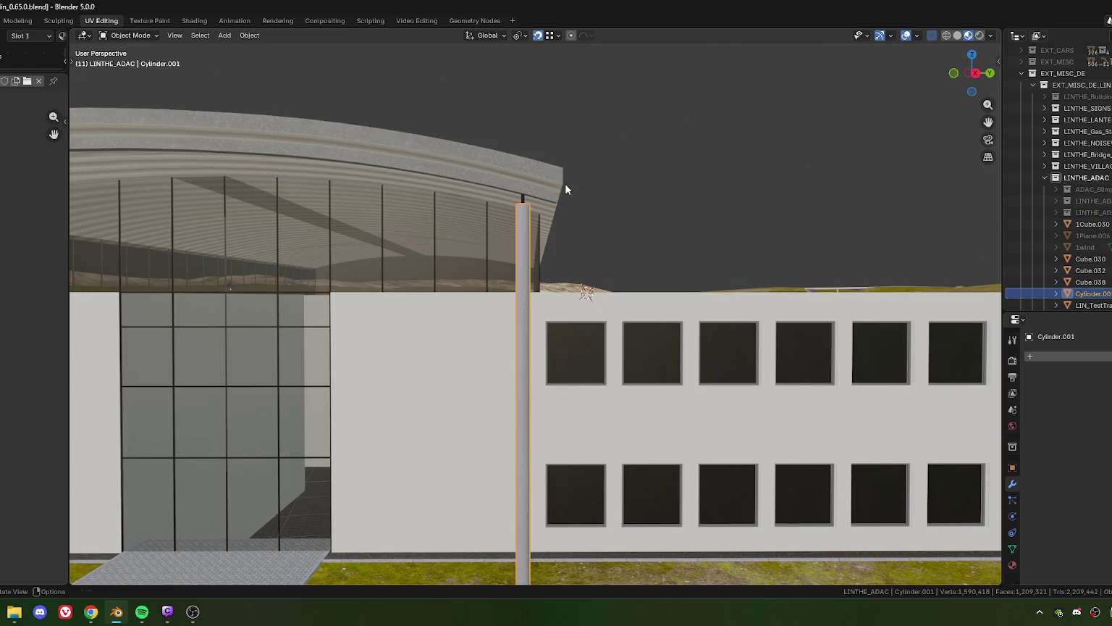
pyautogui.moveTo(566, 189); pyautogui.dragTo(523, 181)
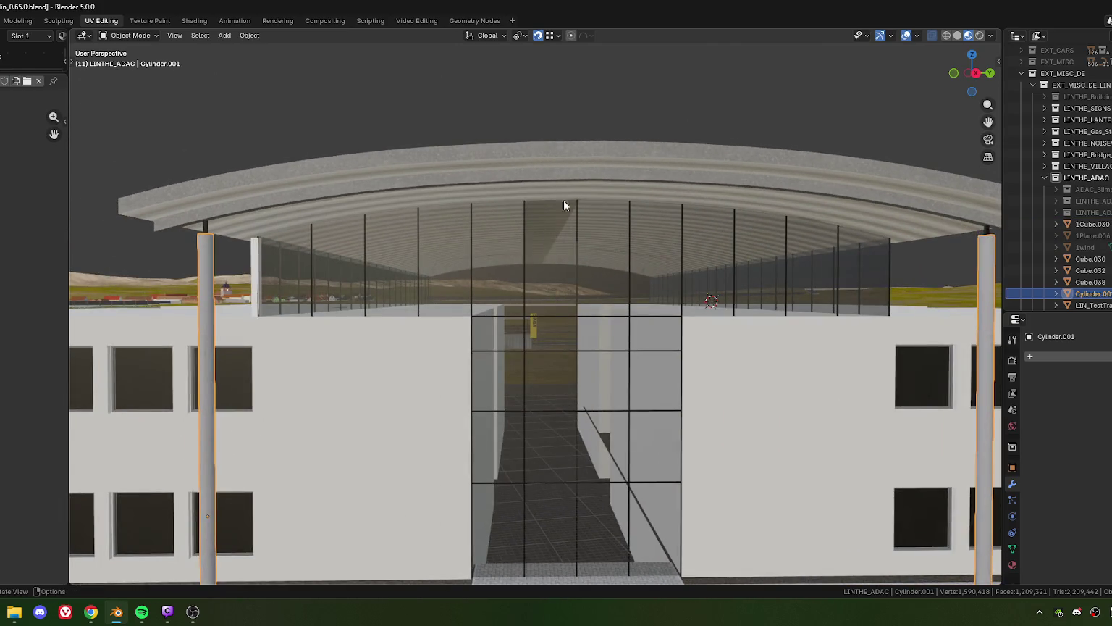
pyautogui.click(563, 200)
pyautogui.moveTo(589, 228); pyautogui.dragTo(524, 236)
pyautogui.press('Tab')
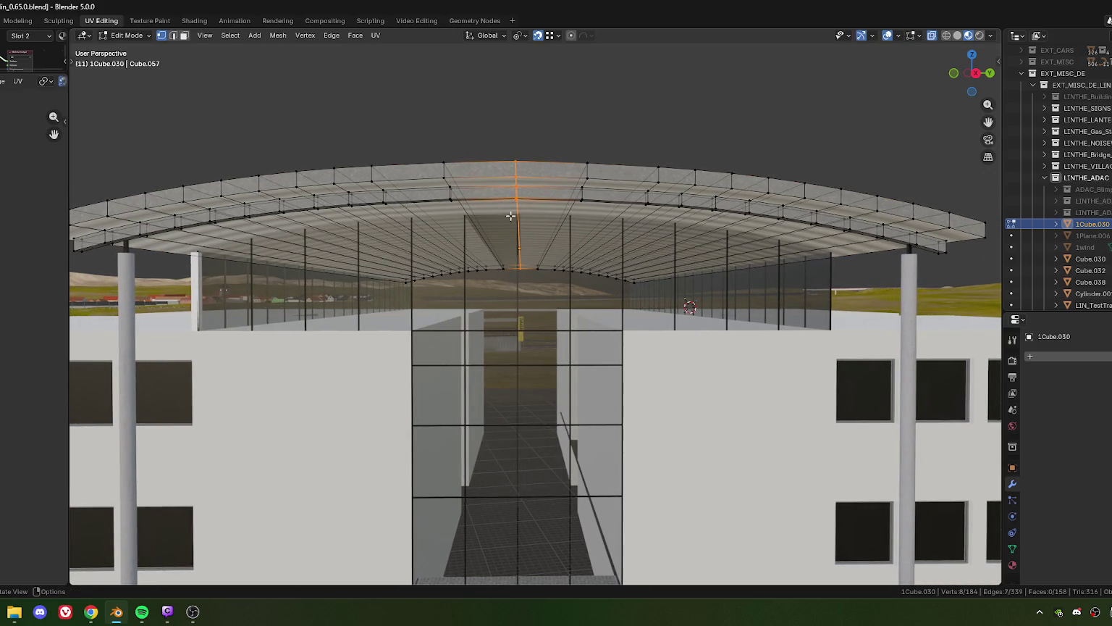
pyautogui.moveTo(681, 263); pyautogui.dragTo(549, 251)
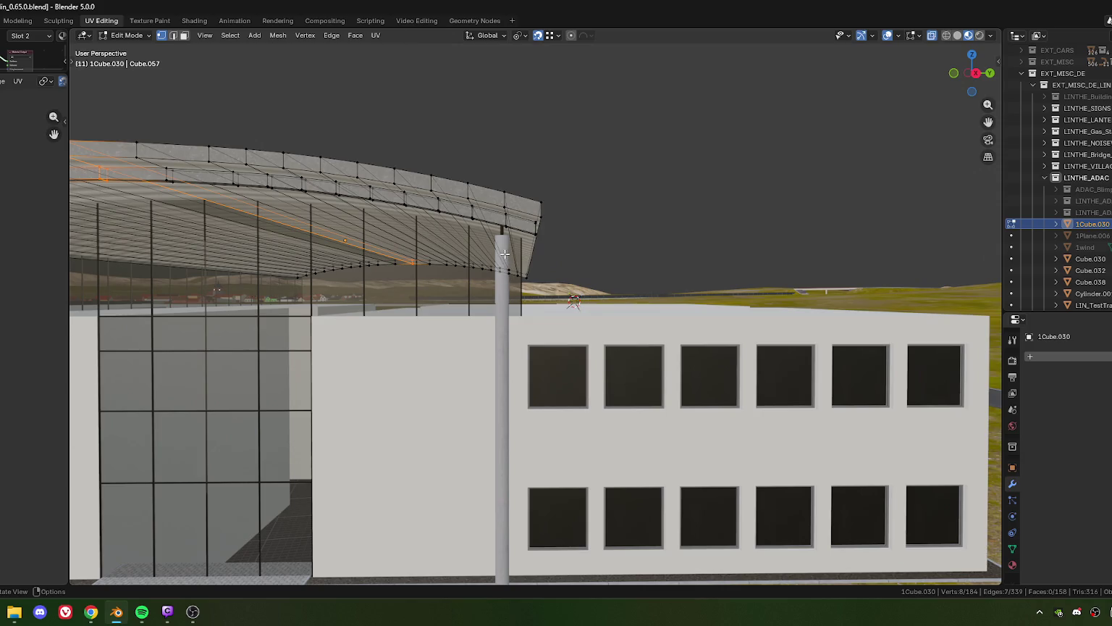
pyautogui.press('Tab')
# - Shift the corner pillar Cylinder.001 -0.8 m along X under the roof edge
pyautogui.click(519, 290)
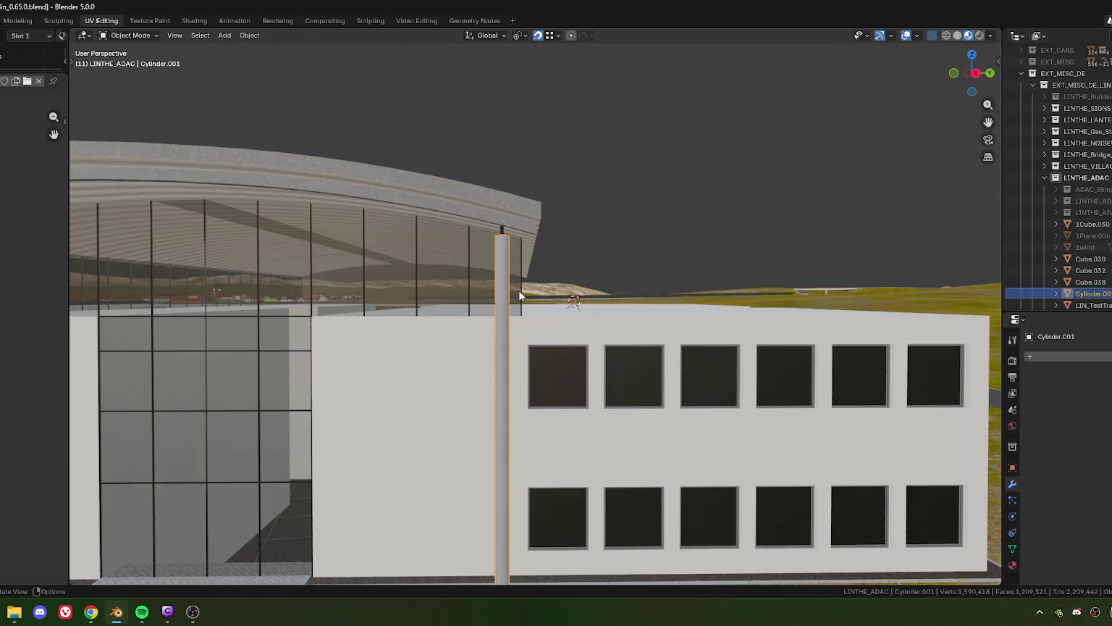
pyautogui.scroll(-3)
pyautogui.scroll(3)
pyautogui.scroll(3)
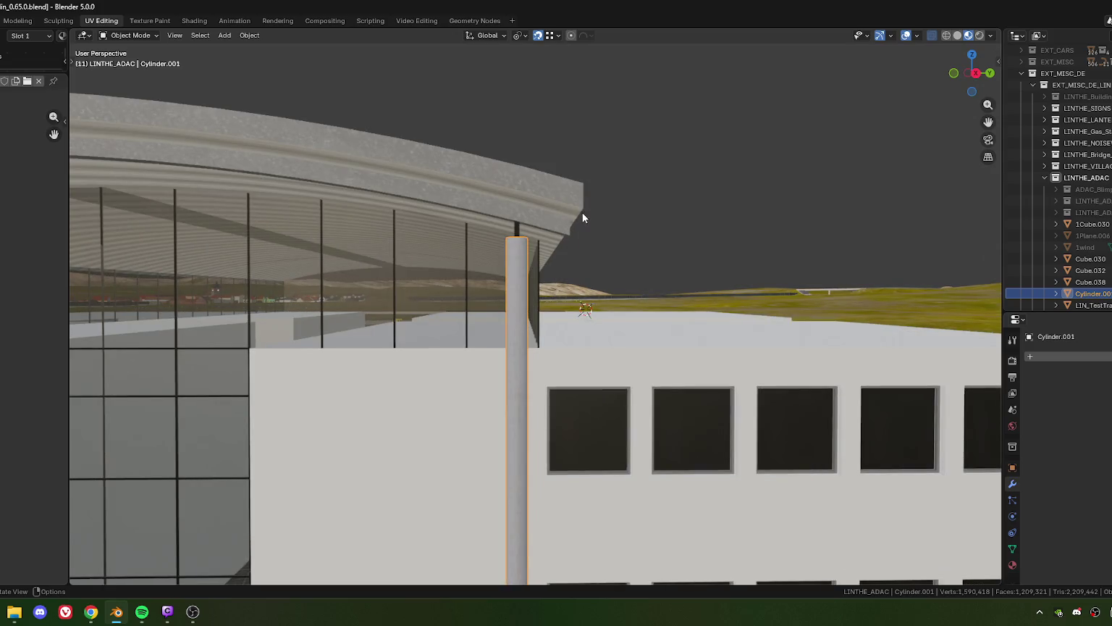
pyautogui.press('g')
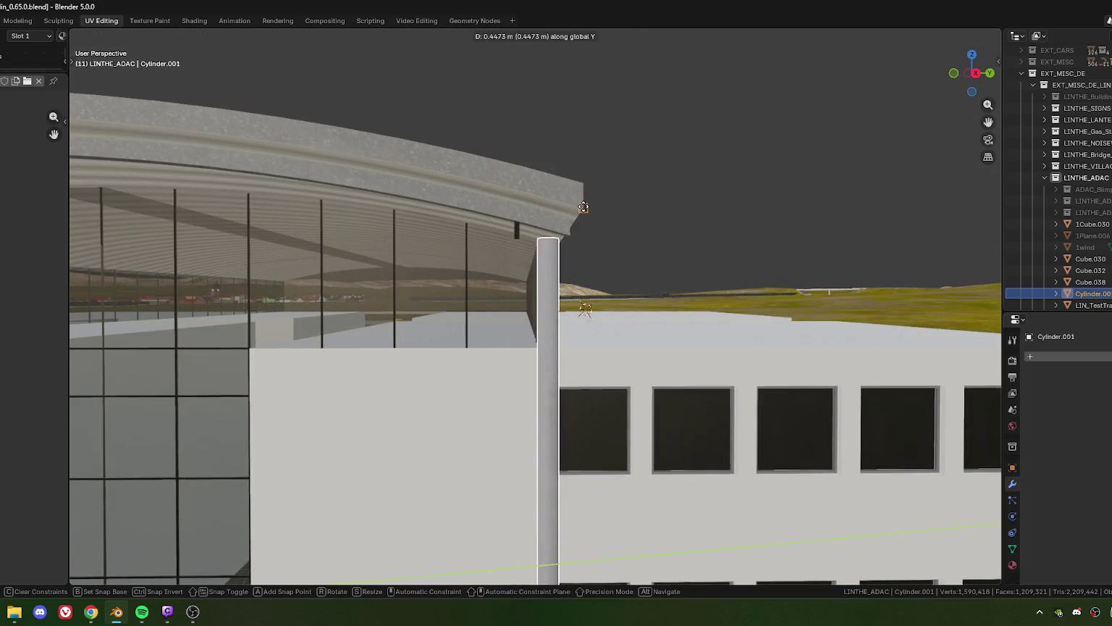
pyautogui.press('x')
pyautogui.press('x')
pyautogui.click(585, 210)
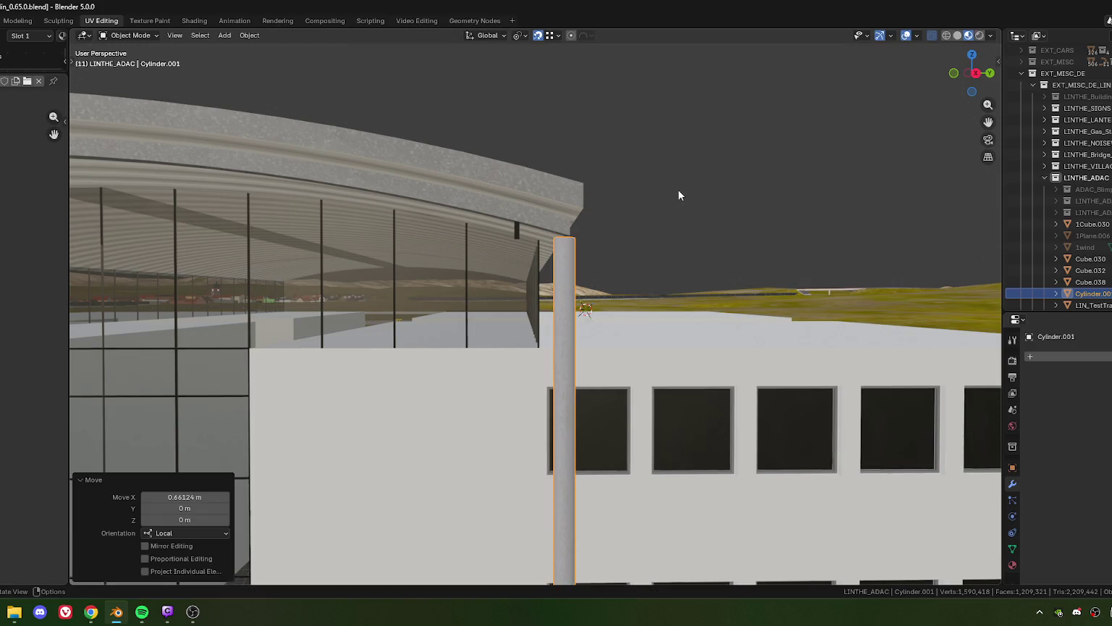
pyautogui.press('g')
pyautogui.press('x')
pyautogui.press('x')
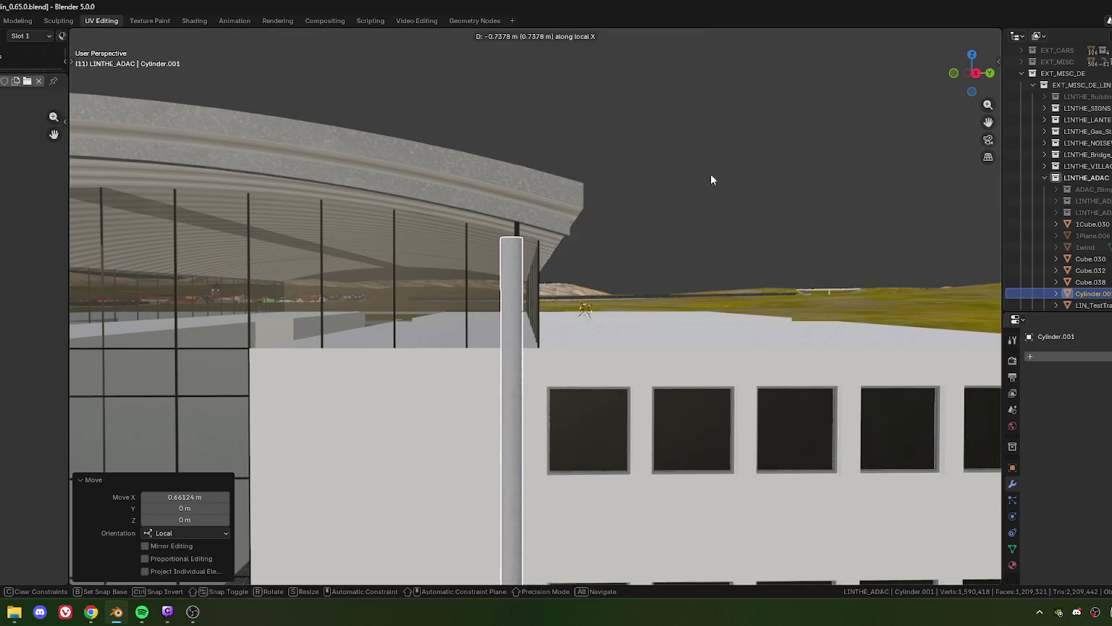
pyautogui.click(712, 179)
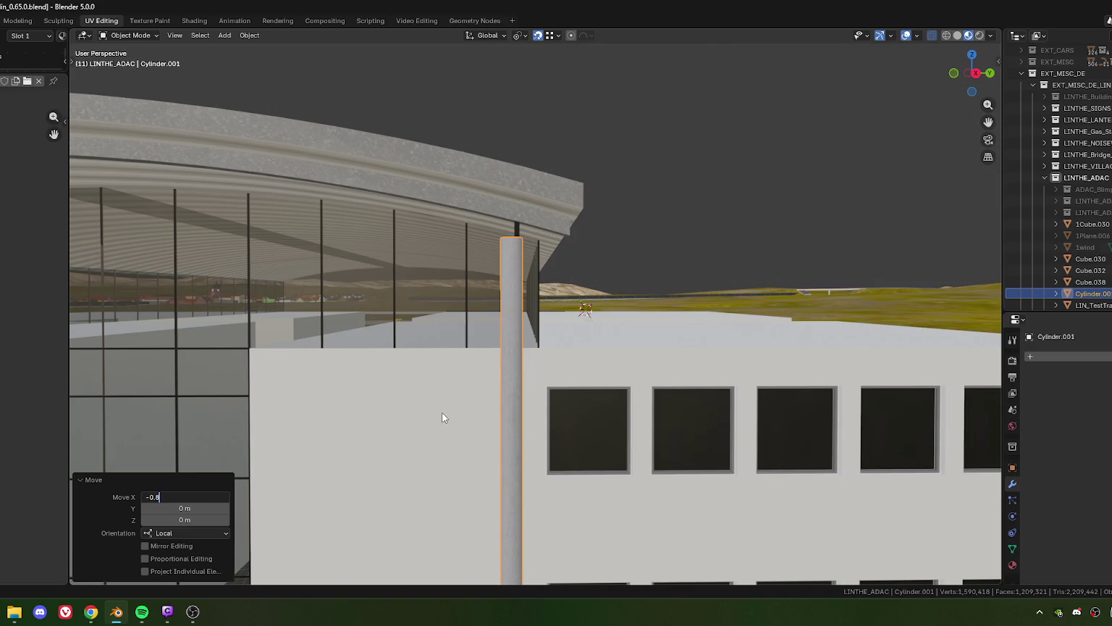
pyautogui.press('Return')
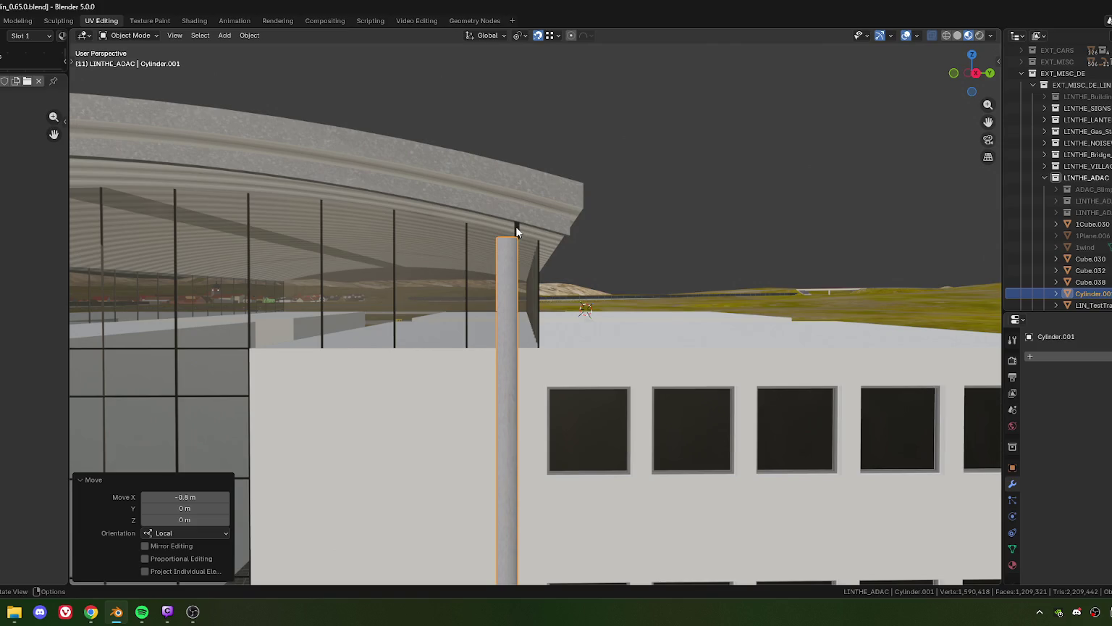
# - Select the glass facade Cube.030 and box-select its end glazing bar in Edit Mode
pyautogui.click(534, 294)
pyautogui.press('Tab')
pyautogui.moveTo(505, 206); pyautogui.dragTo(523, 248)
# - Orbit to view the selected end bar and the pillar top from above
pyautogui.scroll(3)
pyautogui.scroll(-3)
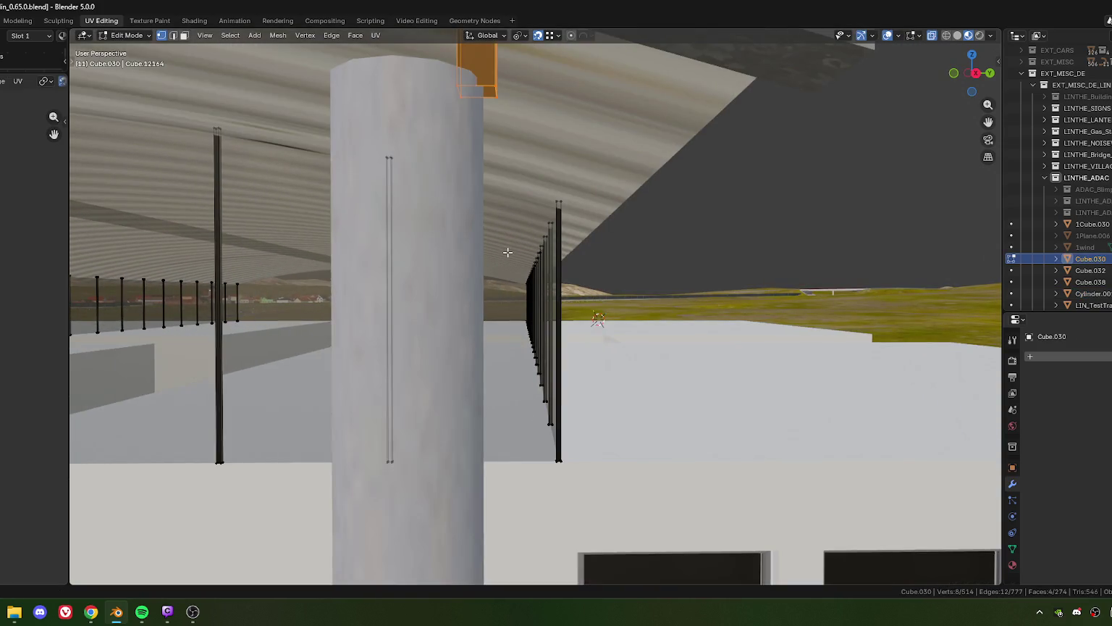
pyautogui.scroll(-3)
pyautogui.moveTo(509, 265); pyautogui.dragTo(495, 351)
pyautogui.moveTo(464, 322); pyautogui.dragTo(500, 319)
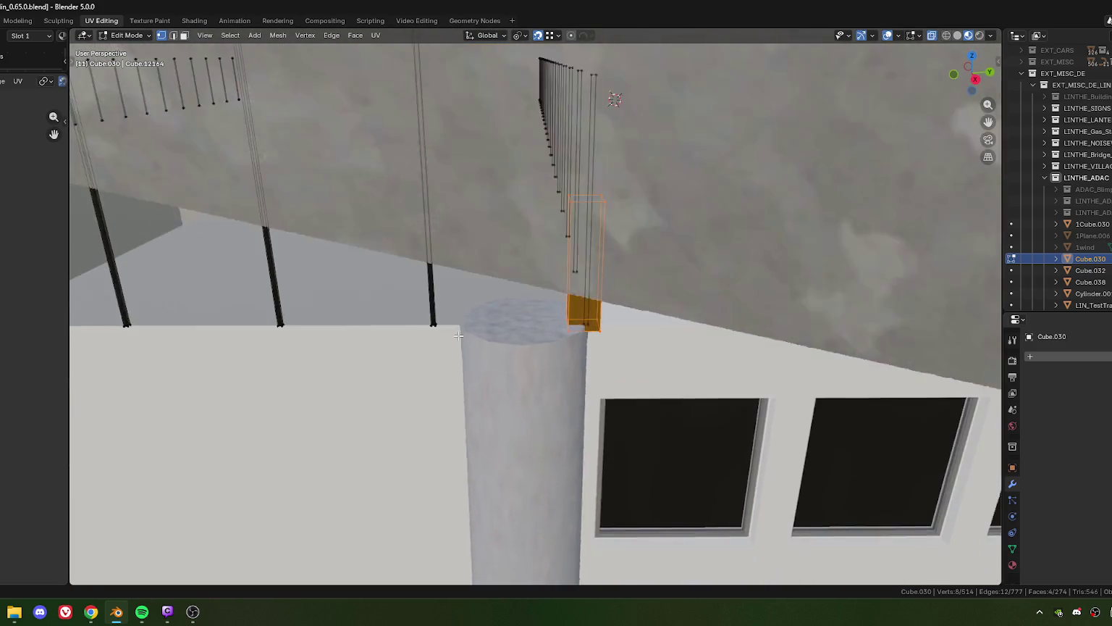
# - Slide the end glazing bar 0.226406/2 (0.1132 m) along X onto the pillar top
pyautogui.press('g')
pyautogui.press('x')
pyautogui.click(459, 319)
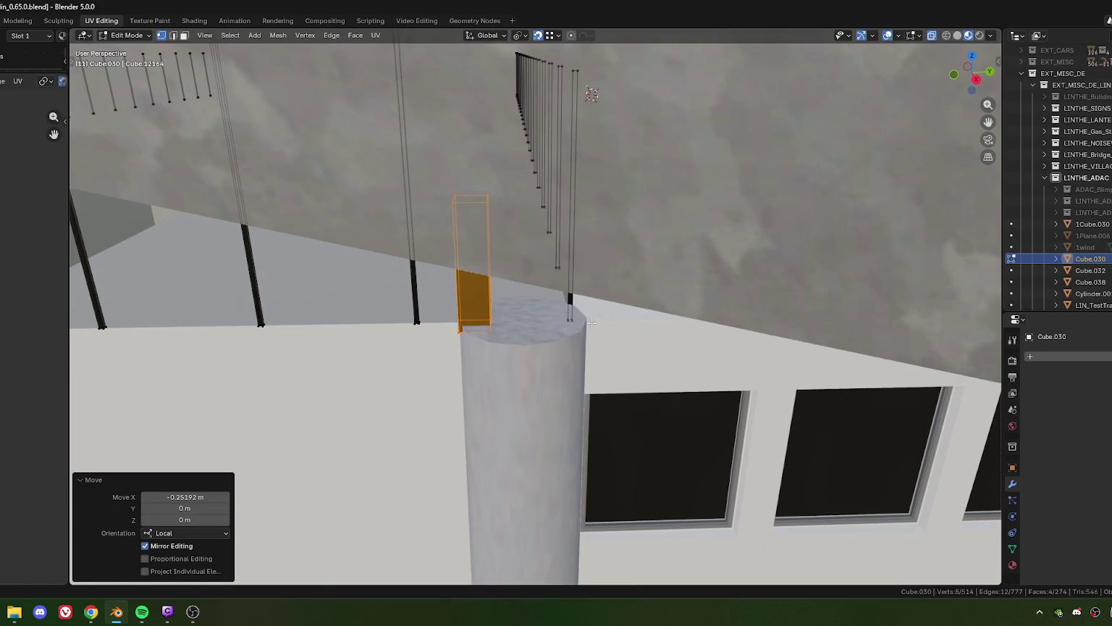
pyautogui.press('g')
pyautogui.press('x')
pyautogui.click(591, 323)
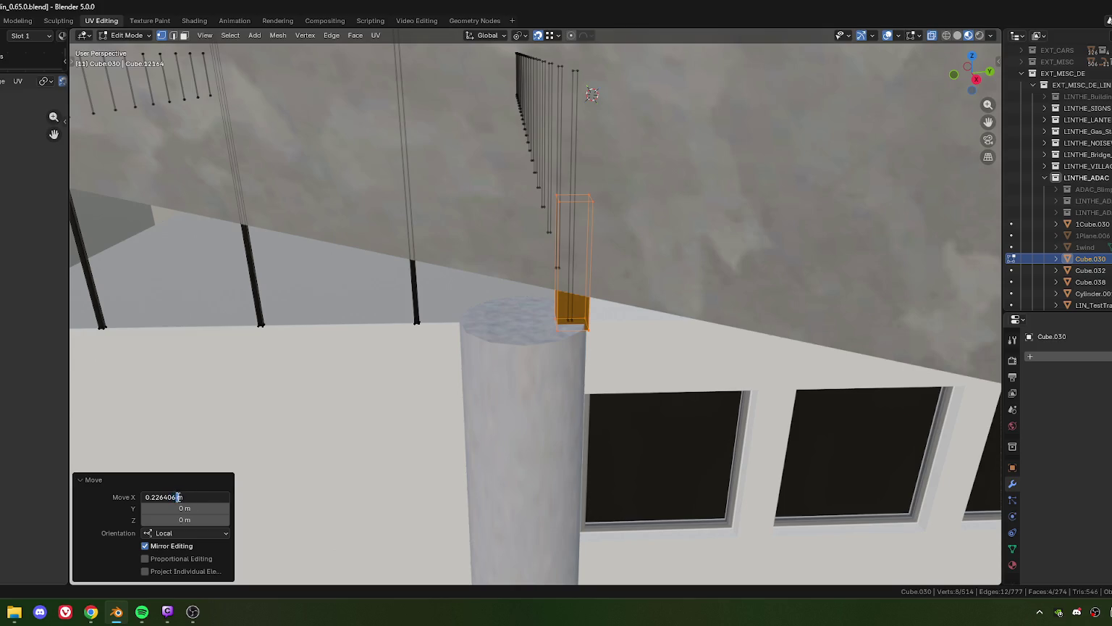
pyautogui.press('Return')
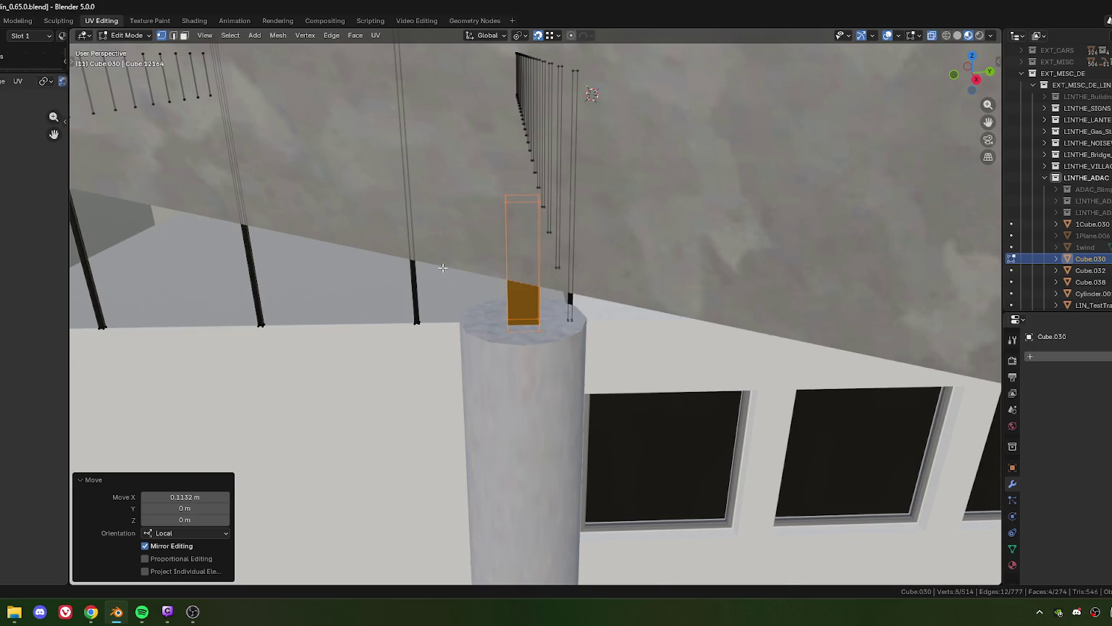
pyautogui.scroll(-3)
pyautogui.scroll(-3)
pyautogui.moveTo(403, 349); pyautogui.dragTo(506, 331)
pyautogui.scroll(3)
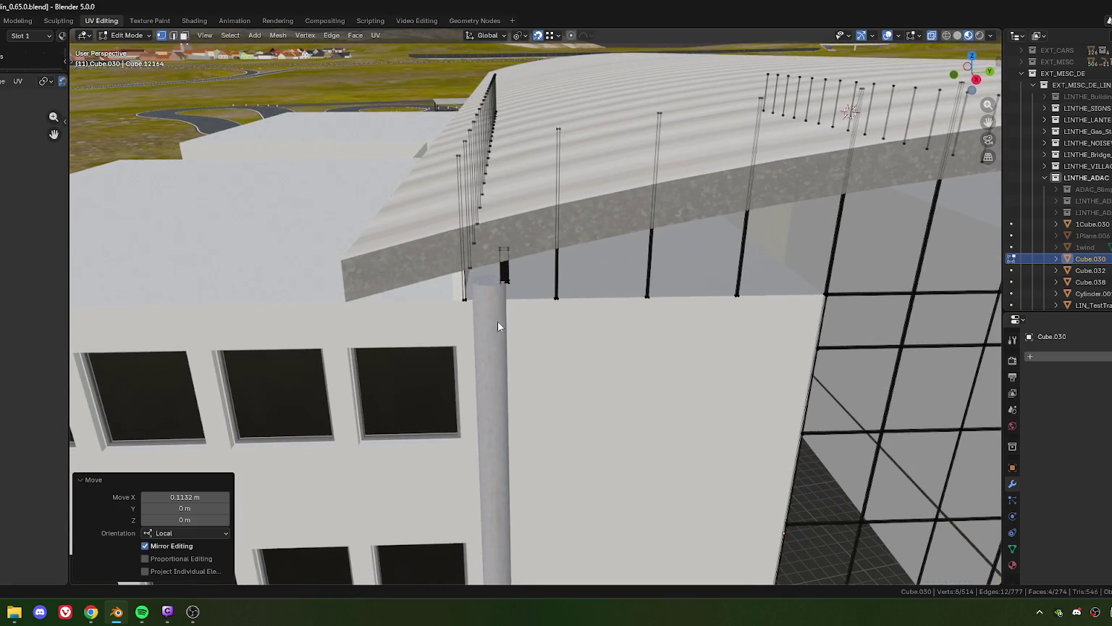
# - Return to Object Mode and reselect the Cylinder.001 pillar
pyautogui.press('Tab')
pyautogui.click(491, 356)
pyautogui.scroll(-3)
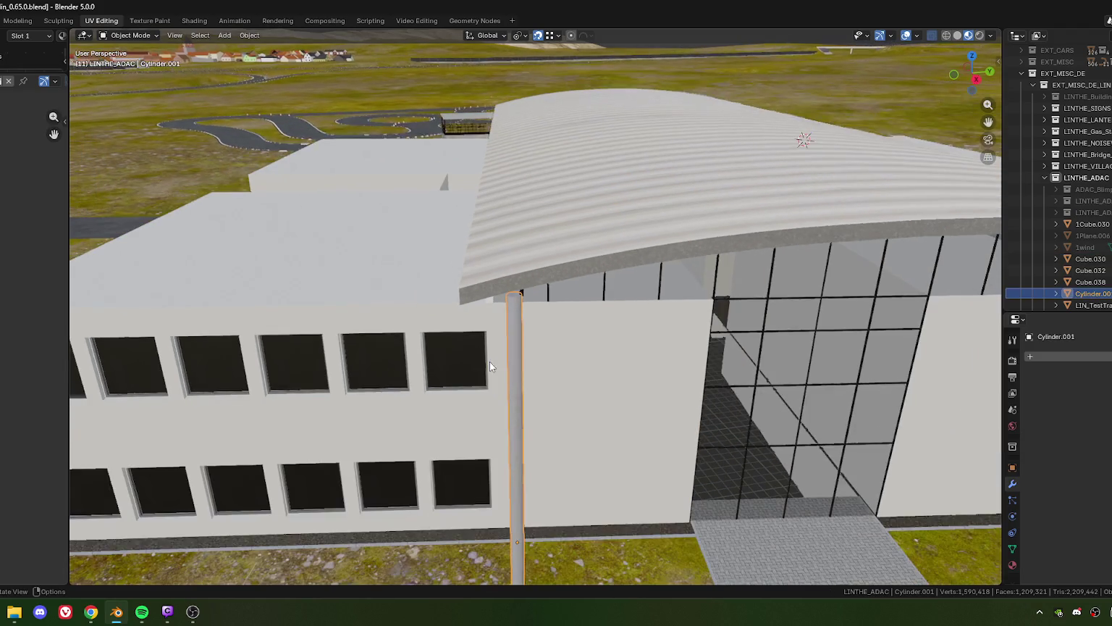
pyautogui.moveTo(463, 315); pyautogui.dragTo(469, 349)
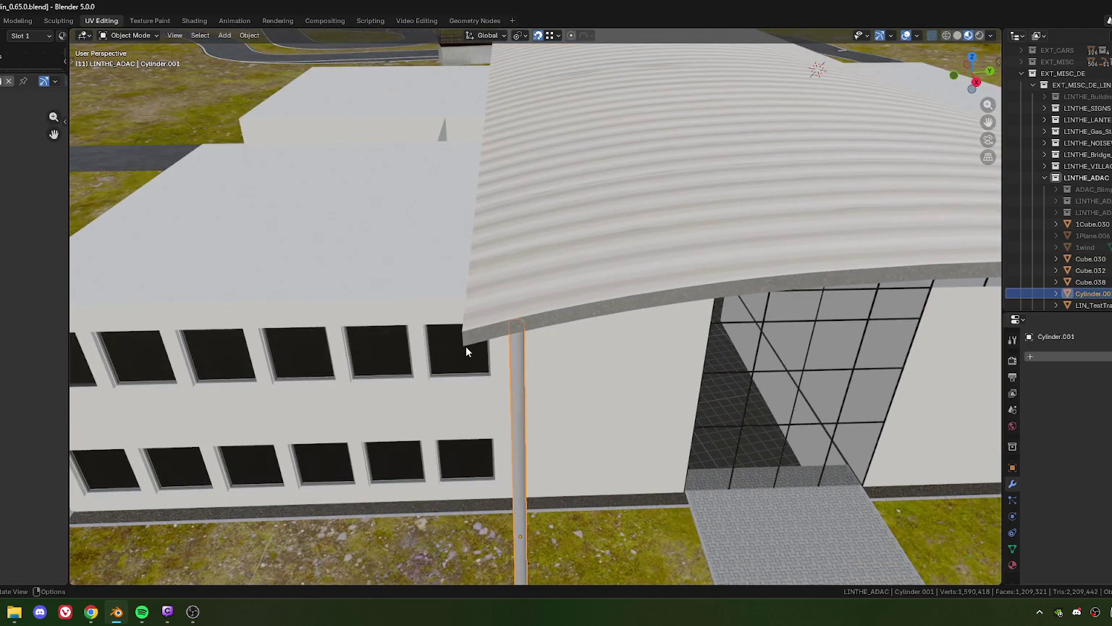
# - Move the pillar exactly 0.8 m along X so it stands beneath the roof corner
pyautogui.press('g')
pyautogui.press('x')
pyautogui.press('x')
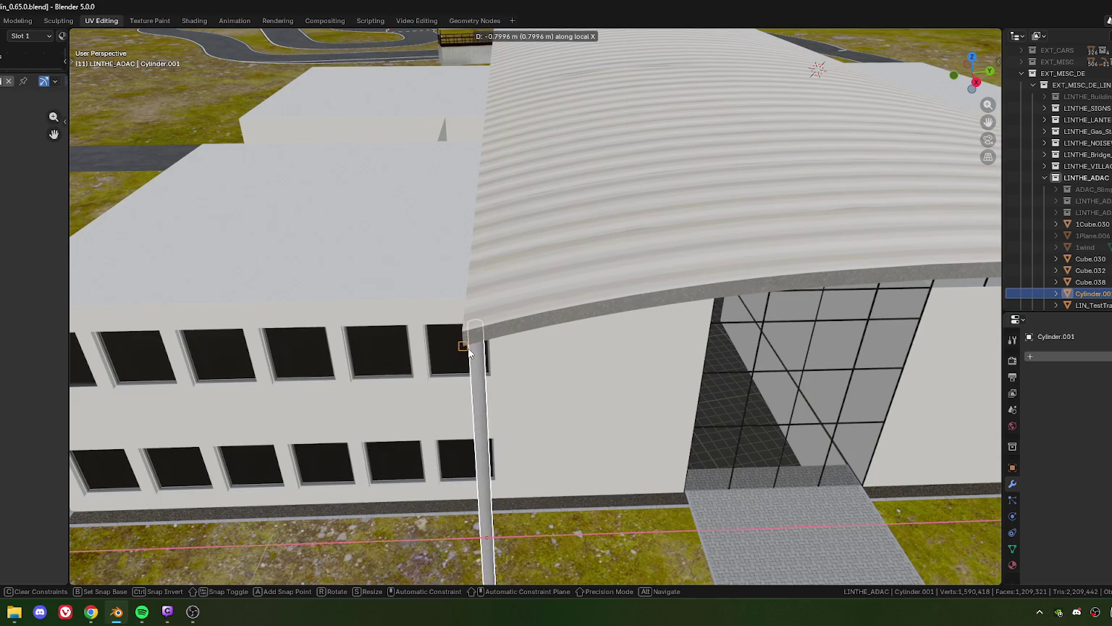
pyautogui.click(469, 352)
pyautogui.press('g')
pyautogui.press('x')
pyautogui.press('x')
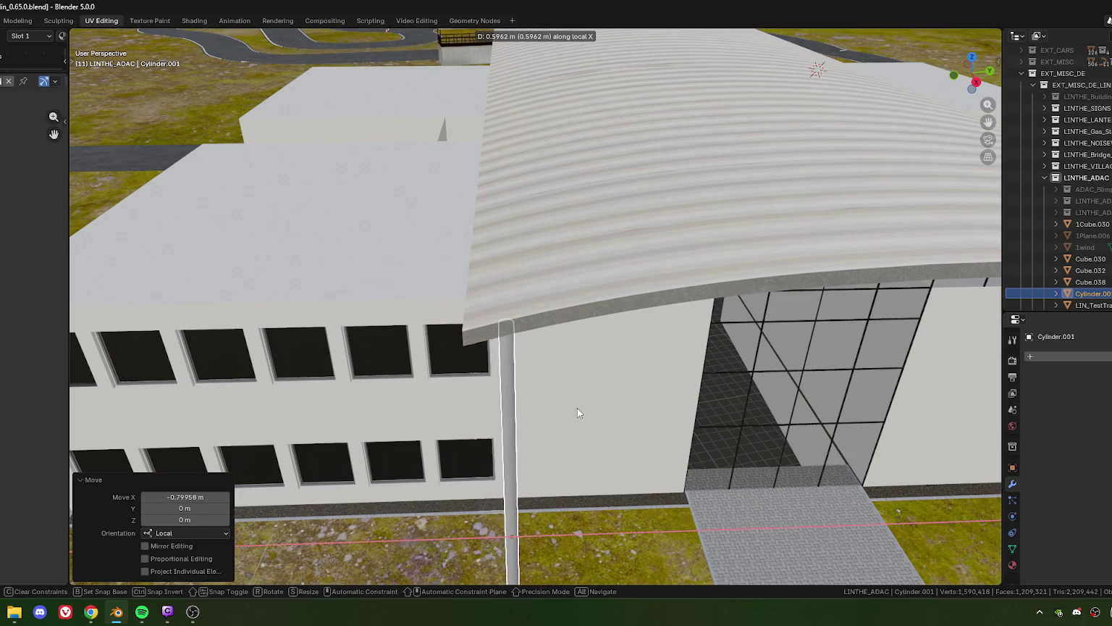
pyautogui.click(577, 413)
pyautogui.click(162, 497)
pyautogui.write('0.6')
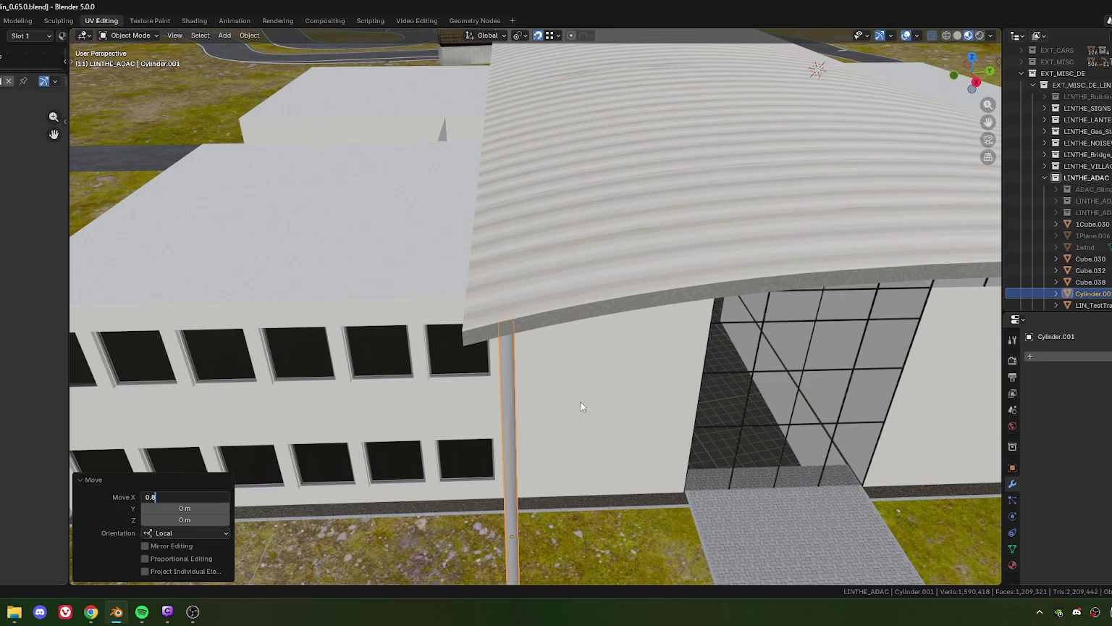
pyautogui.press('Return')
pyautogui.moveTo(544, 403); pyautogui.dragTo(521, 315)
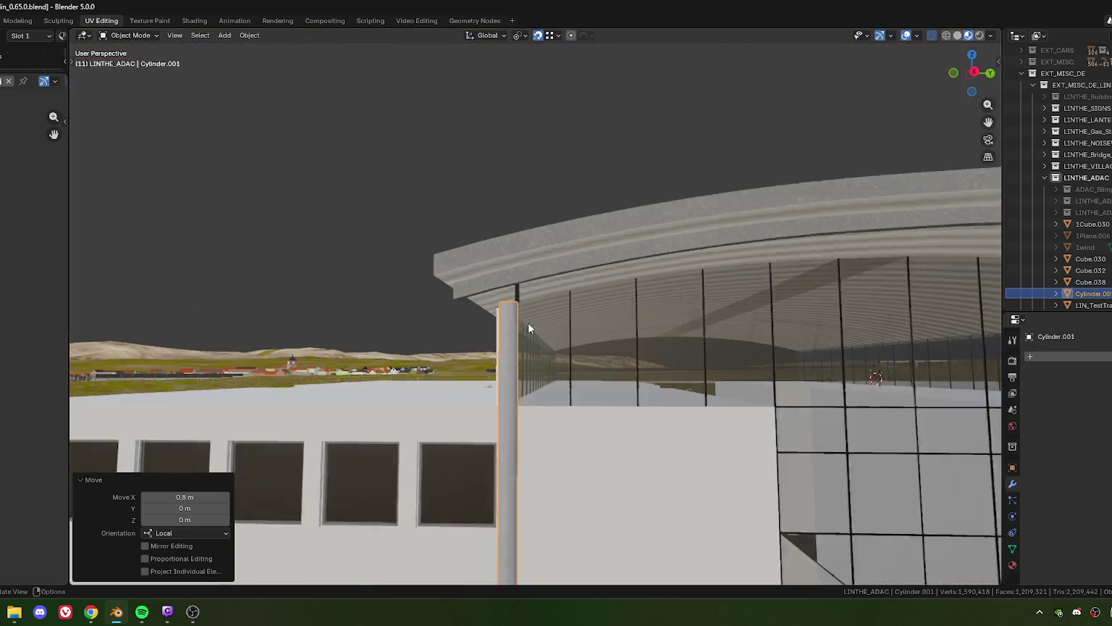
pyautogui.click(525, 326)
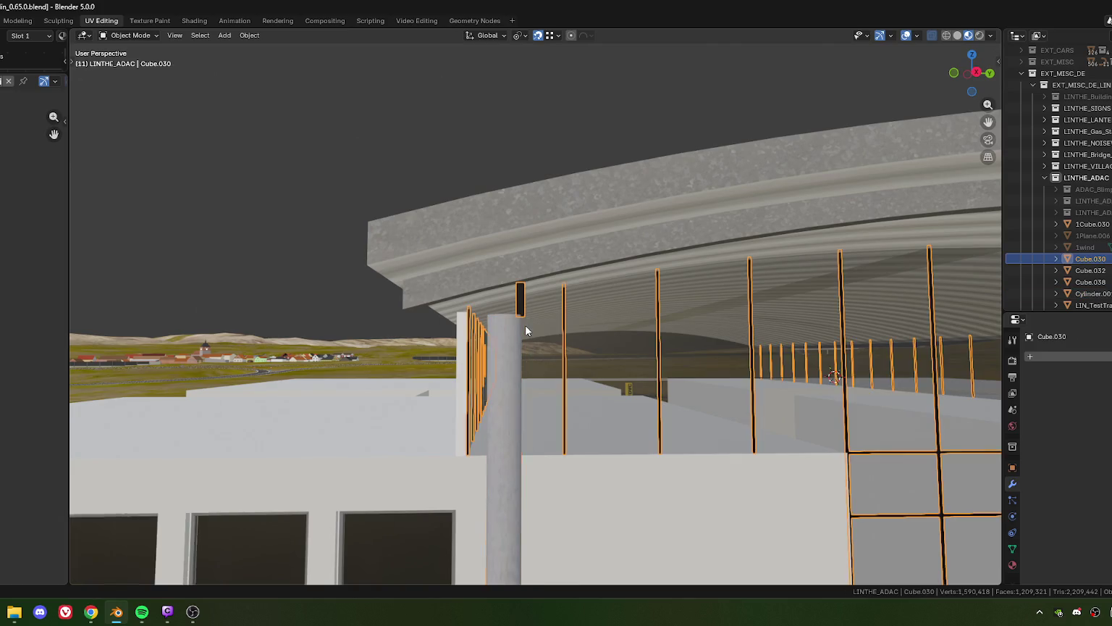
# - Shift the facade's end bar 0.226406/2 (0.1132 m) along X onto the moved pillar
pyautogui.press('Tab')
pyautogui.moveTo(529, 324); pyautogui.dragTo(529, 324)
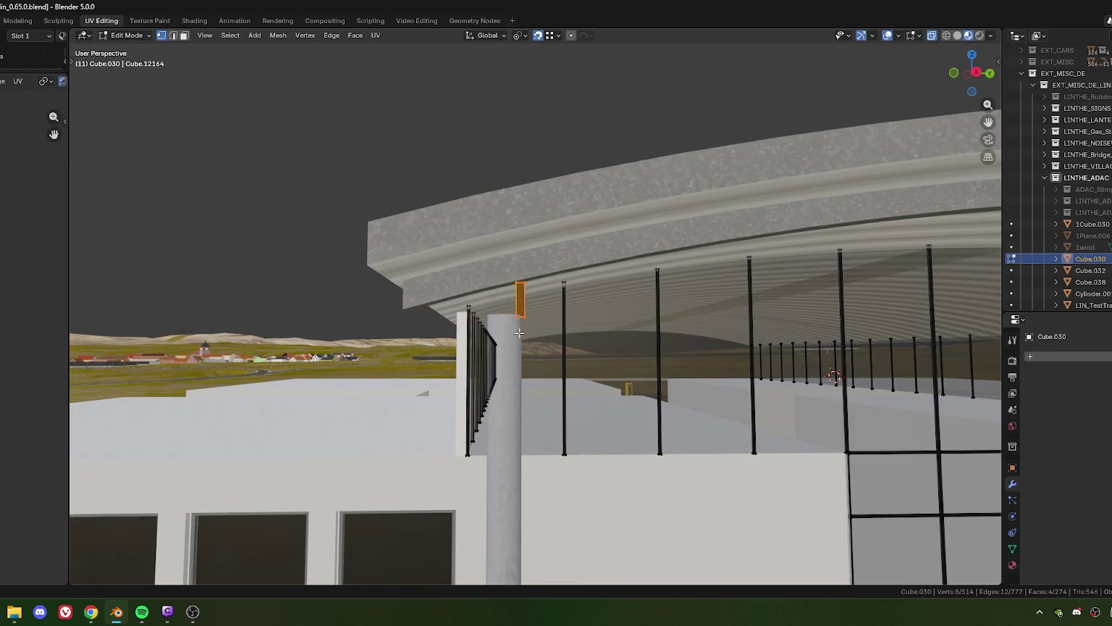
pyautogui.moveTo(528, 324); pyautogui.dragTo(527, 360)
pyautogui.press('g')
pyautogui.press('x')
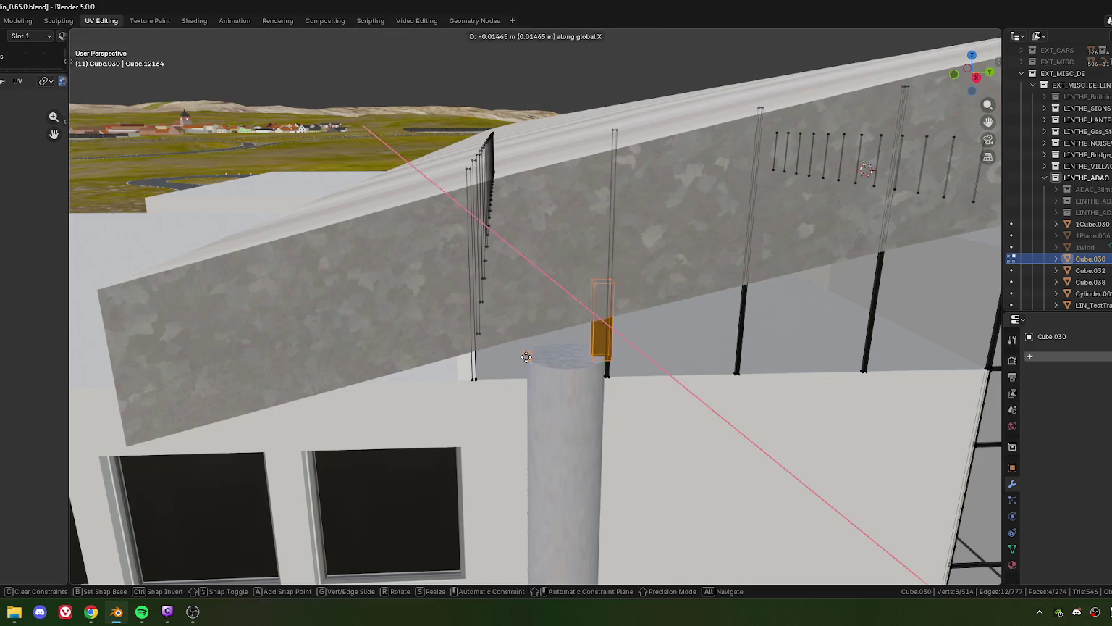
pyautogui.click(551, 363)
pyautogui.moveTo(612, 360); pyautogui.dragTo(583, 364)
pyautogui.press('g')
pyautogui.press('x')
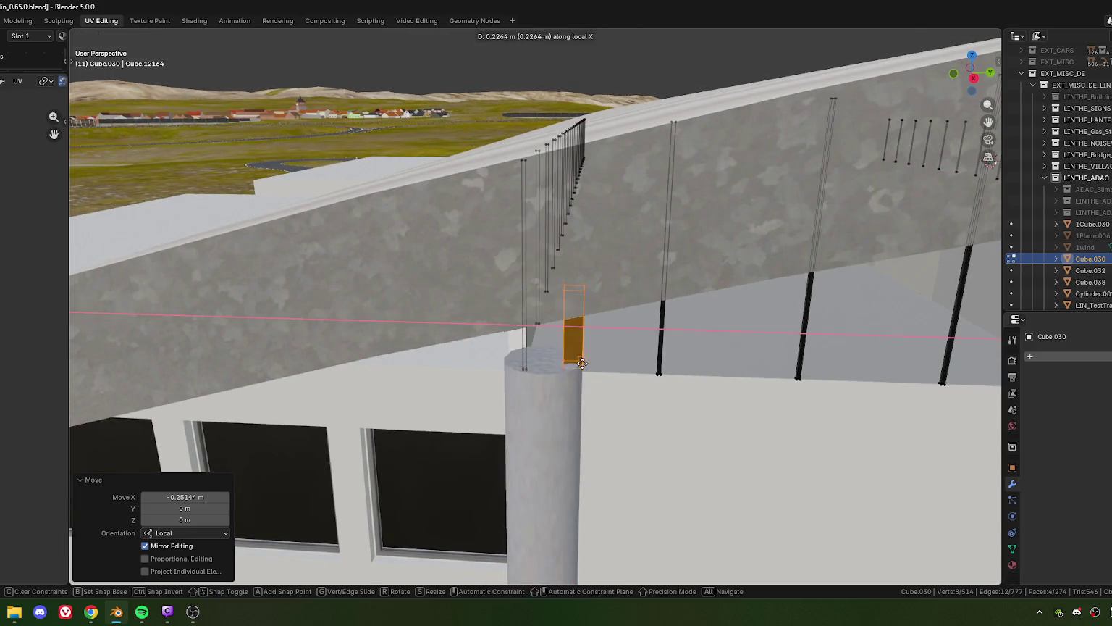
pyautogui.click(582, 366)
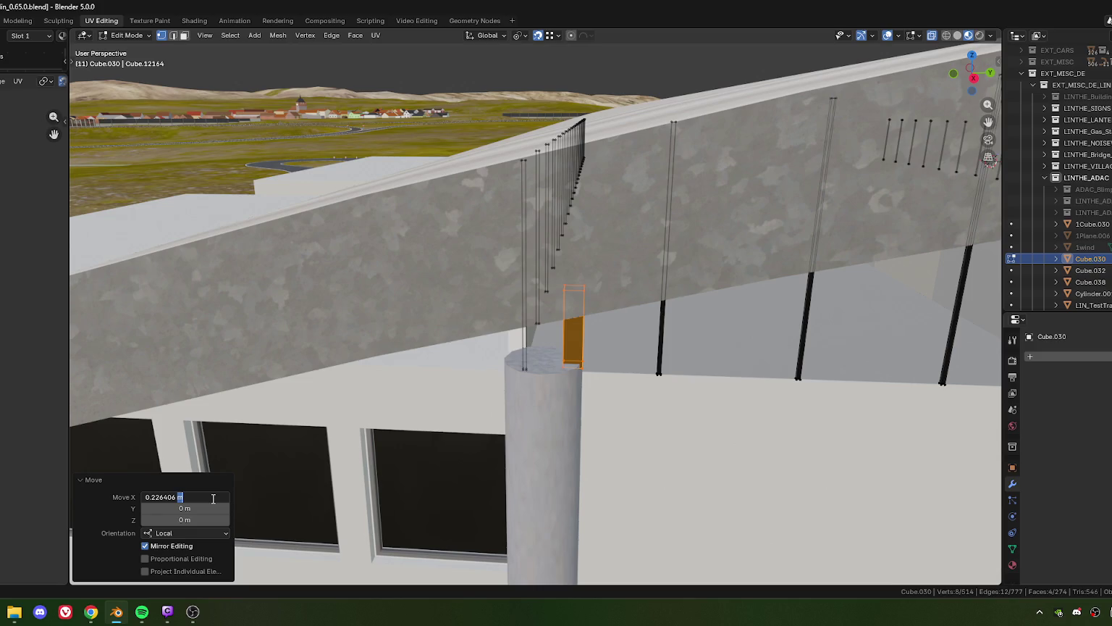
pyautogui.press('Return')
# - Orbit to a frontal view of the building and return to Object Mode
pyautogui.scroll(-3)
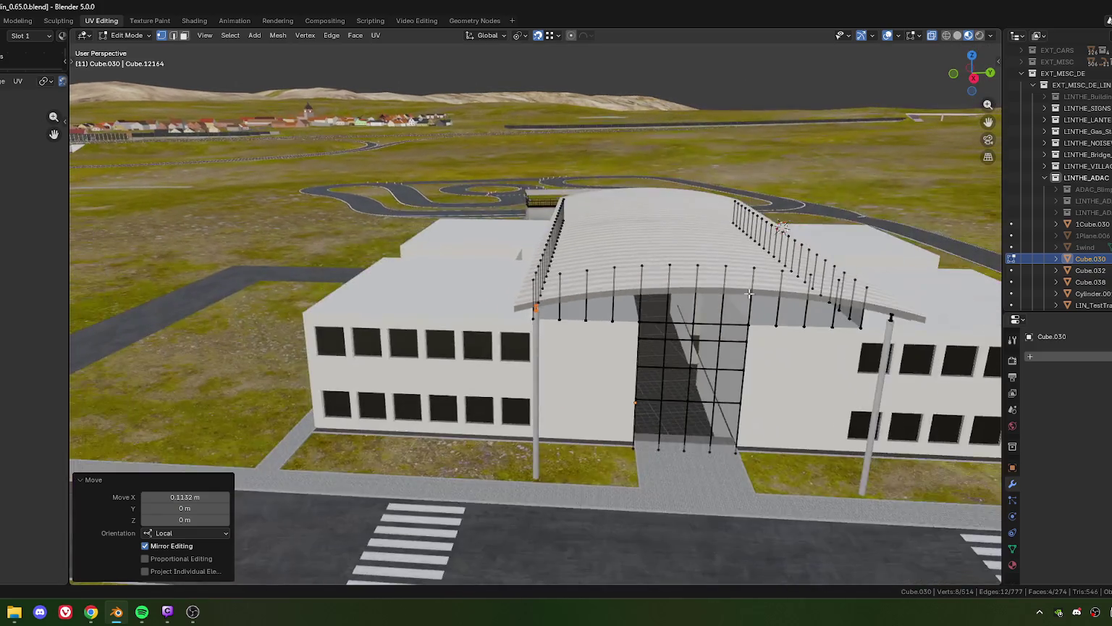
pyautogui.moveTo(568, 313); pyautogui.dragTo(536, 357)
pyautogui.scroll(3)
pyautogui.scroll(3)
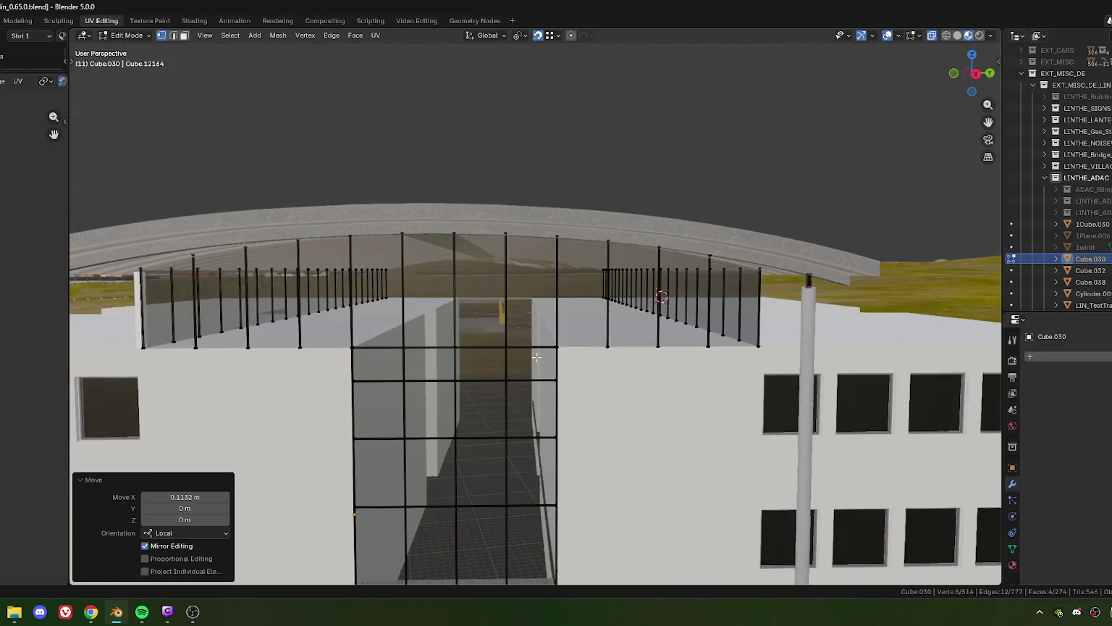
pyautogui.press('Tab')
pyautogui.scroll(-3)
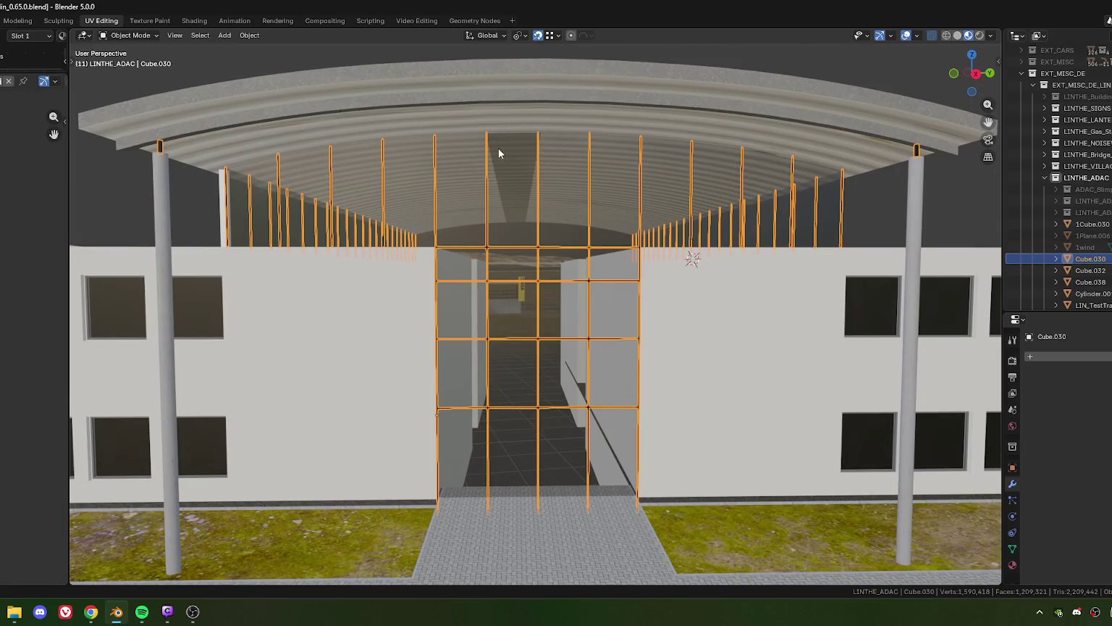
# - Select the glass roof Cube.032 in Edit Mode and zoom to its roof edges
pyautogui.click(594, 118)
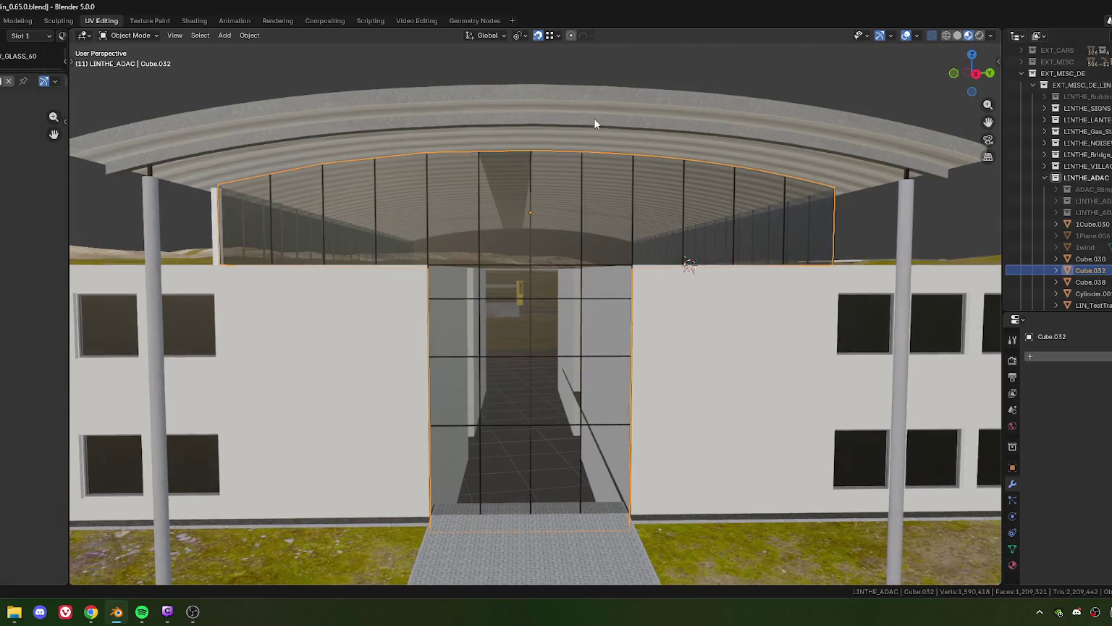
pyautogui.press('Tab')
pyautogui.scroll(3)
pyautogui.scroll(-3)
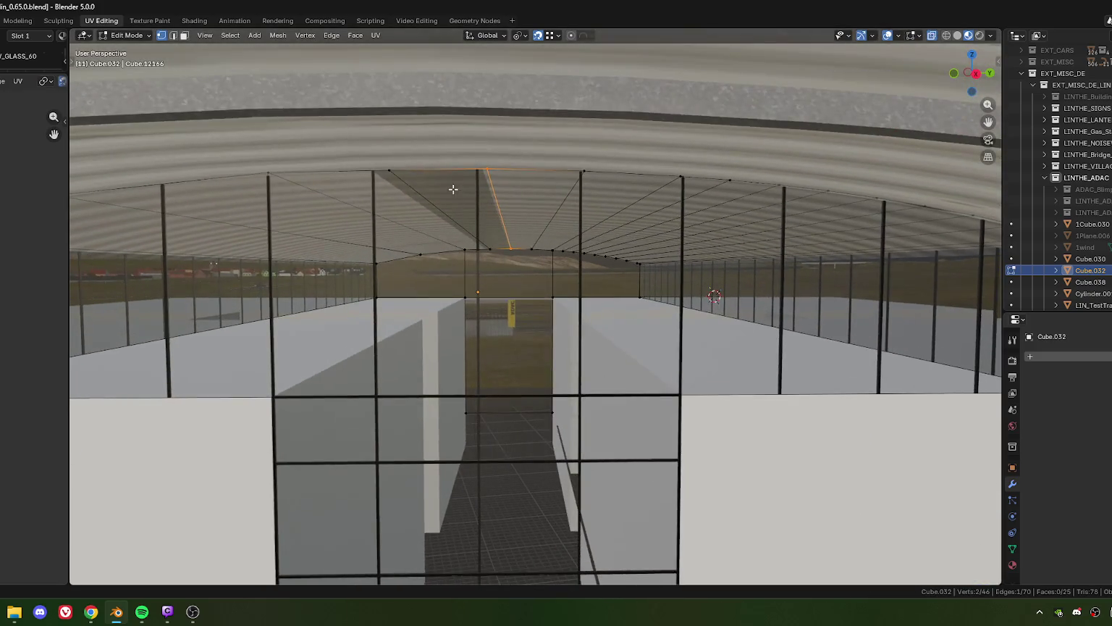
pyautogui.scroll(-3)
pyautogui.scroll(-3)
pyautogui.scroll(-3)
pyautogui.scroll(3)
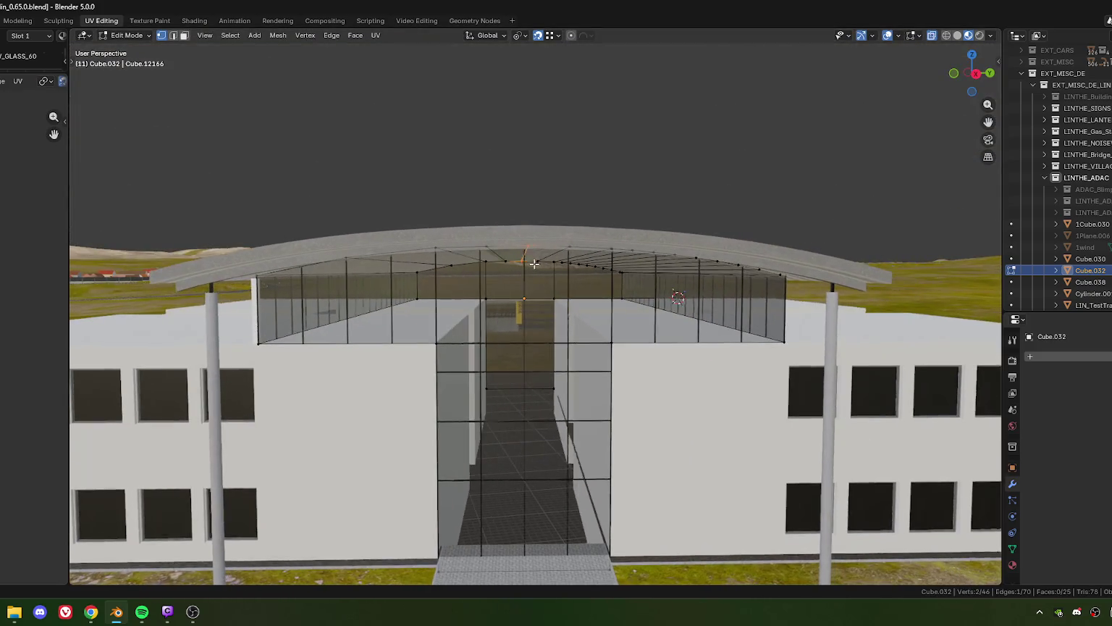
pyautogui.scroll(3)
pyautogui.scroll(3)
pyautogui.scroll(3)
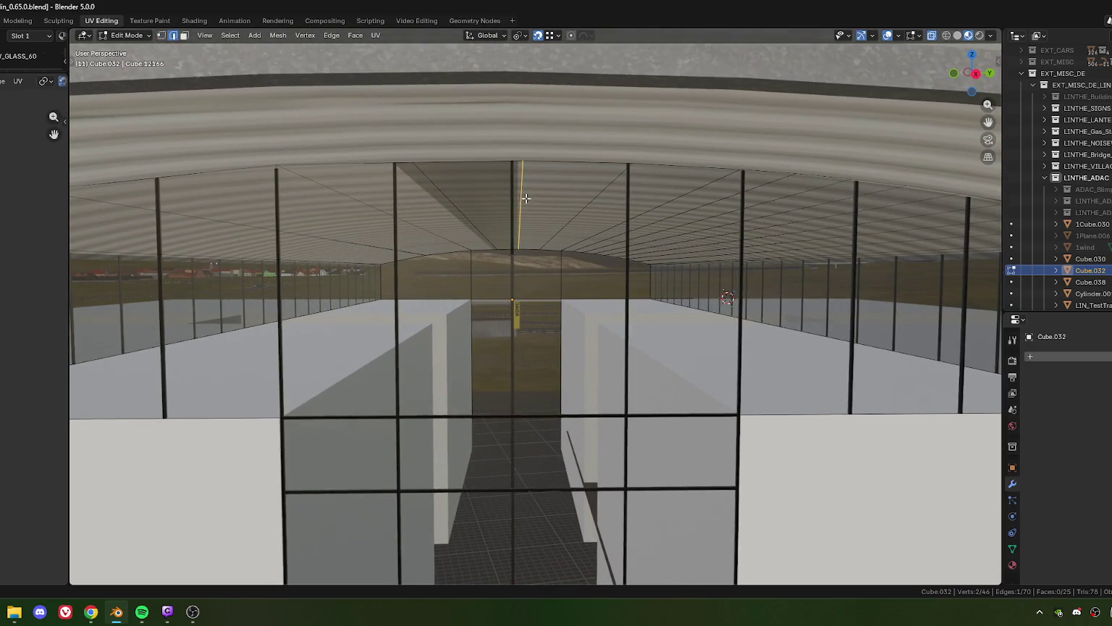
pyautogui.scroll(3)
pyautogui.scroll(3)
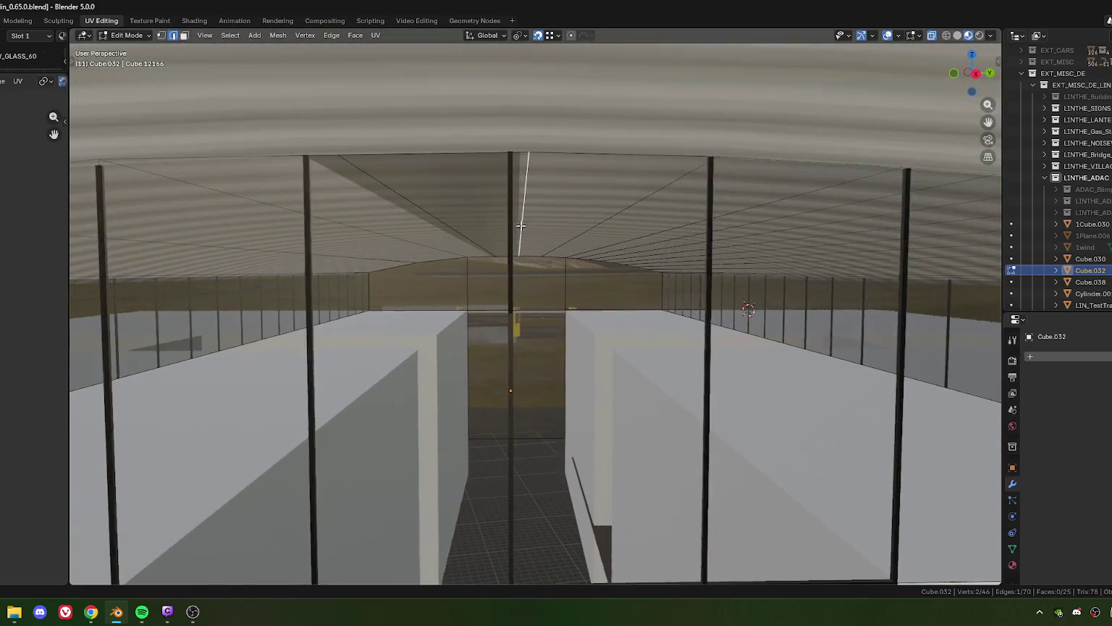
pyautogui.scroll(3)
pyautogui.scroll(3)
# - Edge-slide the chosen glass edge using a halved slide factor of 0.012
pyautogui.press('g')
pyautogui.press('g')
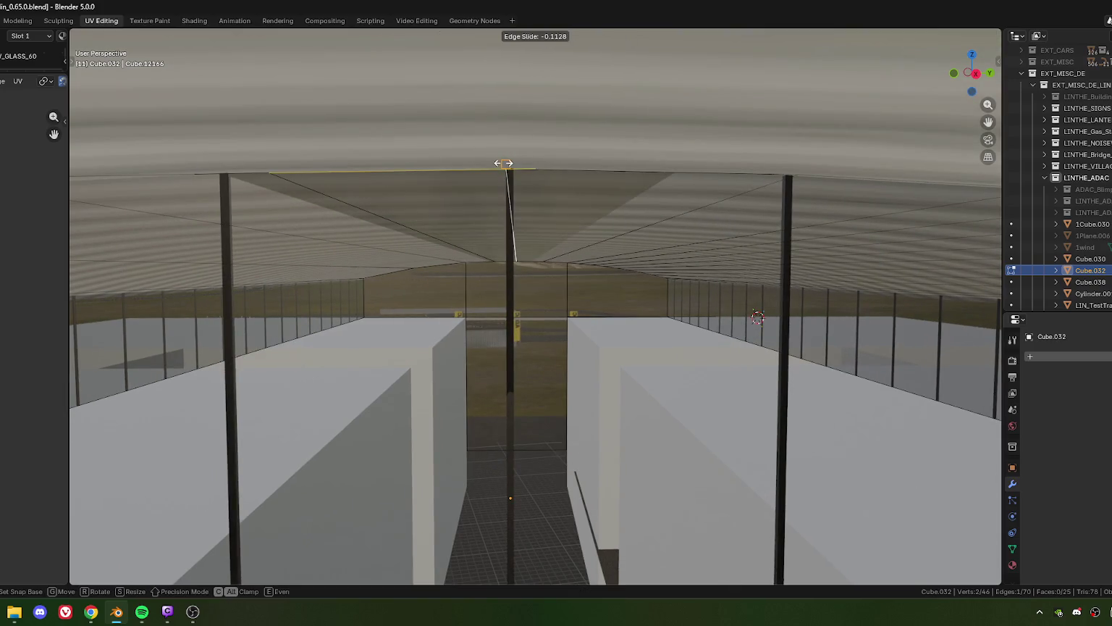
pyautogui.click(508, 163)
pyautogui.press('g')
pyautogui.press('g')
pyautogui.click(517, 163)
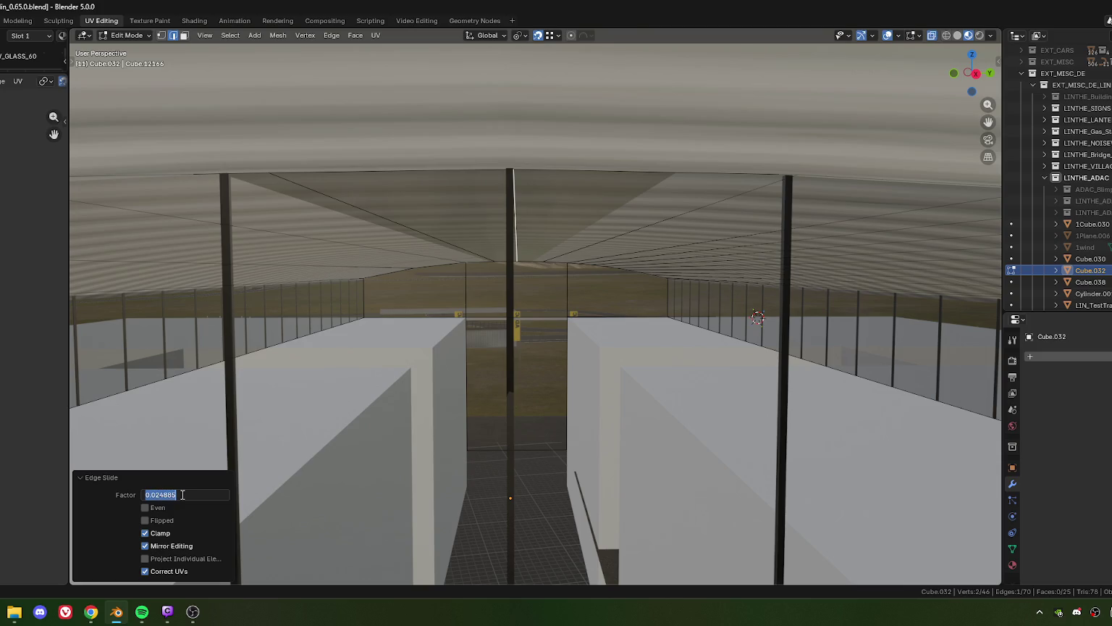
pyautogui.write('0.012')
pyautogui.press('Return')
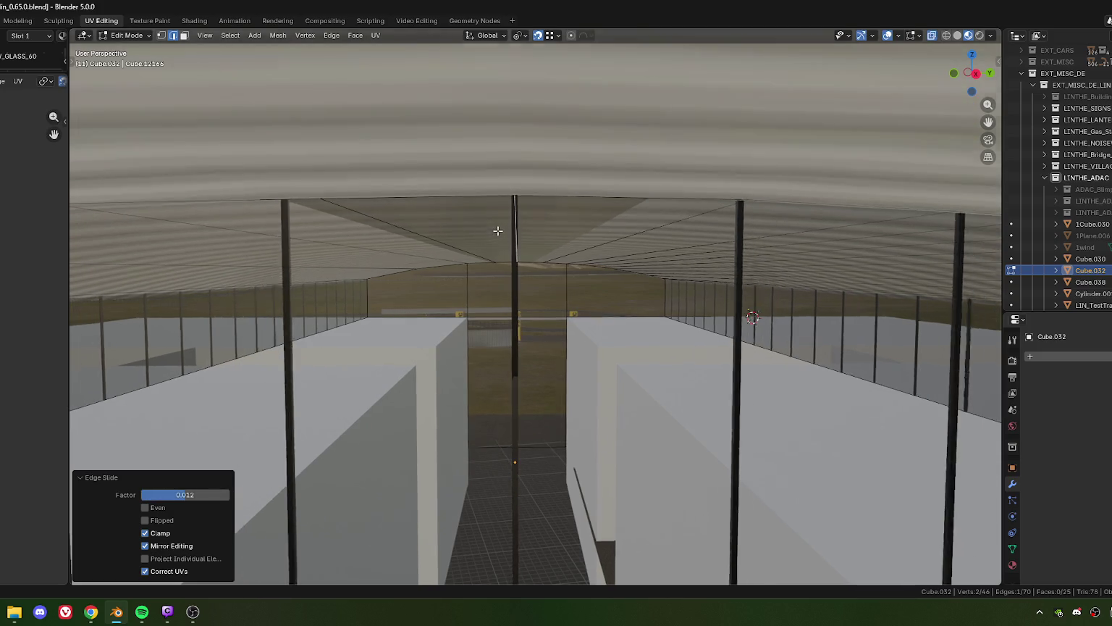
pyautogui.scroll(-3)
pyautogui.moveTo(448, 247); pyautogui.dragTo(467, 275)
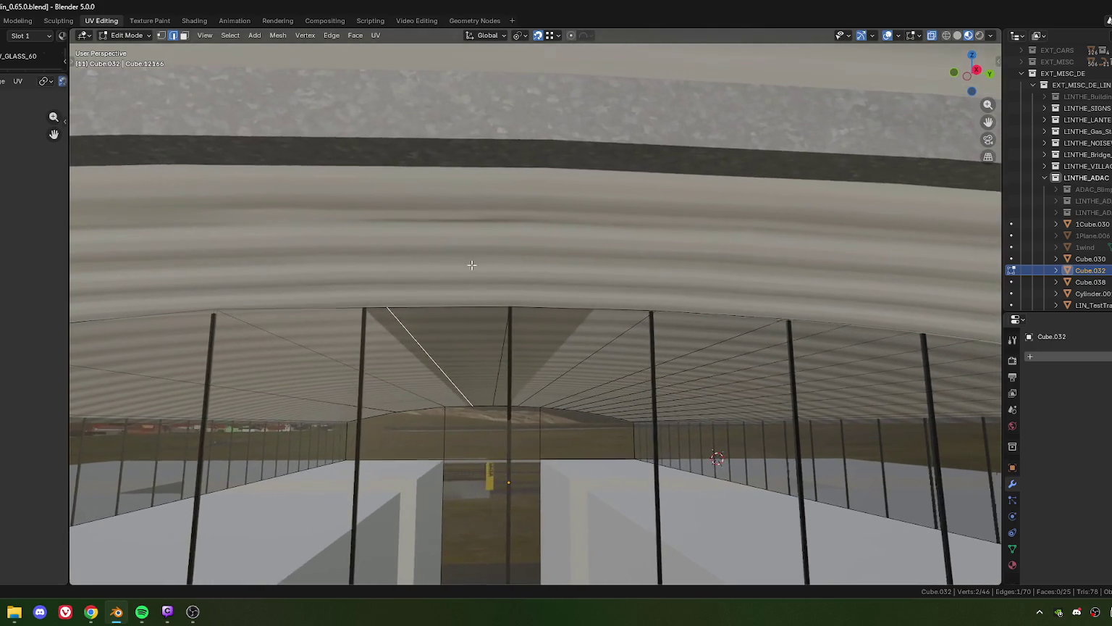
pyautogui.press('g')
pyautogui.press('g')
pyautogui.click(755, 256)
# - Edge-slide the glass geometry at factor 1.000 and merge overlapping apex vertices by distance
pyautogui.press('g')
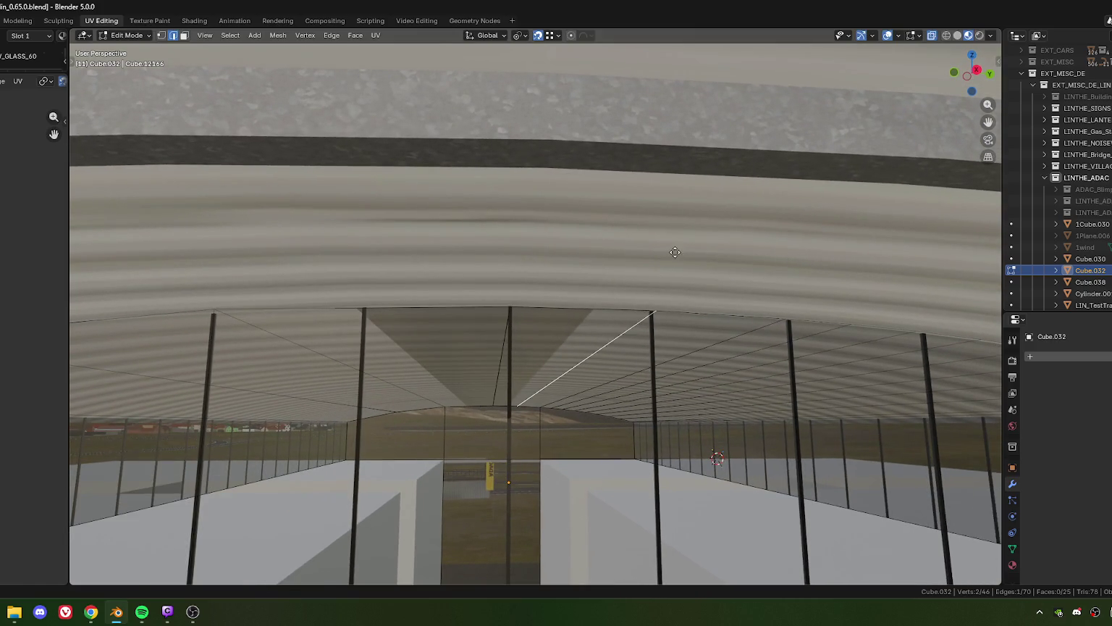
pyautogui.press('g')
pyautogui.click(411, 255)
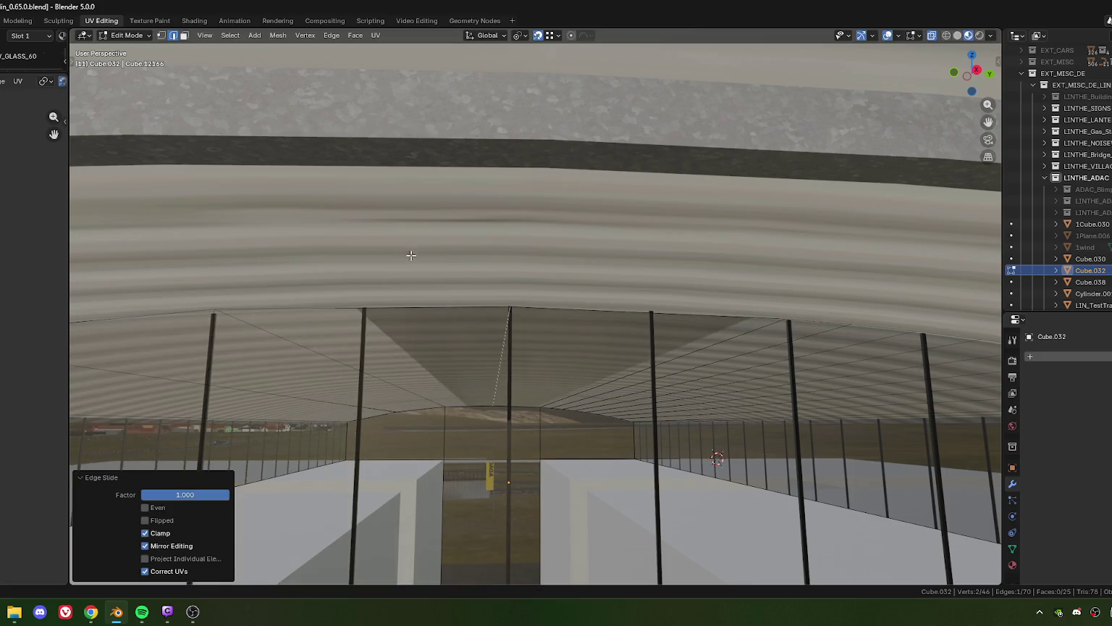
pyautogui.moveTo(535, 304); pyautogui.dragTo(472, 429)
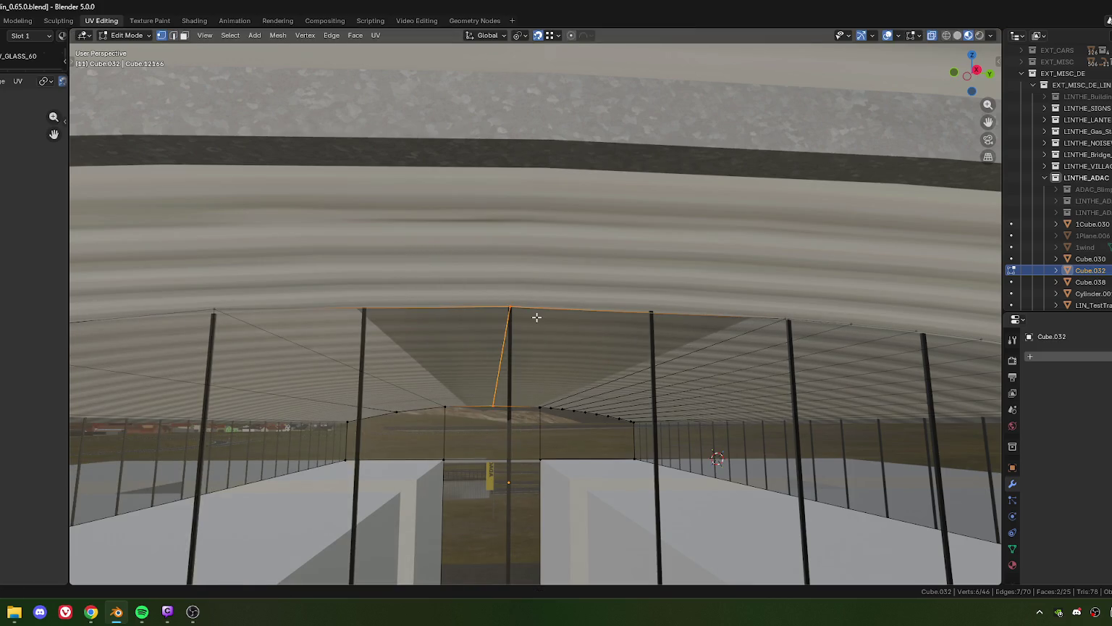
pyautogui.press('m')
pyautogui.press('b')
# - In edge mode, slide the vertical glass edges fully across at factor -1.000
pyautogui.moveTo(537, 322); pyautogui.dragTo(522, 380)
pyautogui.click(489, 326)
pyautogui.press('2')
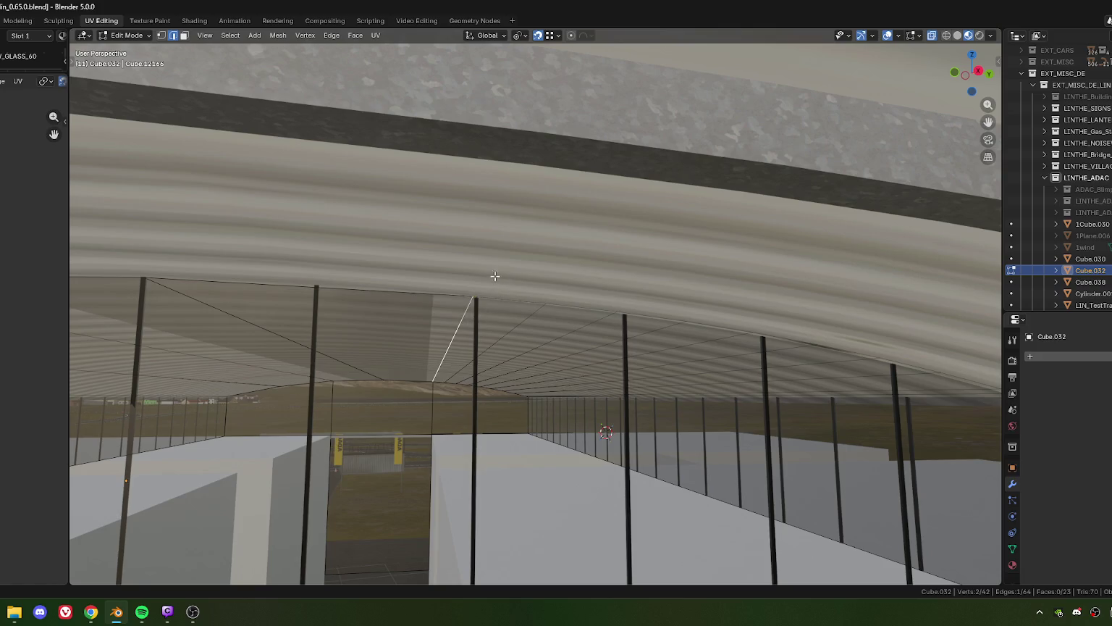
pyautogui.press('g')
pyautogui.press('g')
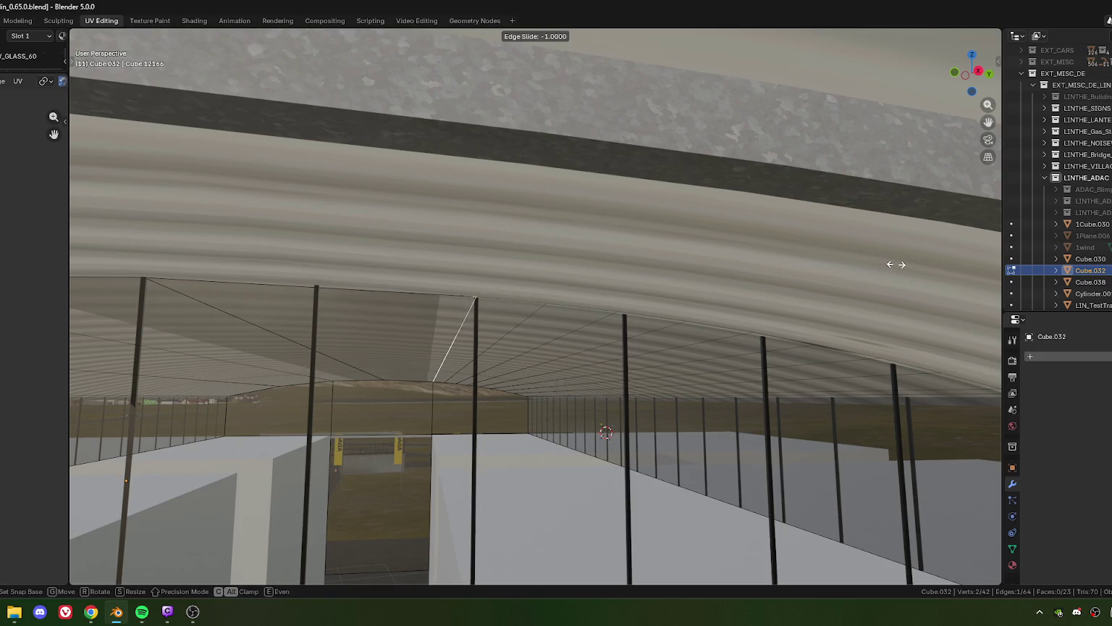
pyautogui.click(896, 264)
pyautogui.moveTo(516, 327); pyautogui.dragTo(628, 302)
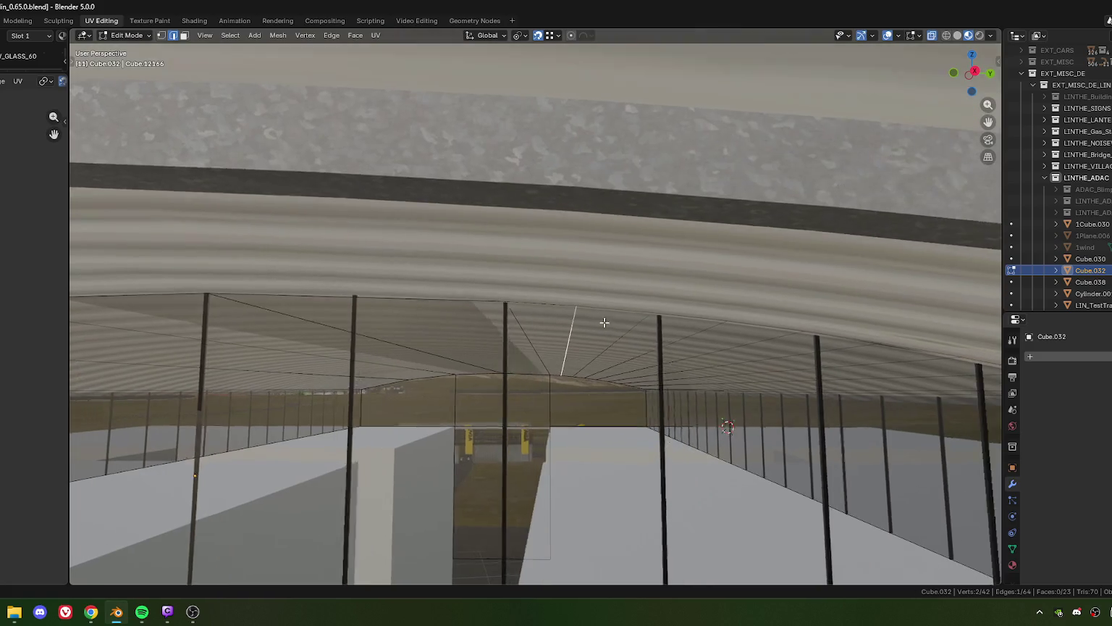
pyautogui.press('g')
pyautogui.press('g')
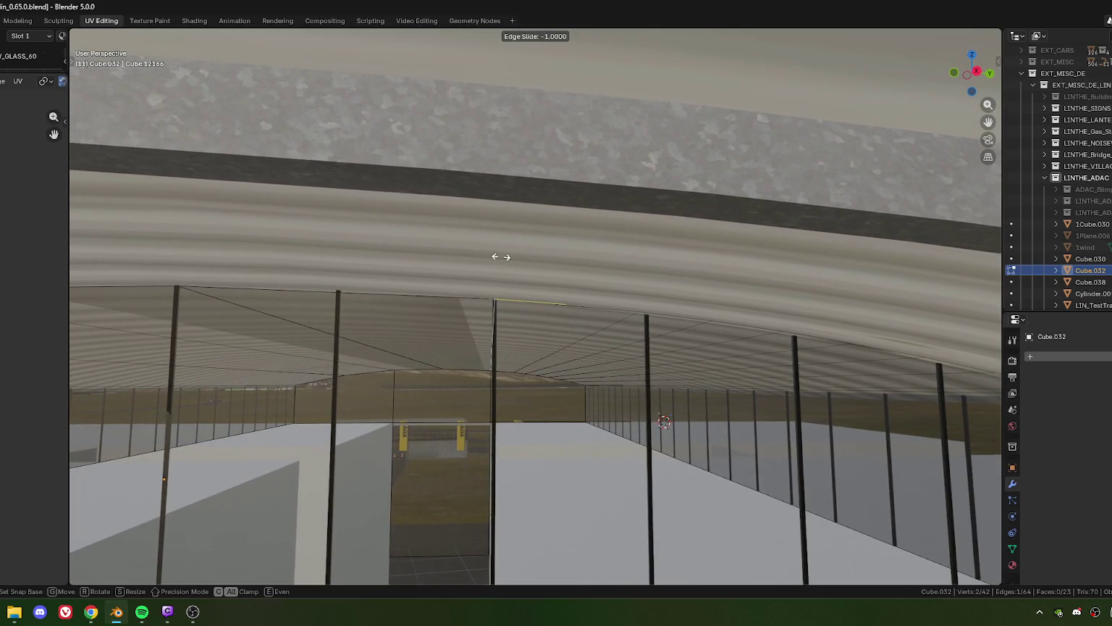
pyautogui.click(437, 249)
pyautogui.moveTo(643, 319); pyautogui.dragTo(578, 315)
pyautogui.press('g')
pyautogui.press('g')
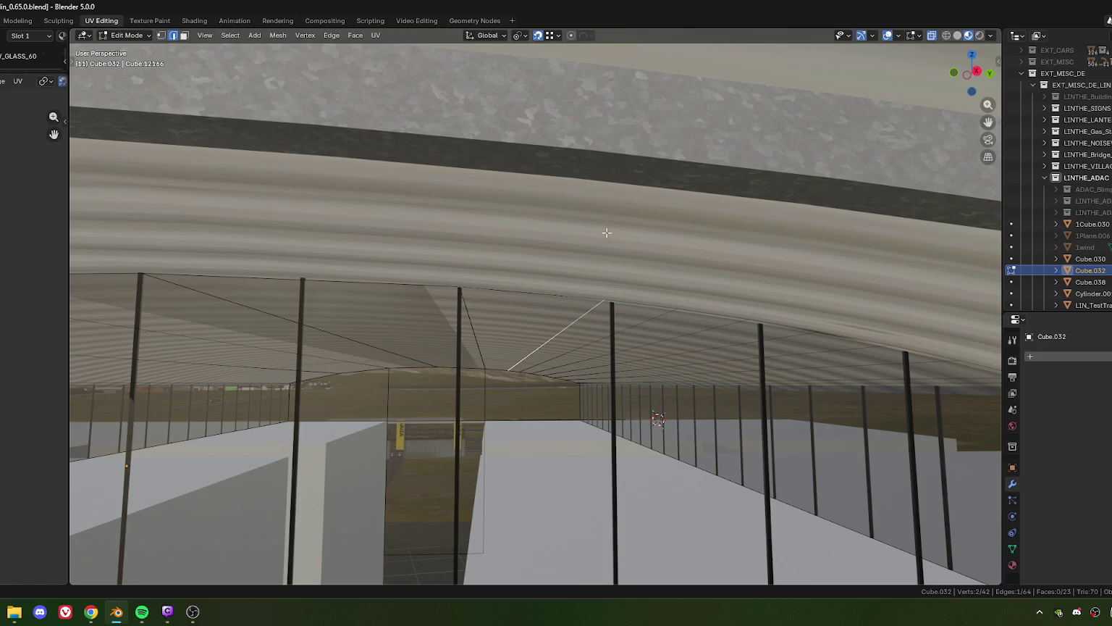
pyautogui.click(328, 214)
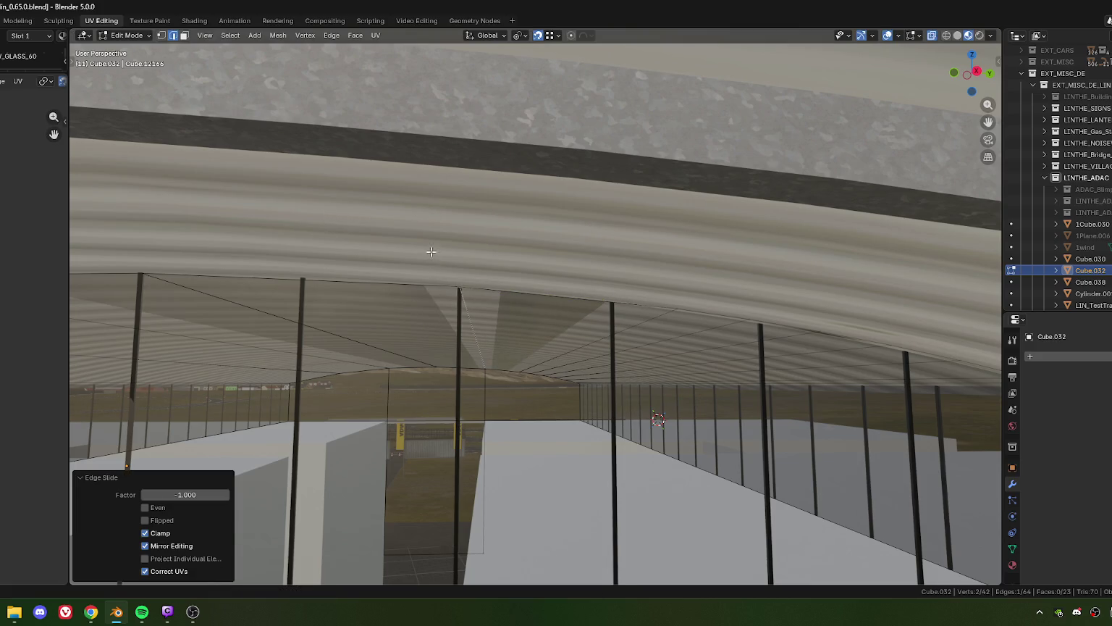
# - In vertex mode, select the vertices along the slanted glass edge
pyautogui.press('1')
pyautogui.click(515, 392)
pyautogui.moveTo(515, 392); pyautogui.dragTo(476, 329)
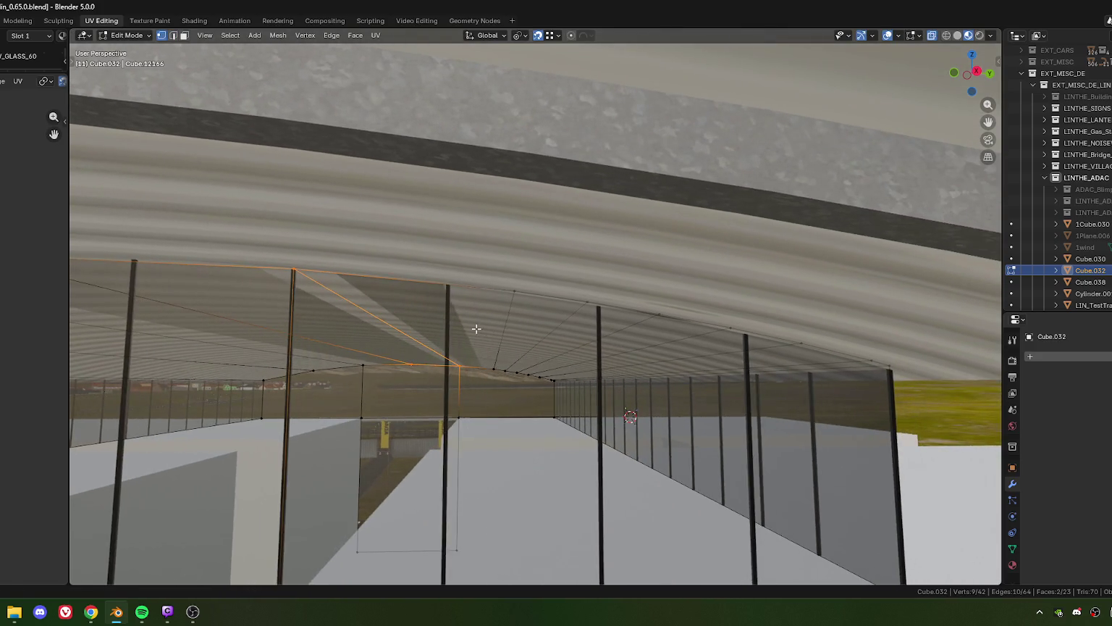
pyautogui.moveTo(572, 333); pyautogui.dragTo(463, 289)
pyautogui.click(495, 310)
pyautogui.click(496, 370)
pyautogui.scroll(-3)
pyautogui.scroll(-3)
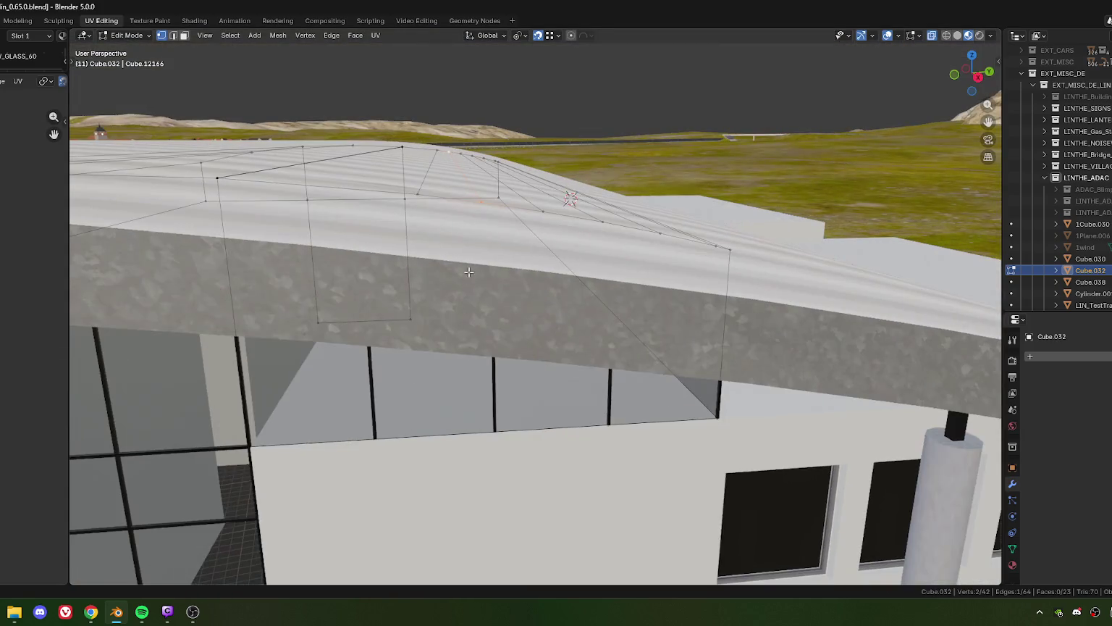
pyautogui.scroll(3)
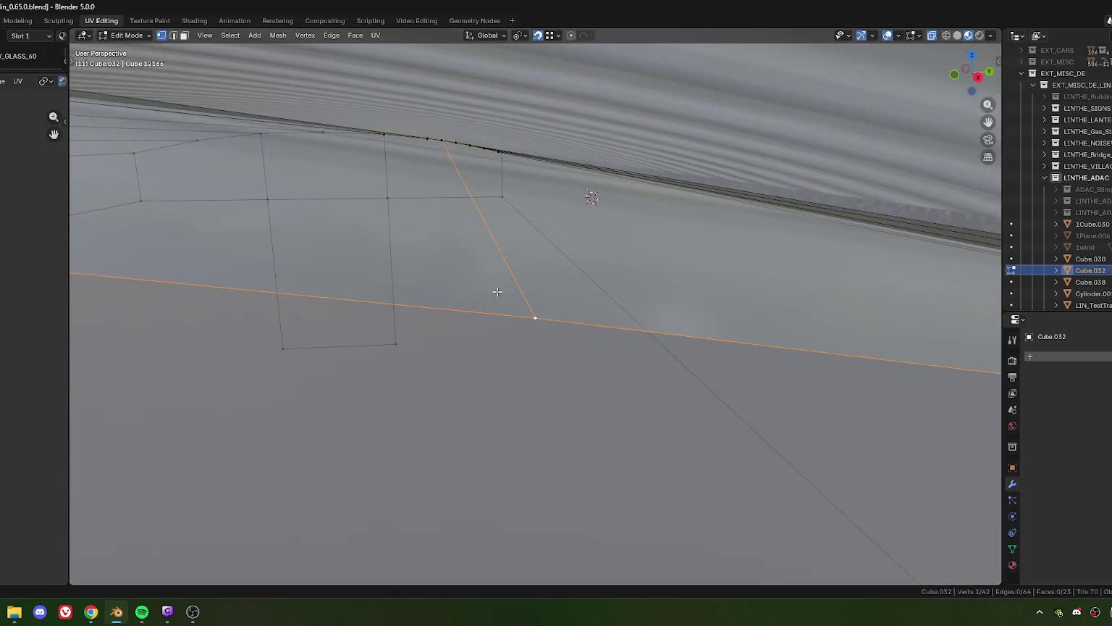
pyautogui.scroll(3)
pyautogui.scroll(-3)
pyautogui.scroll(3)
pyautogui.scroll(3)
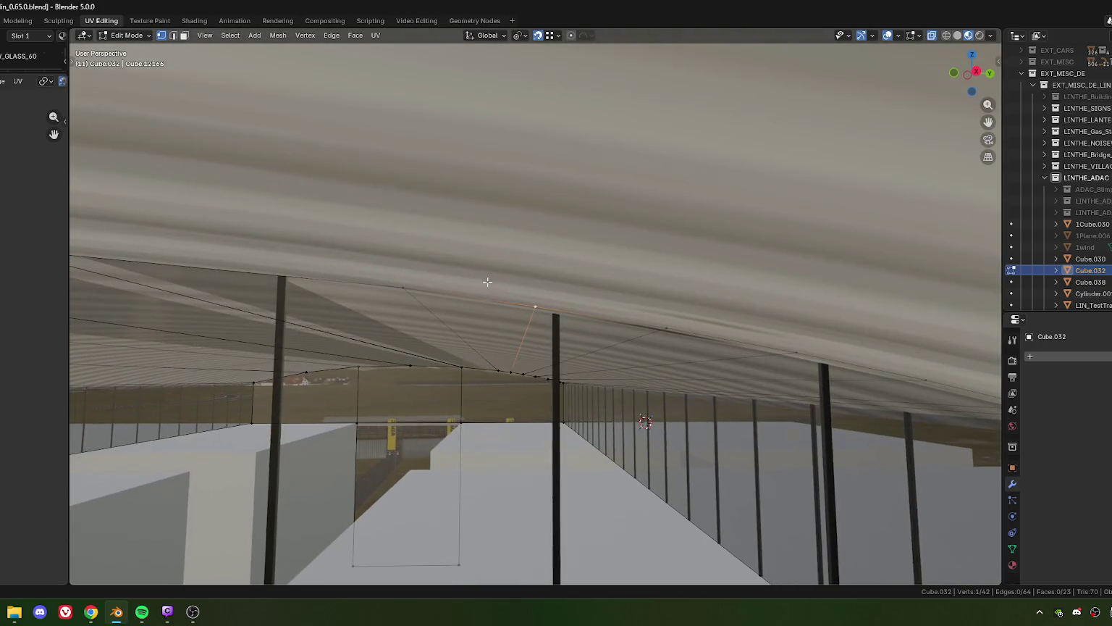
# - Edge-slide the slanted edge's vertex by factor 0.045 against the roof post
pyautogui.click(512, 373)
pyautogui.scroll(-3)
pyautogui.scroll(-3)
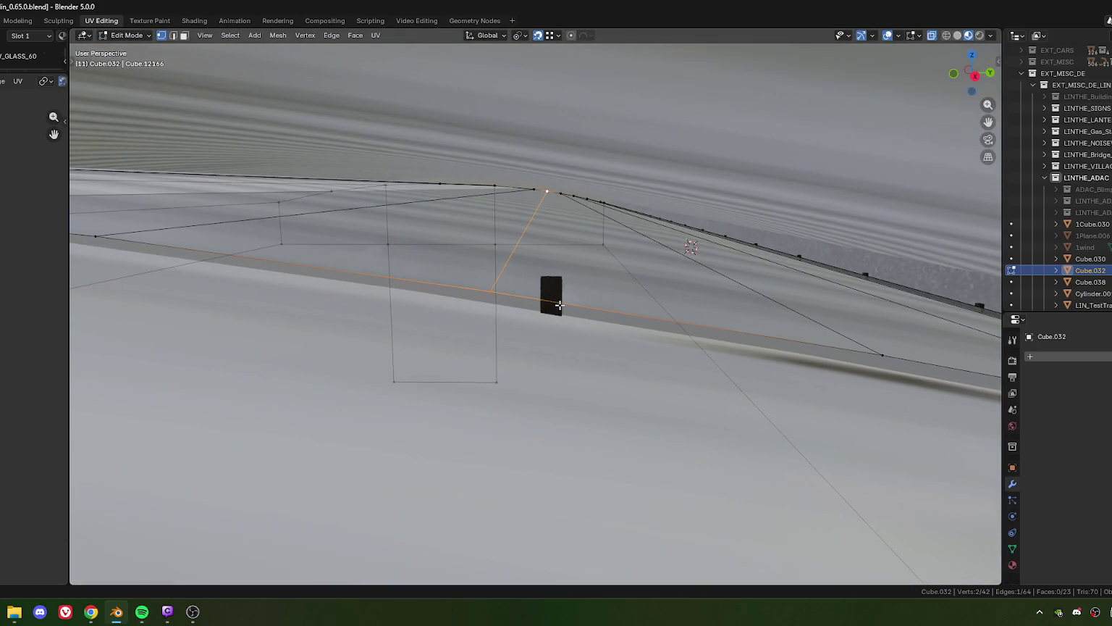
pyautogui.press('g')
pyautogui.press('g')
pyautogui.click(543, 288)
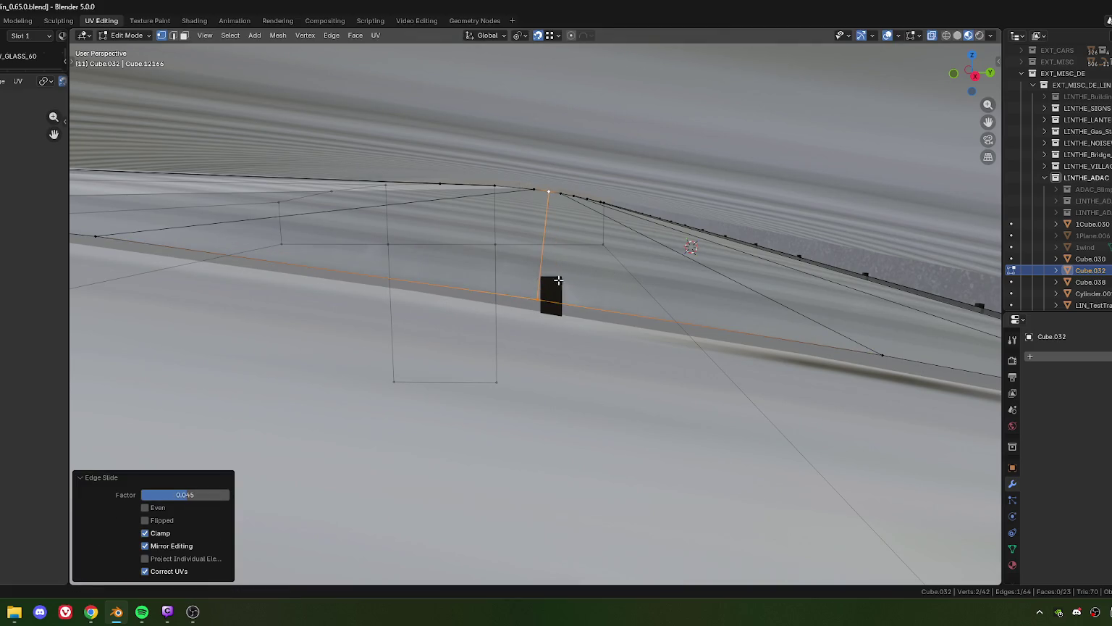
pyautogui.scroll(-3)
pyautogui.scroll(-3)
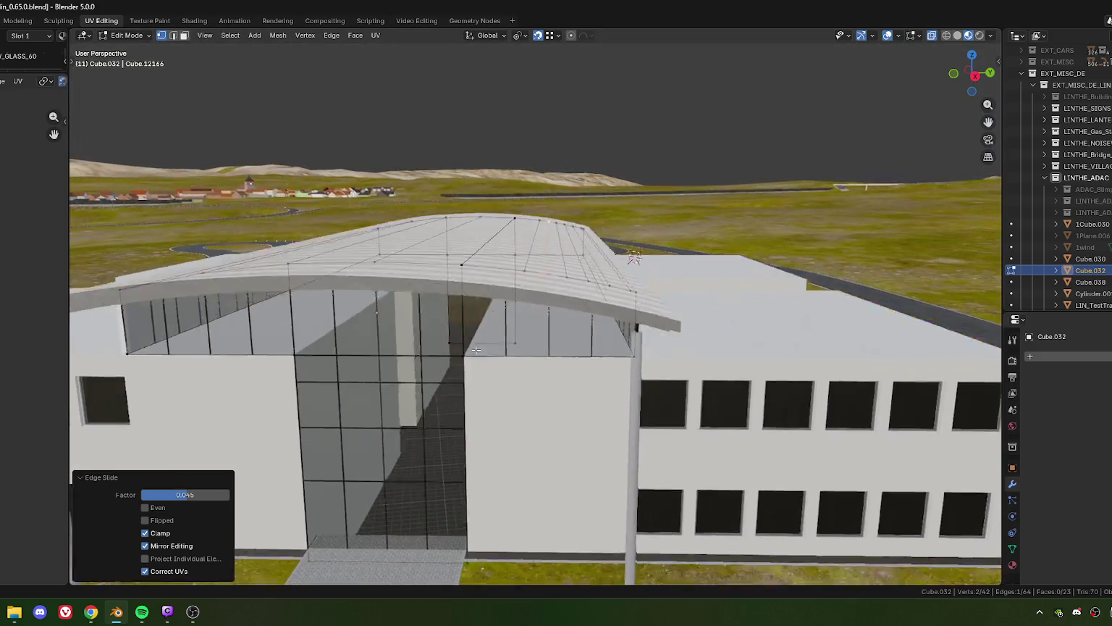
# - Zoom in and edge-slide the roof edge above the central post to factor -0.038
pyautogui.scroll(-3)
pyautogui.scroll(3)
pyautogui.scroll(3)
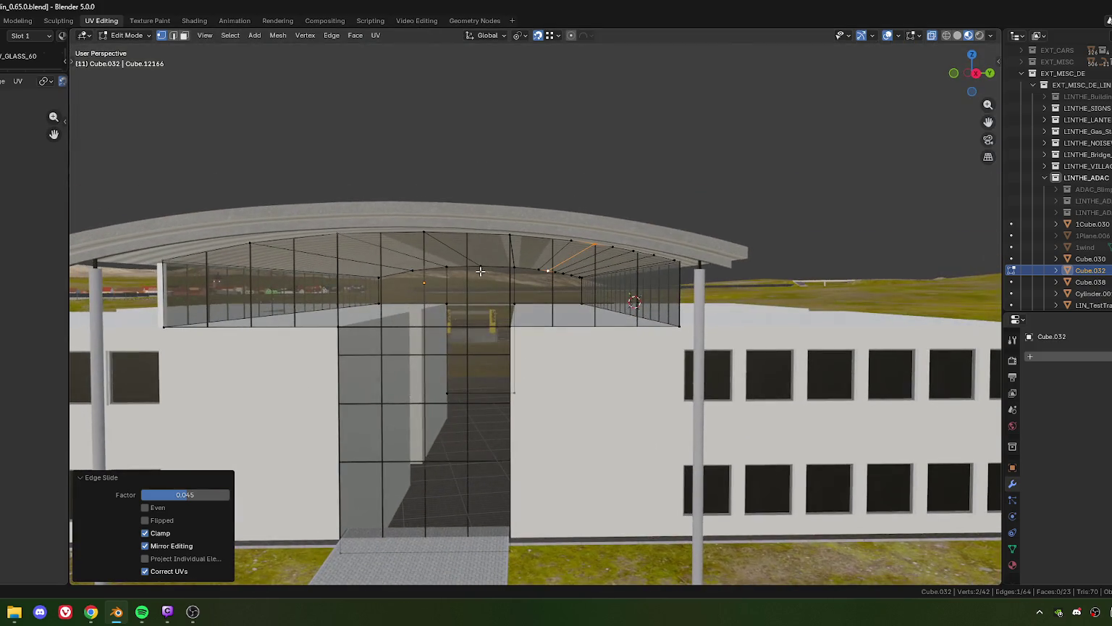
pyautogui.scroll(3)
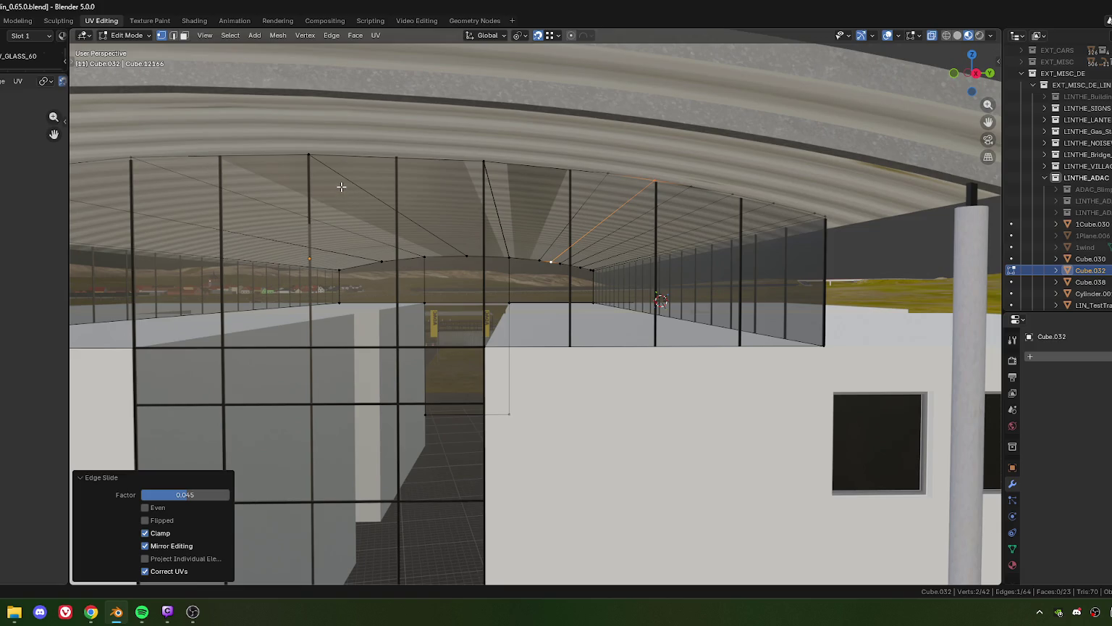
pyautogui.scroll(3)
pyautogui.scroll(3)
pyautogui.scroll(3)
pyautogui.scroll(3)
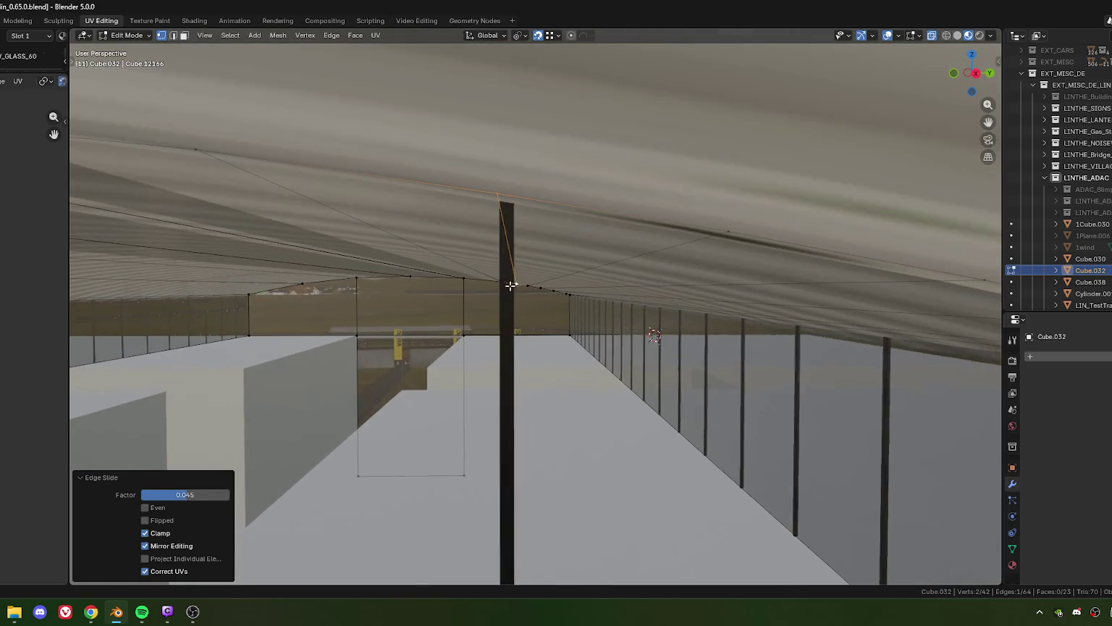
pyautogui.moveTo(510, 285); pyautogui.dragTo(520, 286)
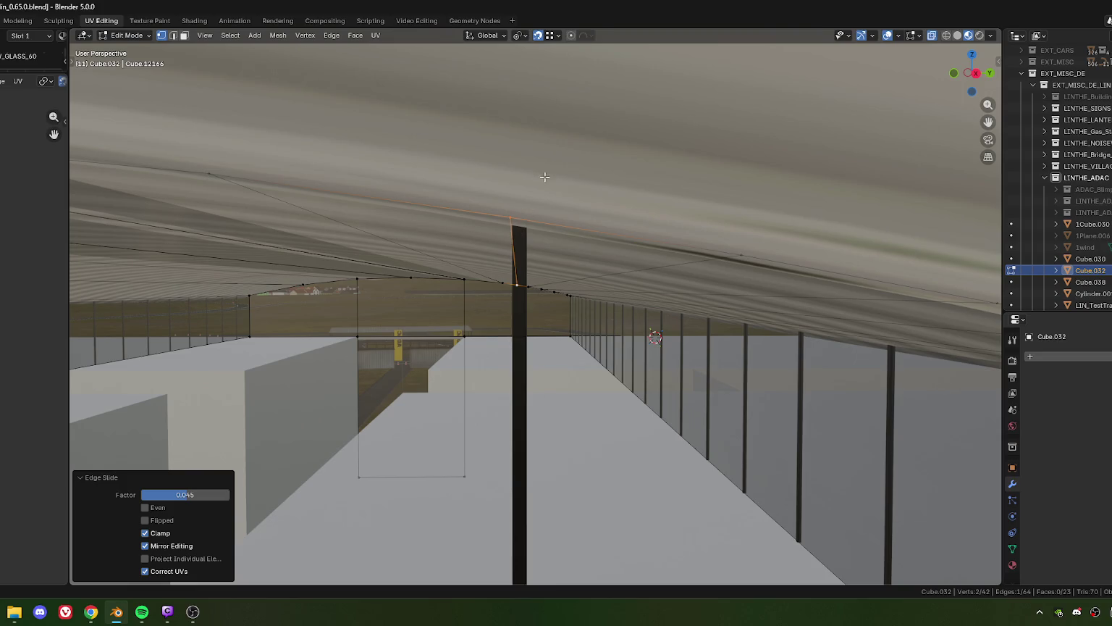
pyautogui.press('g')
pyautogui.press('g')
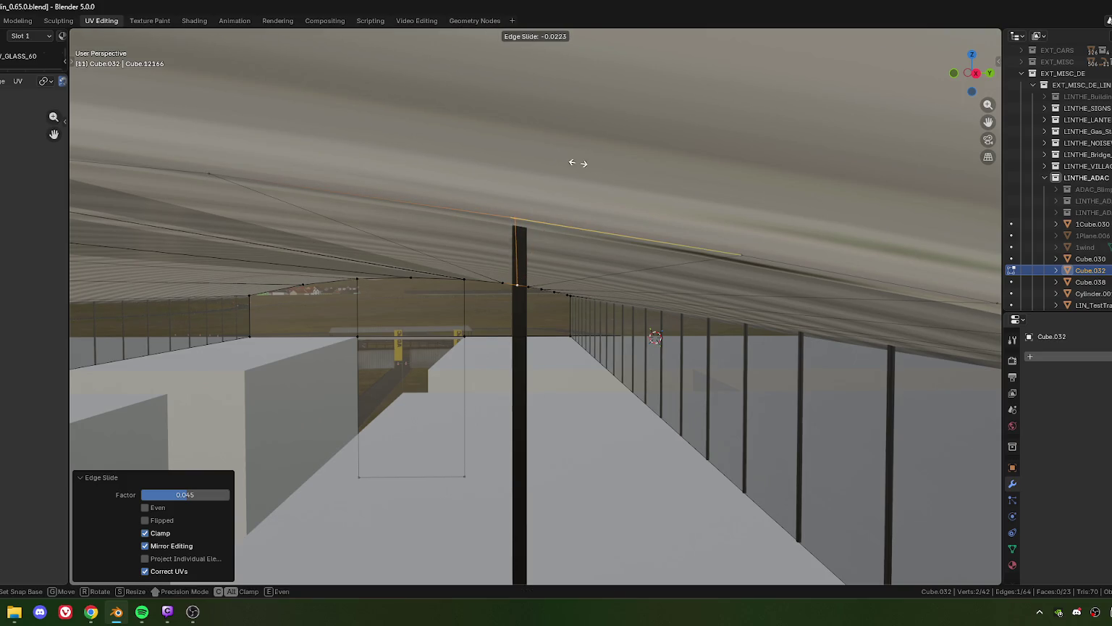
pyautogui.click(609, 178)
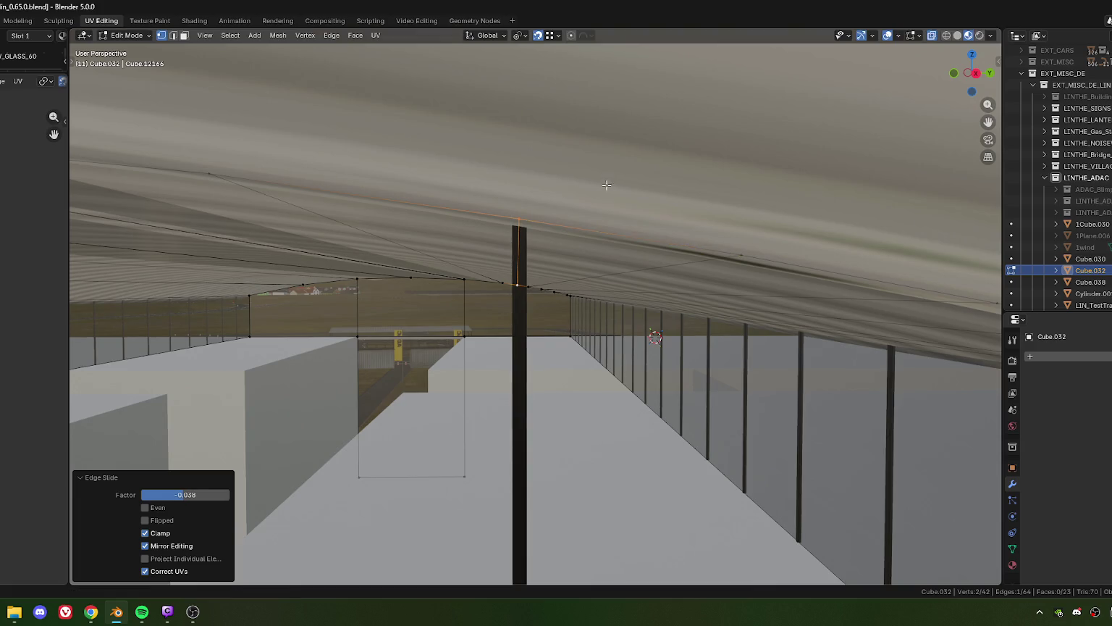
# - Zoom and orbit to check the corridor roof from a tilted view
pyautogui.scroll(-3)
pyautogui.scroll(-3)
pyautogui.scroll(-3)
pyautogui.scroll(3)
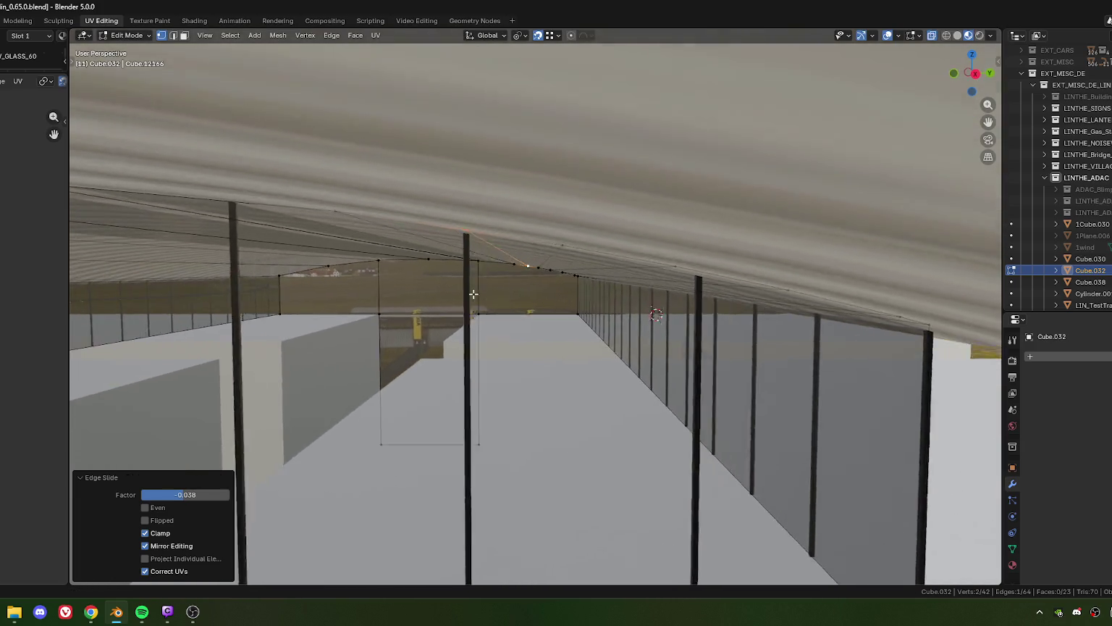
pyautogui.scroll(3)
pyautogui.scroll(3)
pyautogui.scroll(3)
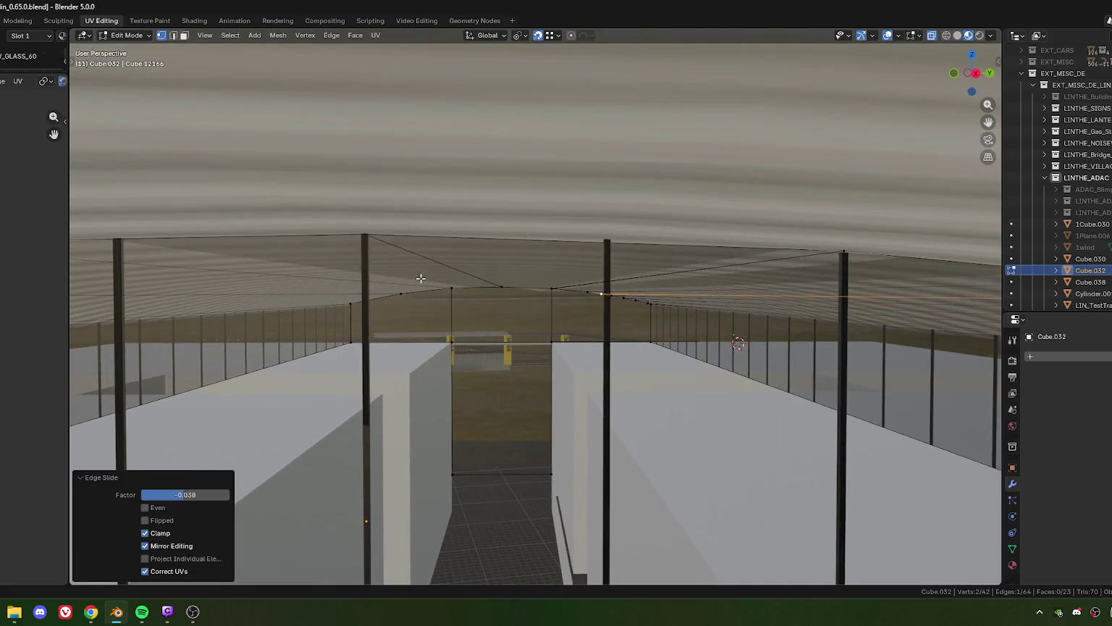
pyautogui.scroll(3)
pyautogui.scroll(3)
pyautogui.scroll(3)
pyautogui.scroll(-3)
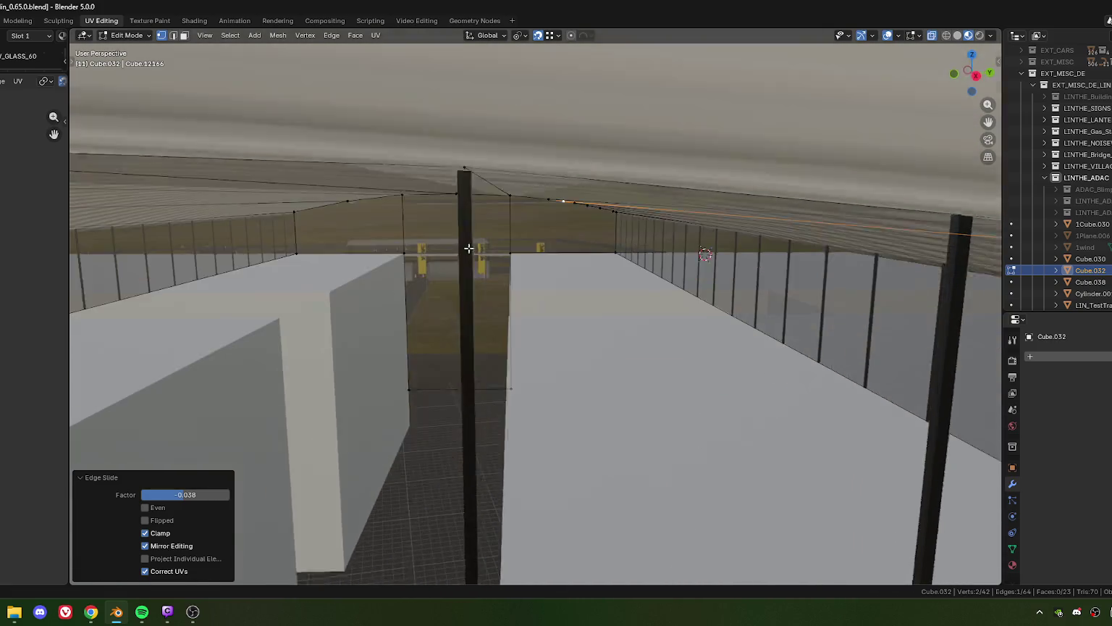
pyautogui.scroll(3)
pyautogui.scroll(3)
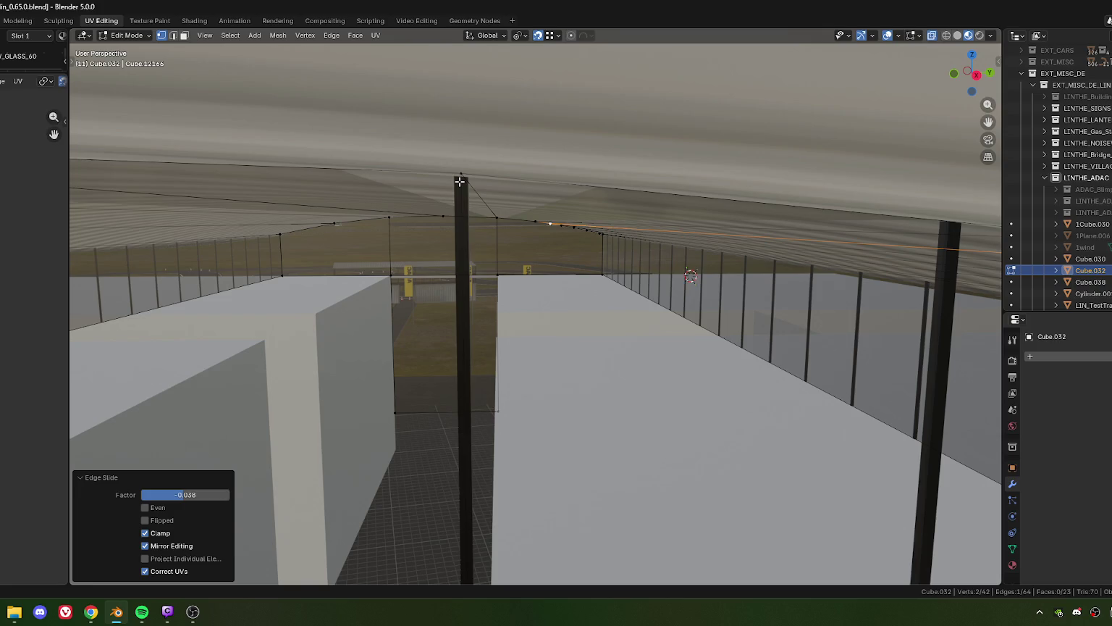
pyautogui.moveTo(459, 182); pyautogui.dragTo(523, 235)
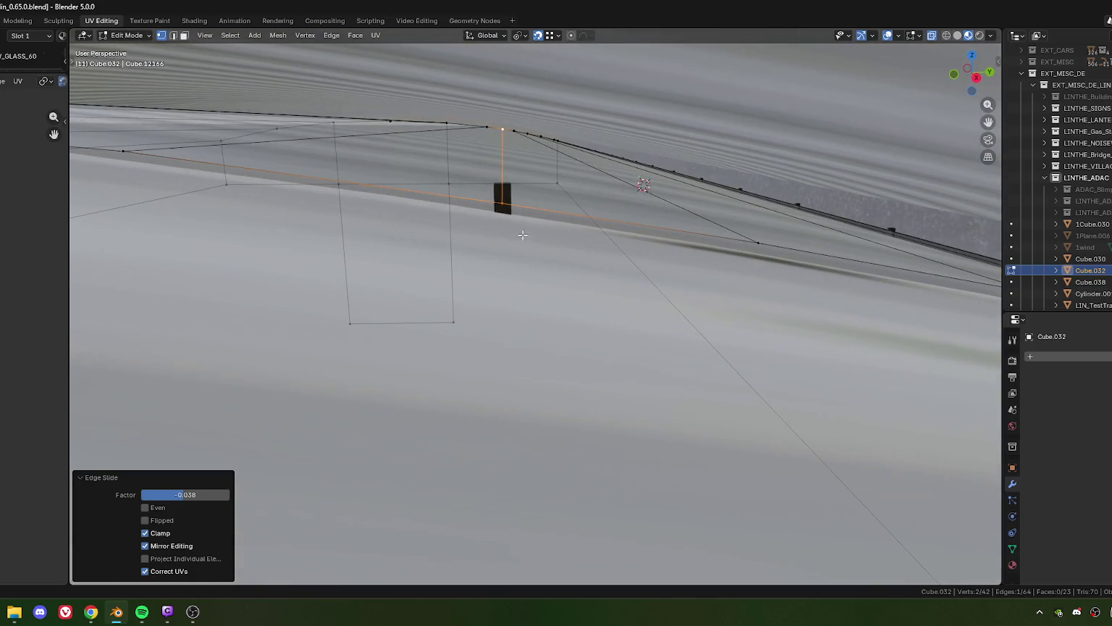
# - Nudge the selected roof-strip vertex along local X in three small moves
pyautogui.press('g')
pyautogui.press('x')
pyautogui.press('x')
pyautogui.click(495, 189)
pyautogui.press('g')
pyautogui.press('x')
pyautogui.press('x')
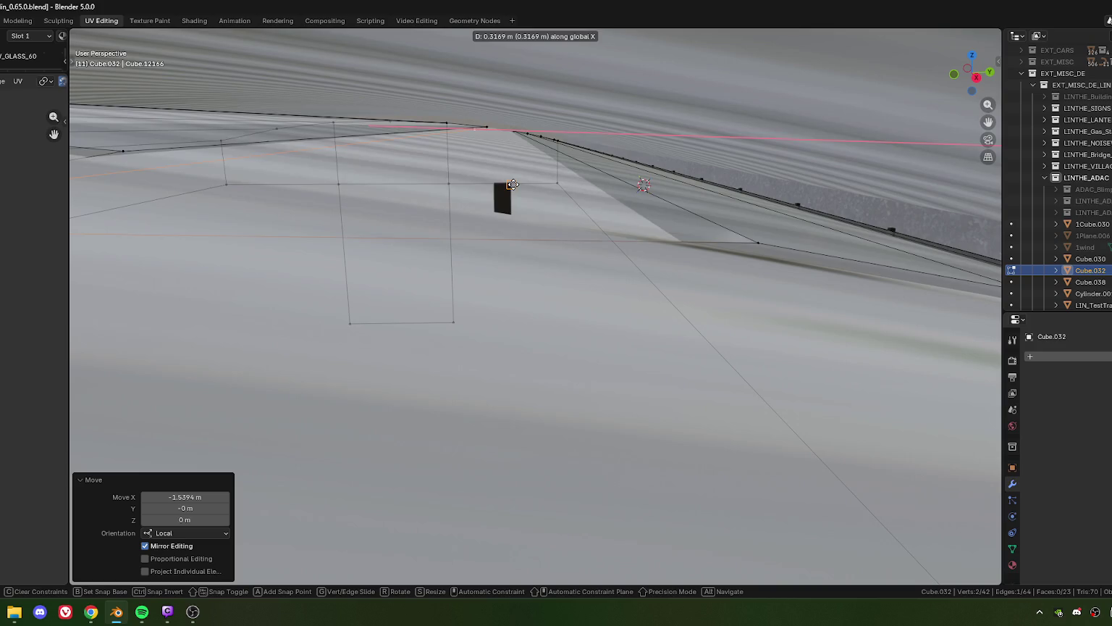
pyautogui.click(495, 185)
pyautogui.press('g')
pyautogui.press('x')
pyautogui.press('x')
pyautogui.click(493, 182)
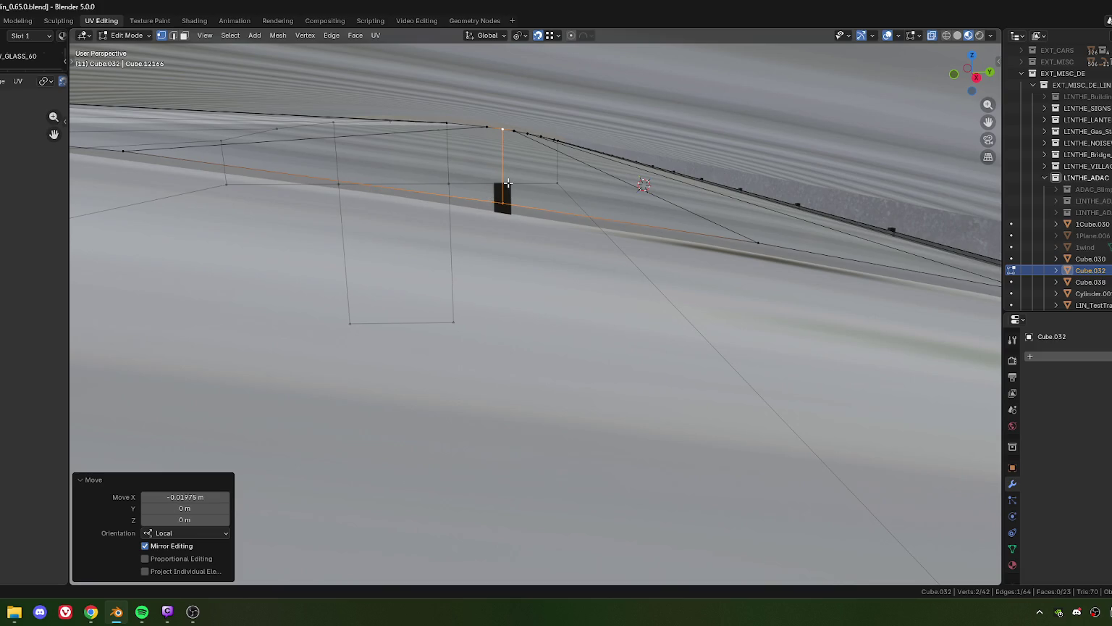
# - Raise the roof-strip vertex 0.044 m vertically
pyautogui.press('g')
pyautogui.press('z')
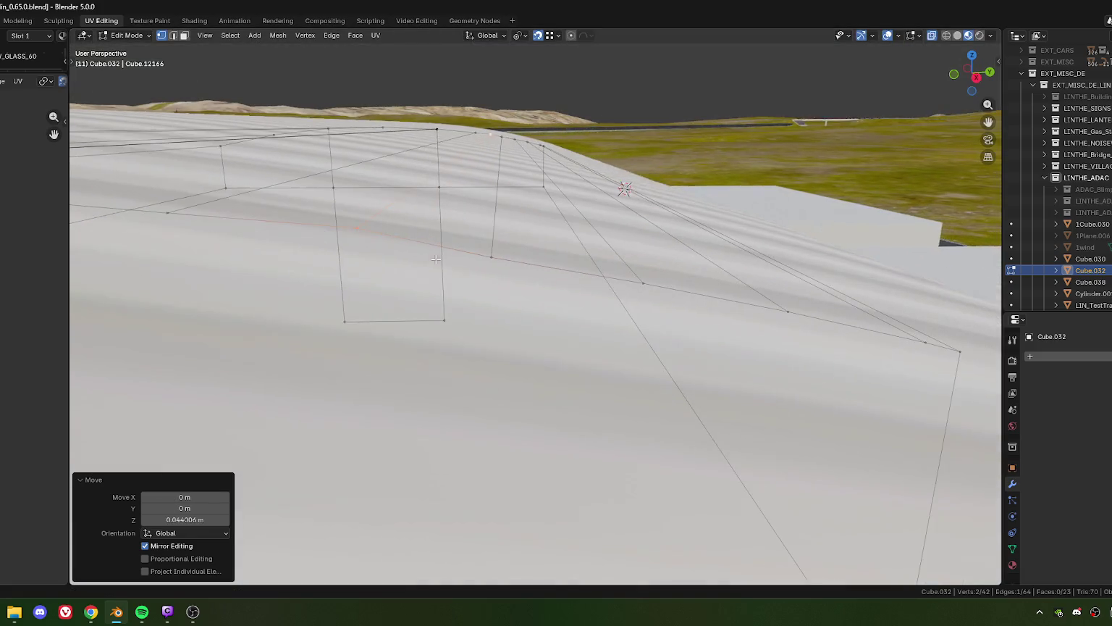
pyautogui.click(467, 251)
pyautogui.moveTo(466, 250); pyautogui.dragTo(472, 263)
# - In edge select mode, slide a strip edge onto the main roof edge along the fence
pyautogui.press('2')
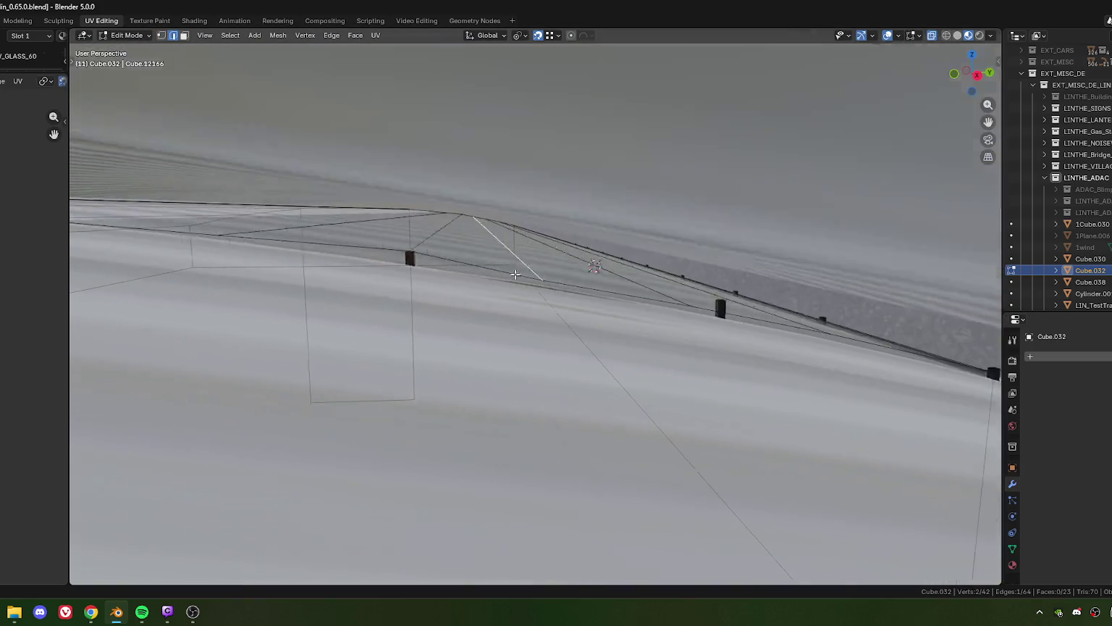
pyautogui.press('g')
pyautogui.press('g')
pyautogui.click(253, 239)
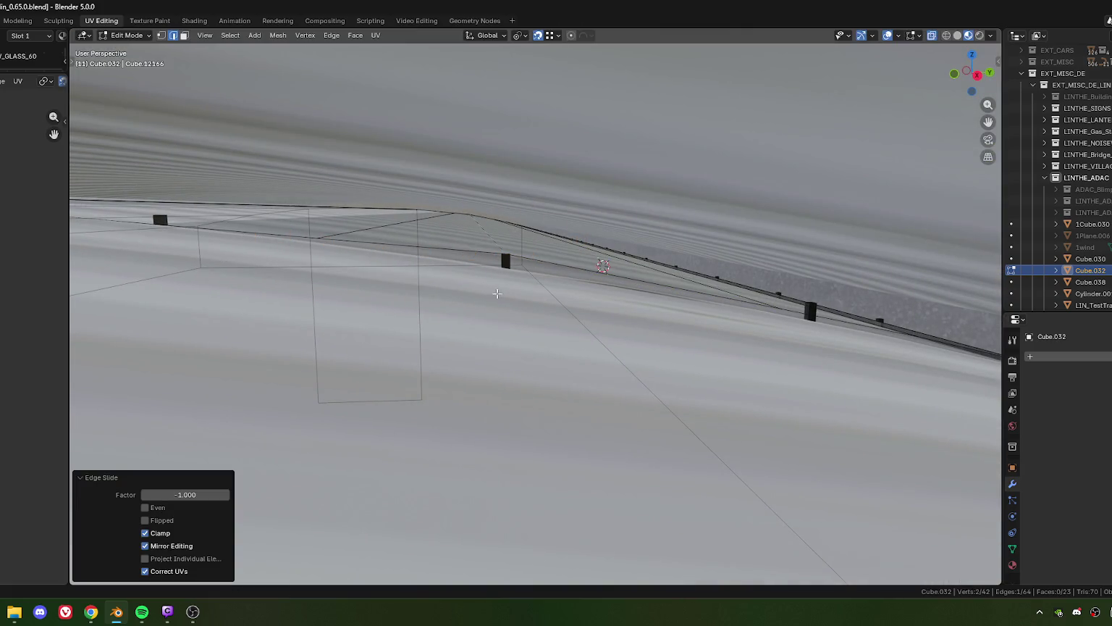
pyautogui.moveTo(570, 307); pyautogui.dragTo(528, 295)
pyautogui.moveTo(324, 227); pyautogui.dragTo(467, 290)
pyautogui.press('g')
pyautogui.press('g')
pyautogui.click(610, 346)
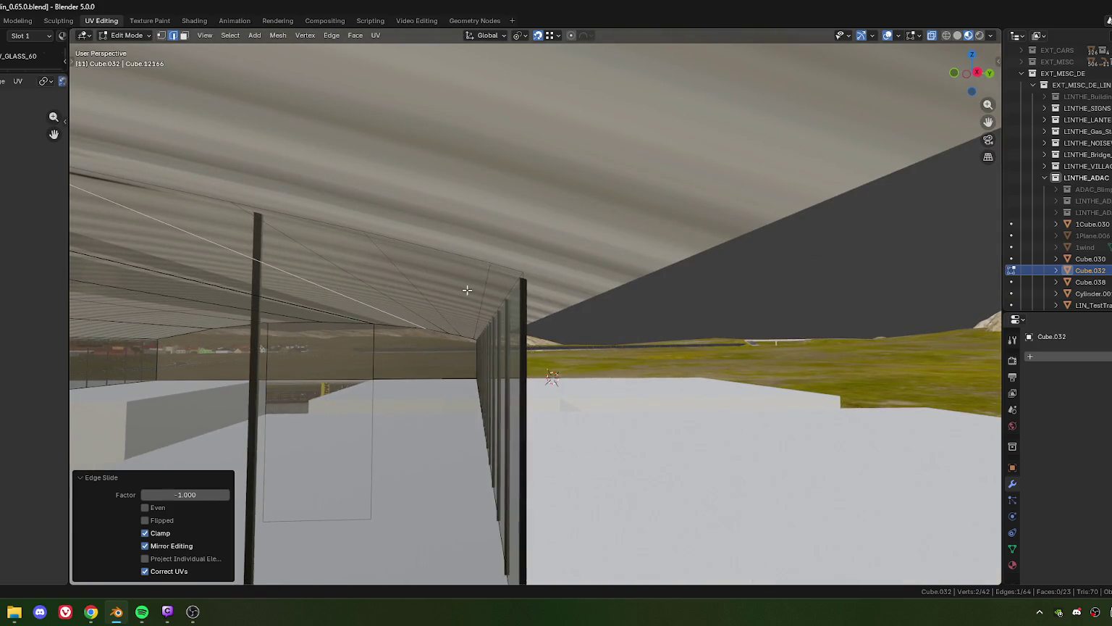
# - Slide the remaining strip edges onto the fence roof edge, the last to factor -1.000
pyautogui.press('g')
pyautogui.press('g')
pyautogui.click(602, 270)
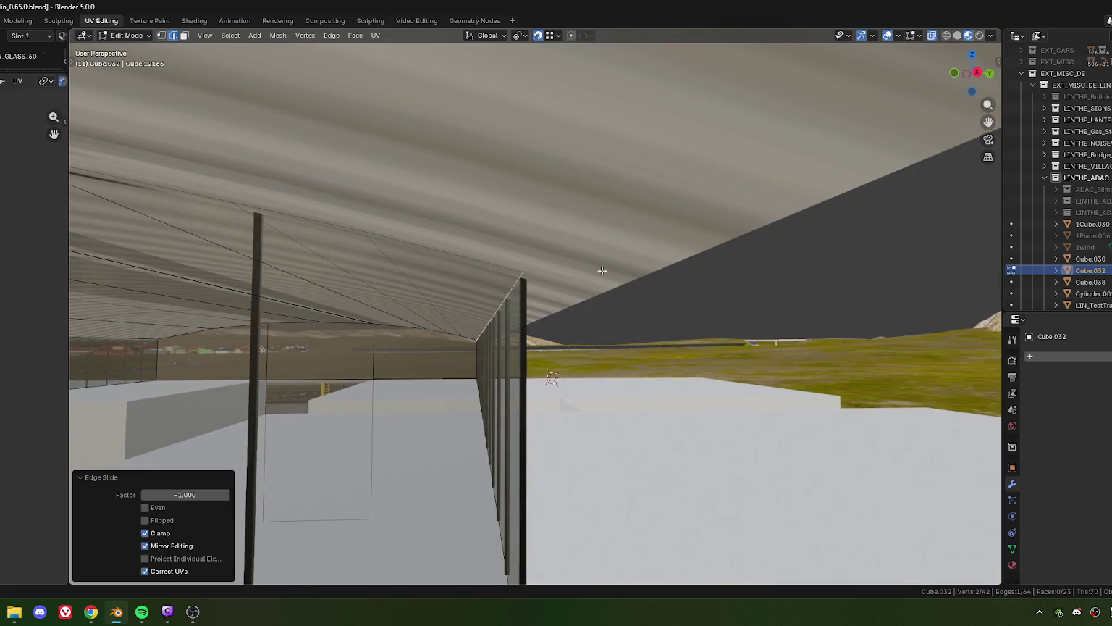
pyautogui.press('g')
pyautogui.press('g')
pyautogui.click(430, 301)
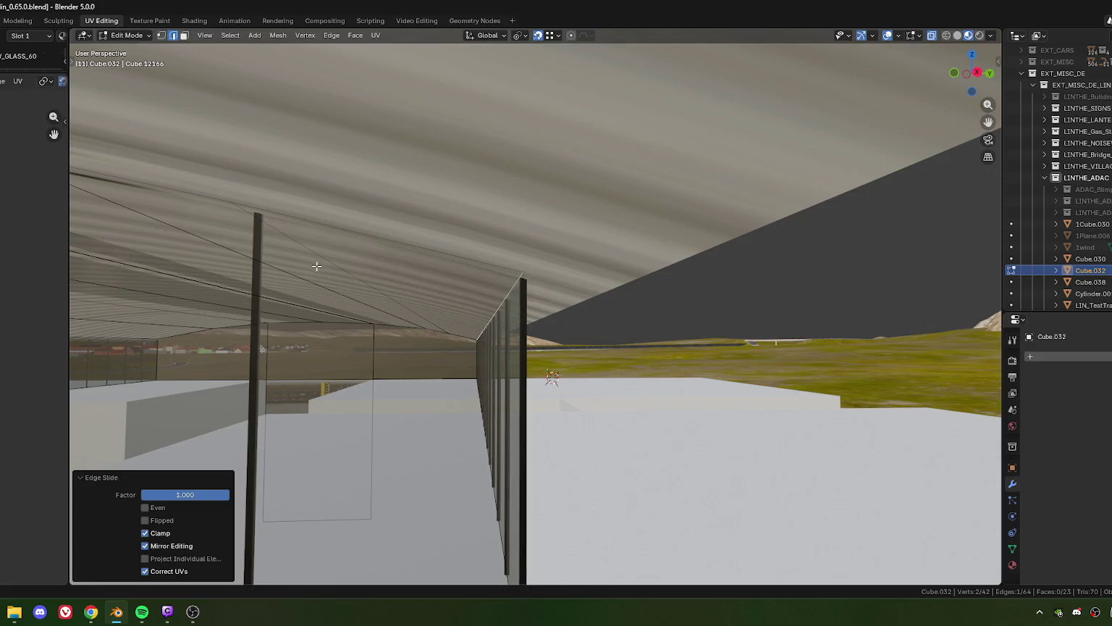
pyautogui.click(322, 268)
pyautogui.press('g')
pyautogui.press('g')
pyautogui.click(885, 312)
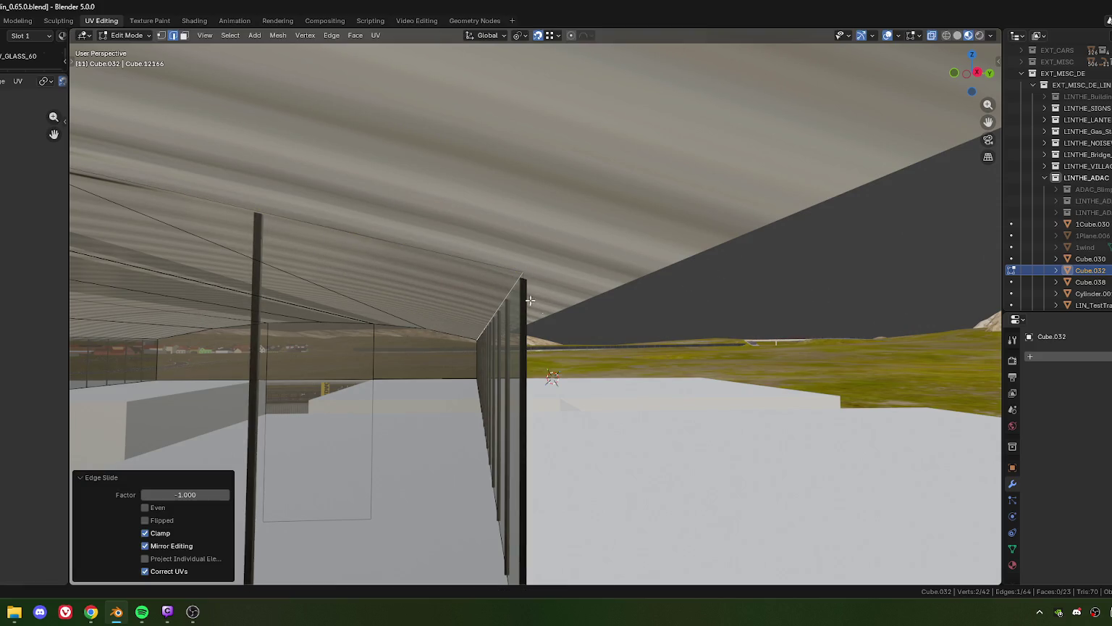
# - Select the whole roof strip and merge its vertices by distance, removing 16 duplicates
pyautogui.press('1')
pyautogui.press('a')
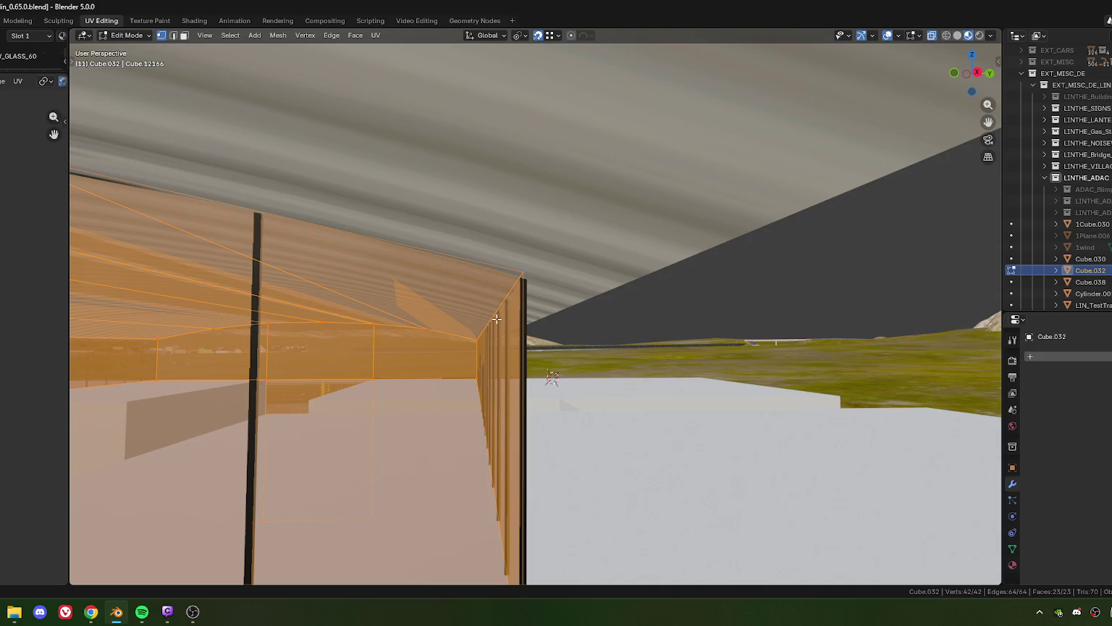
pyautogui.press('m')
pyautogui.click(496, 319)
pyautogui.moveTo(496, 318); pyautogui.dragTo(416, 316)
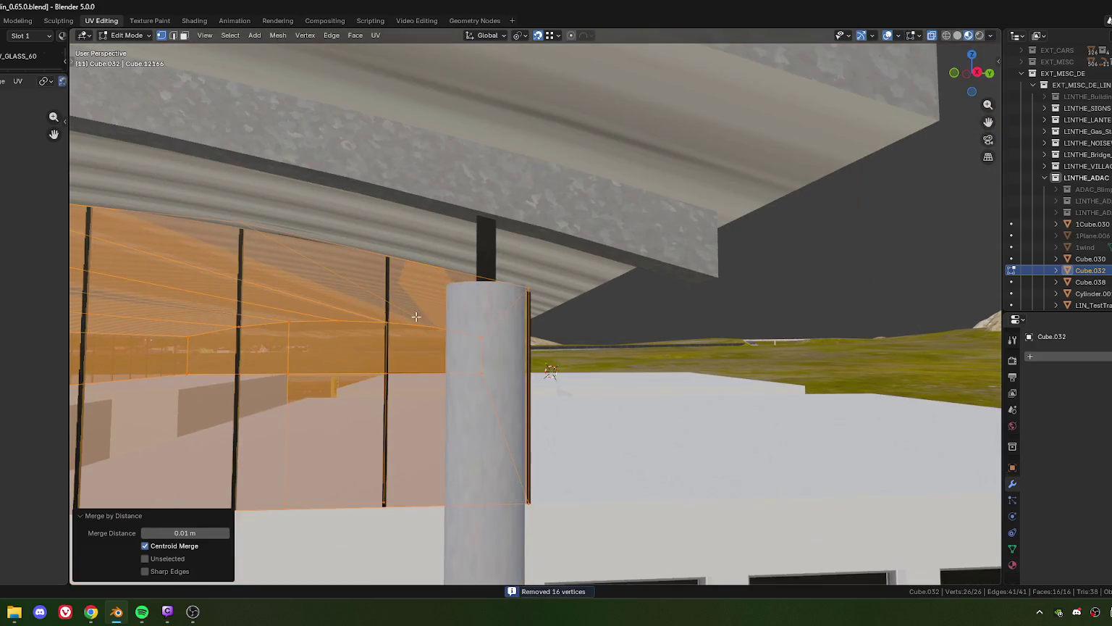
# - Select a roof ridge edge and raise it 0.0338 m along Z
pyautogui.press('2')
pyautogui.click(289, 284)
pyautogui.moveTo(225, 300); pyautogui.dragTo(403, 254)
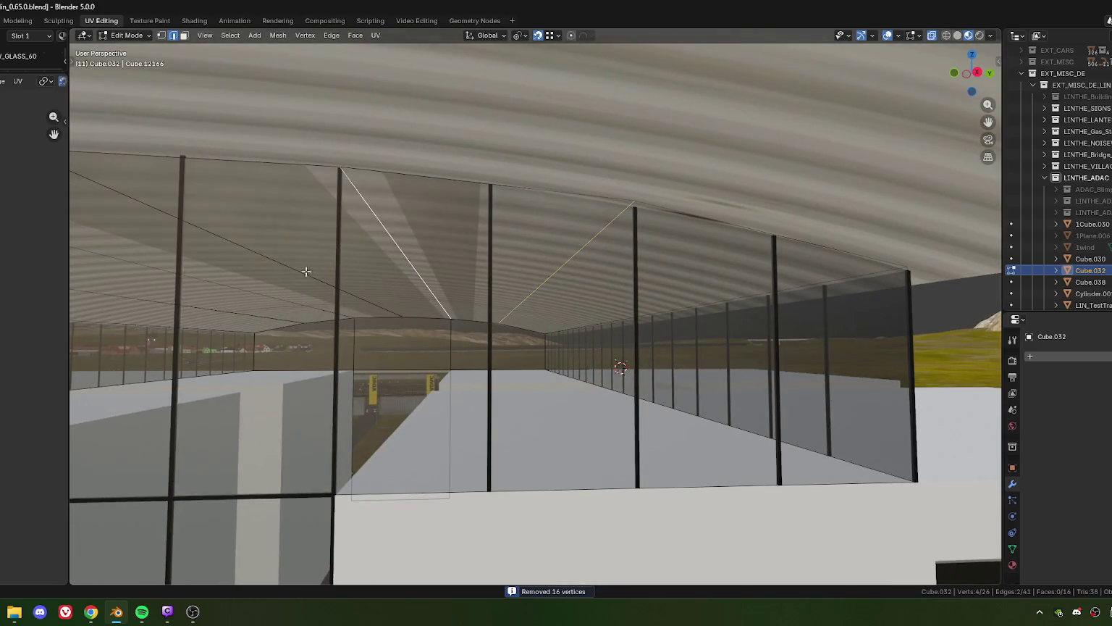
pyautogui.moveTo(306, 271); pyautogui.dragTo(583, 248)
pyautogui.moveTo(757, 210); pyautogui.dragTo(499, 236)
pyautogui.scroll(3)
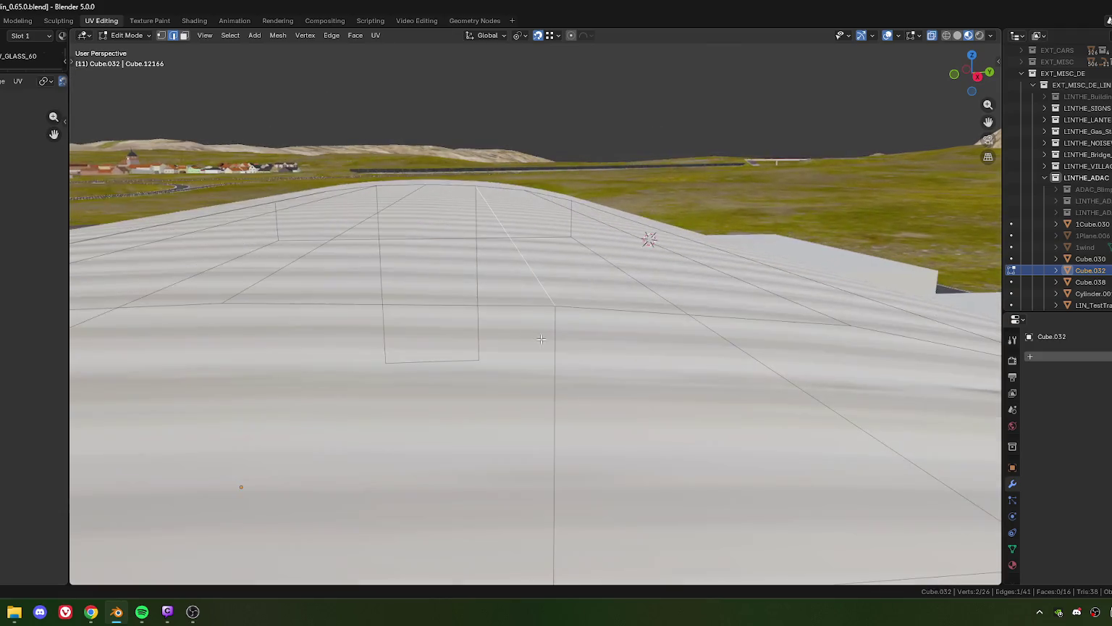
pyautogui.press('g')
pyautogui.press('z')
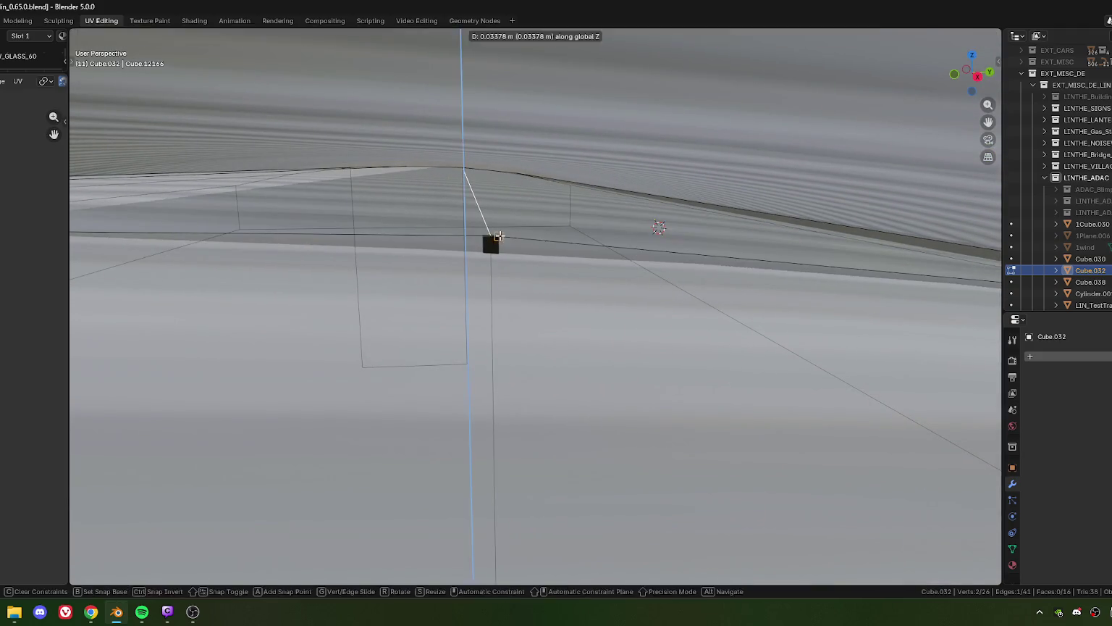
pyautogui.click(500, 235)
# - Raise the roof edge a further 0.025757 m along Z toward the canopy
pyautogui.moveTo(500, 235); pyautogui.dragTo(642, 312)
pyautogui.scroll(3)
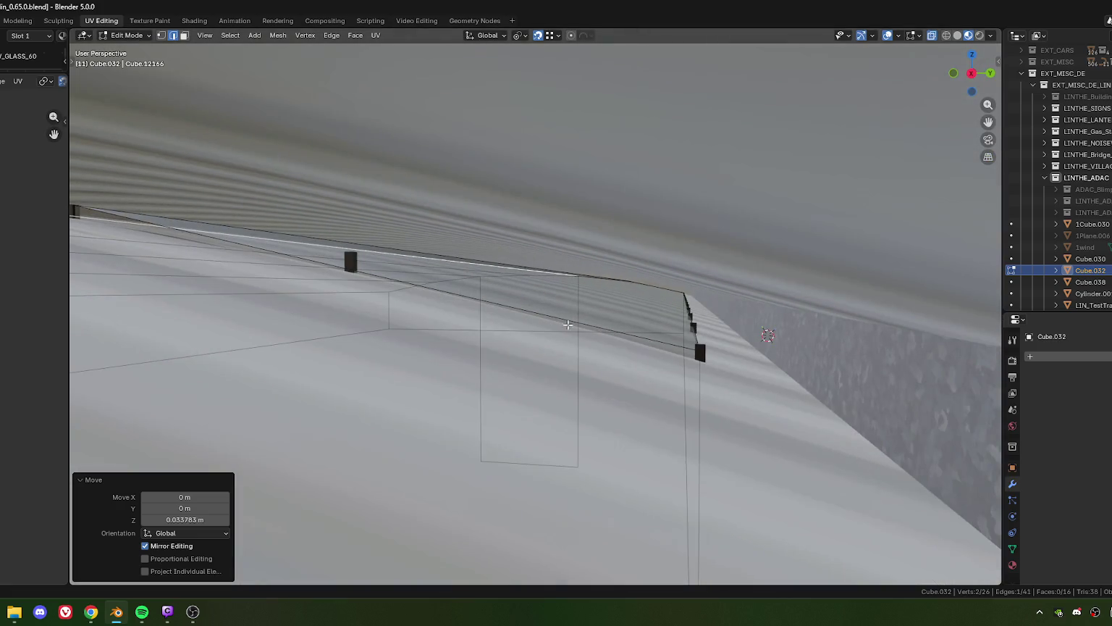
pyautogui.scroll(3)
pyautogui.scroll(3)
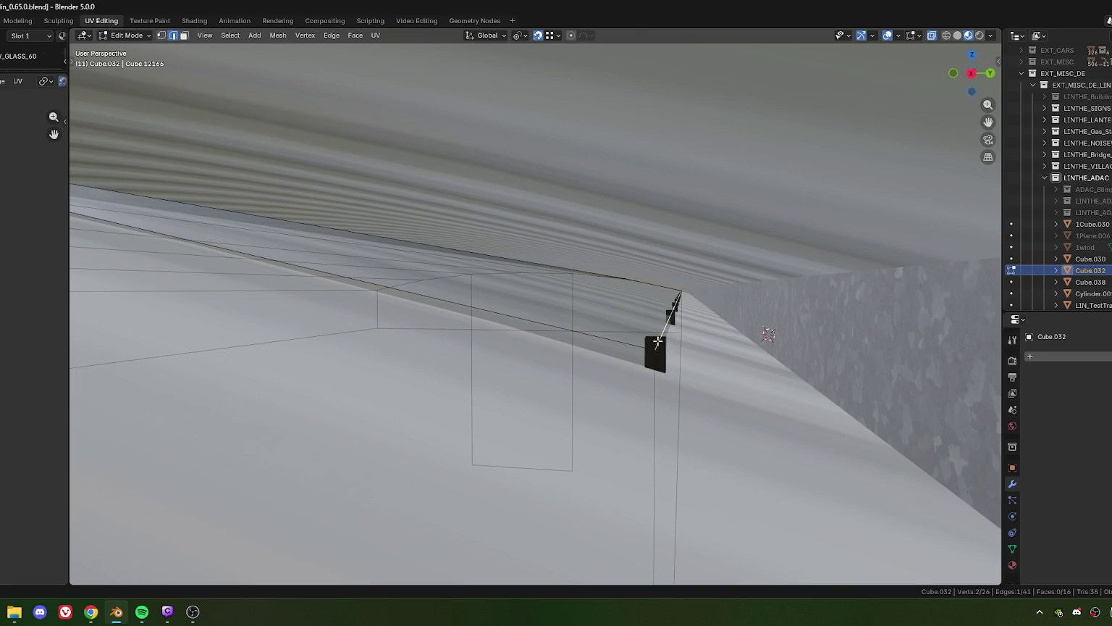
pyautogui.press('g')
pyautogui.press('z')
pyautogui.click(655, 348)
pyautogui.moveTo(655, 347); pyautogui.dragTo(686, 313)
pyautogui.moveTo(512, 339); pyautogui.dragTo(532, 390)
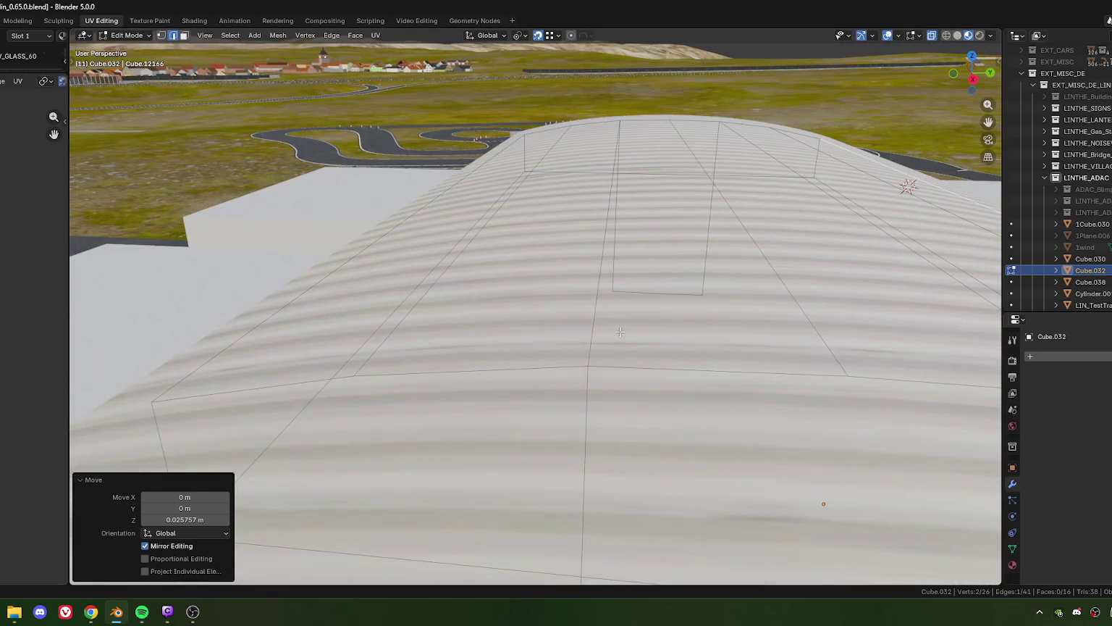
# - Add a second roof edge to the selection and delete both edges
pyautogui.moveTo(620, 332); pyautogui.dragTo(582, 320)
pyautogui.click(580, 222)
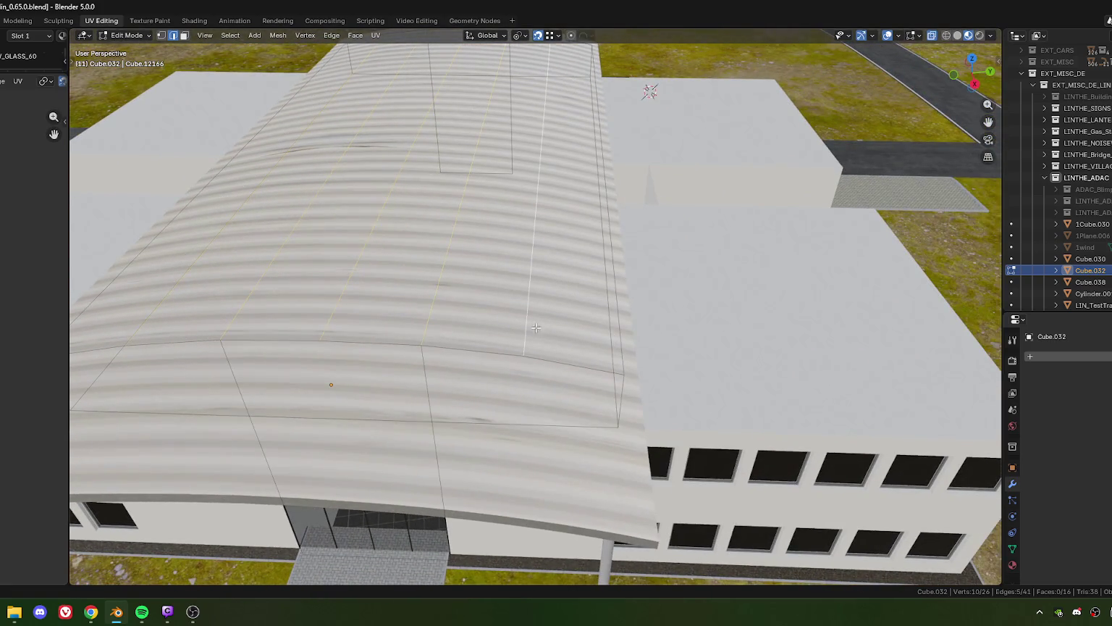
pyautogui.press('x')
pyautogui.click(478, 369)
pyautogui.moveTo(479, 370); pyautogui.dragTo(486, 345)
# - Switch to vertex select and orbit around the site to check the glass roof
pyautogui.press('1')
pyautogui.scroll(-3)
pyautogui.scroll(3)
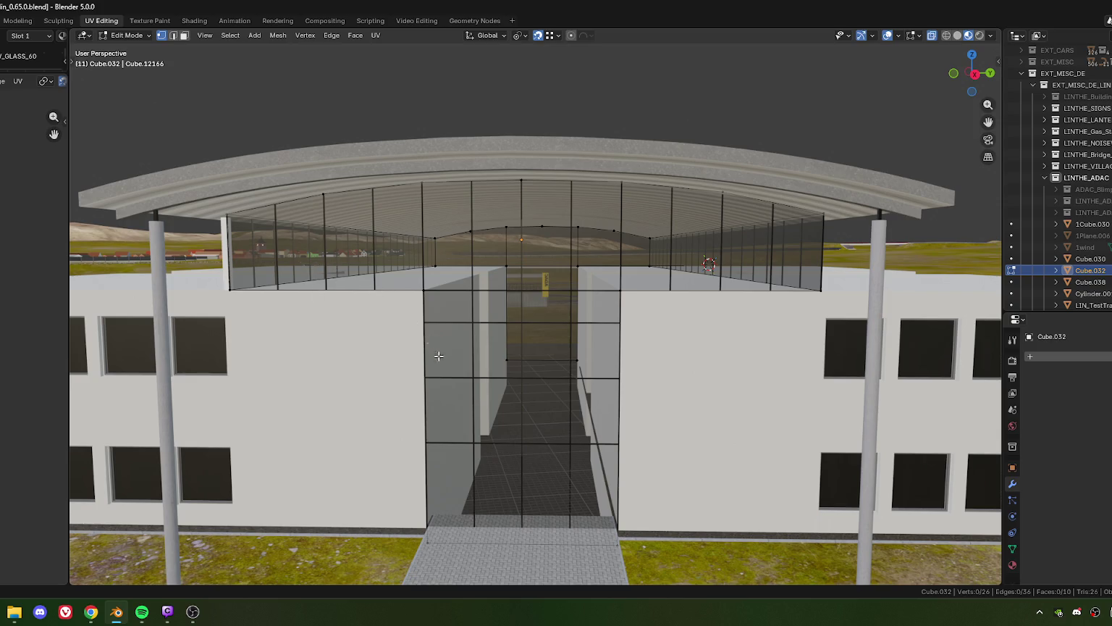
pyautogui.scroll(-3)
pyautogui.moveTo(489, 329); pyautogui.dragTo(483, 297)
pyautogui.scroll(3)
pyautogui.scroll(3)
pyautogui.scroll(-3)
pyautogui.scroll(3)
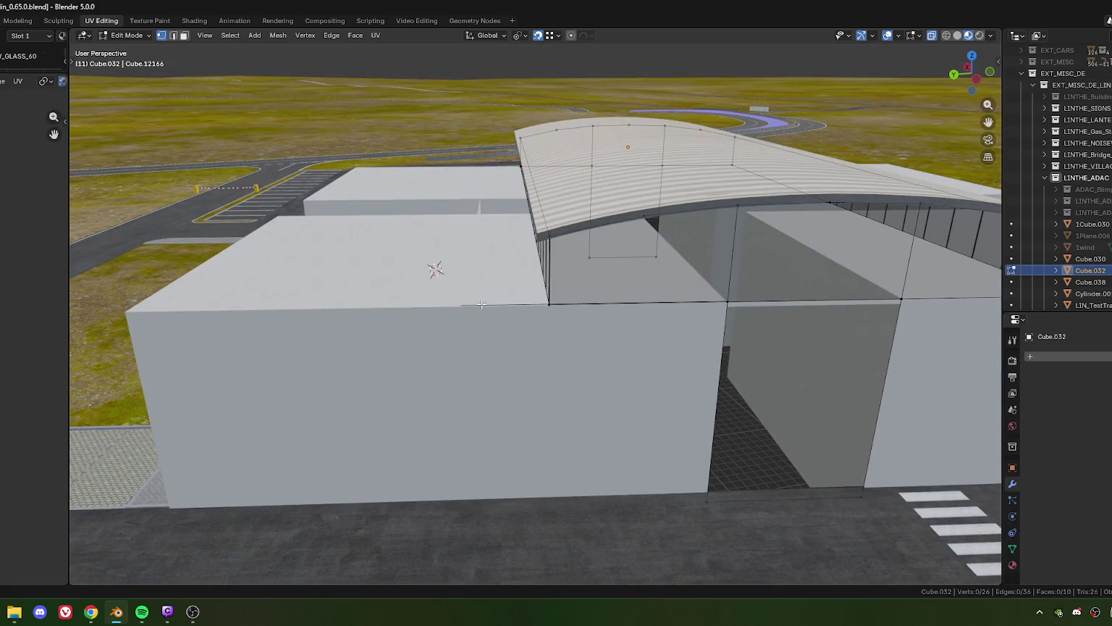
# - Delete a stray roof edge from the LIN_TestTrack_Office block
pyautogui.press('Tab')
pyautogui.click(484, 306)
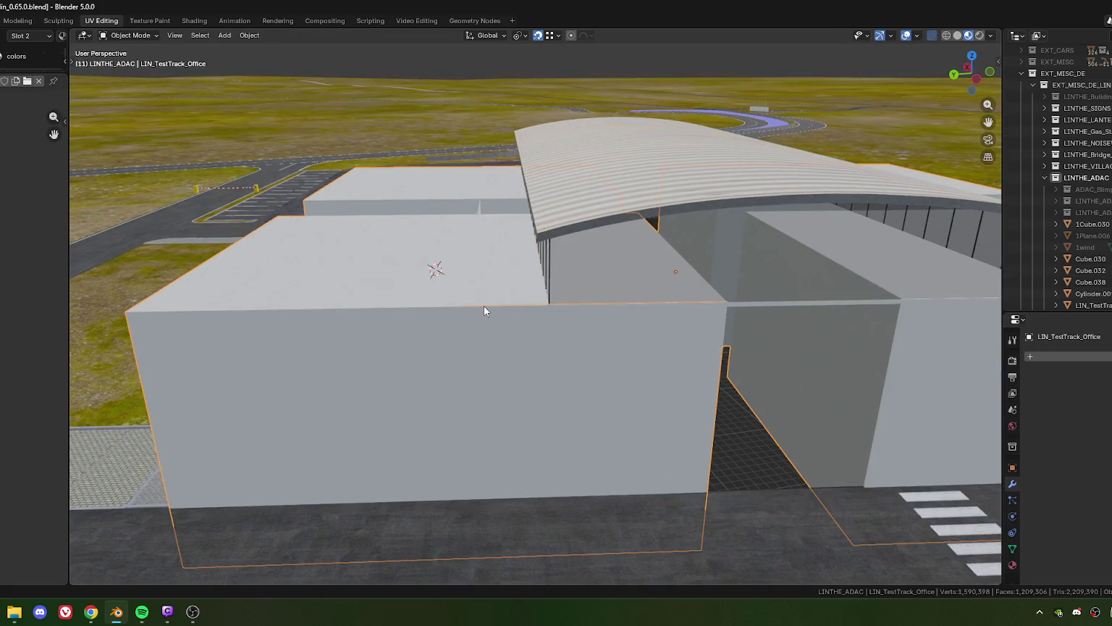
pyautogui.press('Tab')
pyautogui.moveTo(464, 308); pyautogui.dragTo(576, 289)
pyautogui.scroll(3)
pyautogui.click(576, 289)
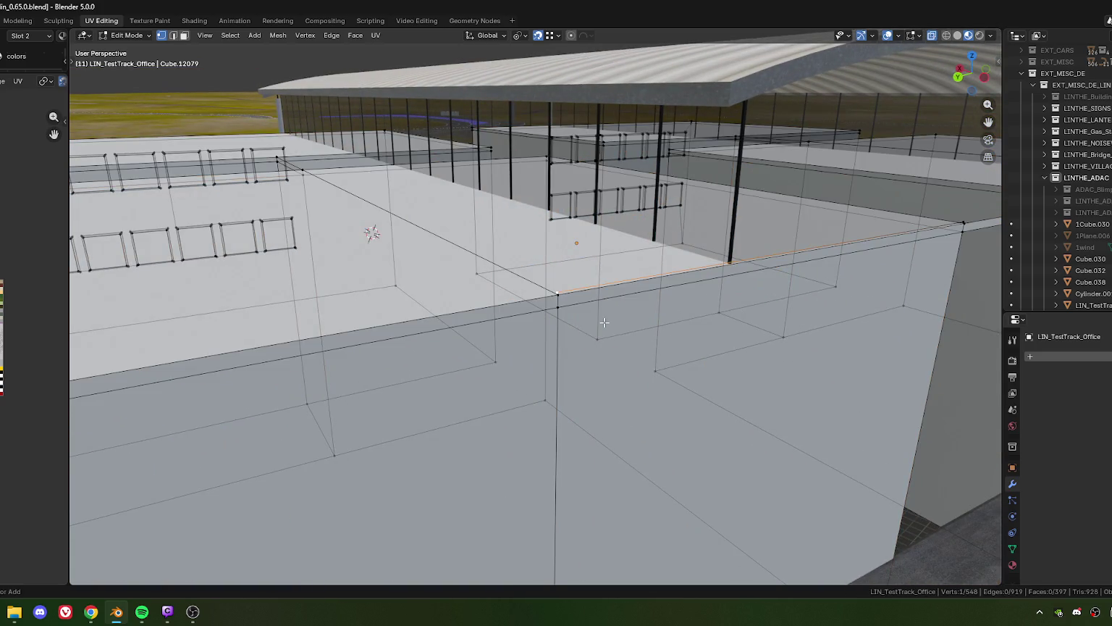
pyautogui.hotkey('ctrl', 'l')
pyautogui.press('x')
pyautogui.click(604, 322)
pyautogui.scroll(-3)
pyautogui.moveTo(604, 322); pyautogui.dragTo(546, 256)
# - Select the glazing frame object Cube.030 and enter Edit Mode on it
pyautogui.press('Tab')
pyautogui.scroll(3)
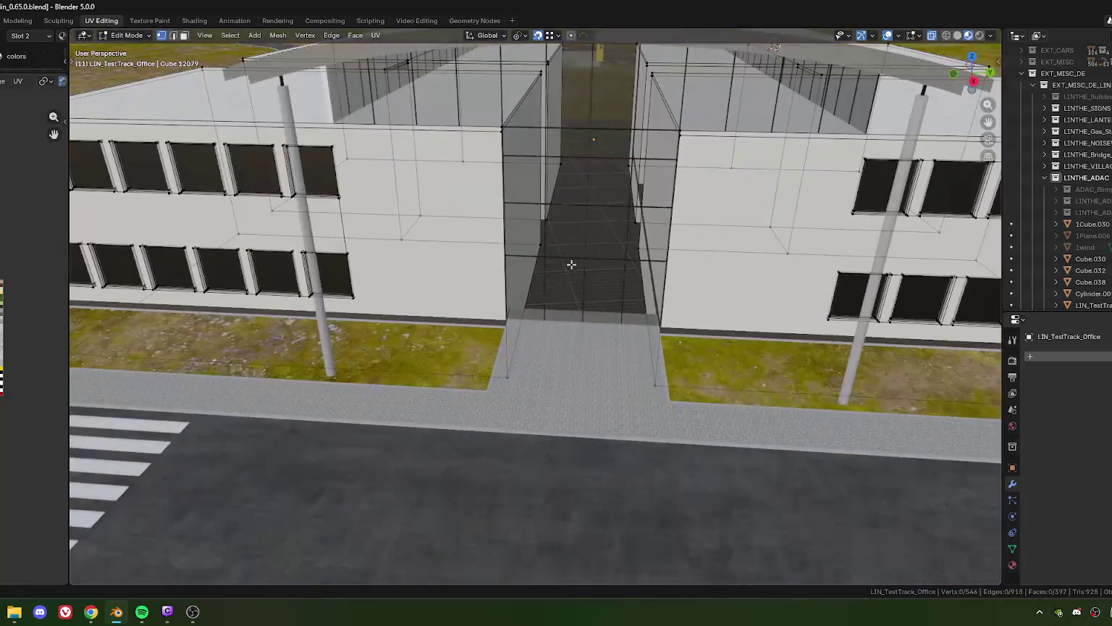
pyautogui.click(547, 256)
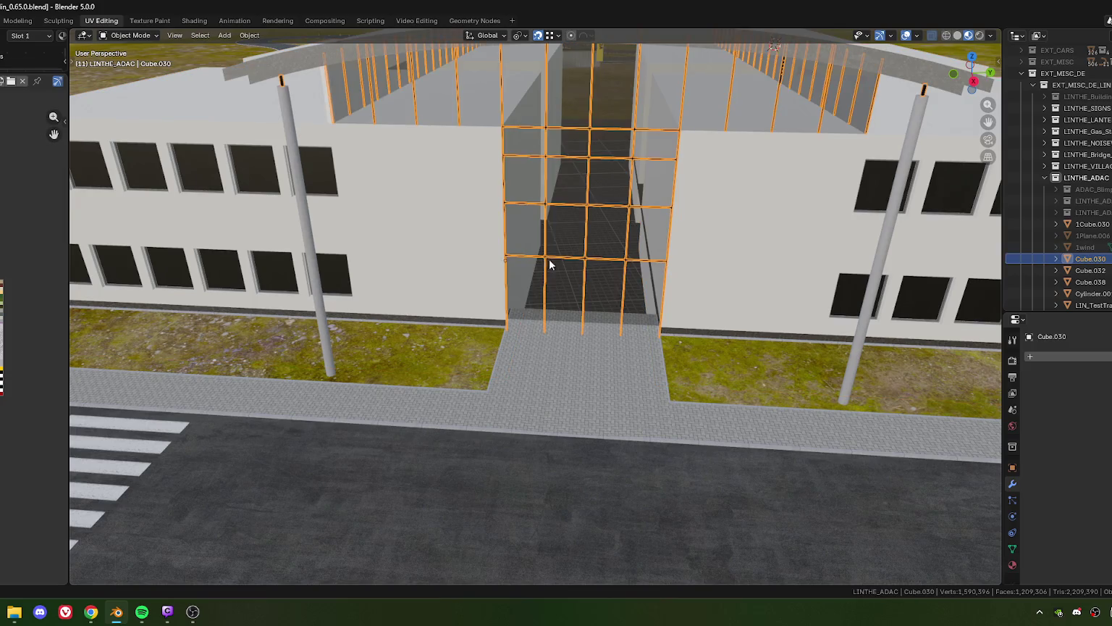
pyautogui.scroll(-3)
pyautogui.scroll(3)
pyautogui.press('Tab')
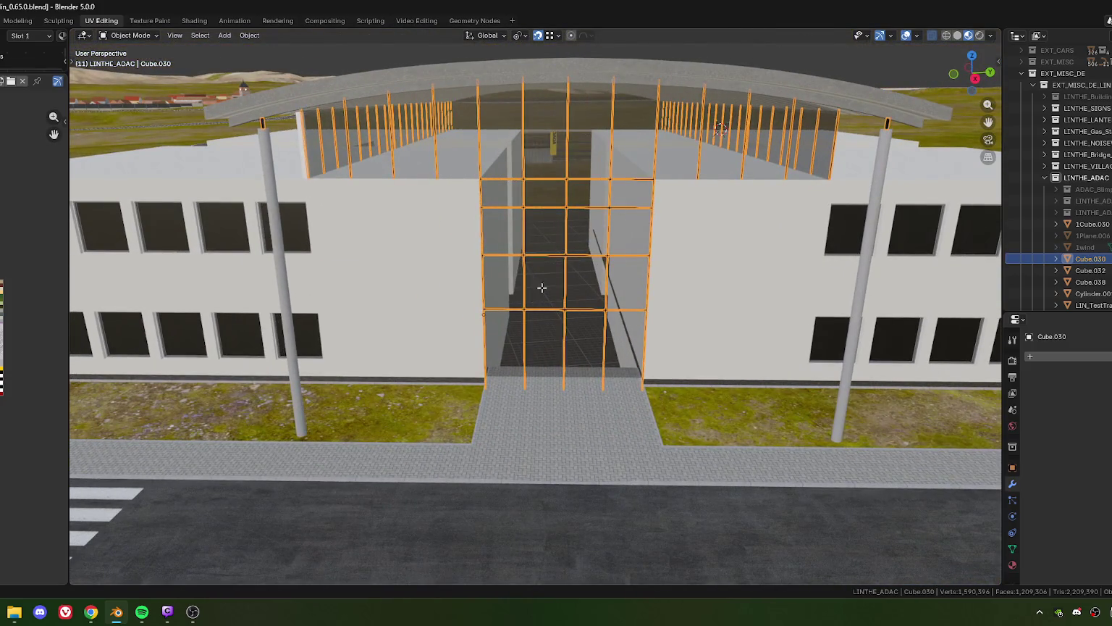
# - Duplicate the frame's end section and move the copy 34.625 m along Y
pyautogui.scroll(-3)
pyautogui.moveTo(539, 288); pyautogui.dragTo(507, 231)
pyautogui.moveTo(482, 152); pyautogui.dragTo(506, 392)
pyautogui.moveTo(507, 391); pyautogui.dragTo(491, 358)
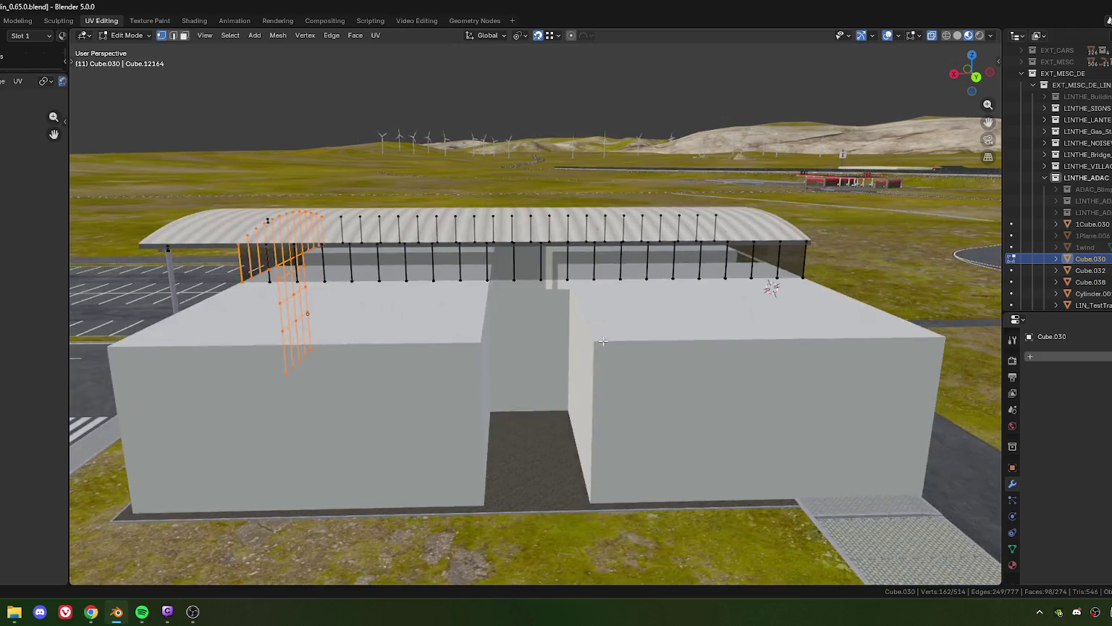
pyautogui.hotkey('shift', 'd')
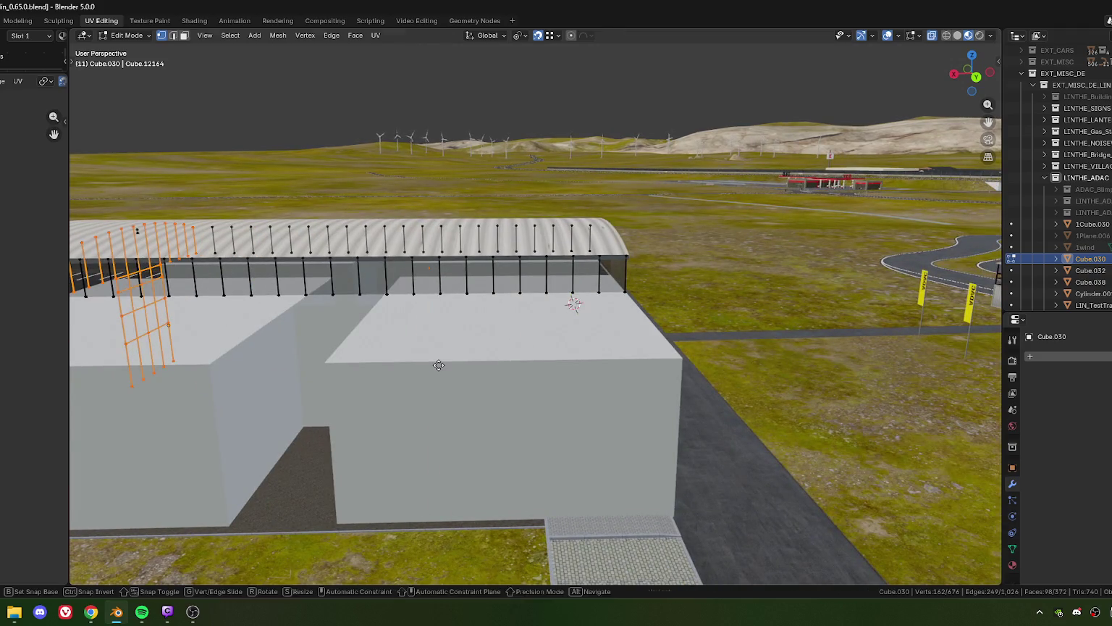
pyautogui.press('y')
pyautogui.press('y')
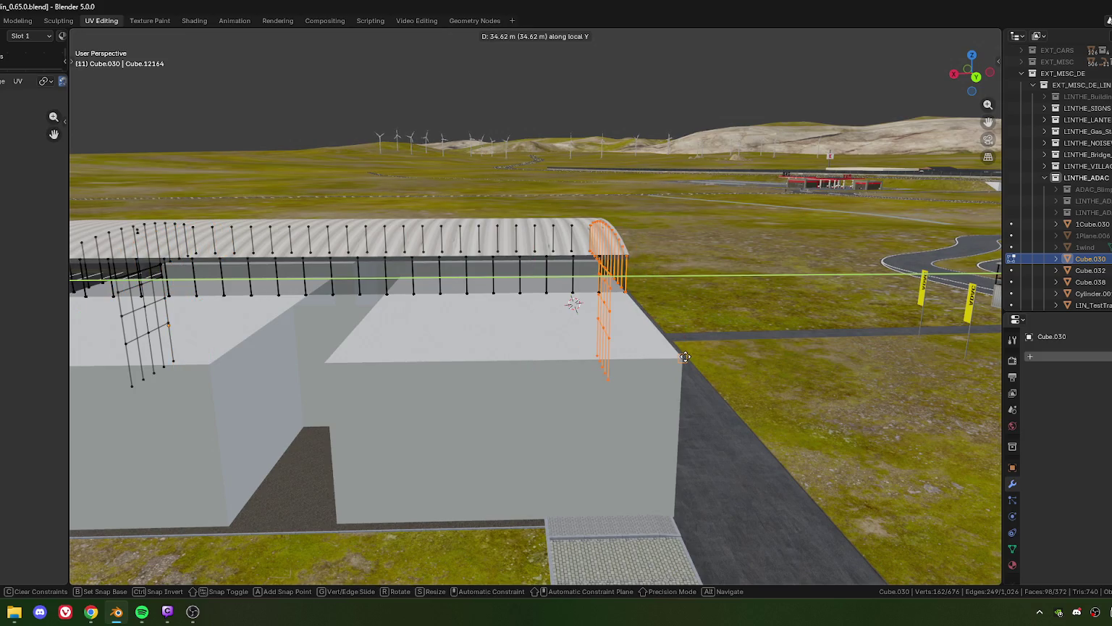
pyautogui.click(682, 360)
pyautogui.moveTo(682, 360); pyautogui.dragTo(616, 428)
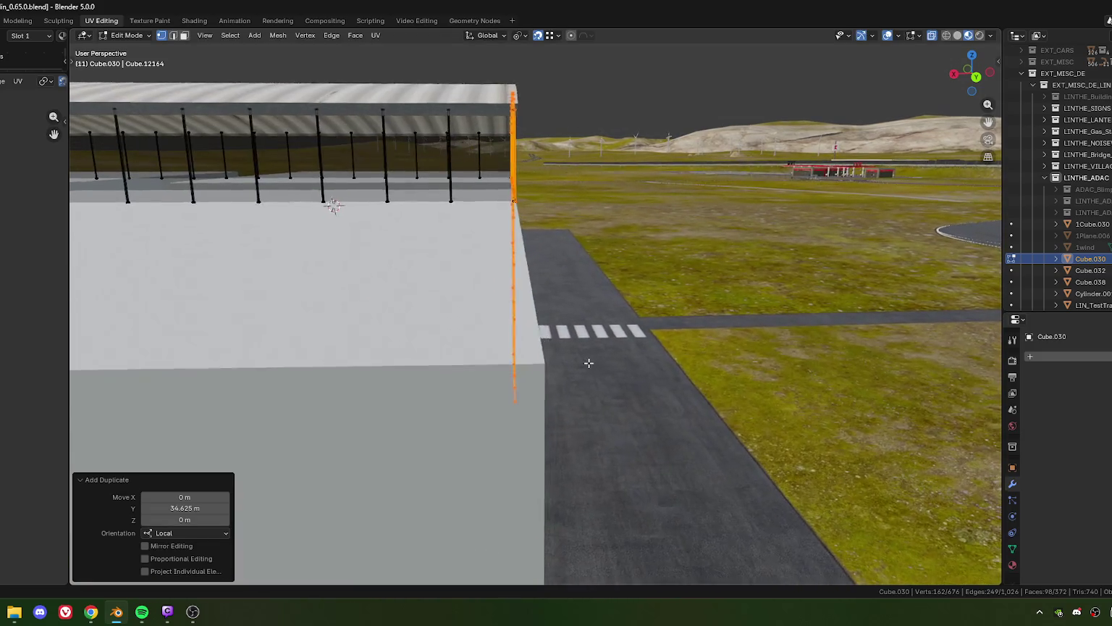
# - Move the copied frame section -0.02 m along its local Y axis
pyautogui.press('g')
pyautogui.press('y')
pyautogui.press('y')
pyautogui.click(617, 428)
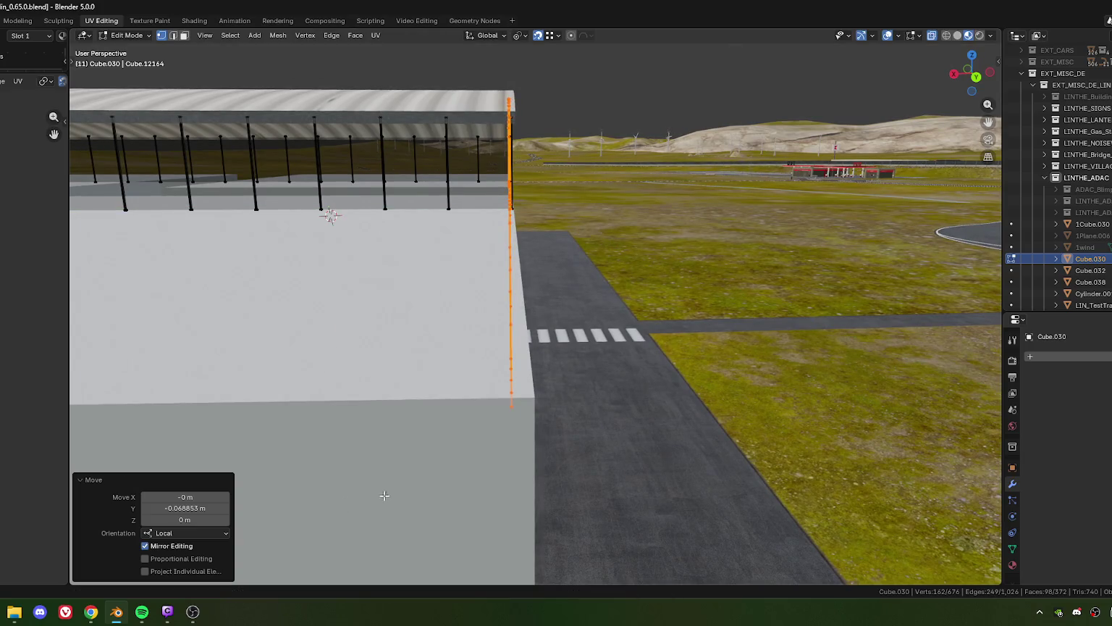
pyautogui.click(186, 508)
pyautogui.moveTo(159, 507); pyautogui.dragTo(210, 517)
pyautogui.write('02')
pyautogui.press('Return')
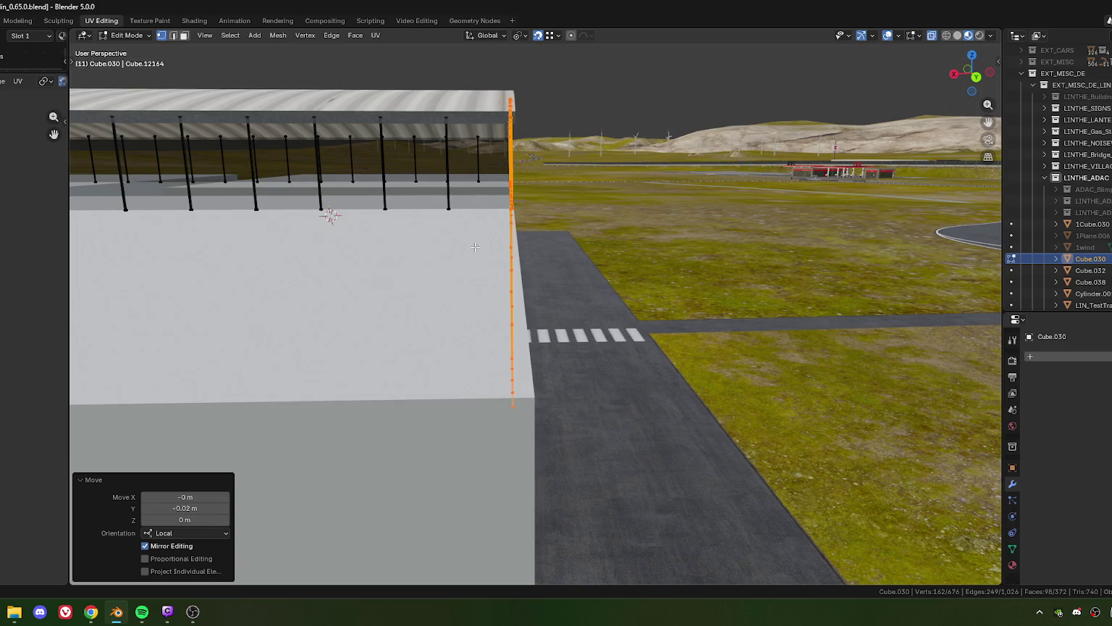
# - Orbit in on the frame joint and nudge the frame geometry along Y
pyautogui.moveTo(516, 224); pyautogui.dragTo(288, 331)
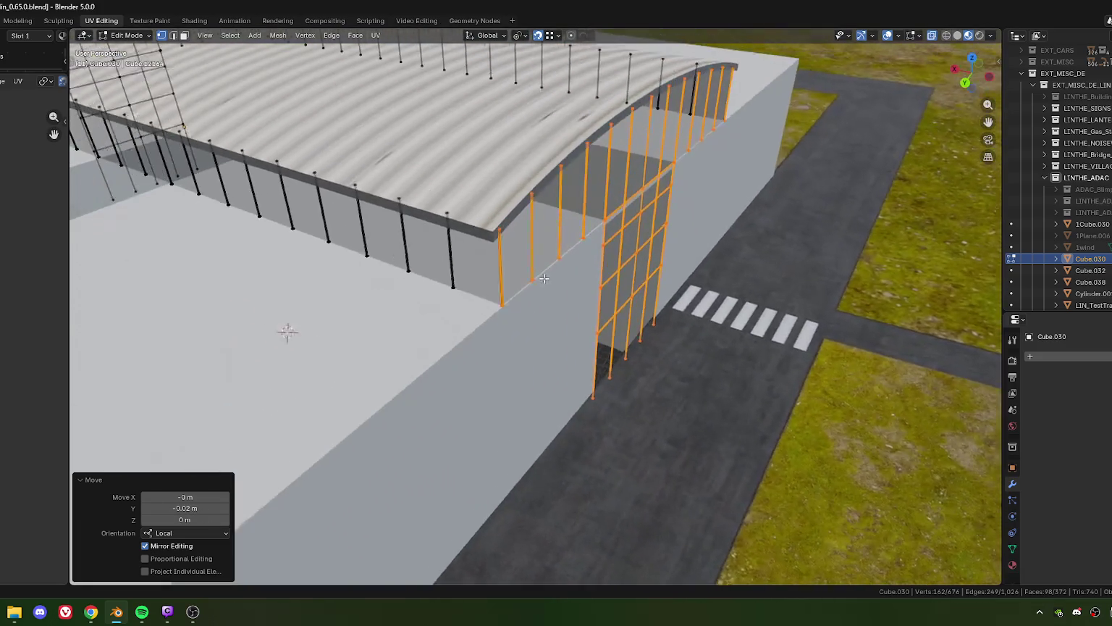
pyautogui.scroll(3)
pyautogui.scroll(3)
pyautogui.moveTo(538, 347); pyautogui.dragTo(551, 345)
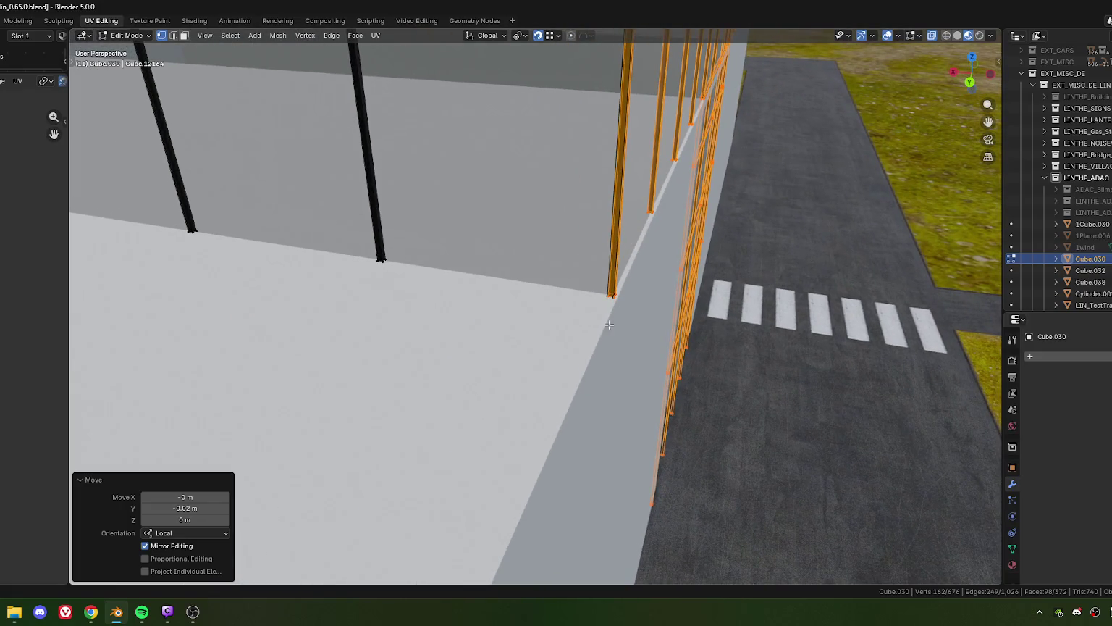
pyautogui.moveTo(609, 325); pyautogui.dragTo(481, 305)
pyautogui.scroll(3)
pyautogui.press('g')
pyautogui.press('y')
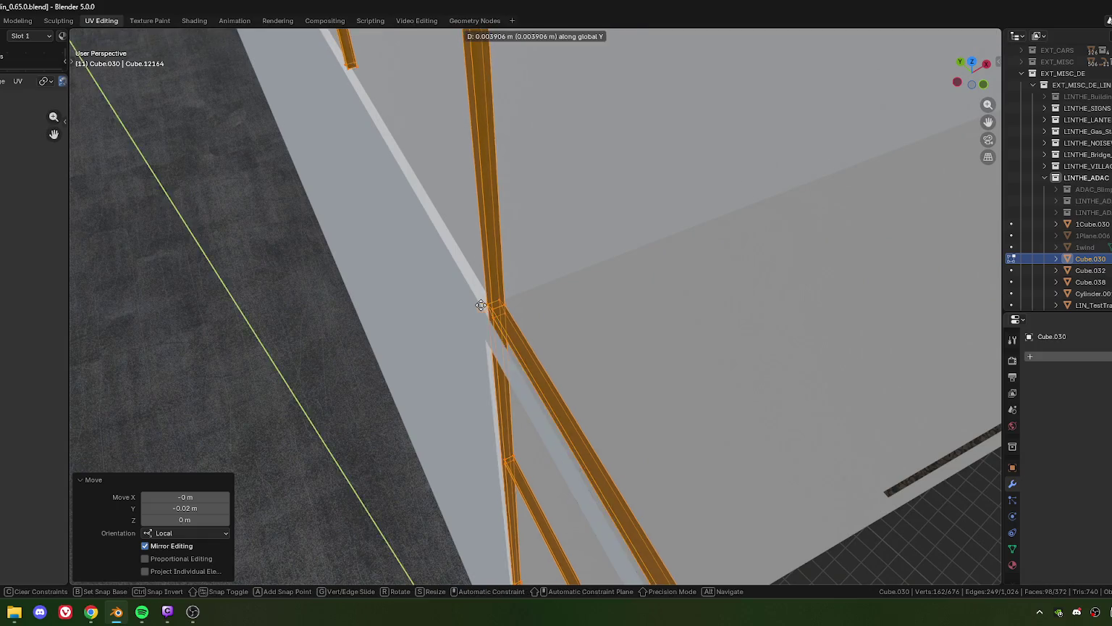
pyautogui.press('x')
pyautogui.press('x')
pyautogui.press('y')
pyautogui.click(481, 305)
# - Shift the frame struts by another -0.02 m along Y
pyautogui.press('g')
pyautogui.press('y')
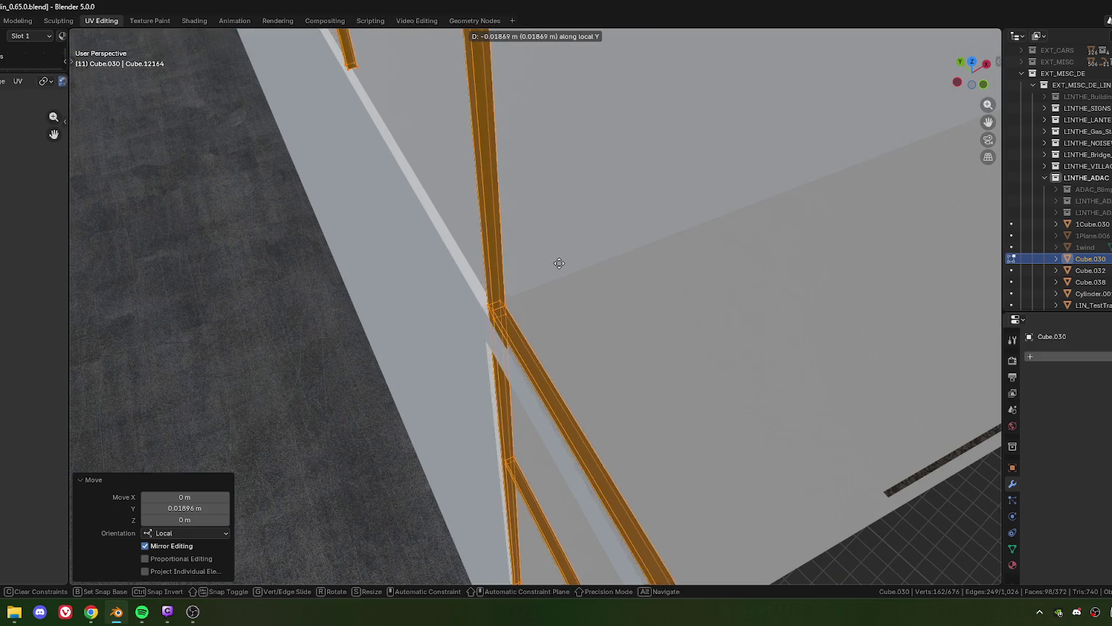
pyautogui.click(471, 335)
pyautogui.click(188, 508)
pyautogui.moveTo(164, 508); pyautogui.dragTo(197, 509)
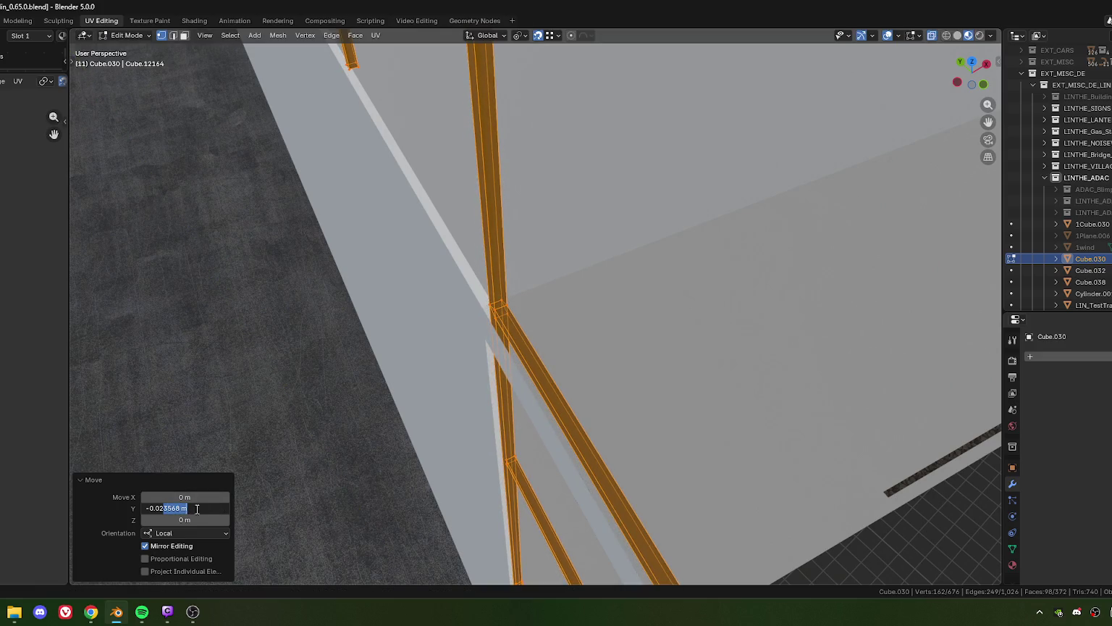
pyautogui.write('2')
pyautogui.press('Return')
# - View the whole building and deselect the frame struts
pyautogui.scroll(-3)
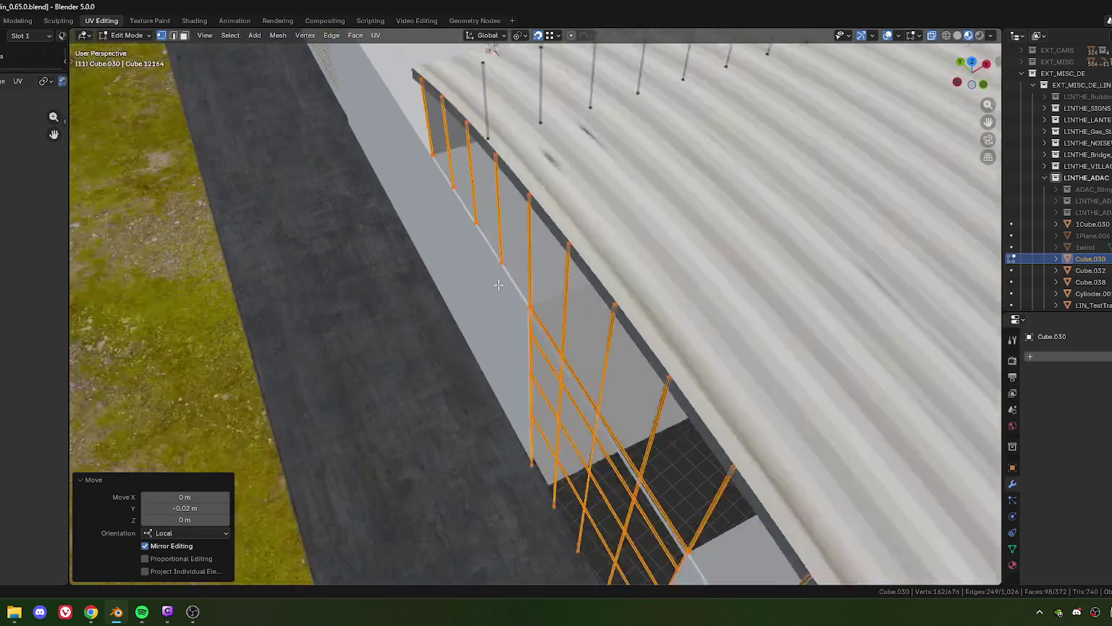
pyautogui.moveTo(579, 304); pyautogui.dragTo(591, 298)
pyautogui.scroll(3)
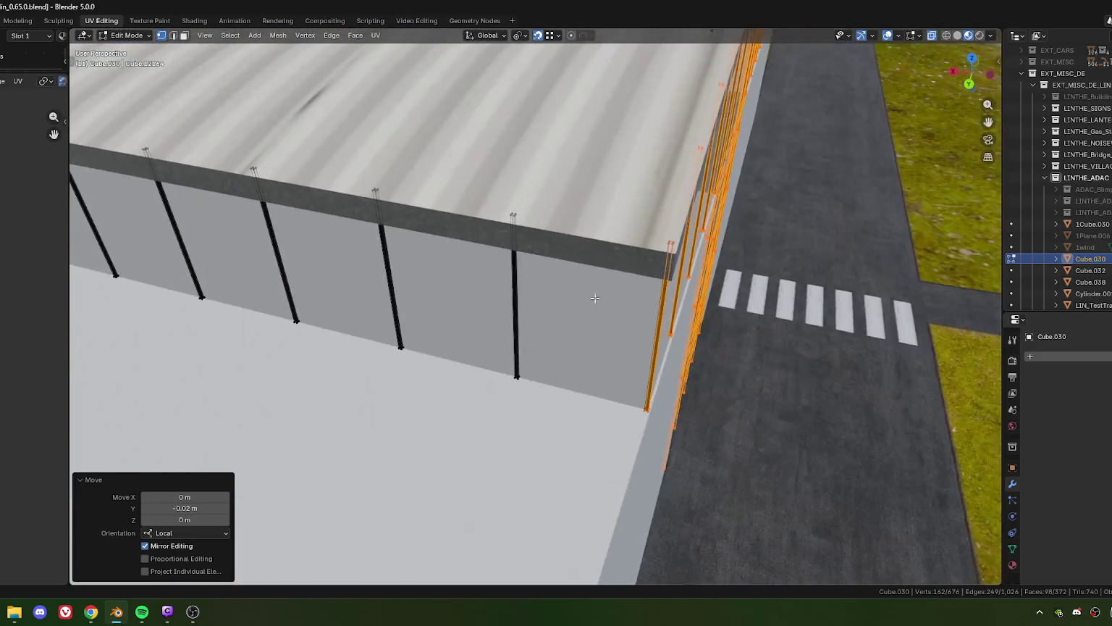
pyautogui.scroll(3)
pyautogui.scroll(3)
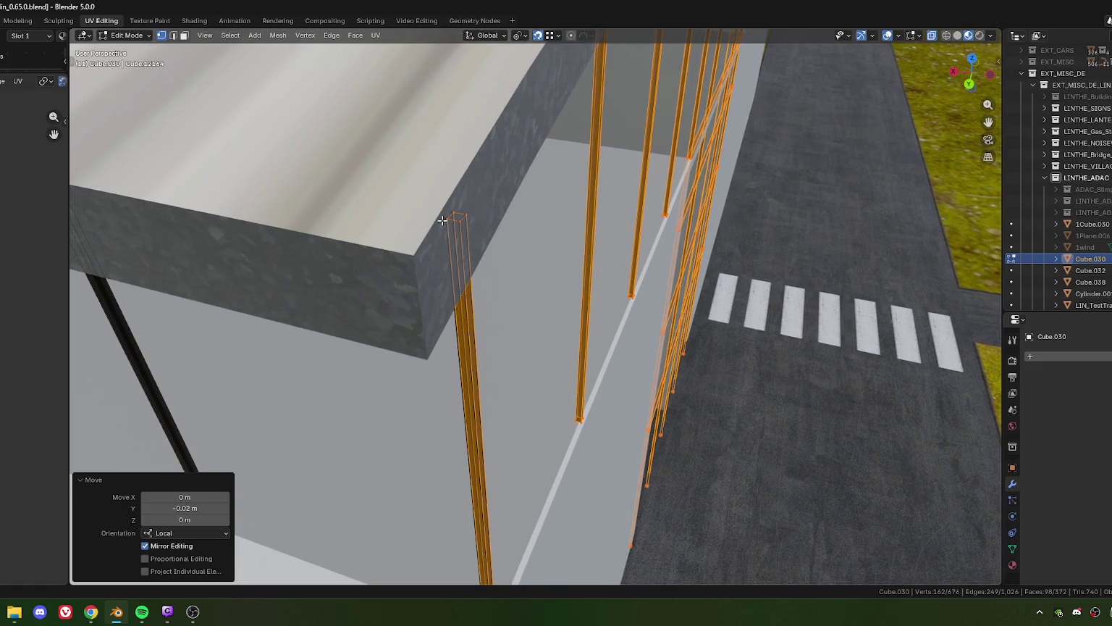
pyautogui.click(441, 219)
pyautogui.scroll(-3)
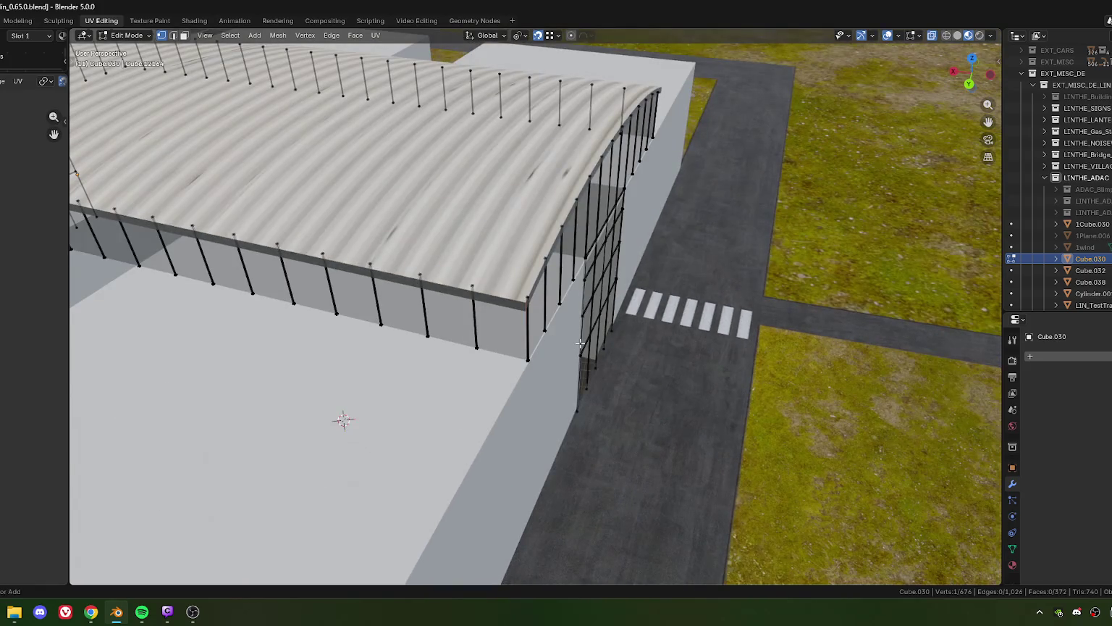
# - Delete the first redundant corner strut and centre the view on the second
pyautogui.press('l')
pyautogui.press('x')
pyautogui.click(579, 342)
pyautogui.press('l')
pyautogui.scroll(3)
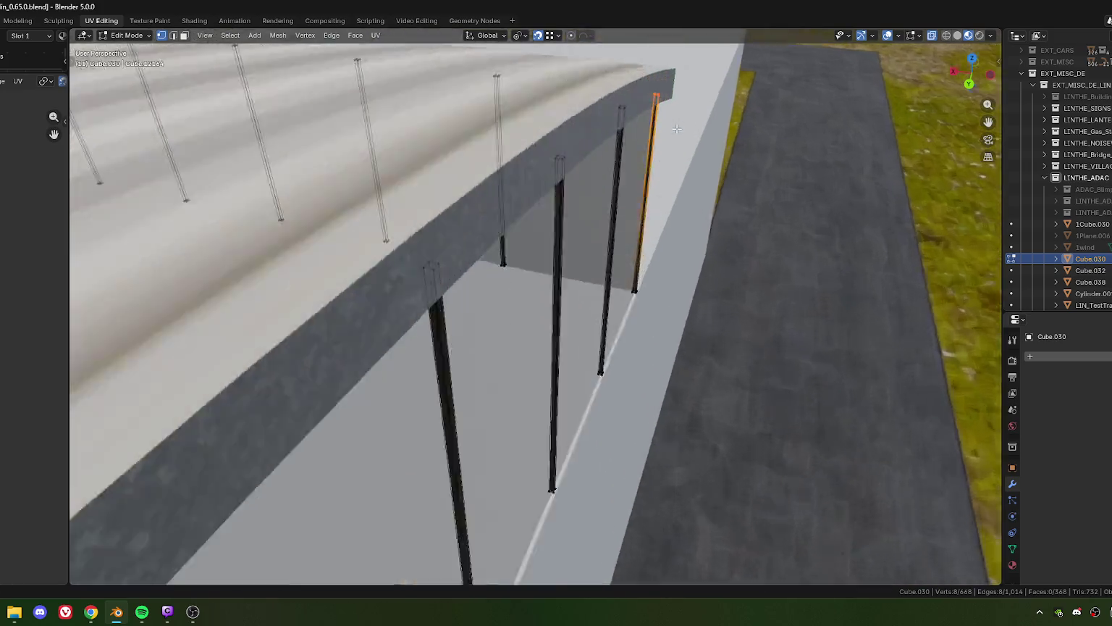
pyautogui.press('KP_Decimal')
pyautogui.scroll(-3)
# - Select the second corner strut as linked geometry and delete its vertices
pyautogui.click(477, 357)
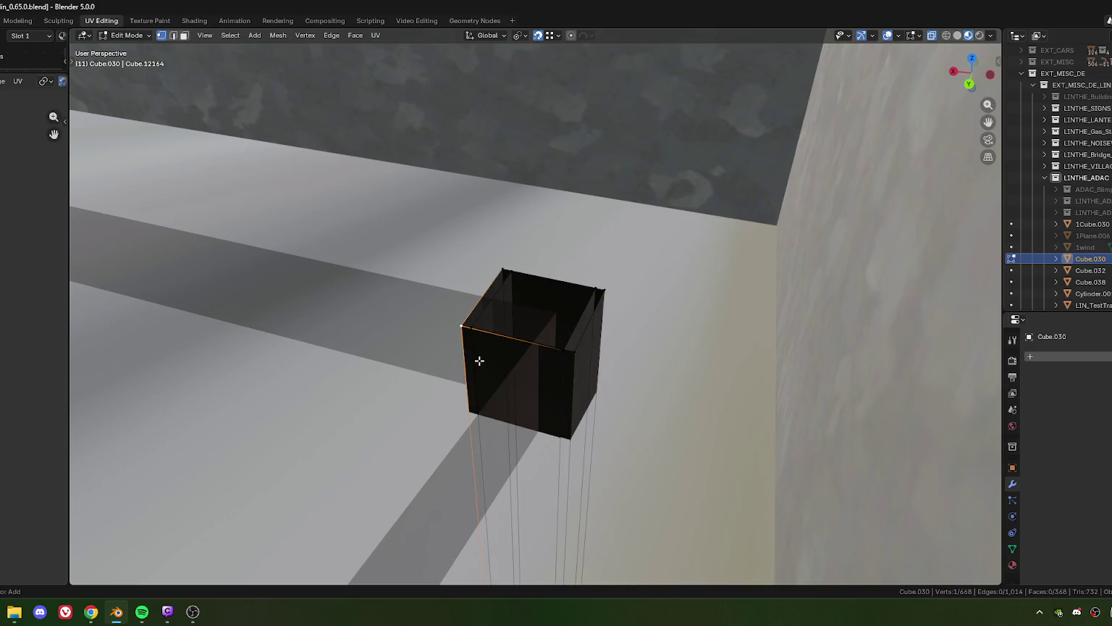
pyautogui.press('l')
pyautogui.press('x')
pyautogui.click(479, 360)
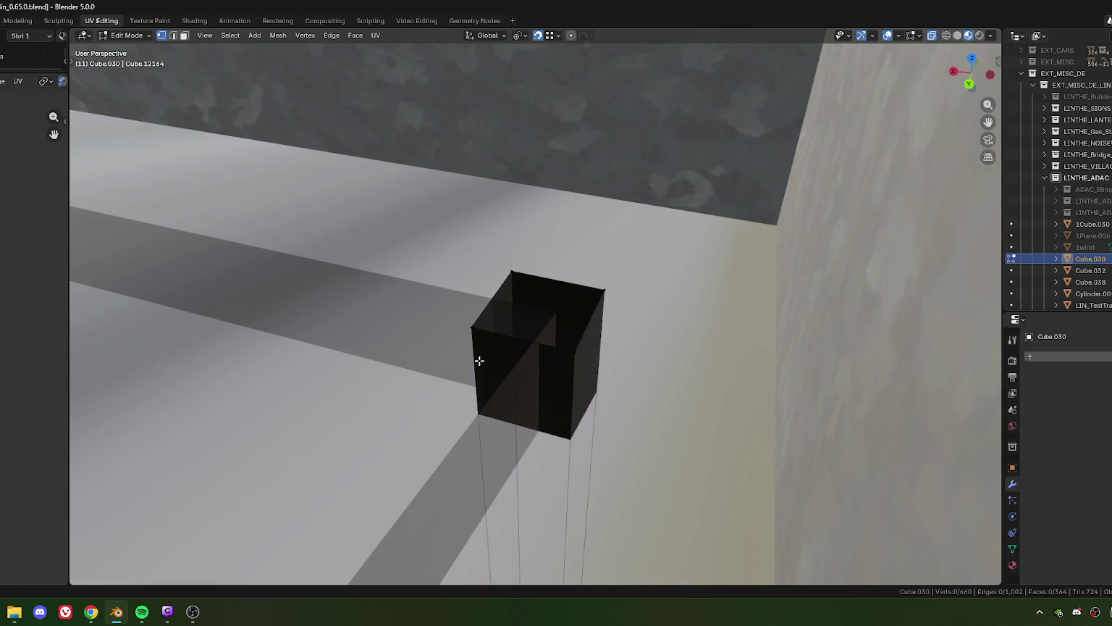
# - Check the glazed entrance, exit Edit Mode, and select the office wall object
pyautogui.scroll(-3)
pyautogui.scroll(-3)
pyautogui.scroll(-3)
pyautogui.moveTo(504, 303); pyautogui.dragTo(532, 344)
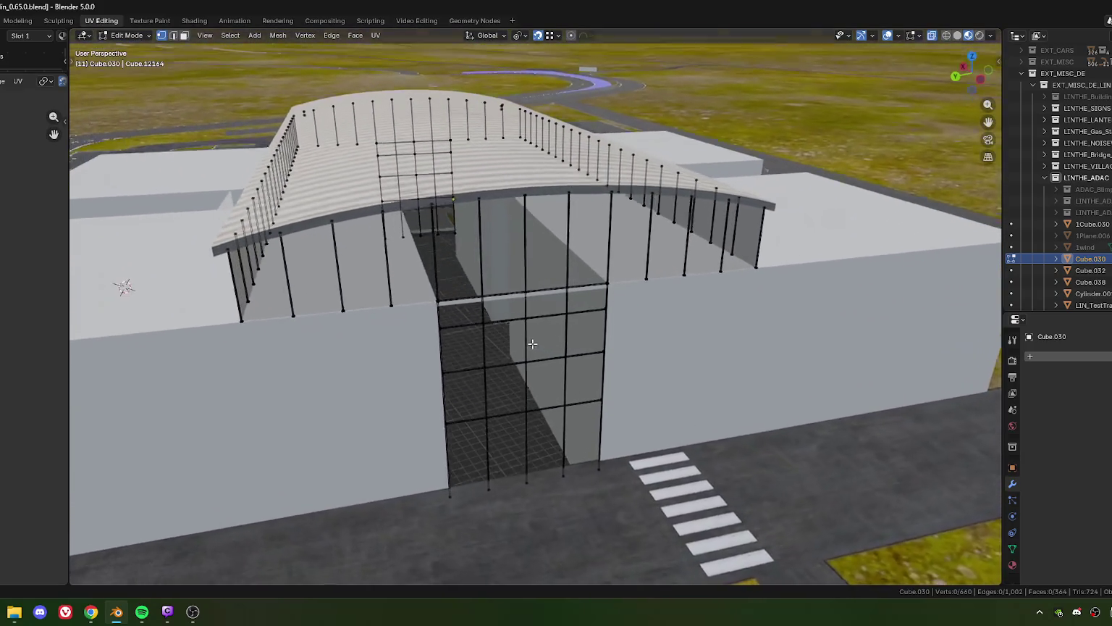
pyautogui.scroll(3)
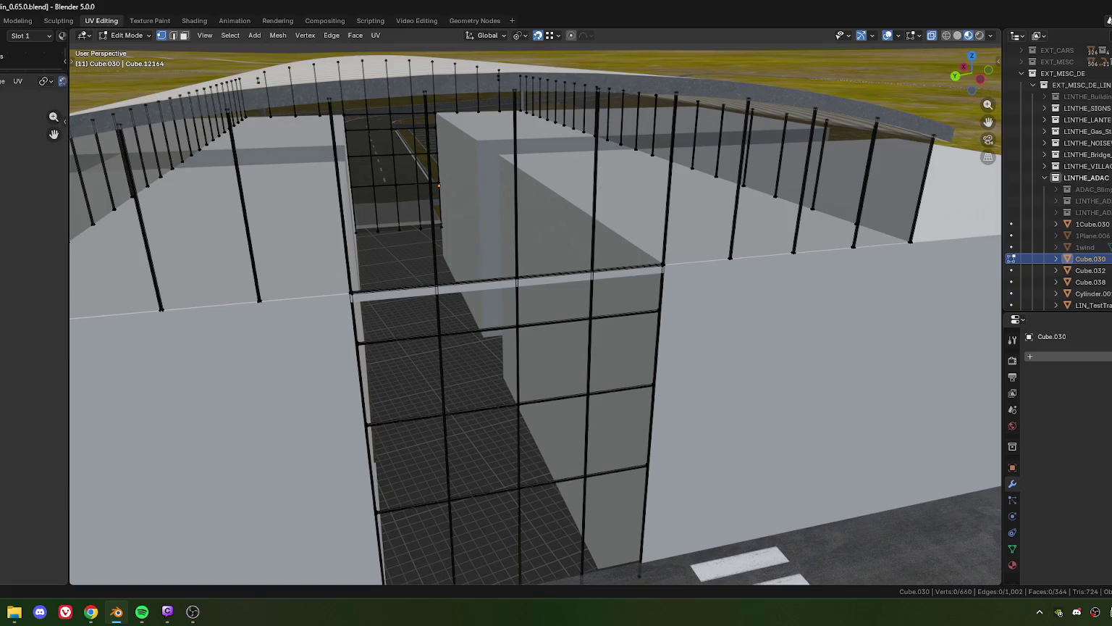
pyautogui.hotkey('alt', 'Tab')
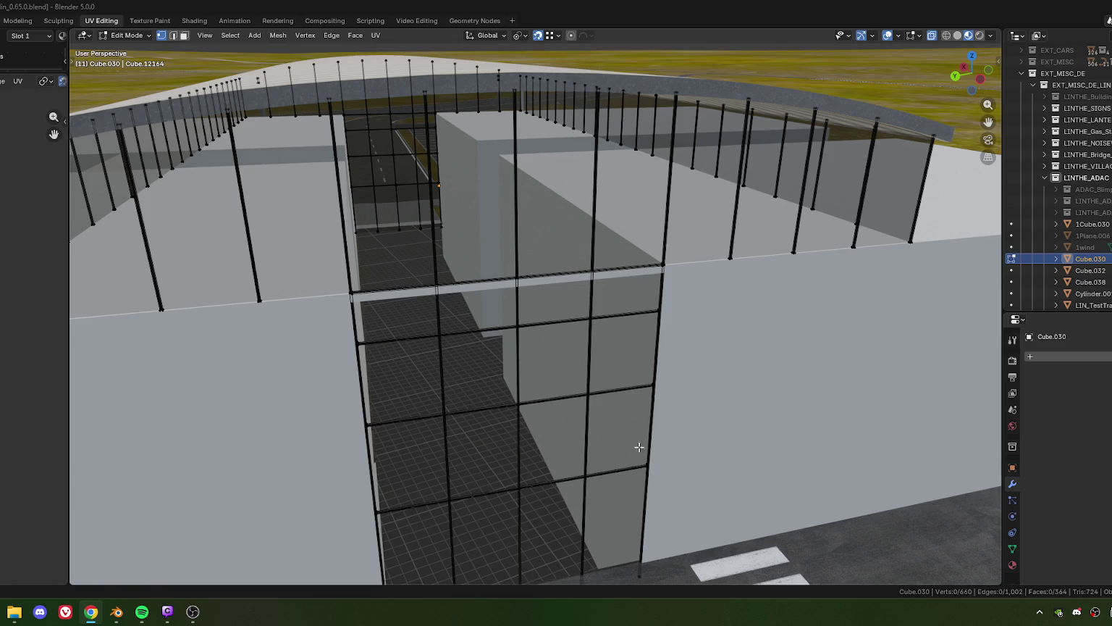
pyautogui.moveTo(473, 290); pyautogui.dragTo(489, 333)
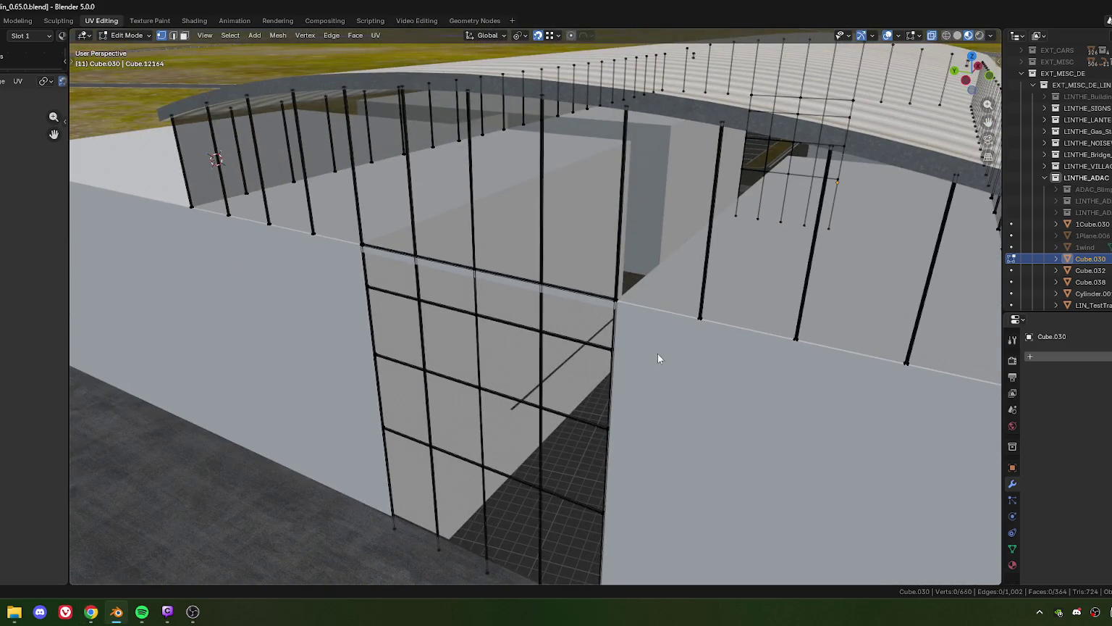
pyautogui.press('Tab')
pyautogui.click(651, 354)
# - Delete the horizontal edge strip across the office walls' glass entrance
pyautogui.press('Tab')
pyautogui.moveTo(651, 353); pyautogui.dragTo(633, 363)
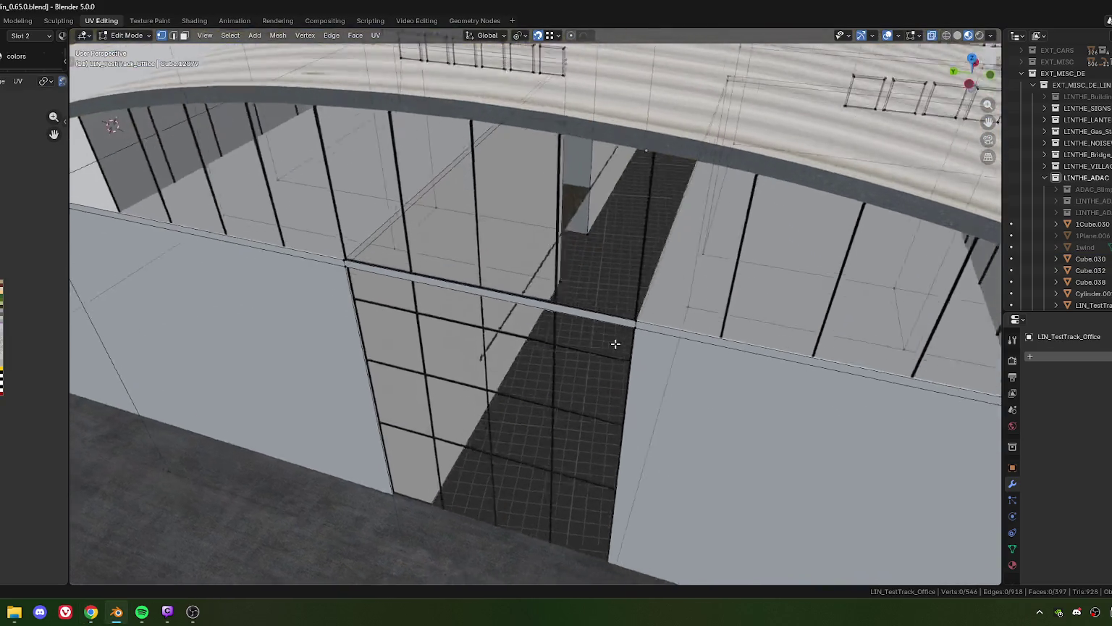
pyautogui.press('2')
pyautogui.click(518, 344)
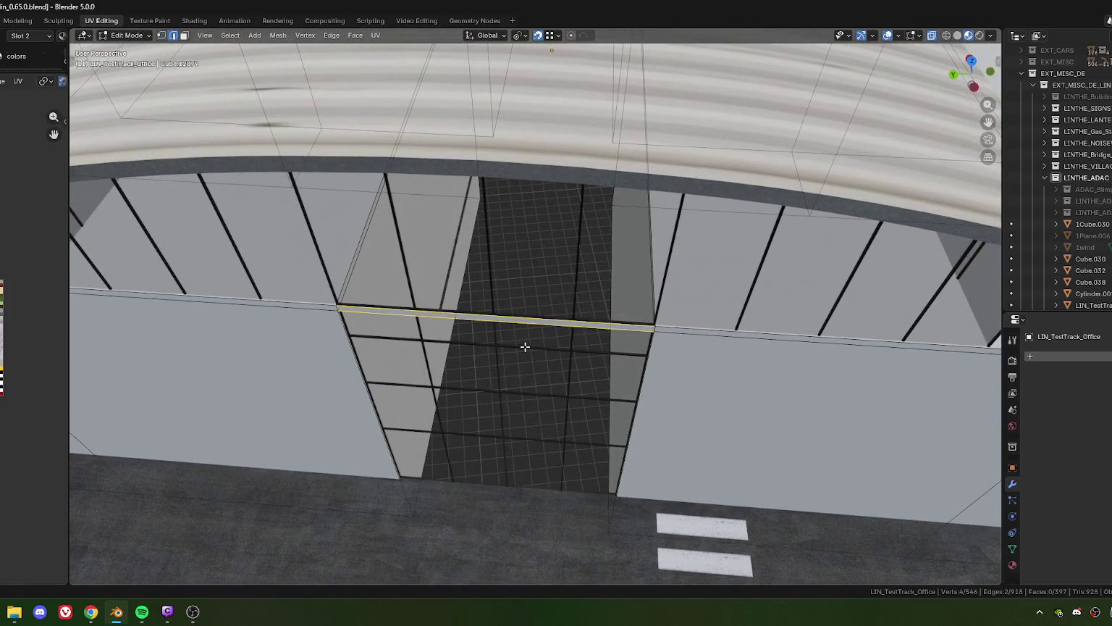
pyautogui.press('x')
pyautogui.click(483, 360)
# - In face mode, select the three parapet top faces around the roof edge
pyautogui.moveTo(482, 377); pyautogui.dragTo(627, 293)
pyautogui.press('3')
pyautogui.click(626, 292)
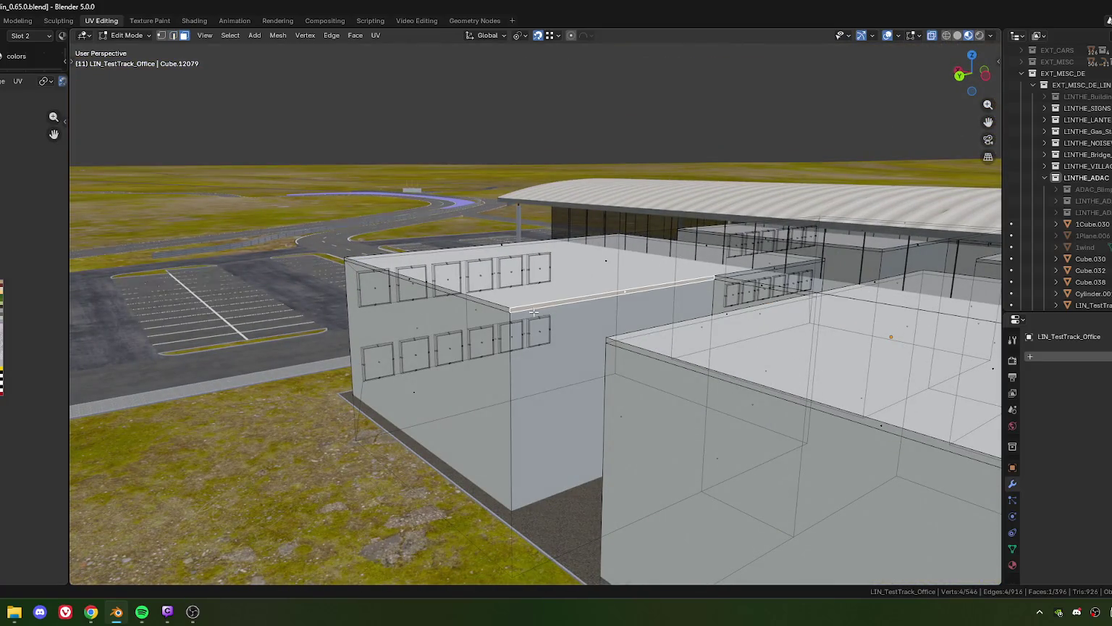
pyautogui.click(407, 278)
pyautogui.moveTo(406, 278); pyautogui.dragTo(603, 327)
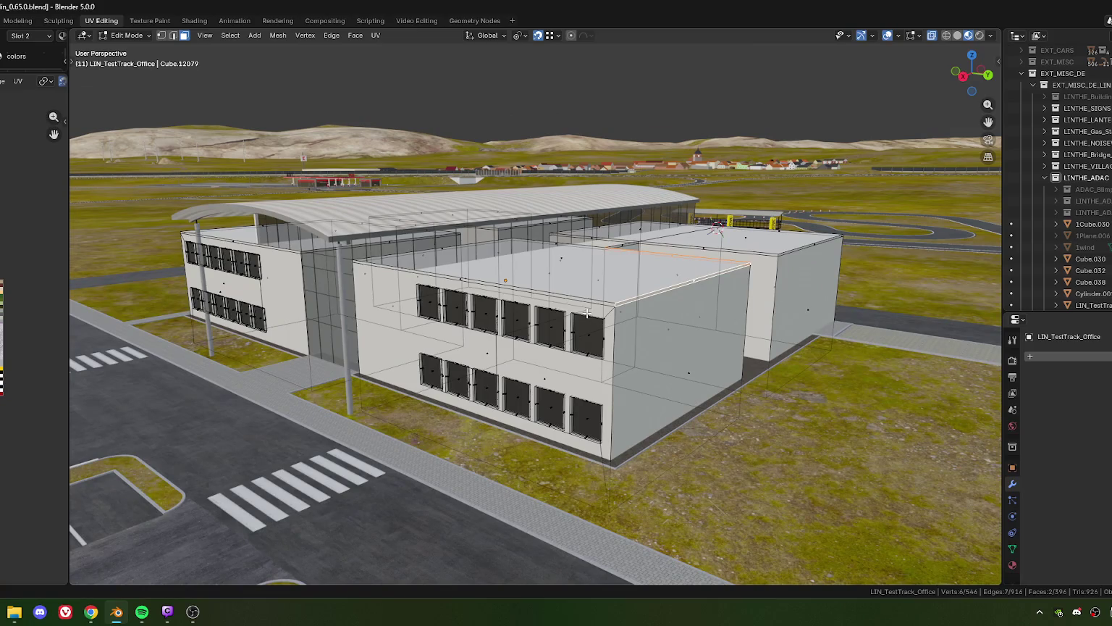
pyautogui.scroll(3)
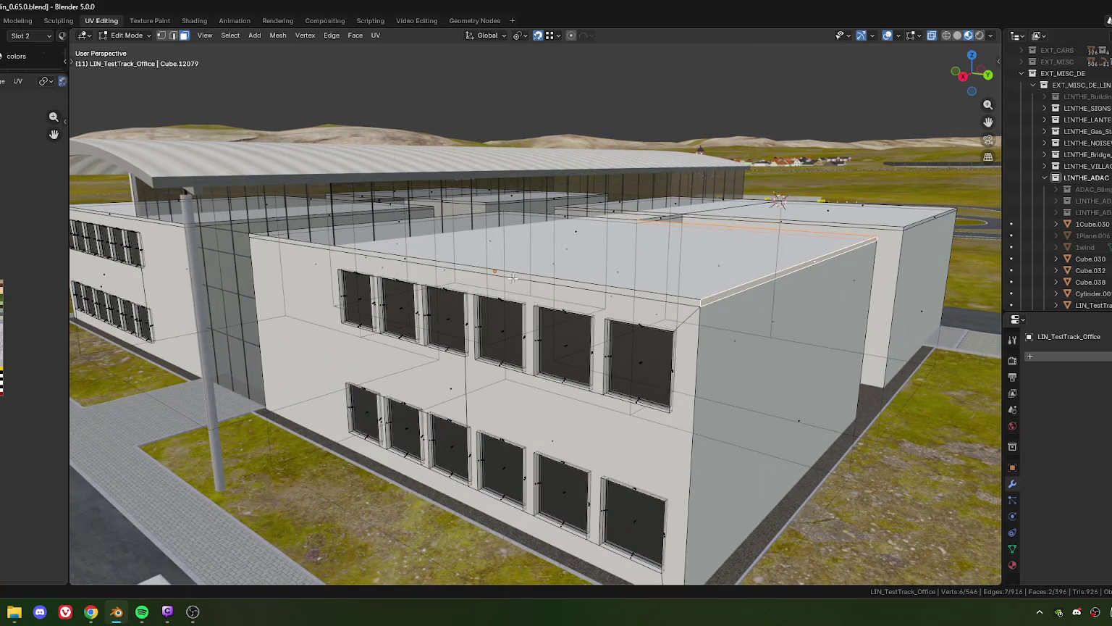
pyautogui.click(406, 257)
pyautogui.scroll(-3)
pyautogui.moveTo(407, 257); pyautogui.dragTo(663, 319)
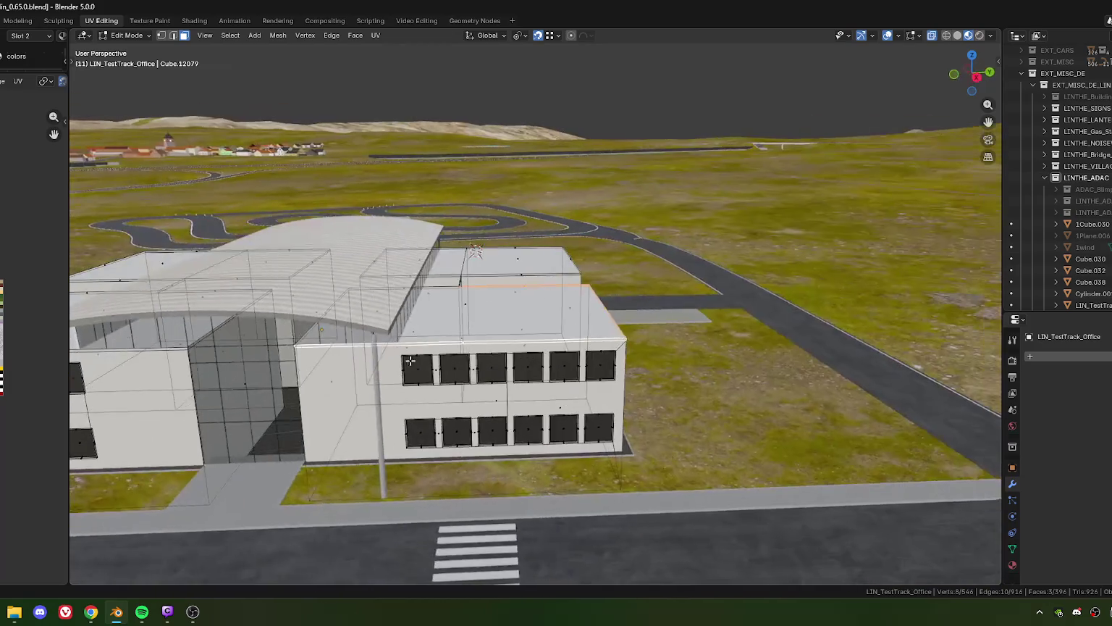
pyautogui.scroll(3)
pyautogui.scroll(-3)
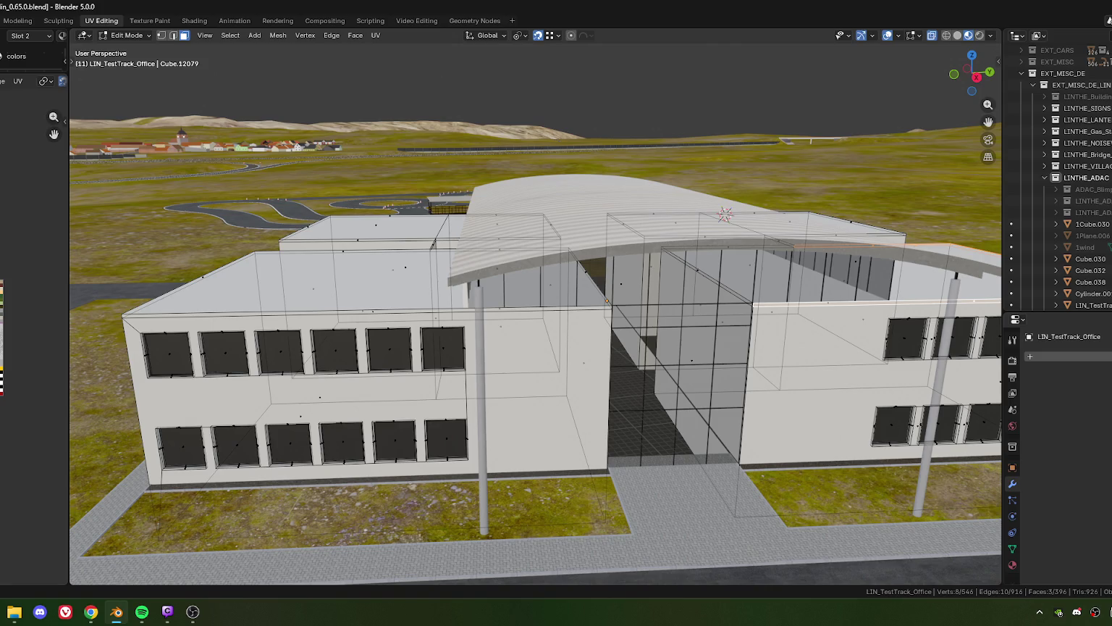
pyautogui.moveTo(399, 398); pyautogui.dragTo(474, 261)
pyautogui.scroll(3)
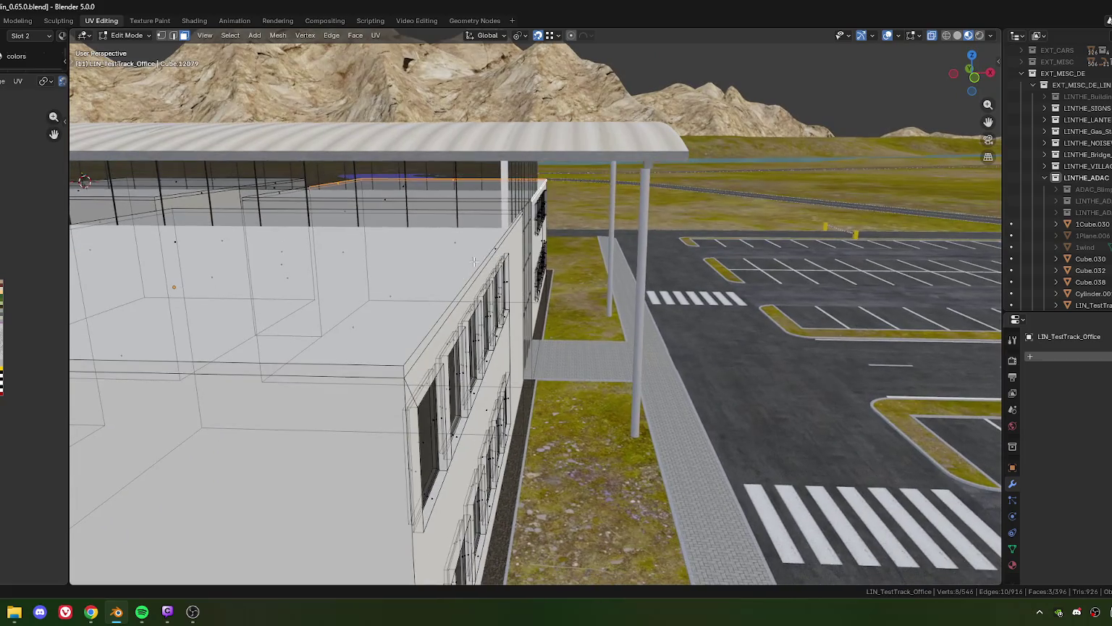
pyautogui.scroll(3)
pyautogui.scroll(3)
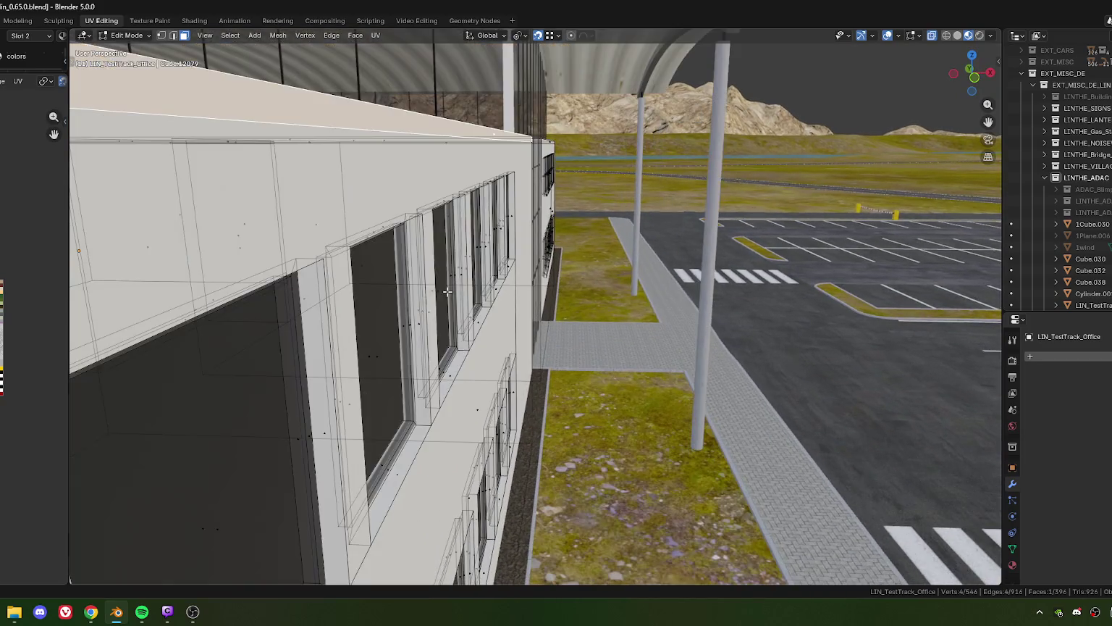
pyautogui.scroll(3)
pyautogui.scroll(-3)
pyautogui.moveTo(435, 276); pyautogui.dragTo(470, 311)
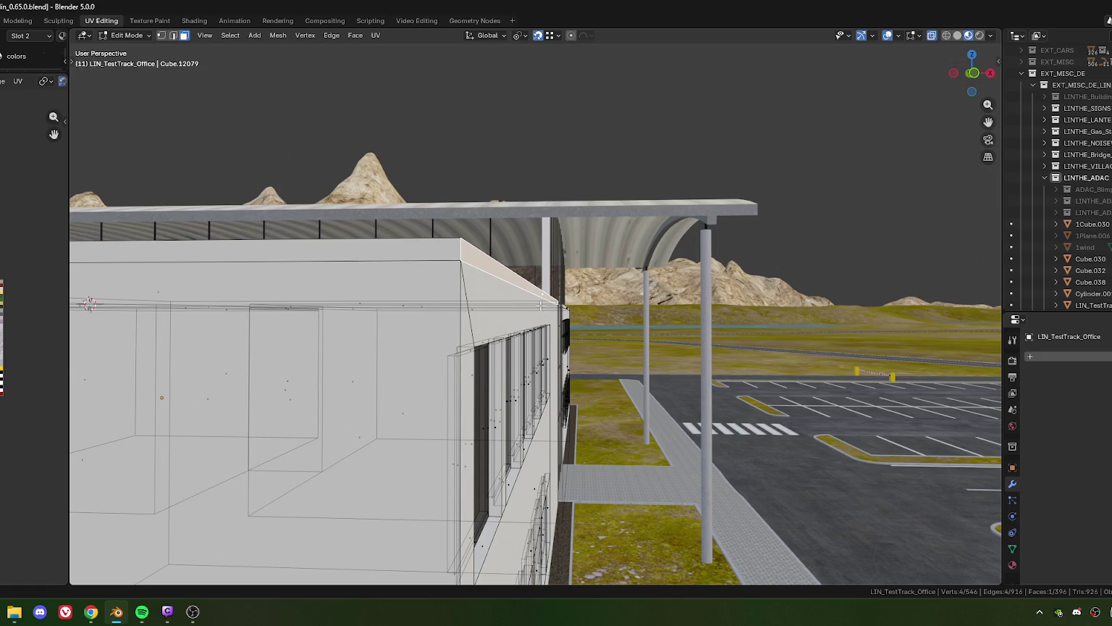
pyautogui.scroll(-3)
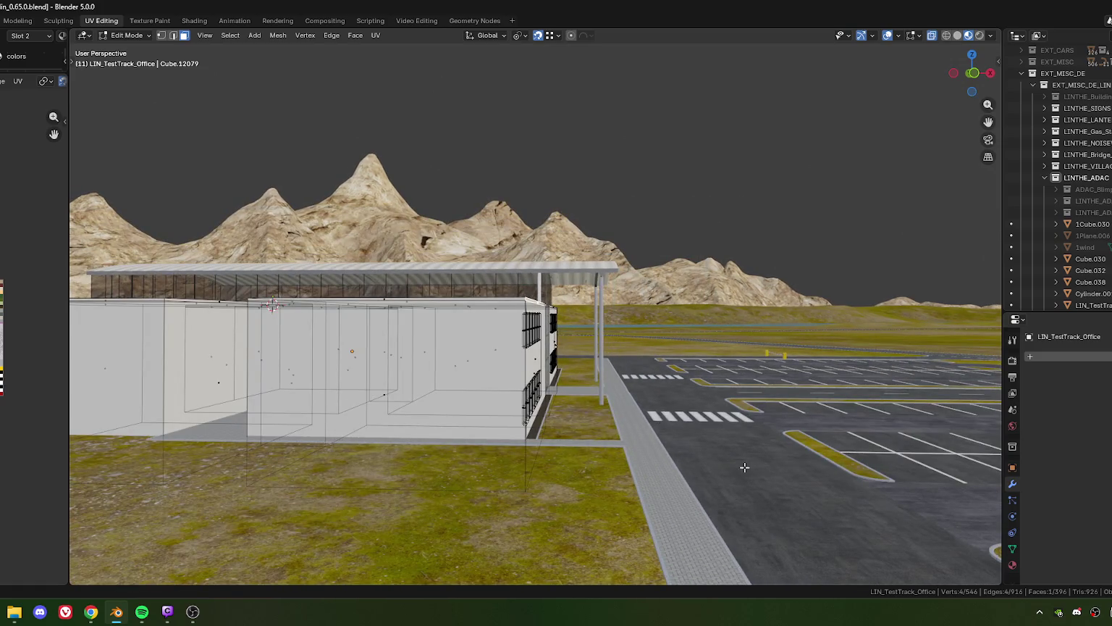
pyautogui.scroll(-3)
pyautogui.scroll(-3)
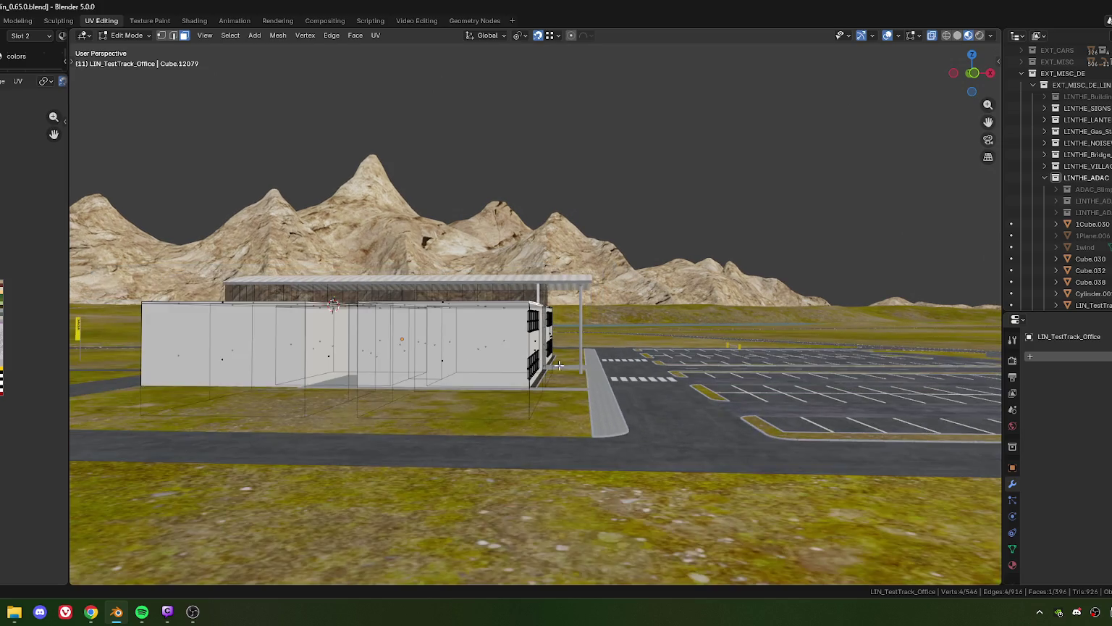
pyautogui.moveTo(627, 389); pyautogui.dragTo(493, 413)
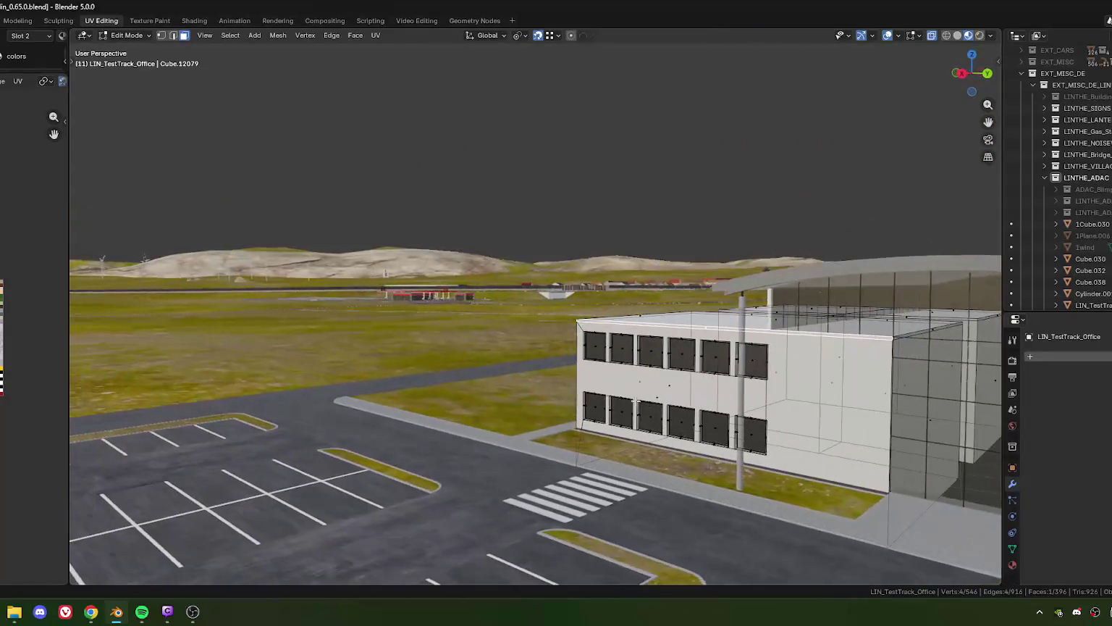
pyautogui.scroll(-3)
pyautogui.moveTo(494, 413); pyautogui.dragTo(520, 293)
pyautogui.scroll(3)
pyautogui.scroll(-3)
pyautogui.scroll(3)
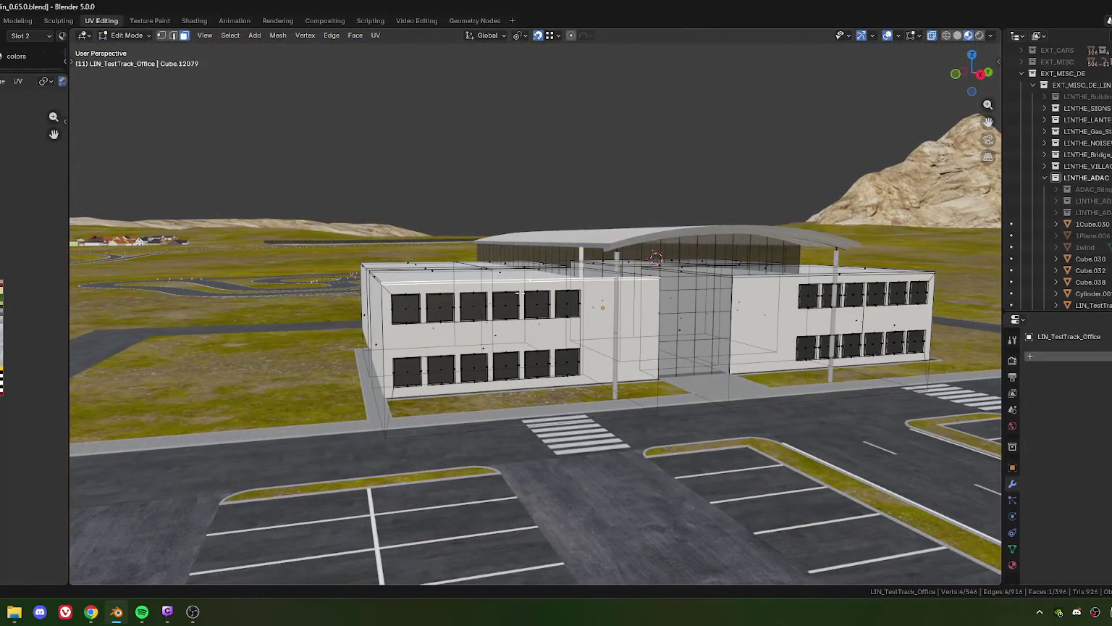
pyautogui.scroll(3)
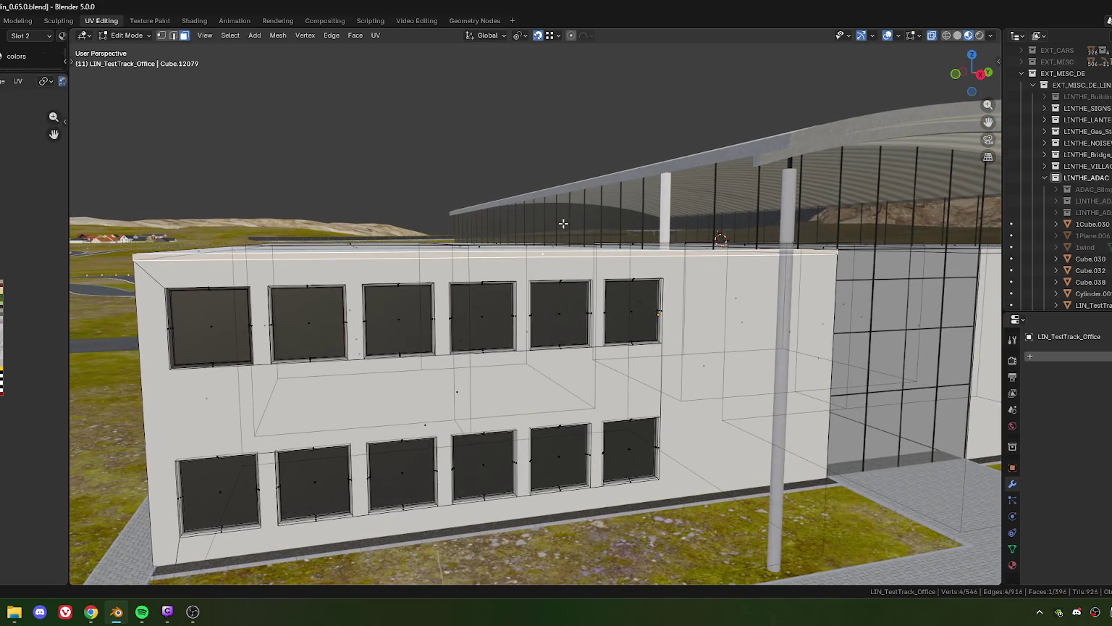
pyautogui.scroll(-3)
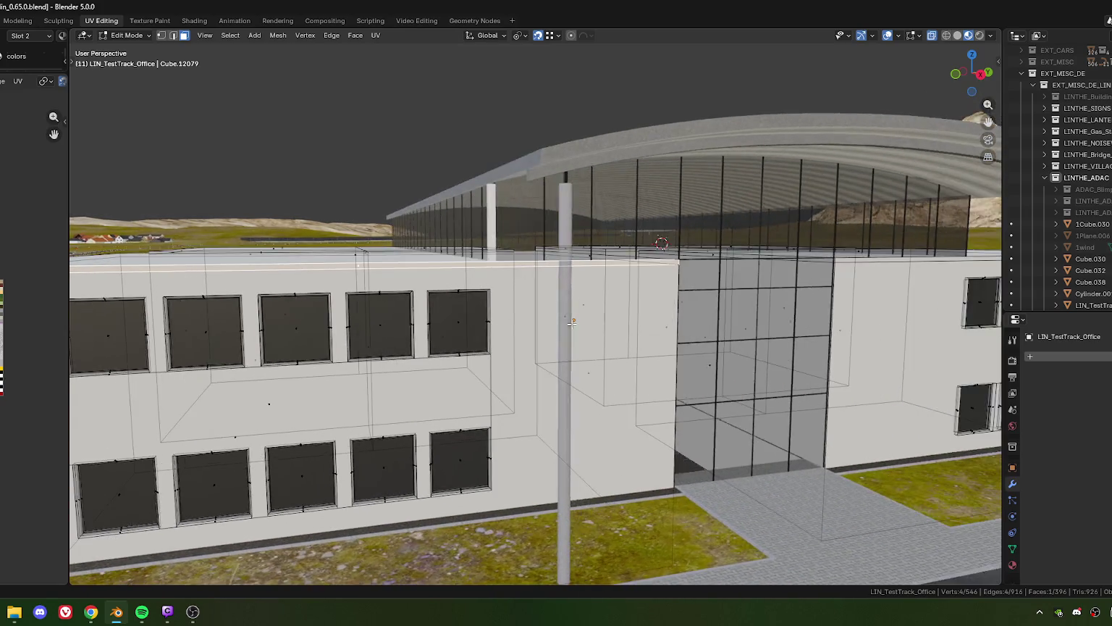
pyautogui.moveTo(889, 288); pyautogui.dragTo(561, 223)
pyautogui.scroll(3)
pyautogui.scroll(-3)
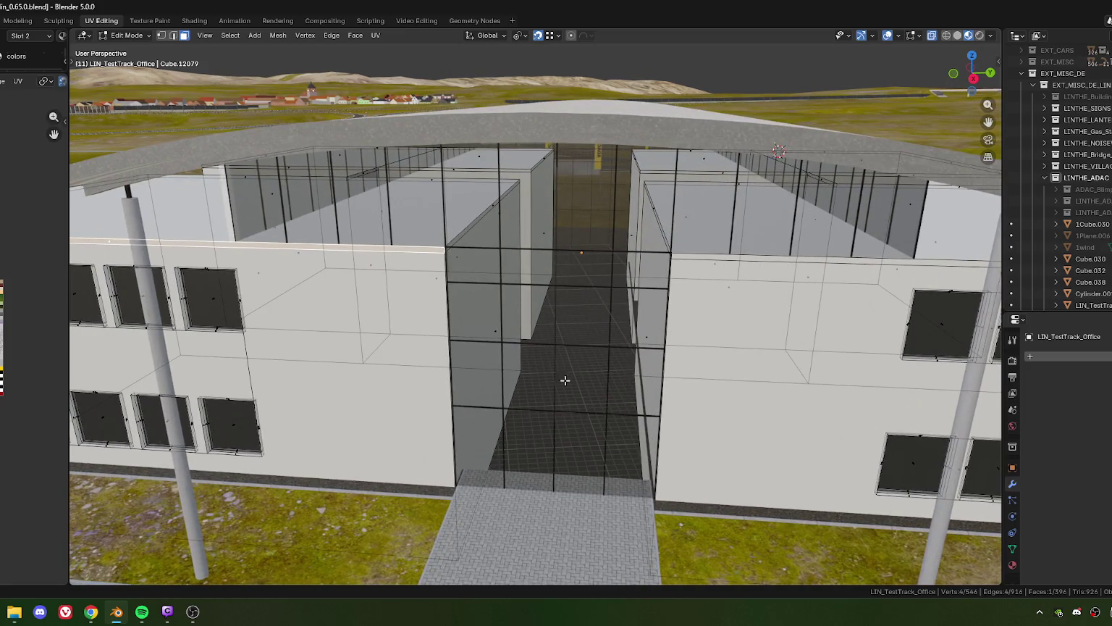
pyautogui.moveTo(566, 381); pyautogui.dragTo(526, 246)
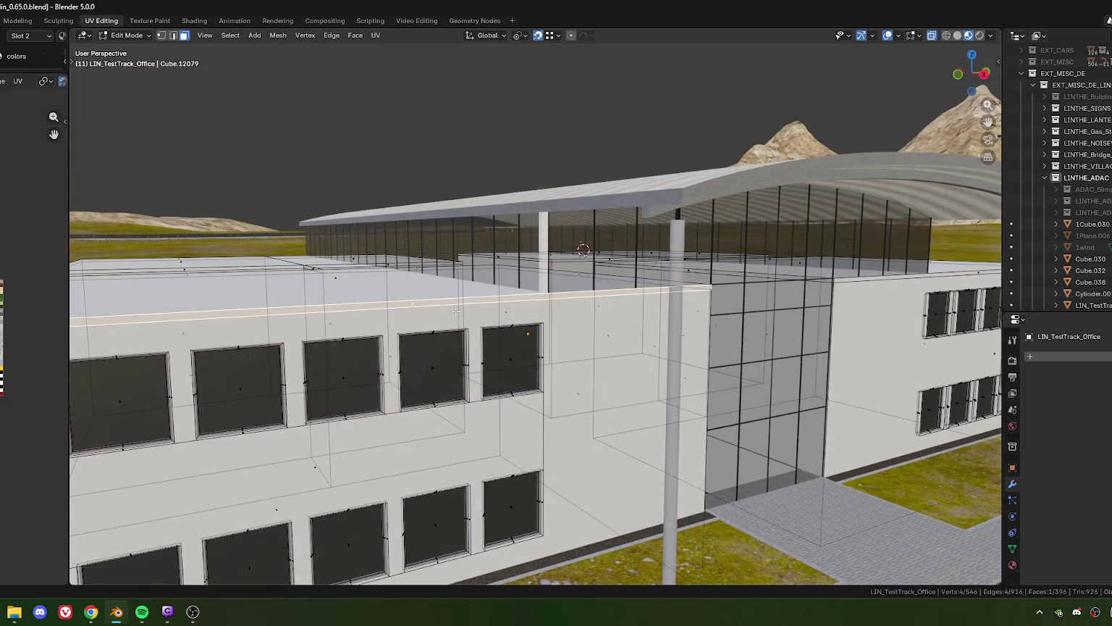
pyautogui.moveTo(527, 326); pyautogui.dragTo(420, 327)
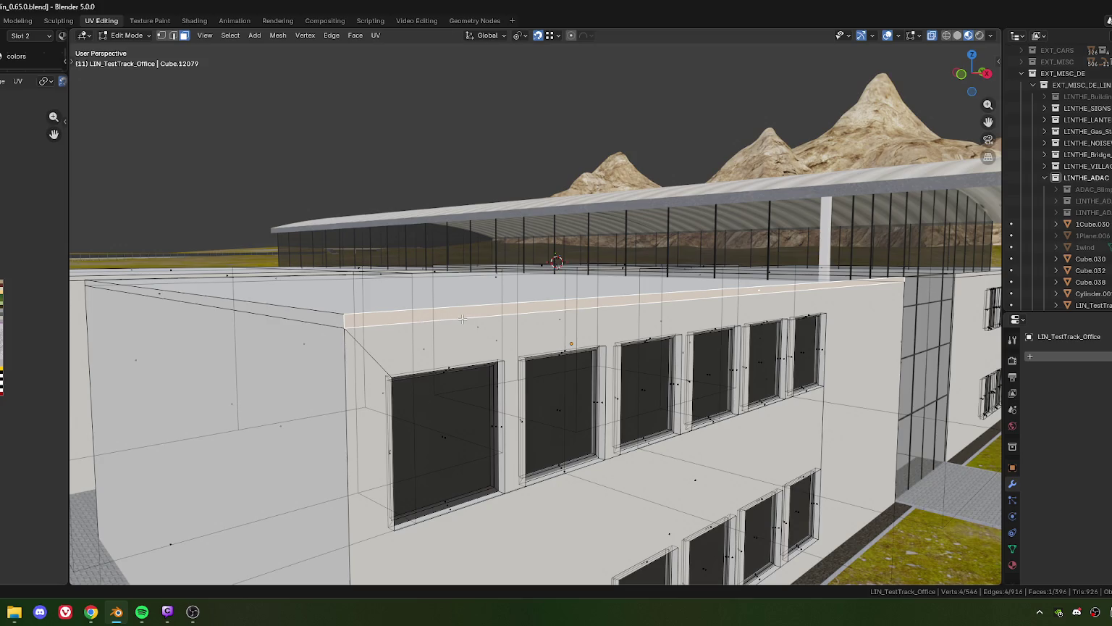
pyautogui.scroll(-3)
pyautogui.scroll(-3)
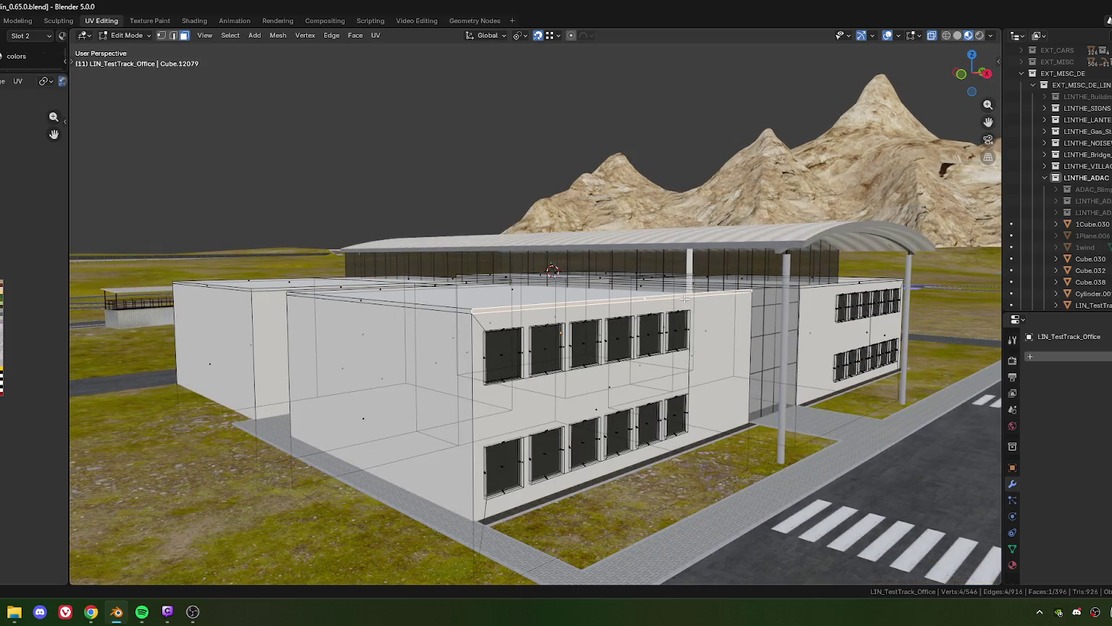
pyautogui.moveTo(685, 297); pyautogui.dragTo(562, 357)
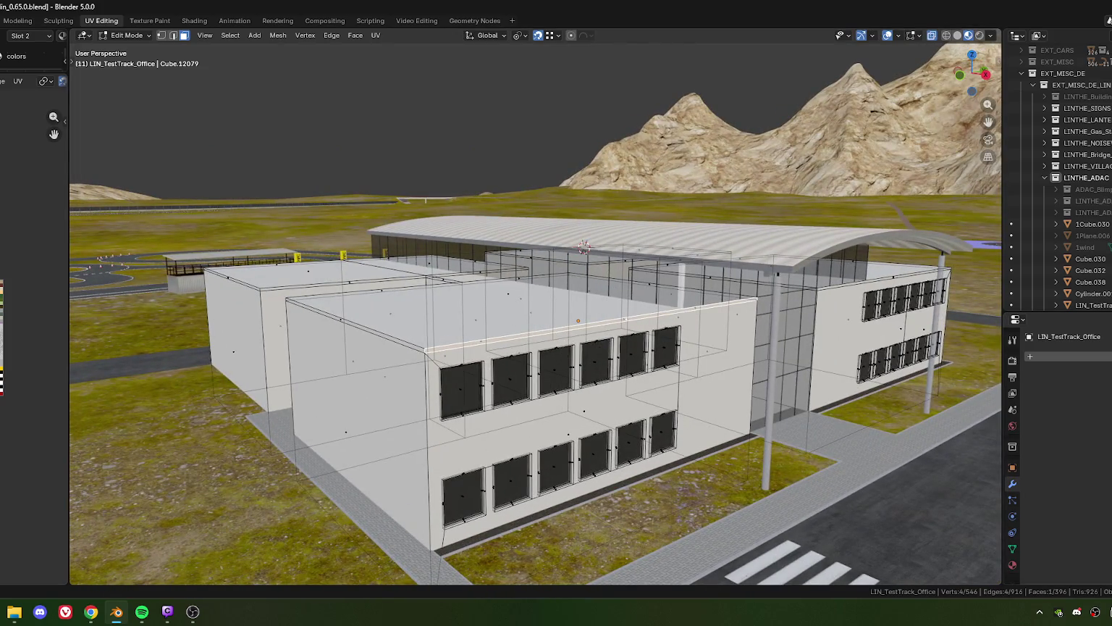
pyautogui.hotkey('alt', 'Tab')
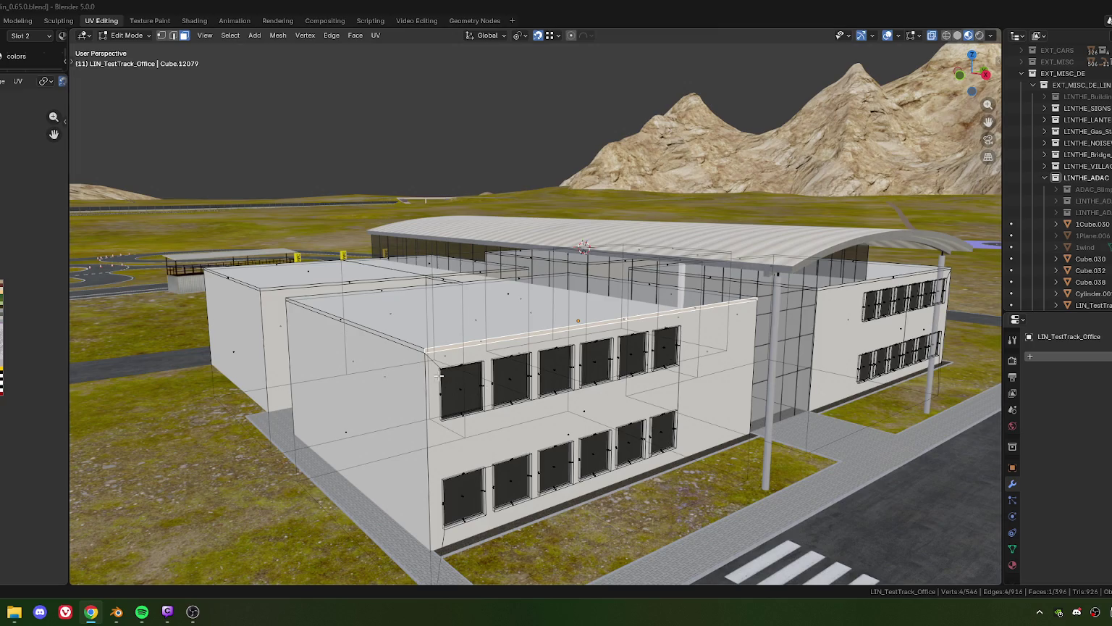
pyautogui.moveTo(446, 373); pyautogui.dragTo(517, 313)
pyautogui.scroll(3)
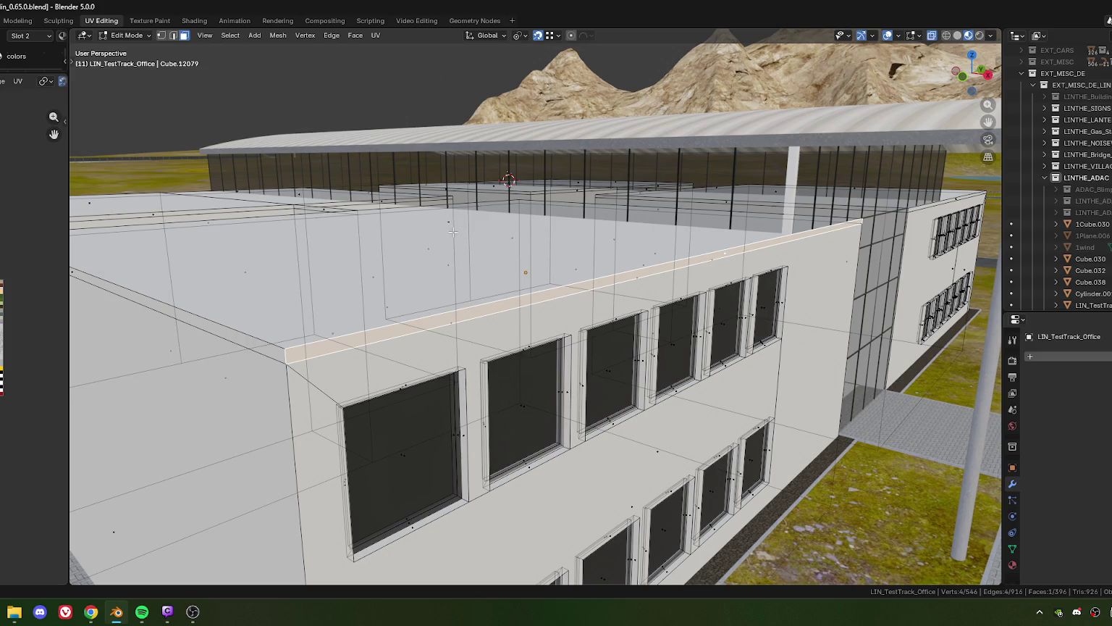
pyautogui.click(453, 232)
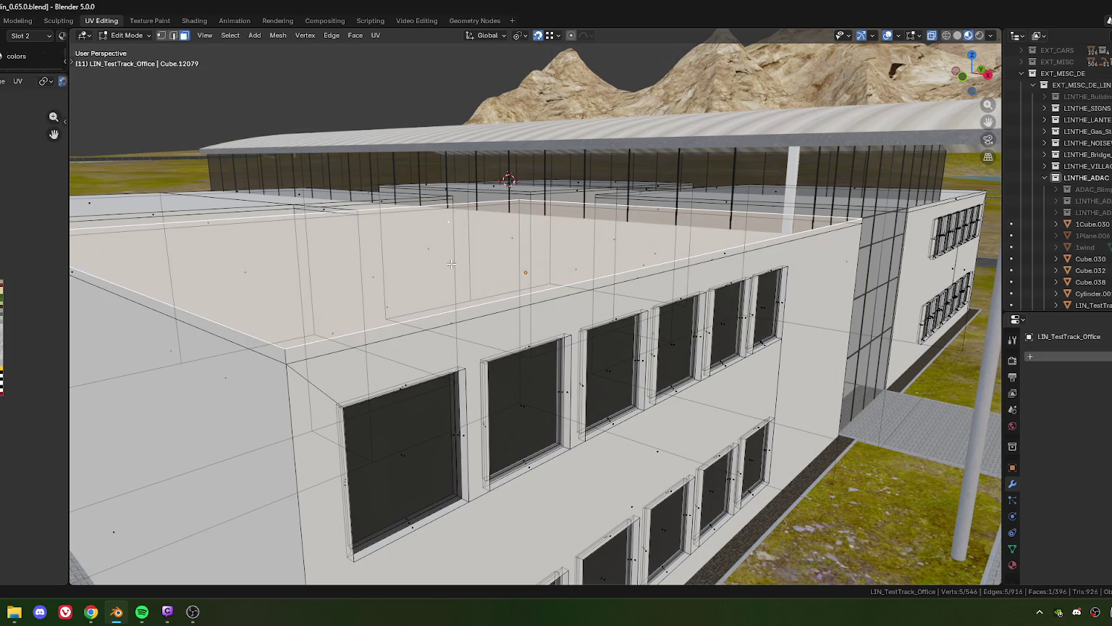
pyautogui.moveTo(451, 263); pyautogui.dragTo(487, 293)
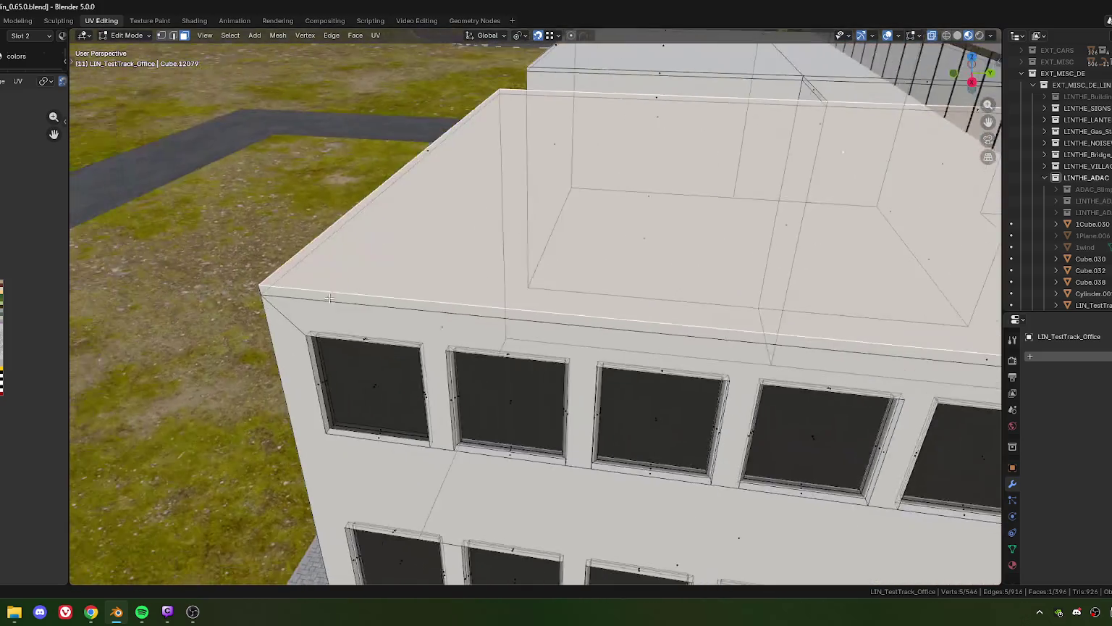
pyautogui.scroll(3)
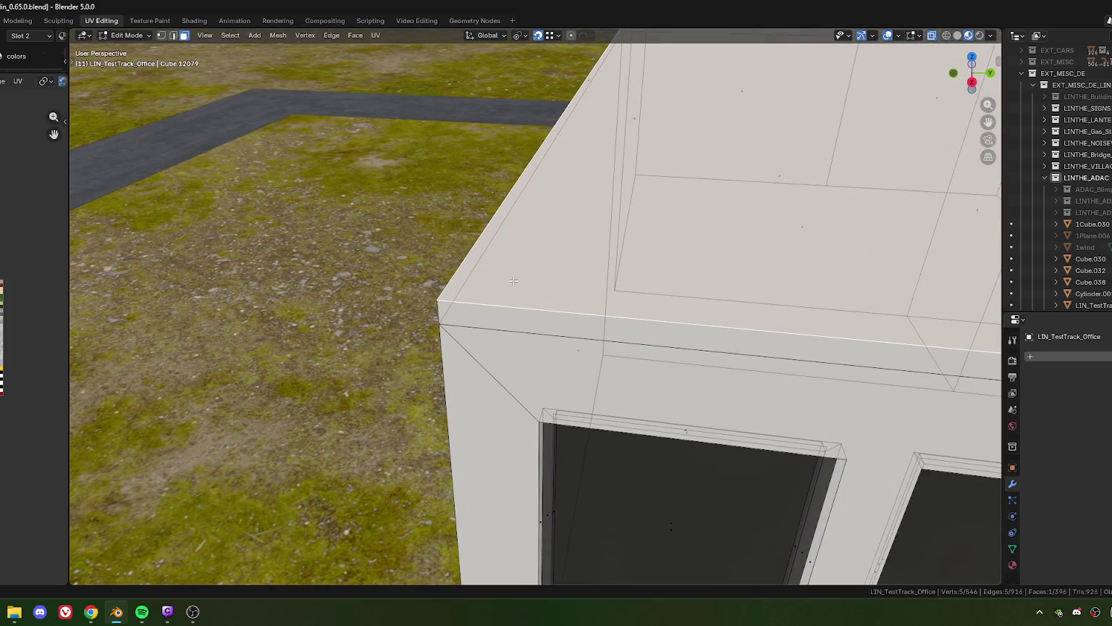
pyautogui.press('i')
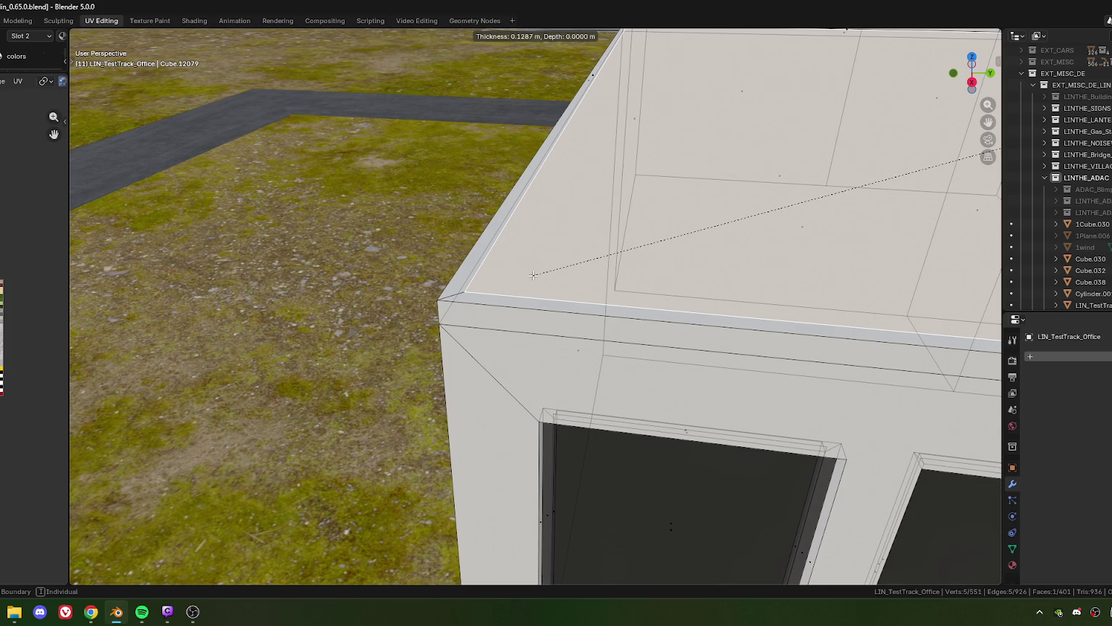
pyautogui.click(533, 276)
pyautogui.scroll(-3)
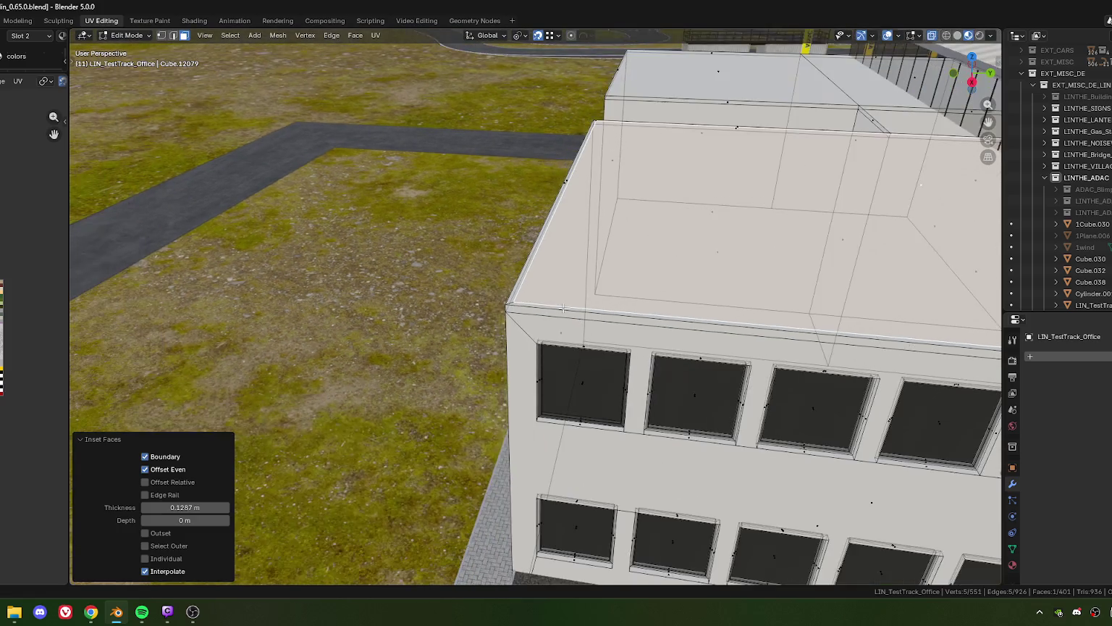
pyautogui.moveTo(533, 275); pyautogui.dragTo(537, 300)
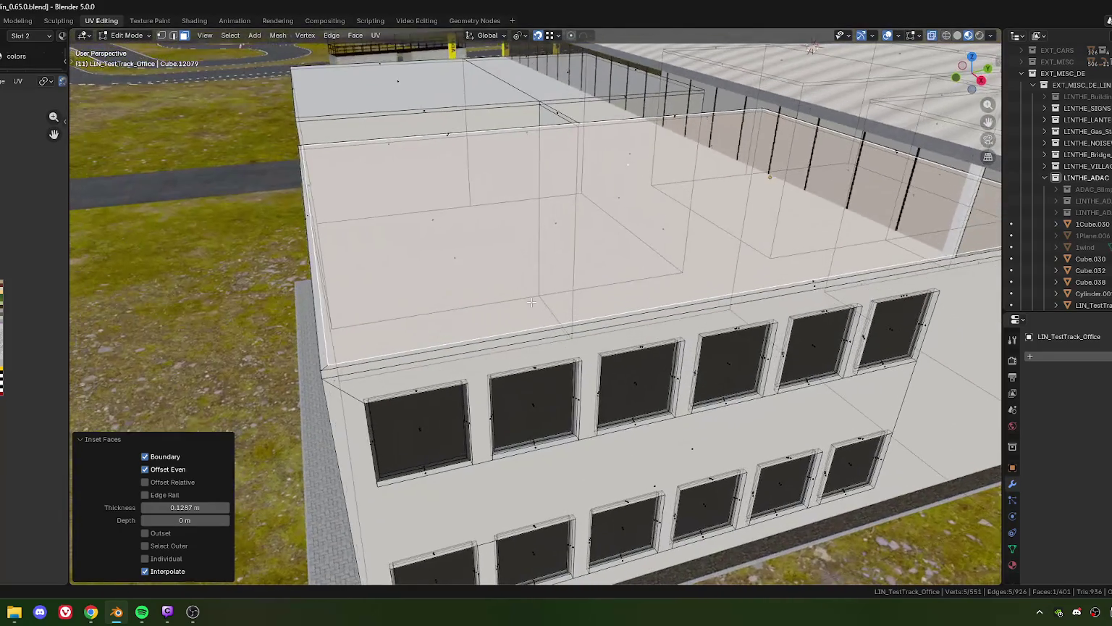
pyautogui.hotkey('ctrl', 'z')
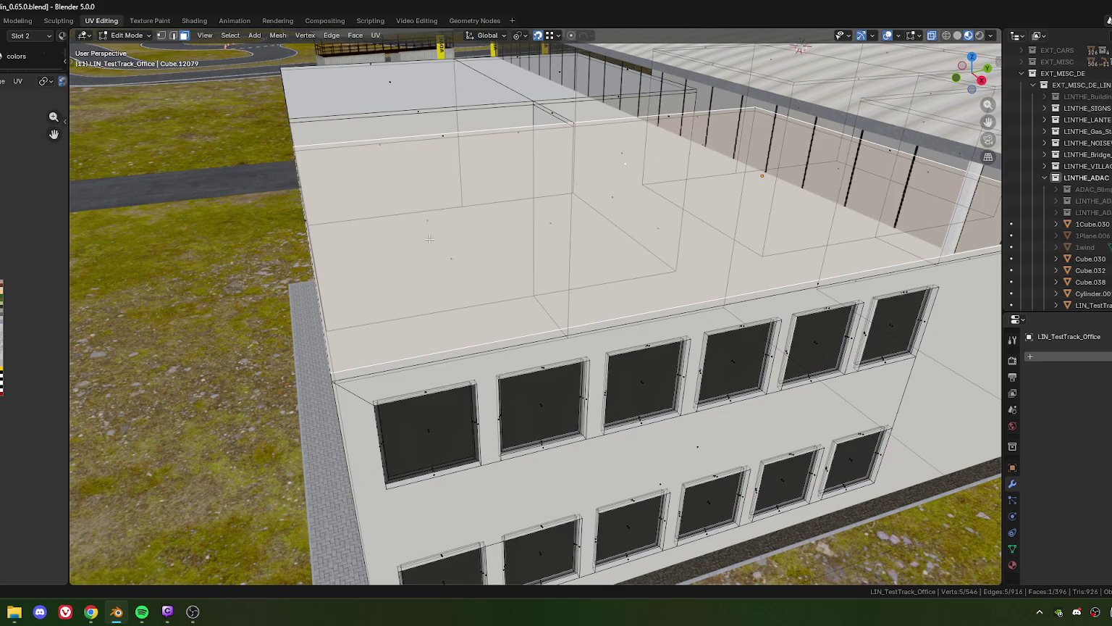
pyautogui.scroll(-3)
pyautogui.moveTo(429, 238); pyautogui.dragTo(651, 355)
pyautogui.scroll(3)
pyautogui.scroll(3)
pyautogui.scroll(-3)
pyautogui.click(652, 318)
pyautogui.scroll(3)
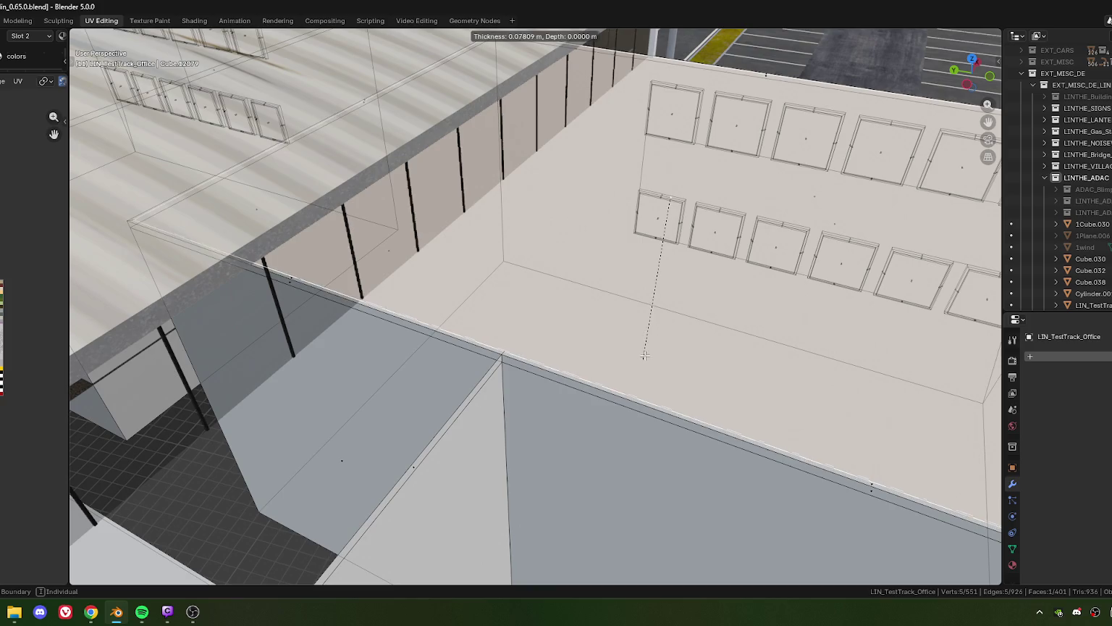
pyautogui.scroll(-3)
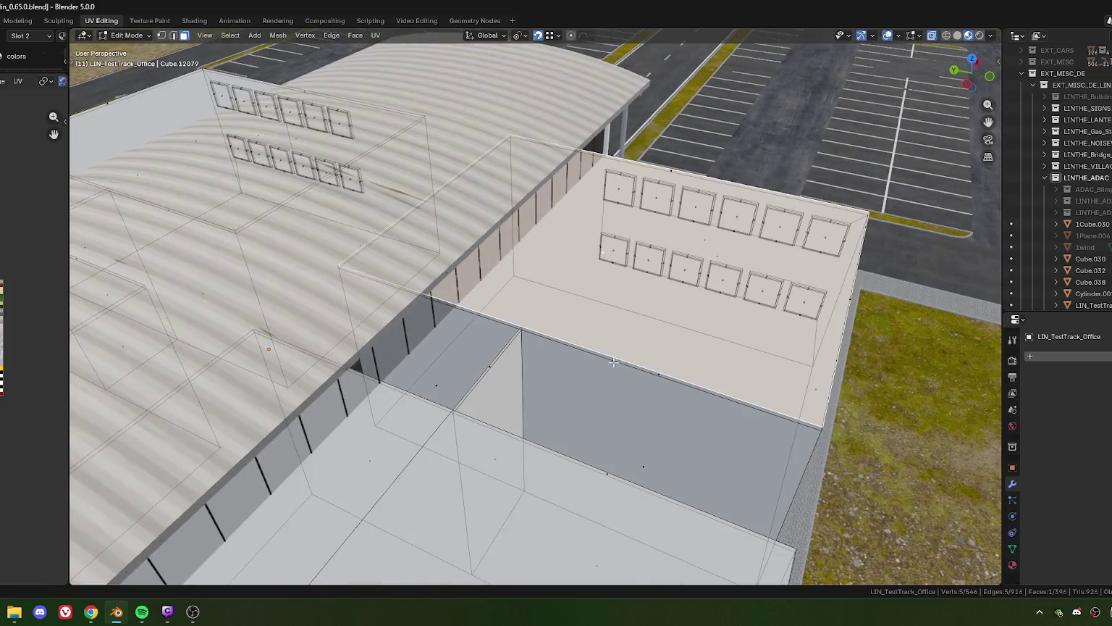
# - Orbit around the office roofs, switch to edge select, and deselect the left block's edges
pyautogui.moveTo(640, 351); pyautogui.dragTo(548, 338)
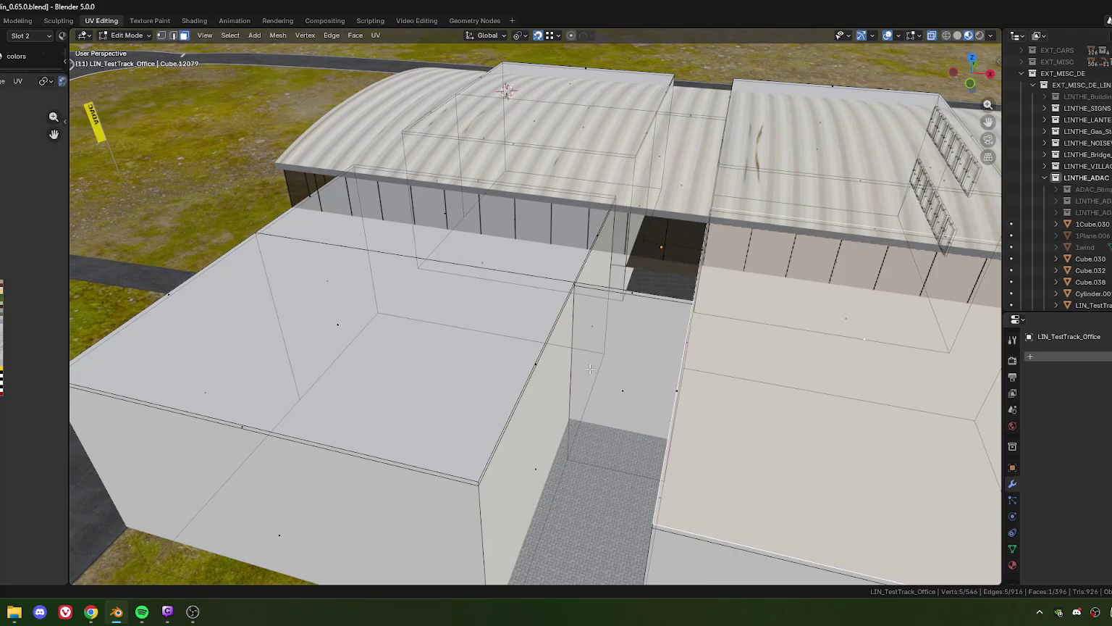
pyautogui.moveTo(591, 368); pyautogui.dragTo(577, 370)
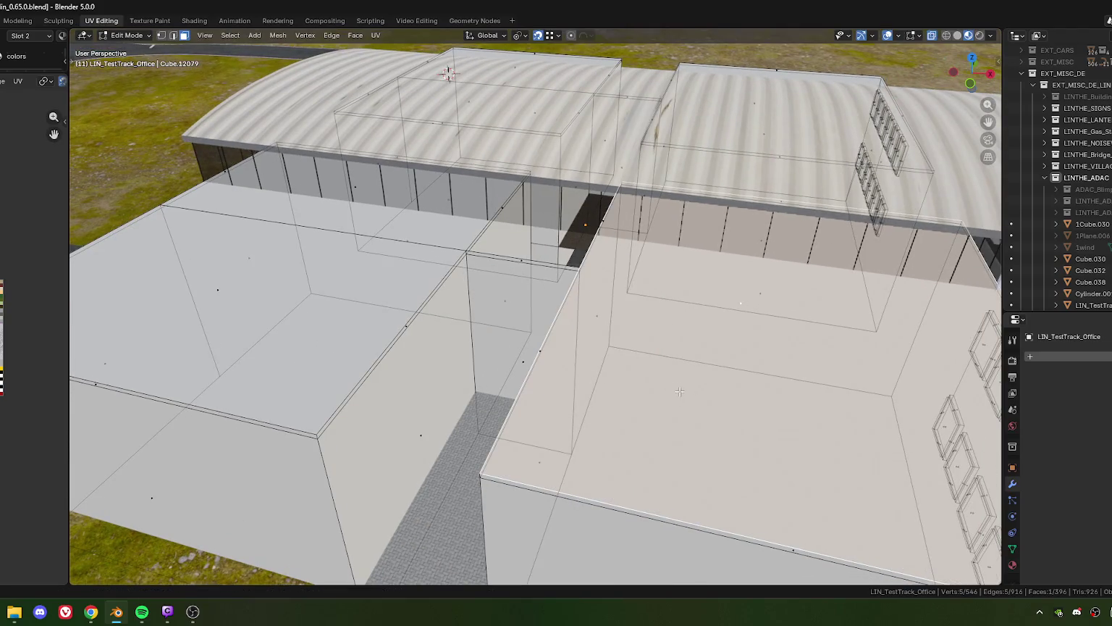
pyautogui.moveTo(352, 312); pyautogui.dragTo(551, 389)
pyautogui.scroll(-3)
pyautogui.scroll(-3)
pyautogui.scroll(-3)
pyautogui.scroll(3)
pyautogui.press('2')
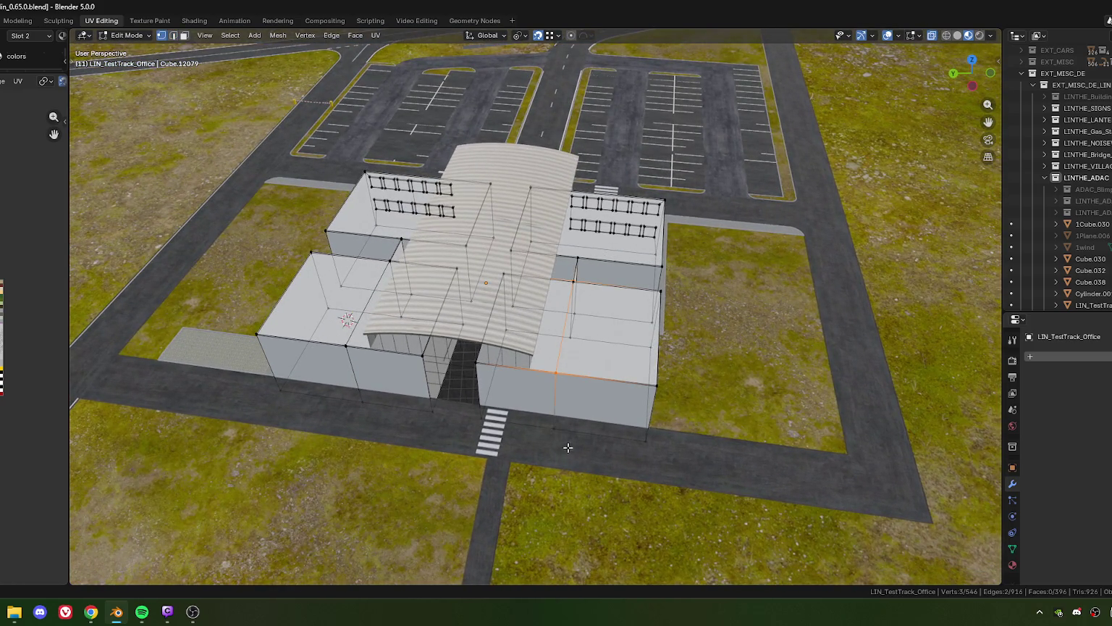
pyautogui.moveTo(545, 448); pyautogui.dragTo(517, 358)
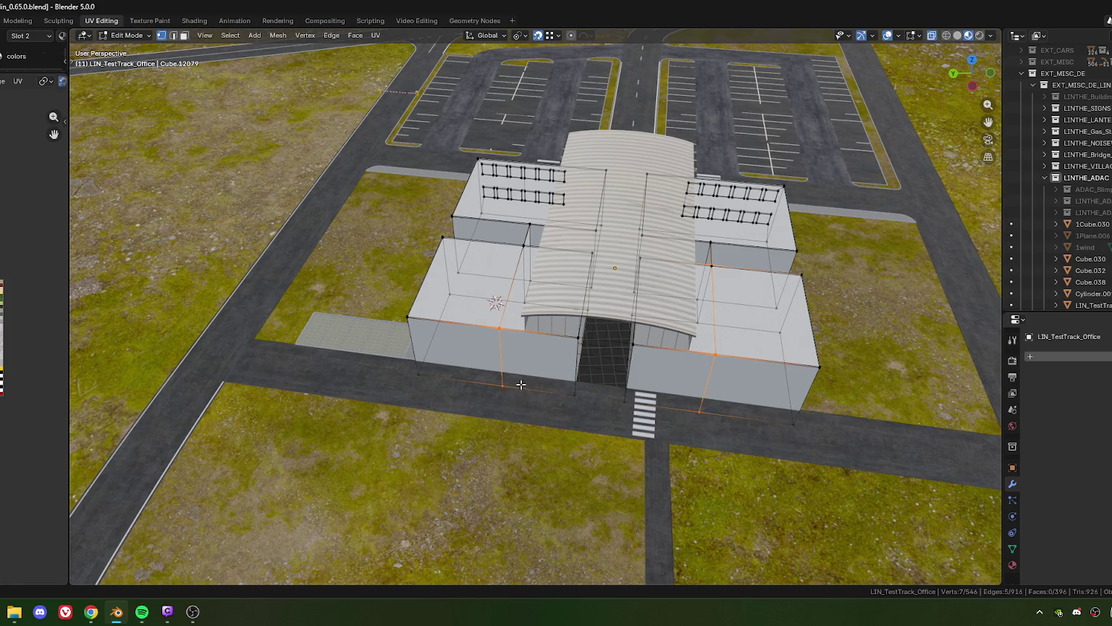
pyautogui.click(500, 377)
pyautogui.moveTo(507, 376); pyautogui.dragTo(370, 369)
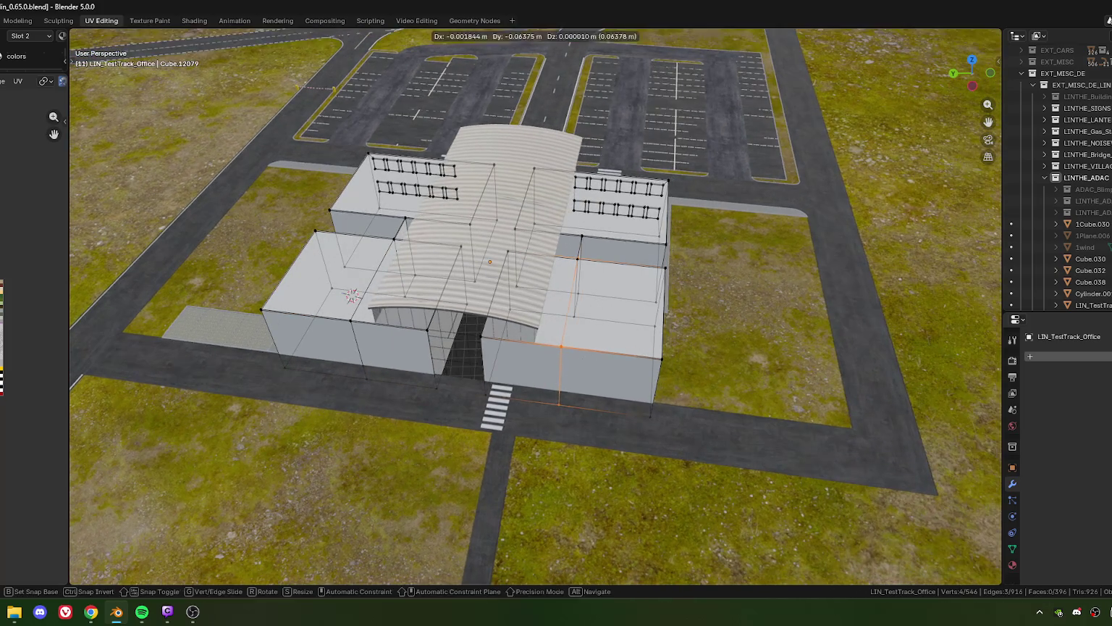
# - Try sliding the right-side edges, then undo the slide
pyautogui.press('g')
pyautogui.press('g')
pyautogui.click(842, 403)
pyautogui.moveTo(770, 352); pyautogui.dragTo(671, 381)
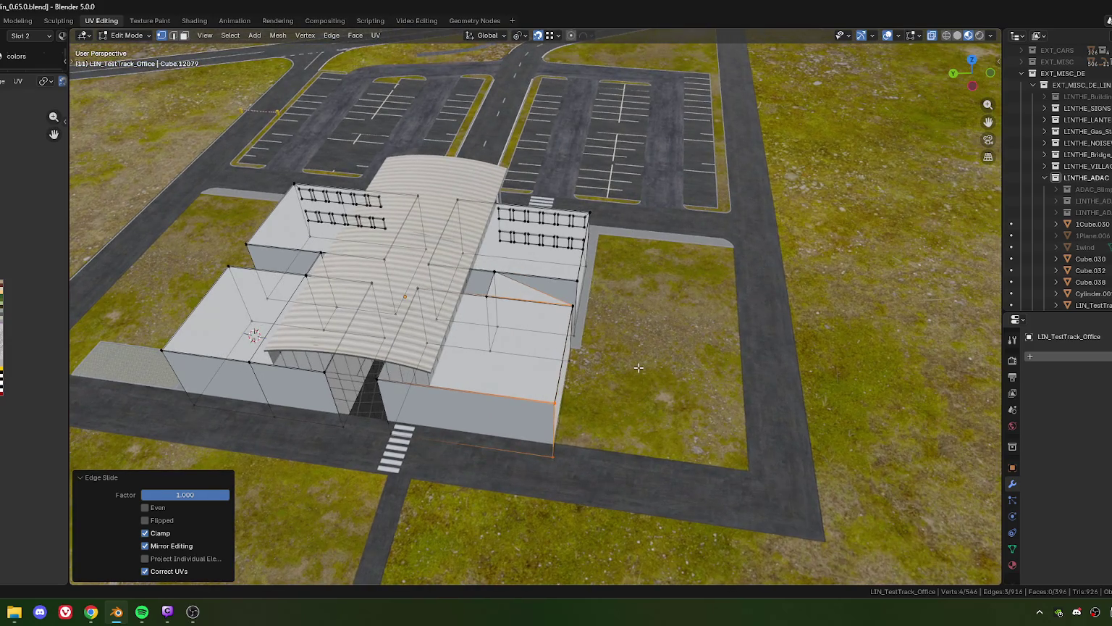
pyautogui.moveTo(585, 363); pyautogui.dragTo(606, 364)
pyautogui.hotkey('ctrl', 'z')
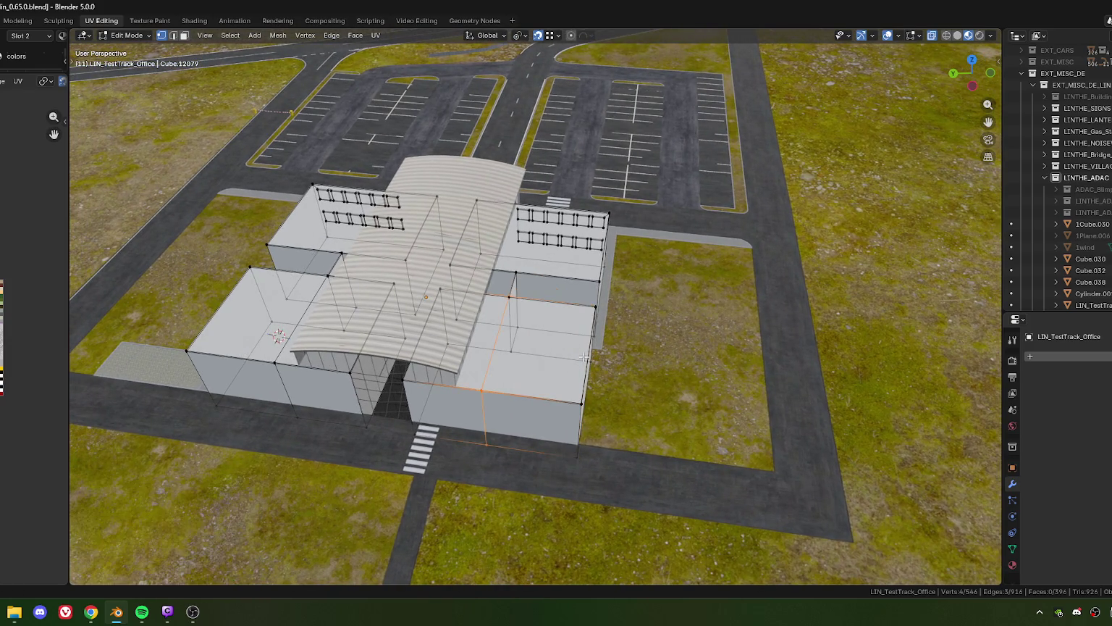
pyautogui.scroll(3)
pyautogui.moveTo(550, 332); pyautogui.dragTo(547, 348)
pyautogui.scroll(3)
pyautogui.scroll(3)
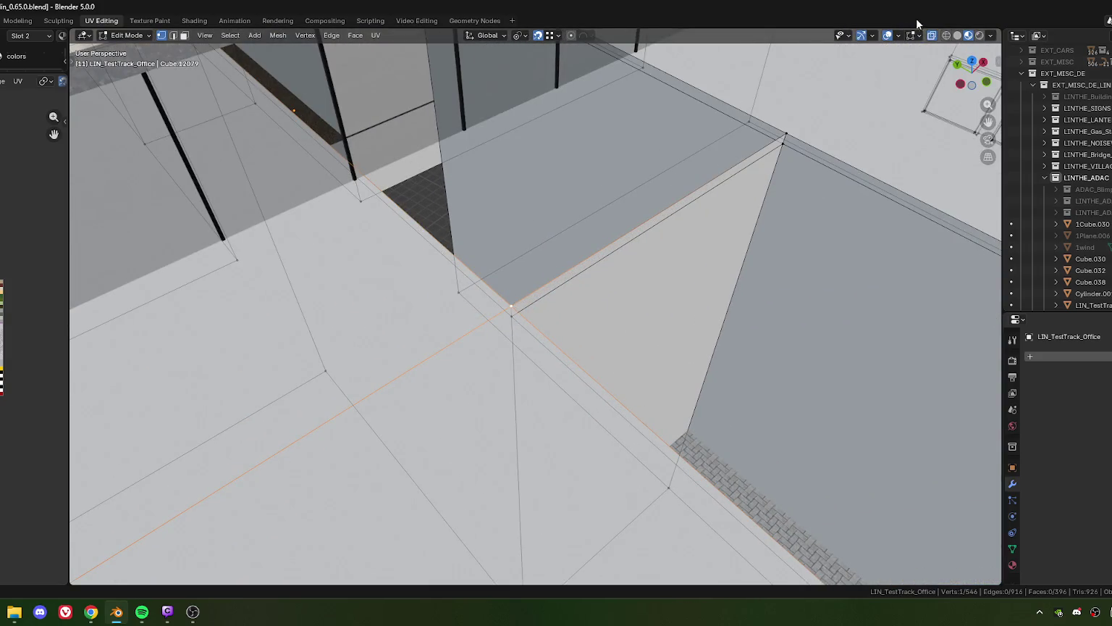
# - Select two building-corner vertices and slide them along their edges
pyautogui.click(508, 320)
pyautogui.scroll(-3)
pyautogui.scroll(-3)
pyautogui.scroll(-3)
pyautogui.scroll(3)
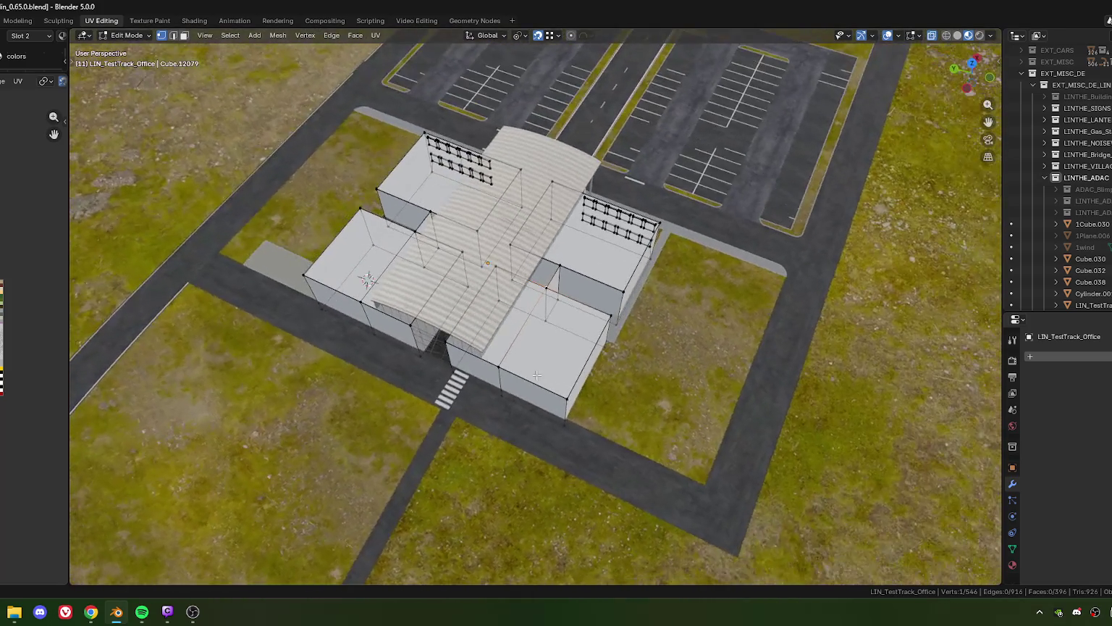
pyautogui.moveTo(491, 356); pyautogui.dragTo(550, 376)
pyautogui.click(596, 388)
pyautogui.press('g')
pyautogui.press('g')
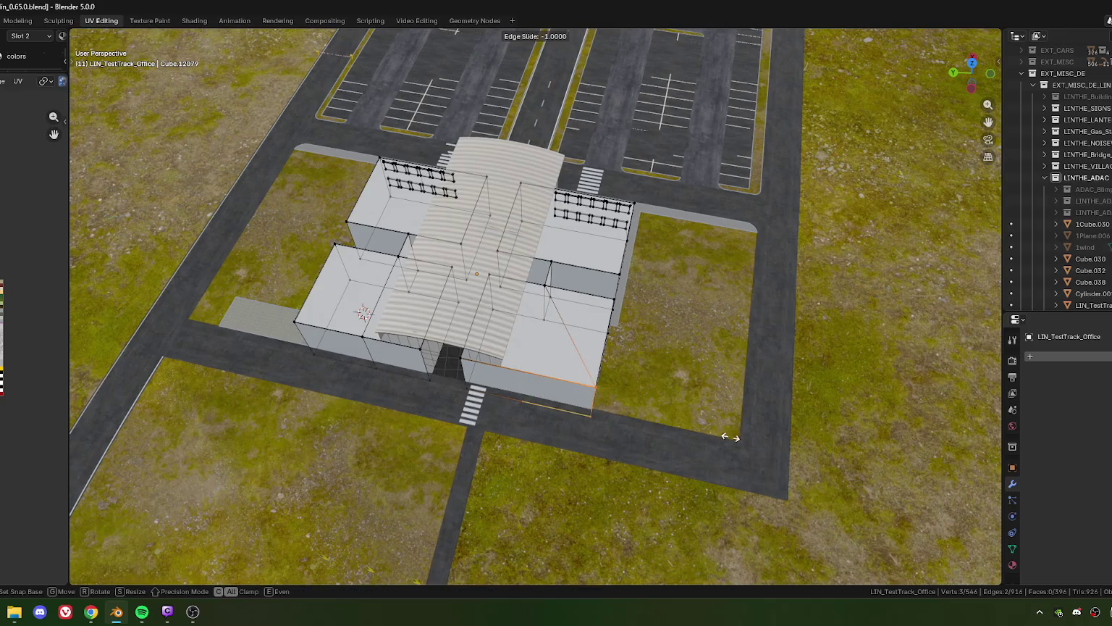
pyautogui.click(605, 392)
# - Merge the overlapping corner vertices by distance
pyautogui.moveTo(579, 370); pyautogui.dragTo(655, 456)
pyautogui.press('m')
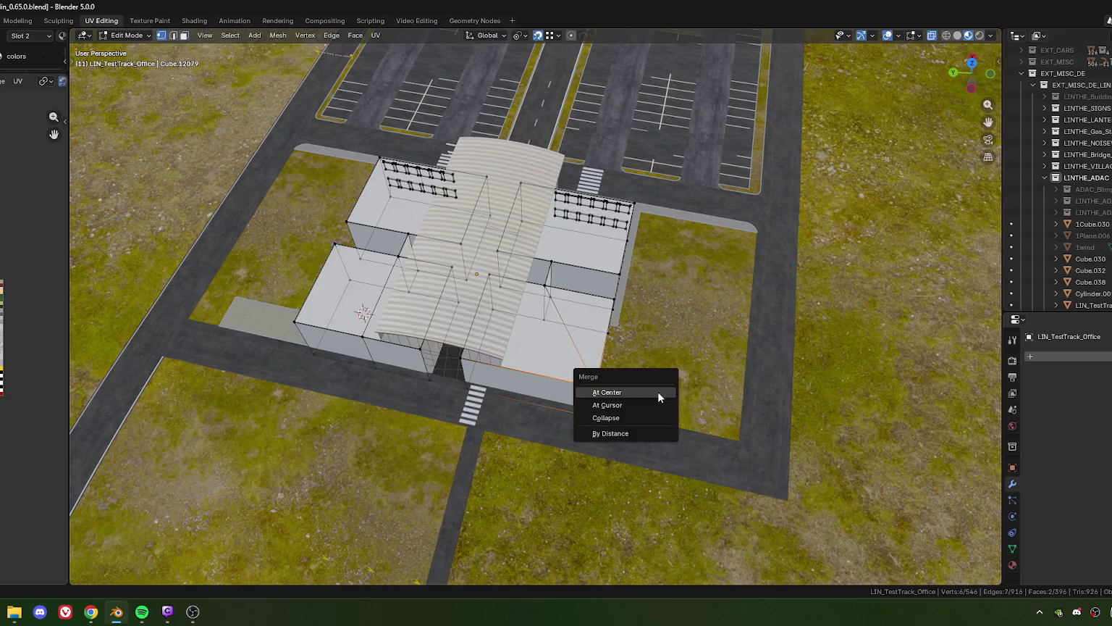
pyautogui.click(637, 432)
pyautogui.moveTo(638, 432); pyautogui.dragTo(521, 384)
# - Merge the left front block's overlapping corner vertices by distance
pyautogui.moveTo(507, 397); pyautogui.dragTo(518, 443)
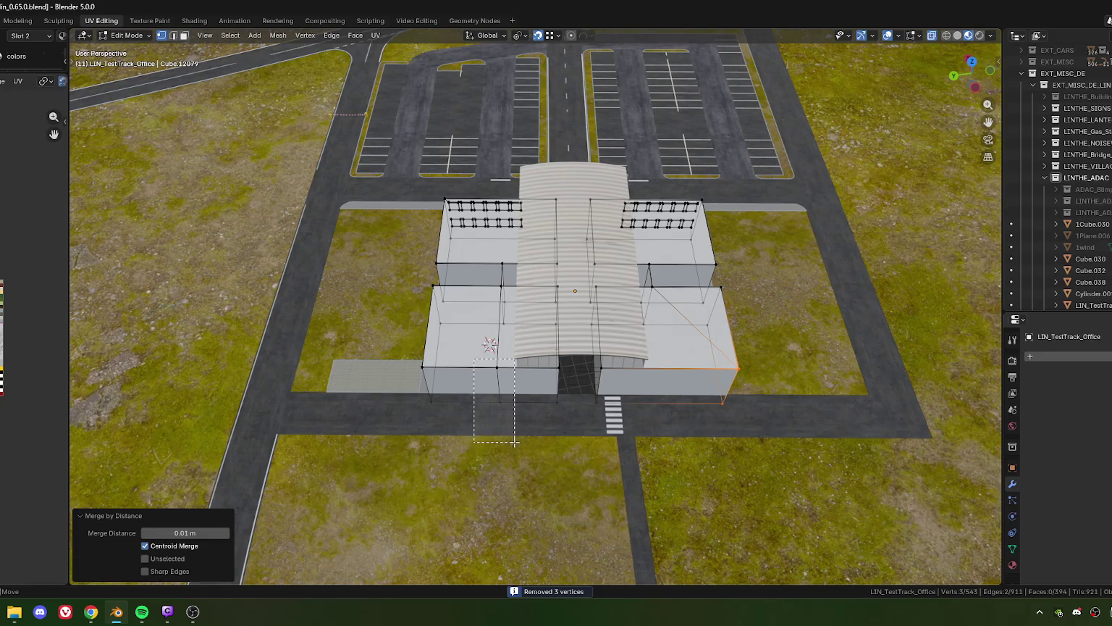
pyautogui.press('g')
pyautogui.press('g')
pyautogui.click(435, 409)
pyautogui.moveTo(399, 360); pyautogui.dragTo(452, 420)
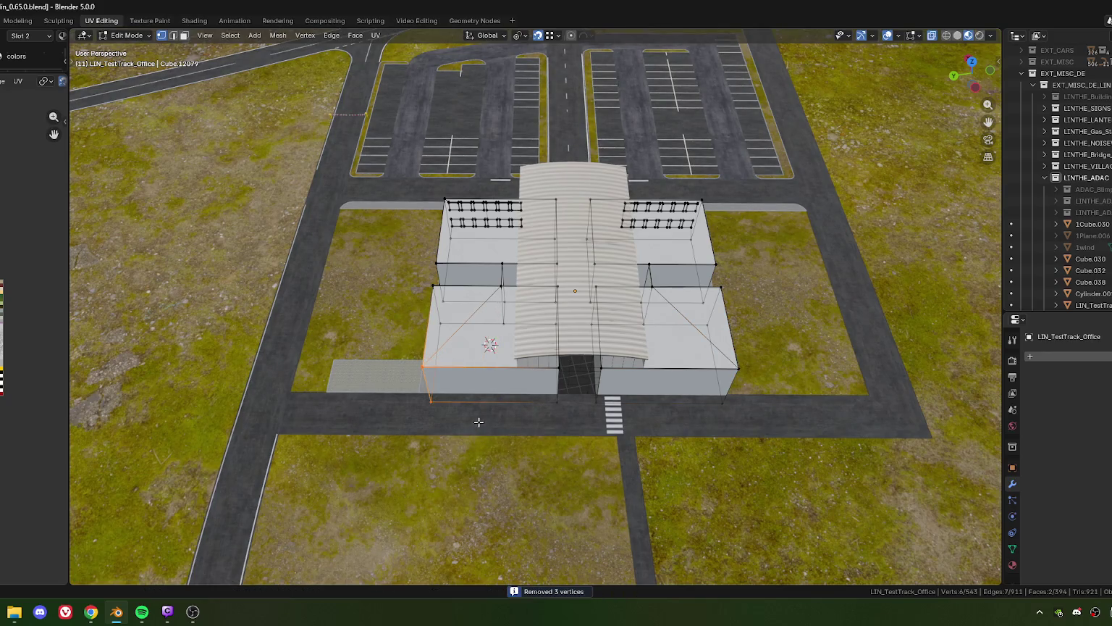
pyautogui.press('m')
pyautogui.click(489, 419)
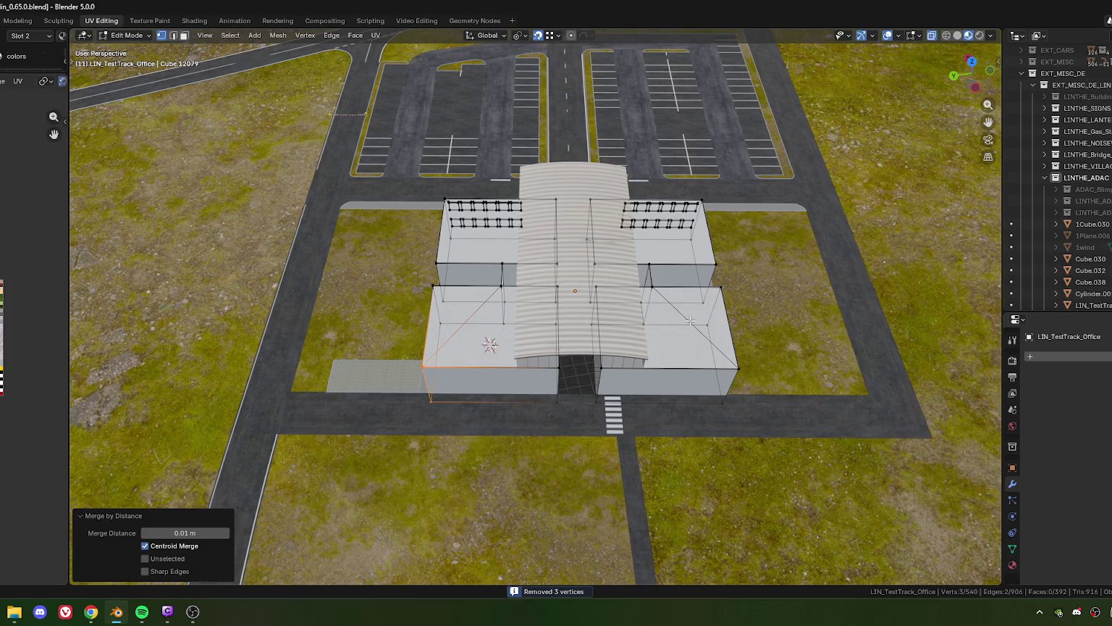
# - Dissolve the two diagonal edges crossing the front block roofs
pyautogui.press('2')
pyautogui.click(472, 315)
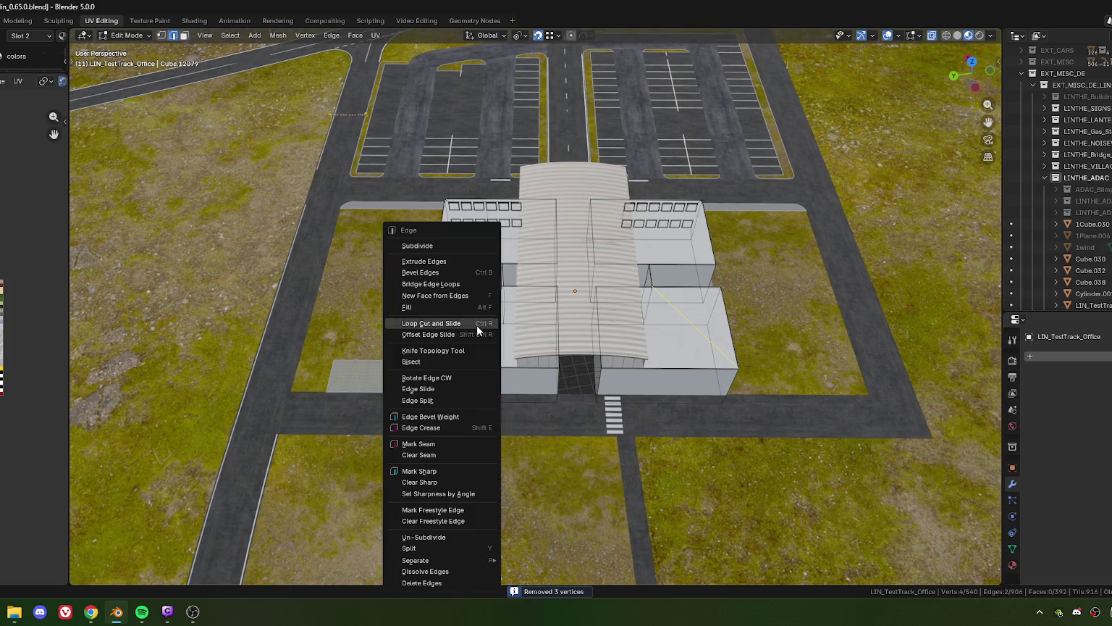
pyautogui.hotkey('ctrl', 'e')
pyautogui.click(444, 572)
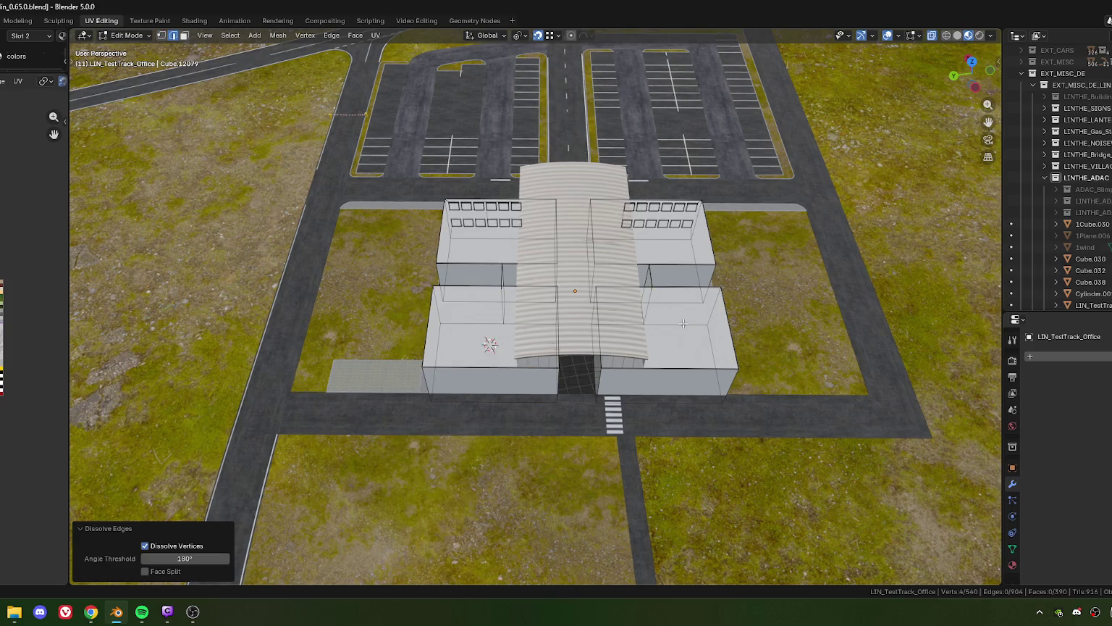
pyautogui.moveTo(444, 572); pyautogui.dragTo(579, 368)
# - Select the four office block roof faces in face-select mode
pyautogui.scroll(3)
pyautogui.scroll(-3)
pyautogui.scroll(3)
pyautogui.press('3')
pyautogui.click(507, 405)
pyautogui.click(392, 302)
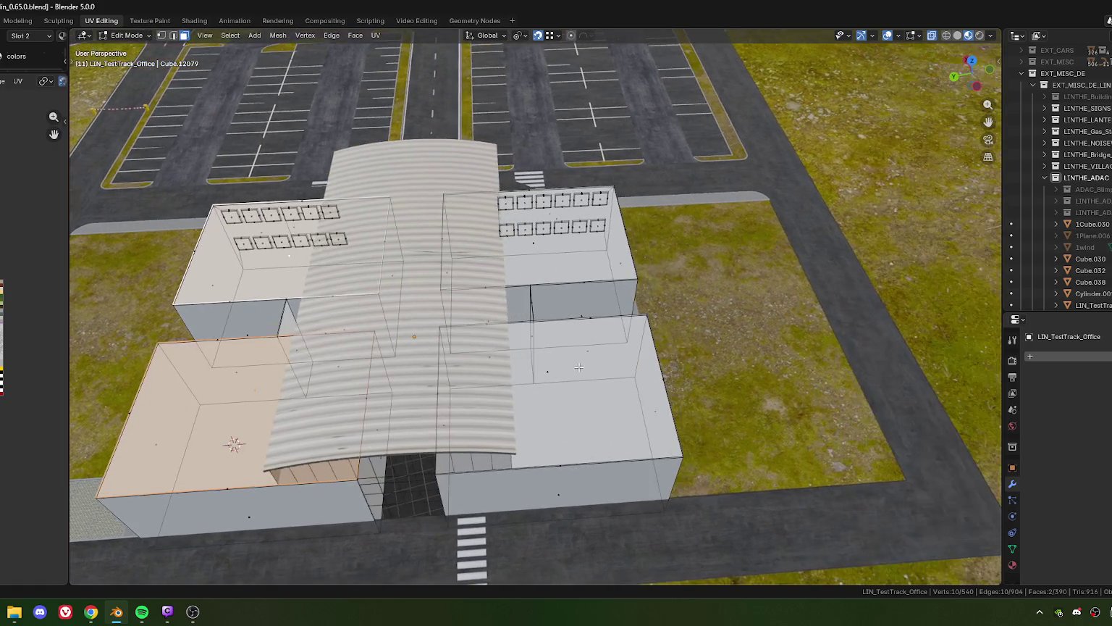
pyautogui.click(564, 339)
pyautogui.click(550, 246)
pyautogui.moveTo(551, 246); pyautogui.dragTo(541, 310)
pyautogui.scroll(3)
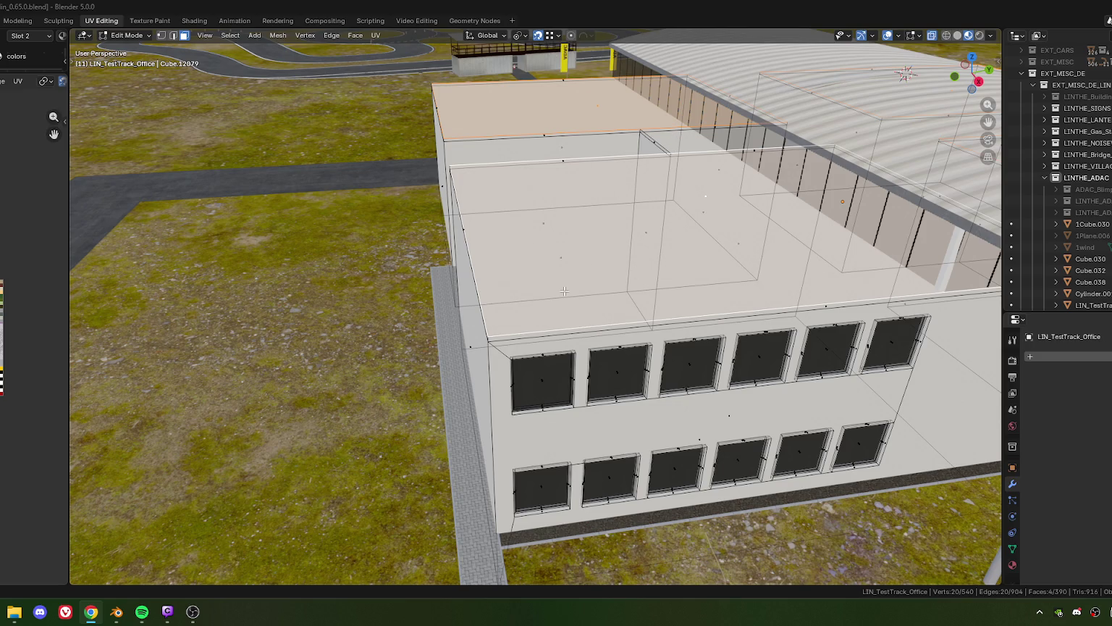
pyautogui.moveTo(565, 292); pyautogui.dragTo(565, 364)
pyautogui.scroll(3)
# - Inset the four roof faces by about 0.23 m to form a parapet rim
pyautogui.press('i')
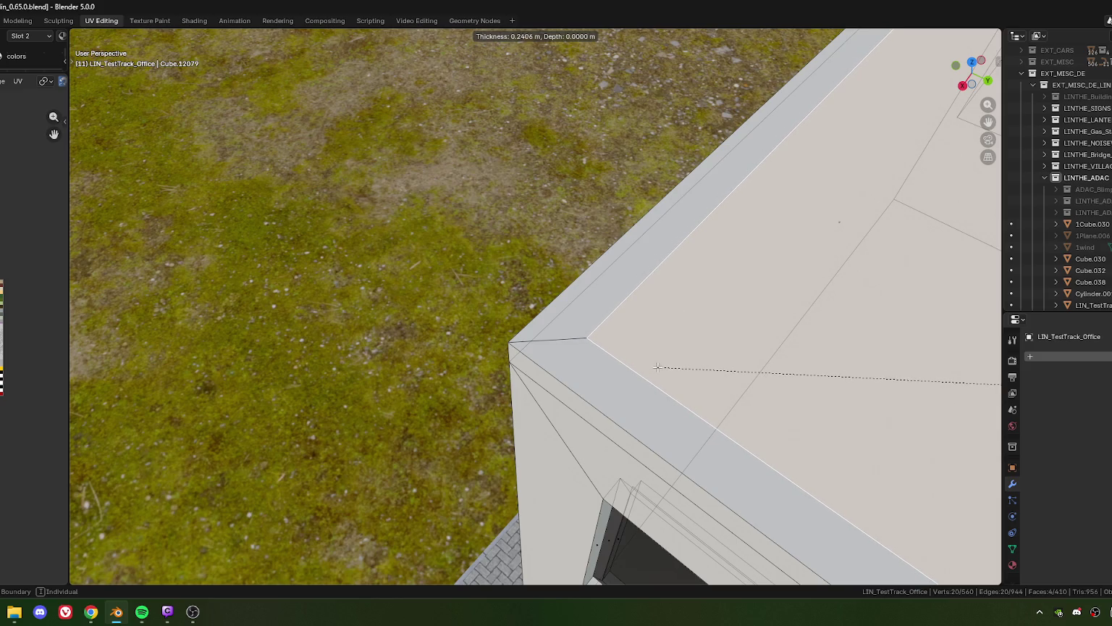
pyautogui.click(654, 367)
pyautogui.scroll(-3)
pyautogui.moveTo(654, 367); pyautogui.dragTo(550, 319)
pyautogui.scroll(3)
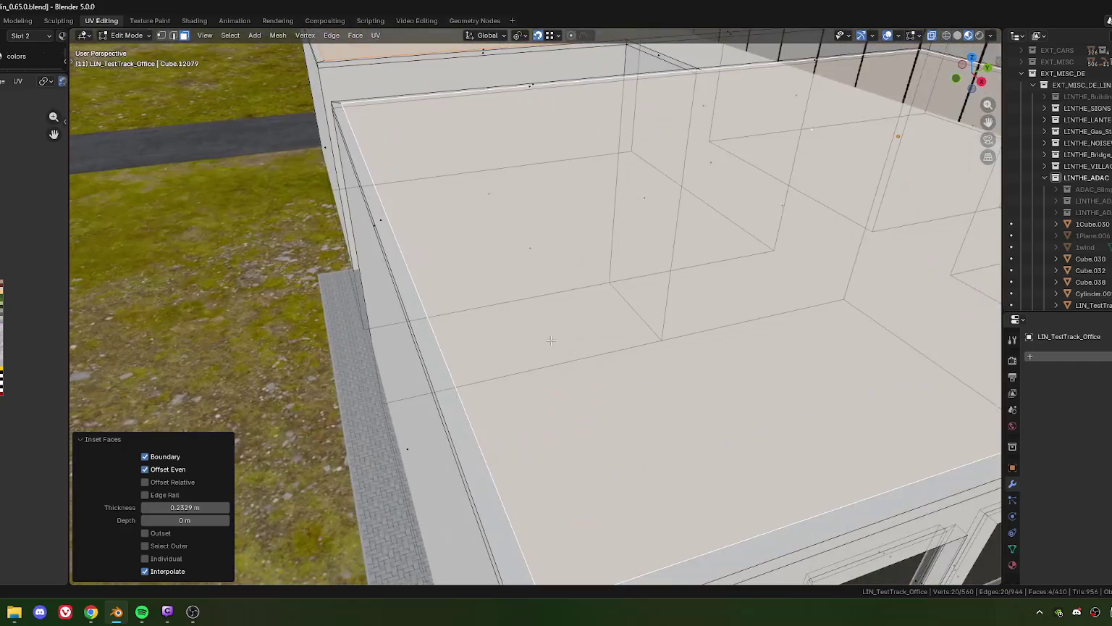
pyautogui.scroll(-3)
pyautogui.scroll(-3)
pyautogui.moveTo(536, 344); pyautogui.dragTo(473, 62)
pyautogui.scroll(3)
pyautogui.scroll(3)
pyautogui.scroll(-3)
pyautogui.scroll(-3)
pyautogui.scroll(3)
pyautogui.scroll(3)
pyautogui.scroll(-3)
pyautogui.scroll(3)
pyautogui.scroll(-3)
pyautogui.scroll(3)
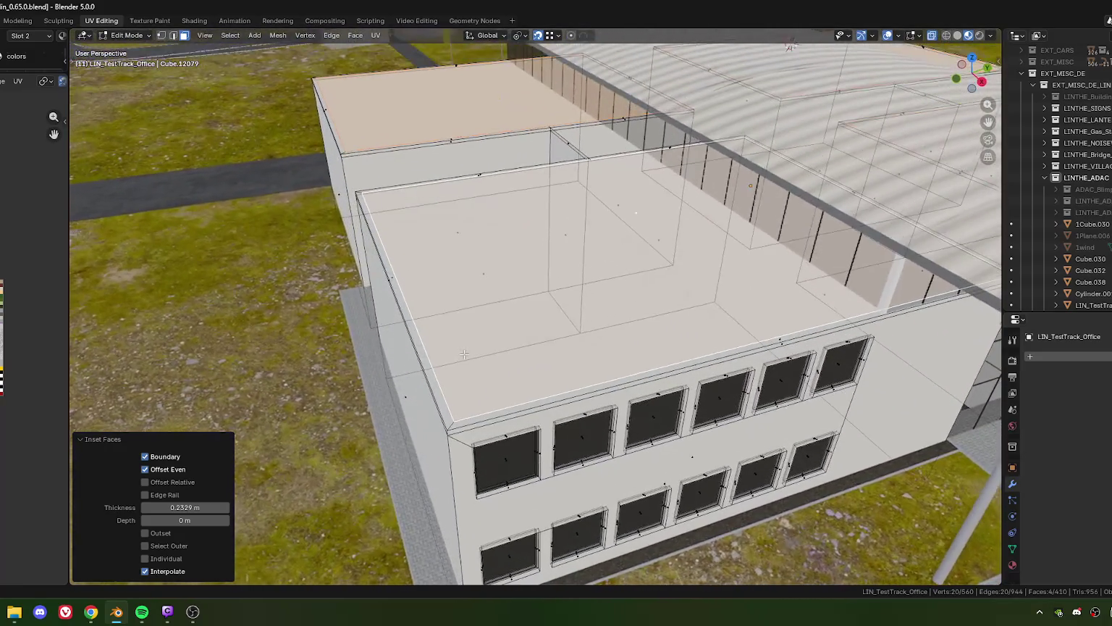
pyautogui.scroll(3)
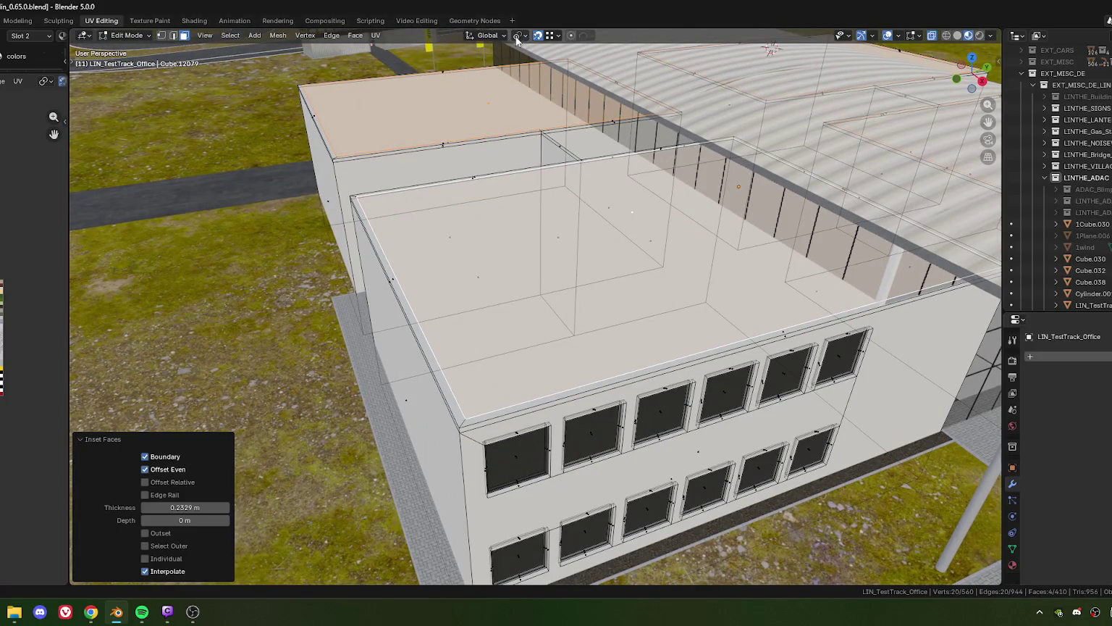
# - Scale each inner roof face to 0.989 around its own centre using Individual Origins pivot
pyautogui.click(521, 35)
pyautogui.click(544, 90)
pyautogui.press('s')
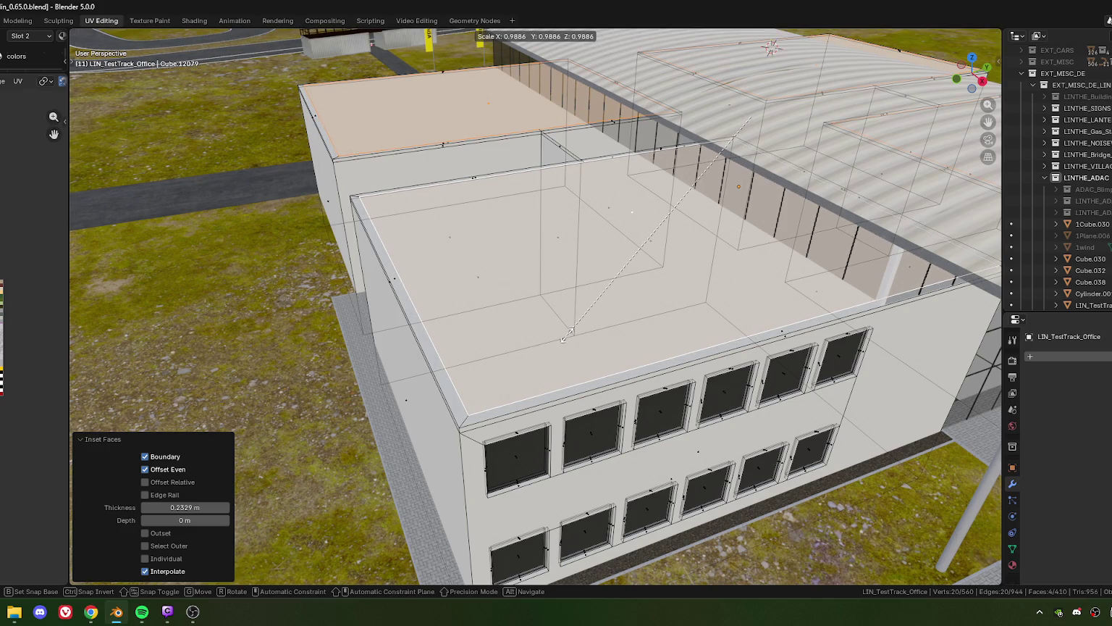
pyautogui.click(567, 334)
# - Check the roofs from top view, then set the pivot point back to Active Element
pyautogui.moveTo(567, 334); pyautogui.dragTo(485, 392)
pyautogui.scroll(3)
pyautogui.press('KP_7')
pyautogui.scroll(3)
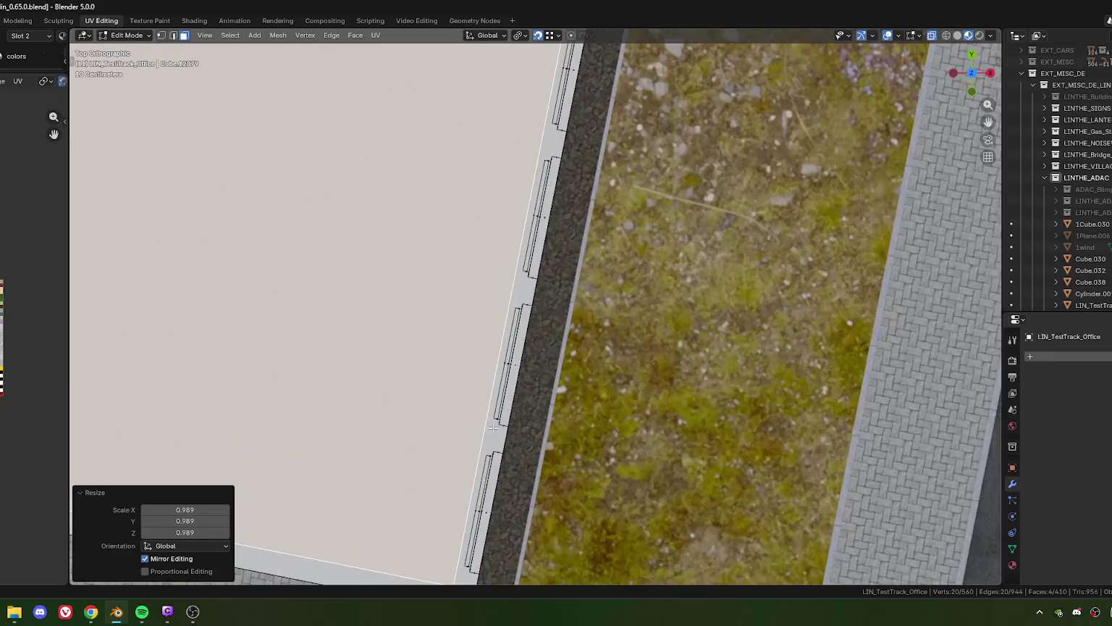
pyautogui.scroll(-3)
pyautogui.scroll(-3)
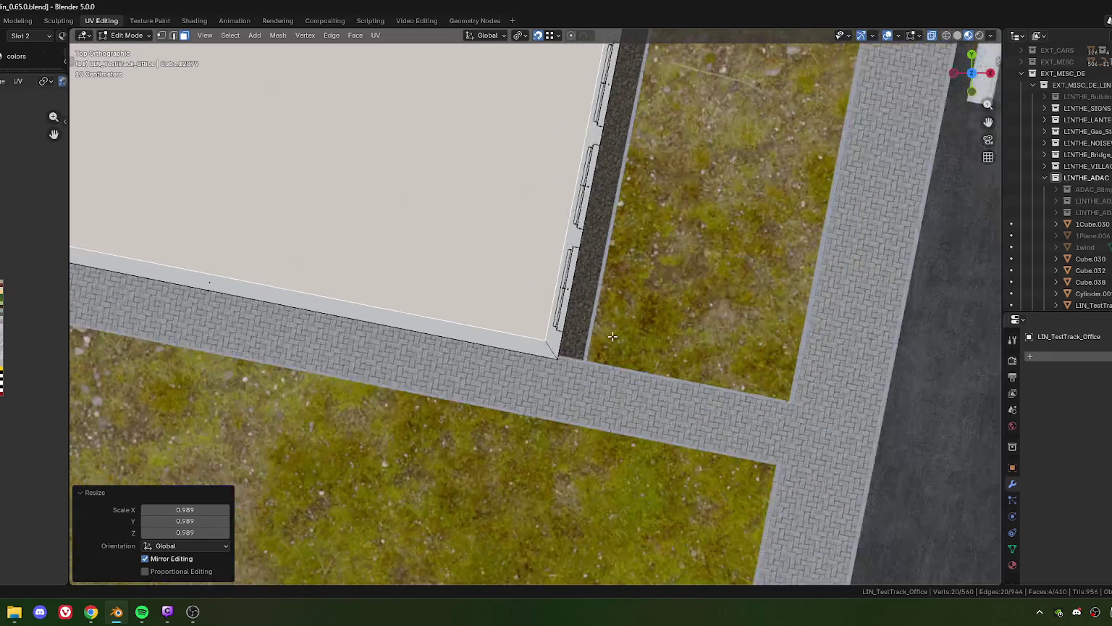
pyautogui.scroll(-3)
pyautogui.moveTo(664, 333); pyautogui.dragTo(539, 107)
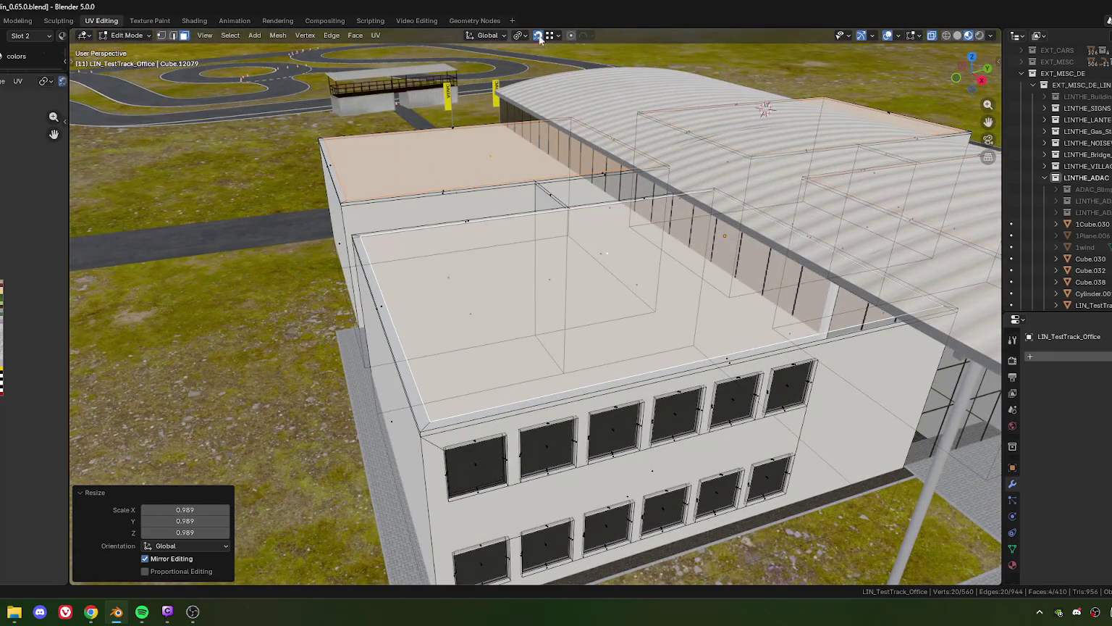
pyautogui.click(523, 35)
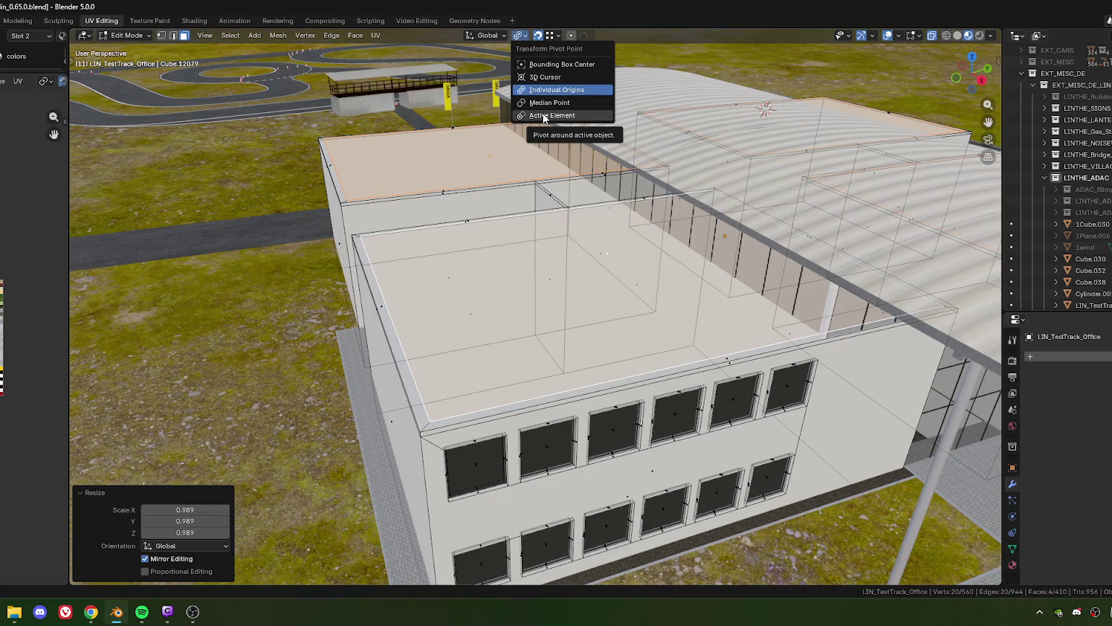
pyautogui.click(544, 115)
pyautogui.scroll(3)
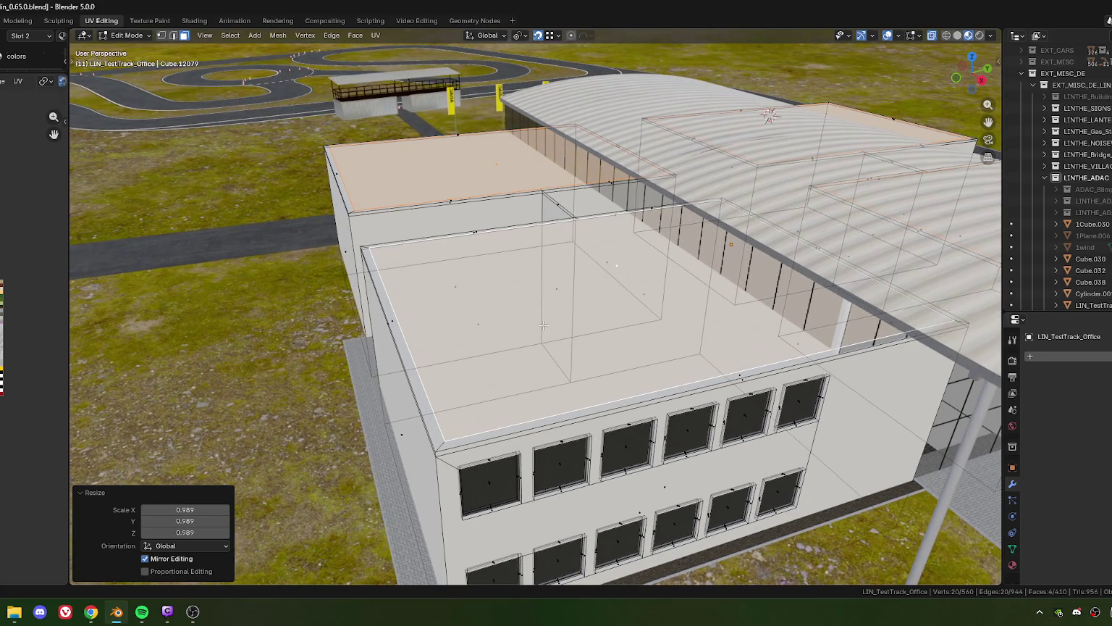
pyautogui.press('e')
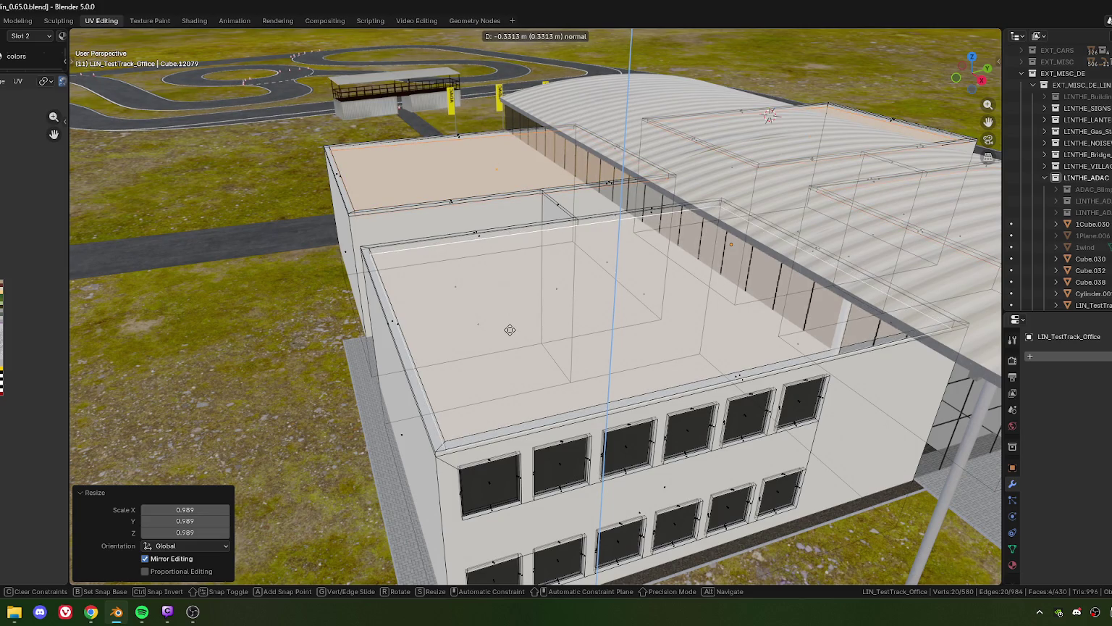
# - Extrude the inner roof faces -0.2 m along their normals, recessing them below the parapet
pyautogui.click(510, 330)
pyautogui.write('-0.3')
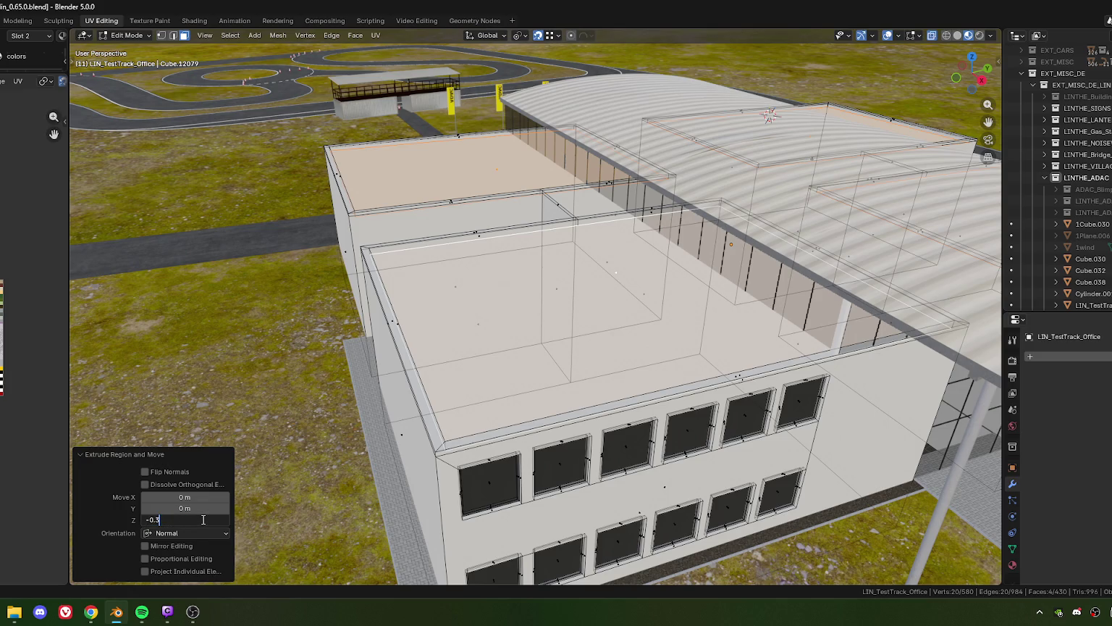
pyautogui.press('Return')
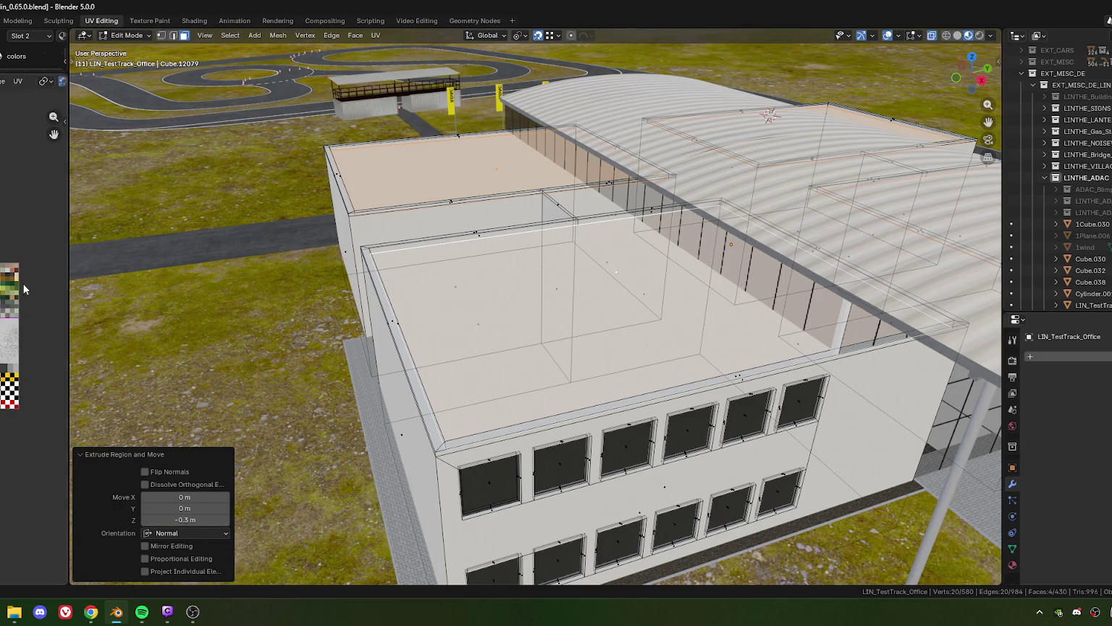
pyautogui.scroll(3)
pyautogui.scroll(-3)
pyautogui.moveTo(425, 244); pyautogui.dragTo(463, 399)
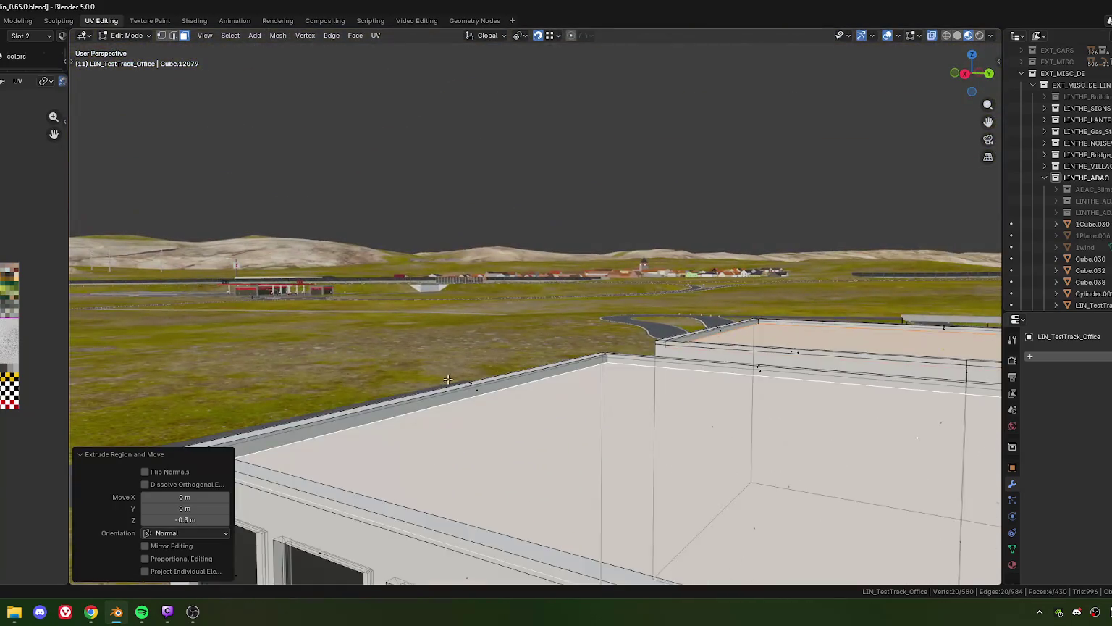
pyautogui.click(176, 520)
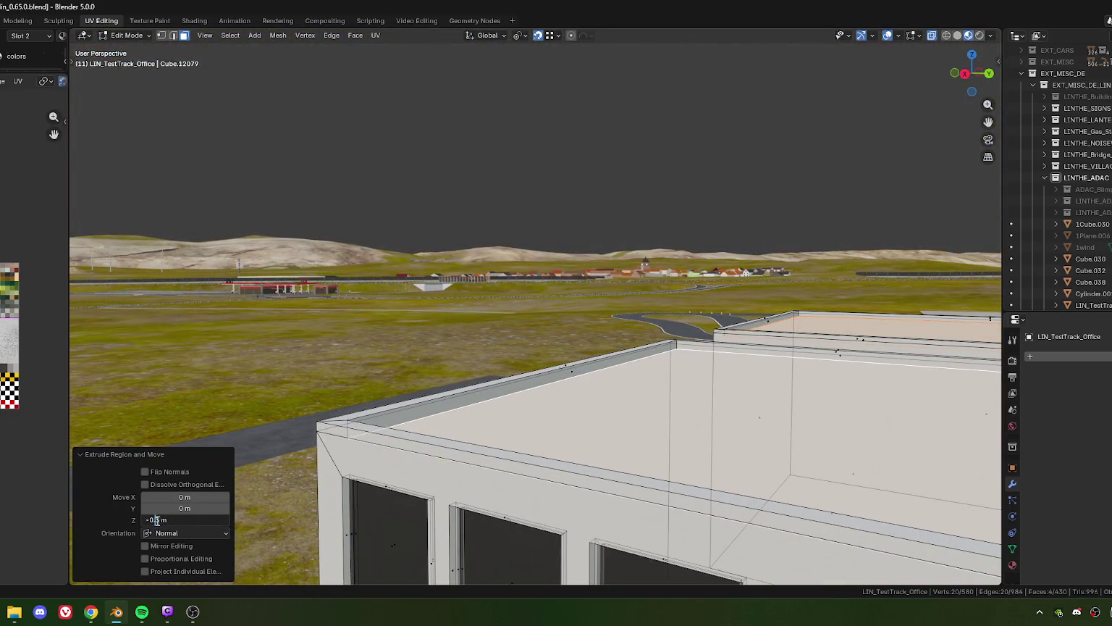
pyautogui.write('2')
pyautogui.press('Return')
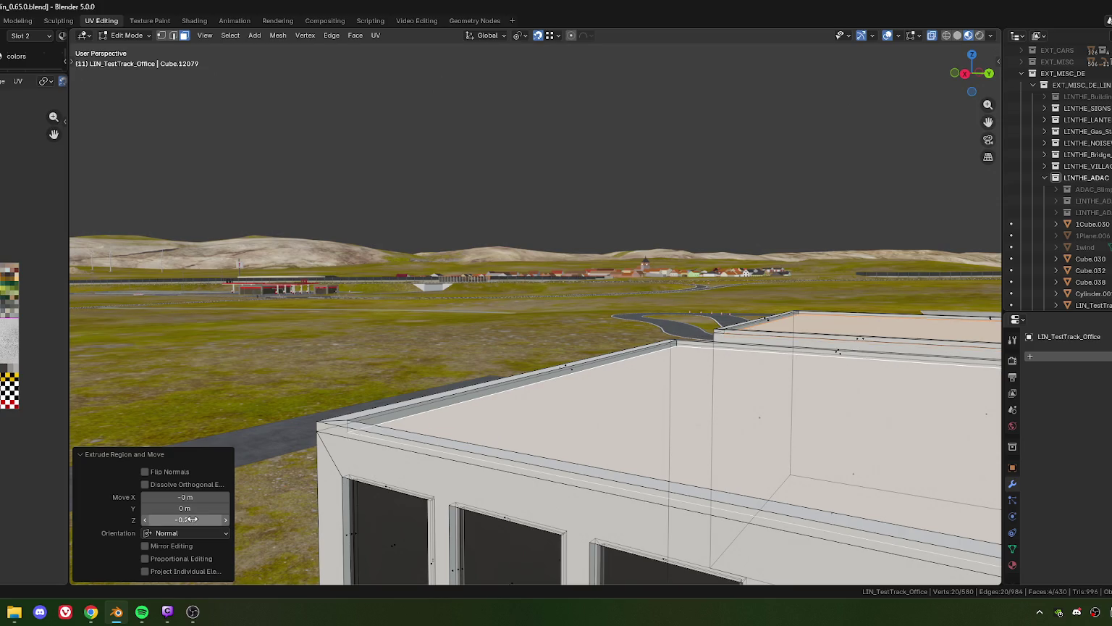
# - Make FASSADE_02 the active material slot and search the material list for 'contaienr'
pyautogui.moveTo(433, 394); pyautogui.dragTo(513, 383)
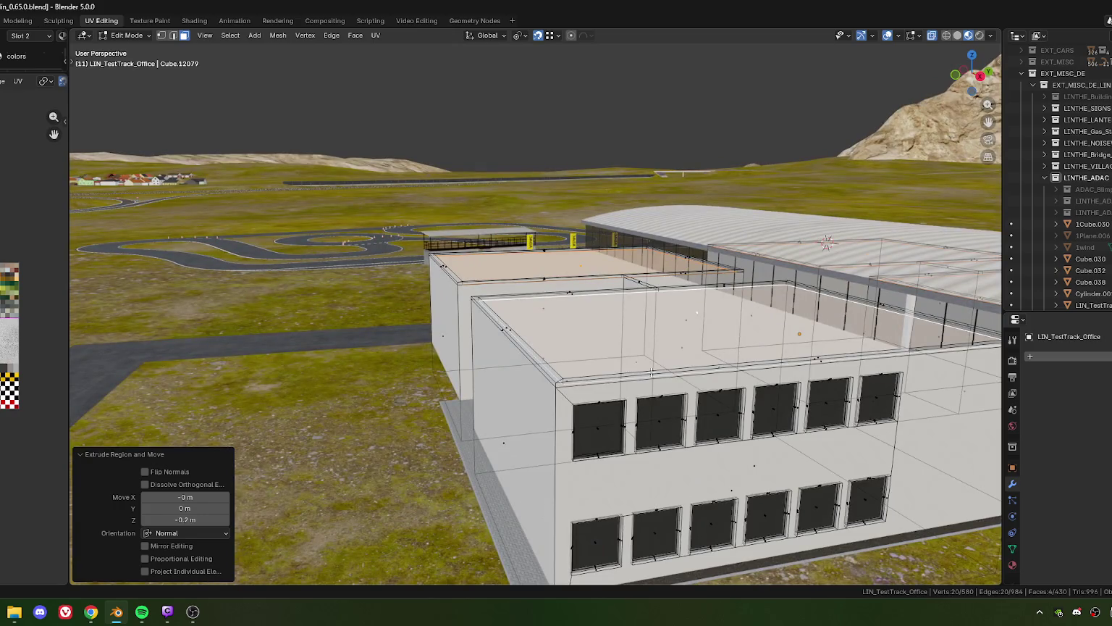
pyautogui.moveTo(652, 371); pyautogui.dragTo(505, 356)
pyautogui.moveTo(527, 370); pyautogui.dragTo(580, 348)
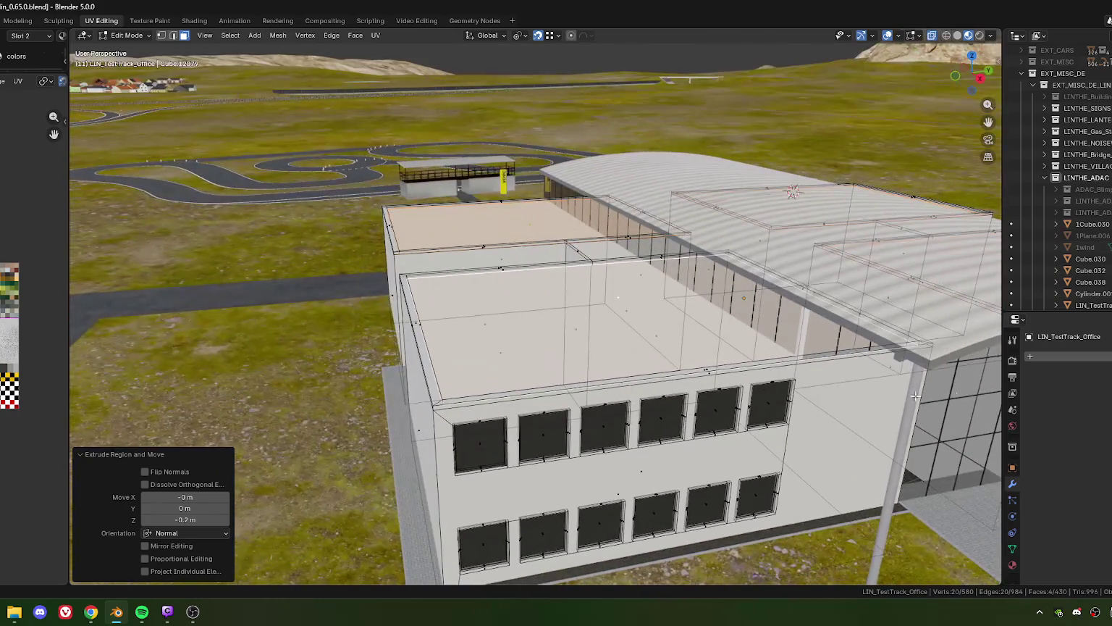
pyautogui.click(1012, 565)
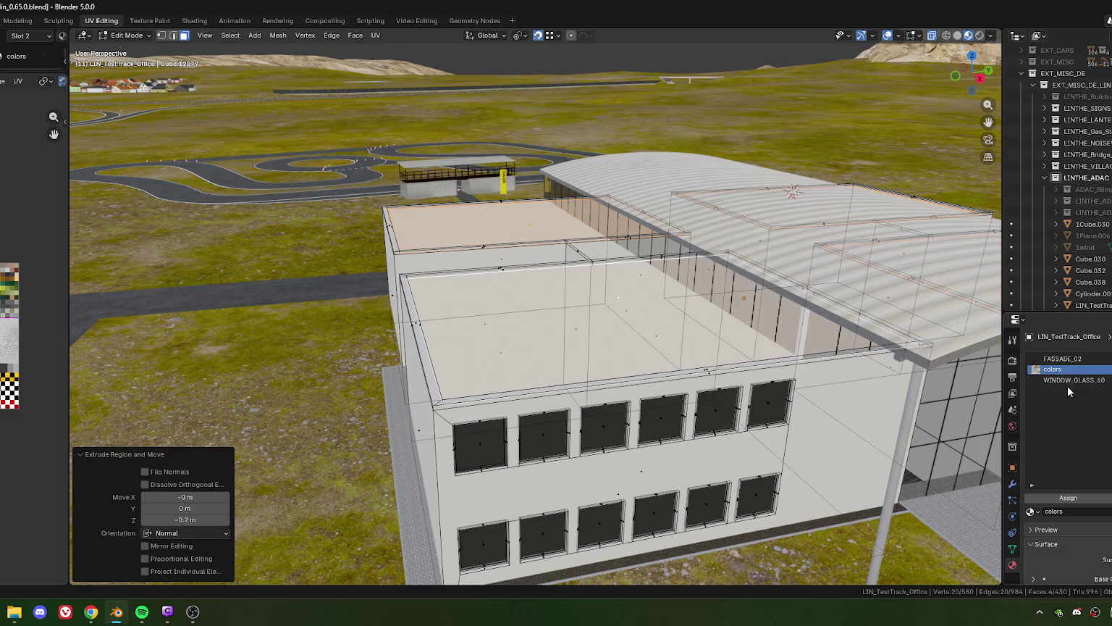
pyautogui.click(1067, 358)
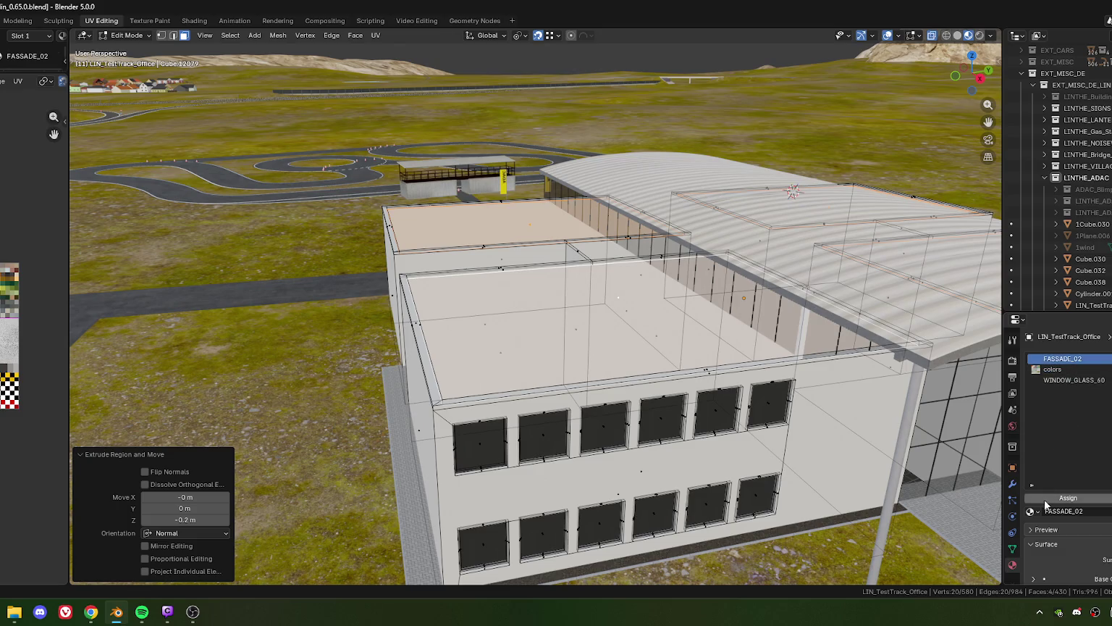
pyautogui.click(1036, 511)
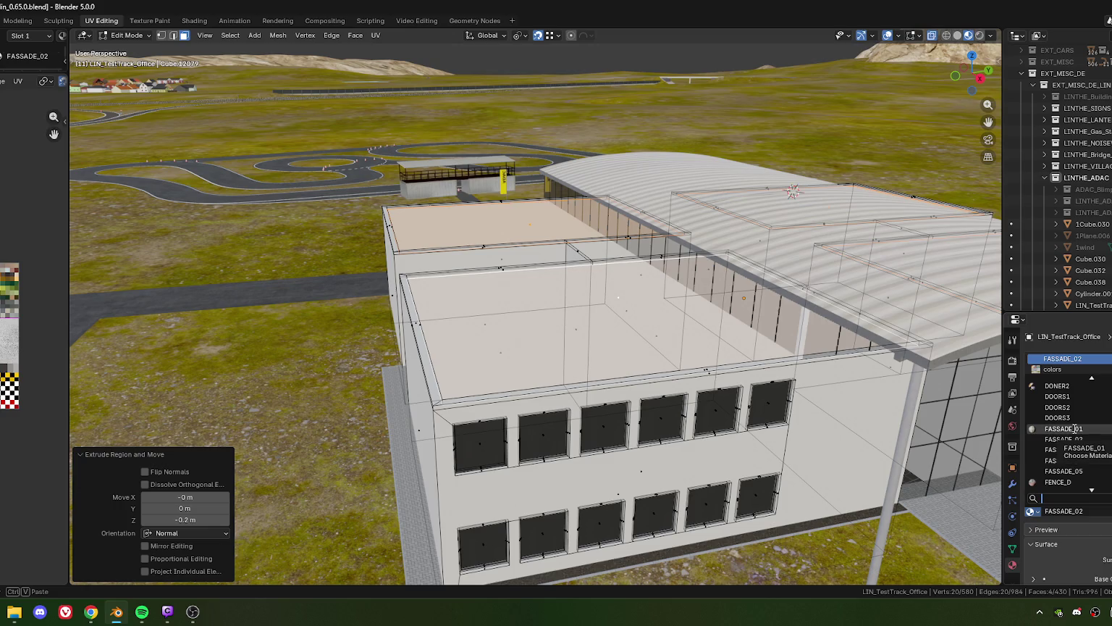
pyautogui.write('conta')
pyautogui.write('ienr')
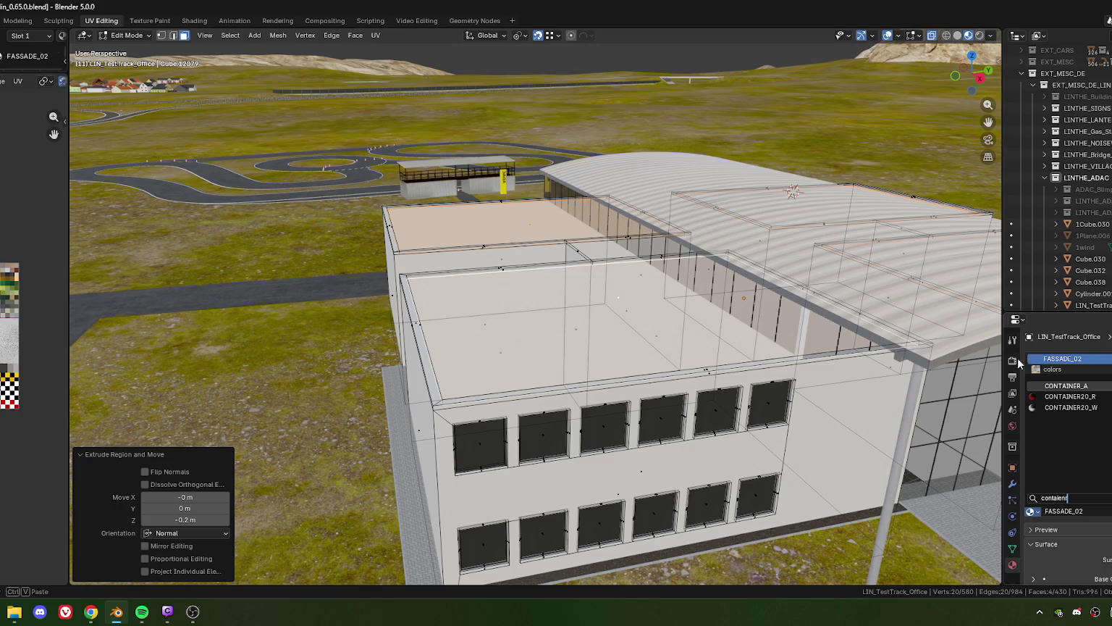
# - Assign the CONTAINER_A material to the selected roof faces
pyautogui.click(1066, 386)
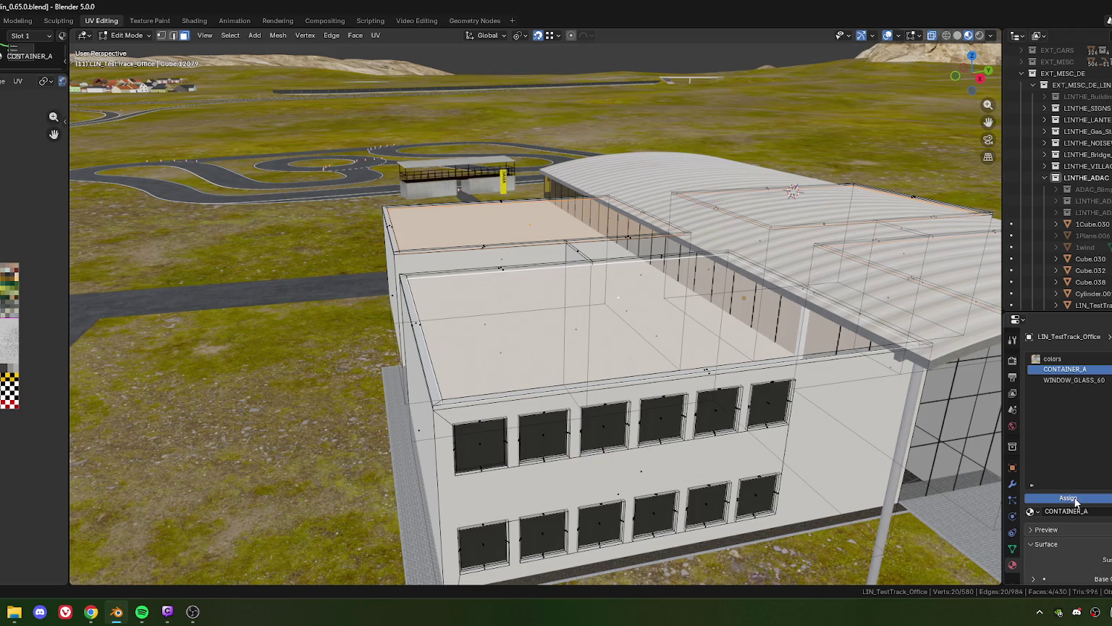
pyautogui.click(1069, 498)
pyautogui.moveTo(559, 330); pyautogui.dragTo(580, 347)
pyautogui.scroll(3)
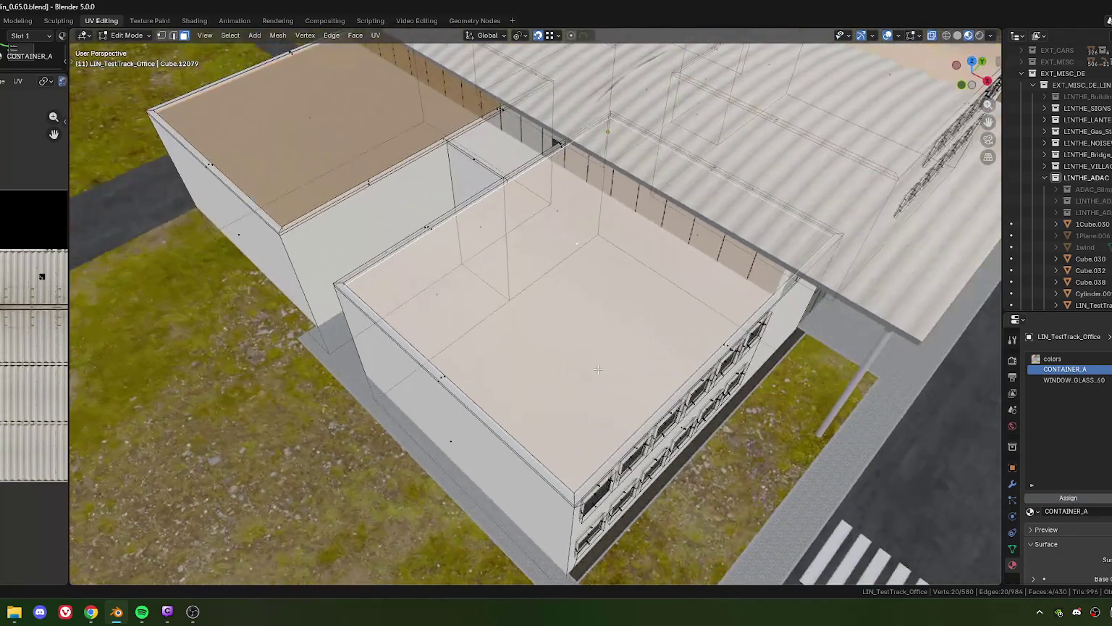
# - Unwrap the roof faces from top view and widen the UV Editor
pyautogui.press('KP_7')
pyautogui.scroll(-3)
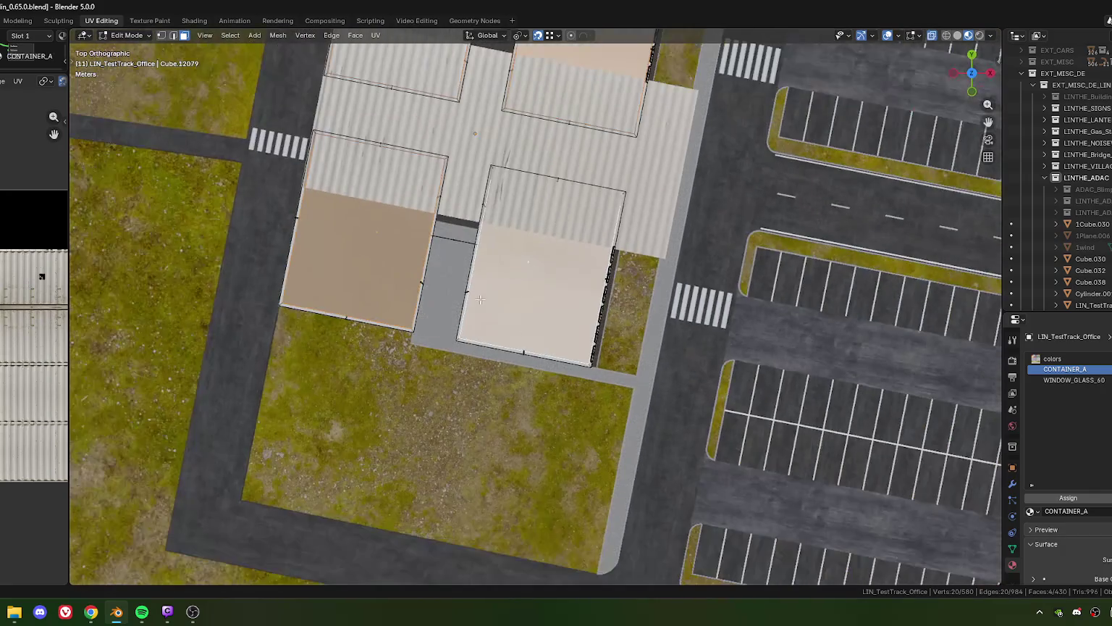
pyautogui.scroll(3)
pyautogui.press('u')
pyautogui.click(527, 305)
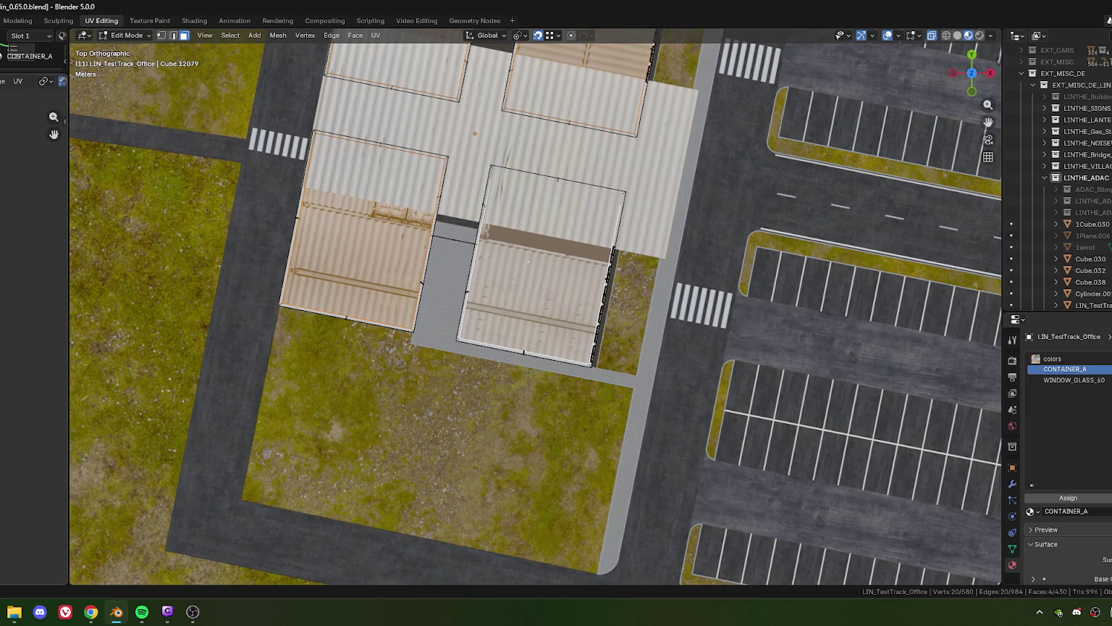
pyautogui.moveTo(68, 341); pyautogui.dragTo(254, 341)
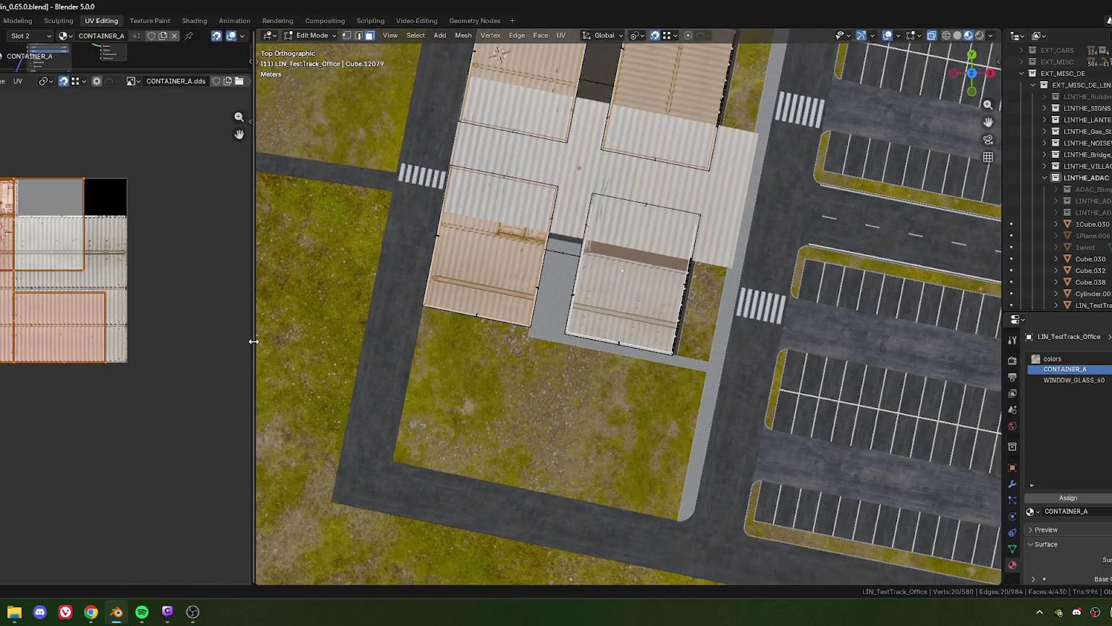
# - Select roof UV islands and try a 90-degree rotation, undoing it afterwards
pyautogui.scroll(3)
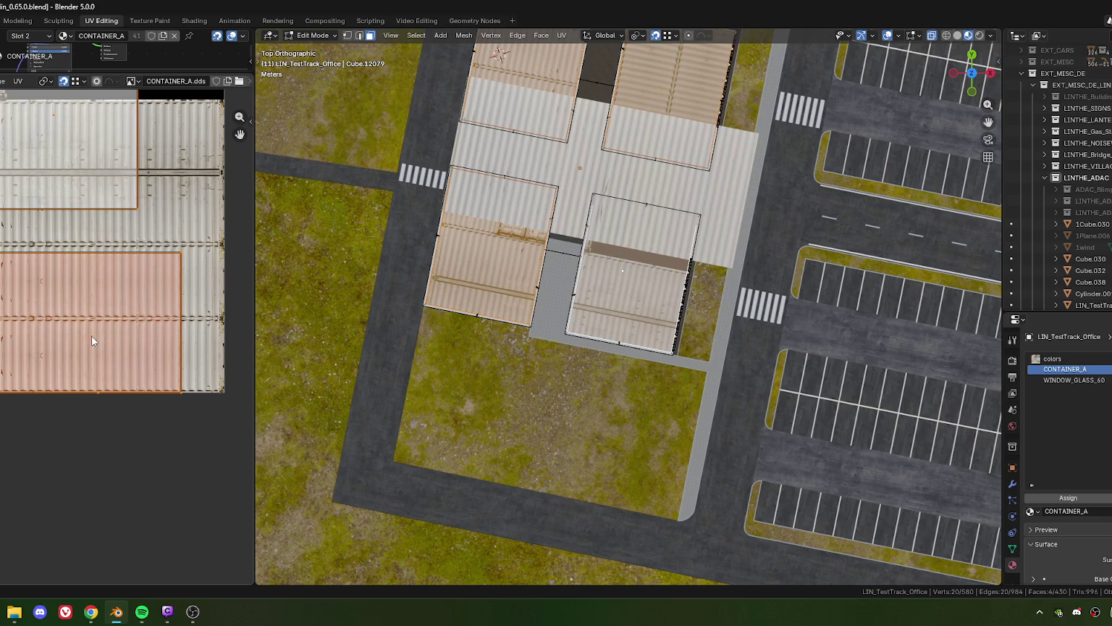
pyautogui.click(92, 336)
pyautogui.click(138, 345)
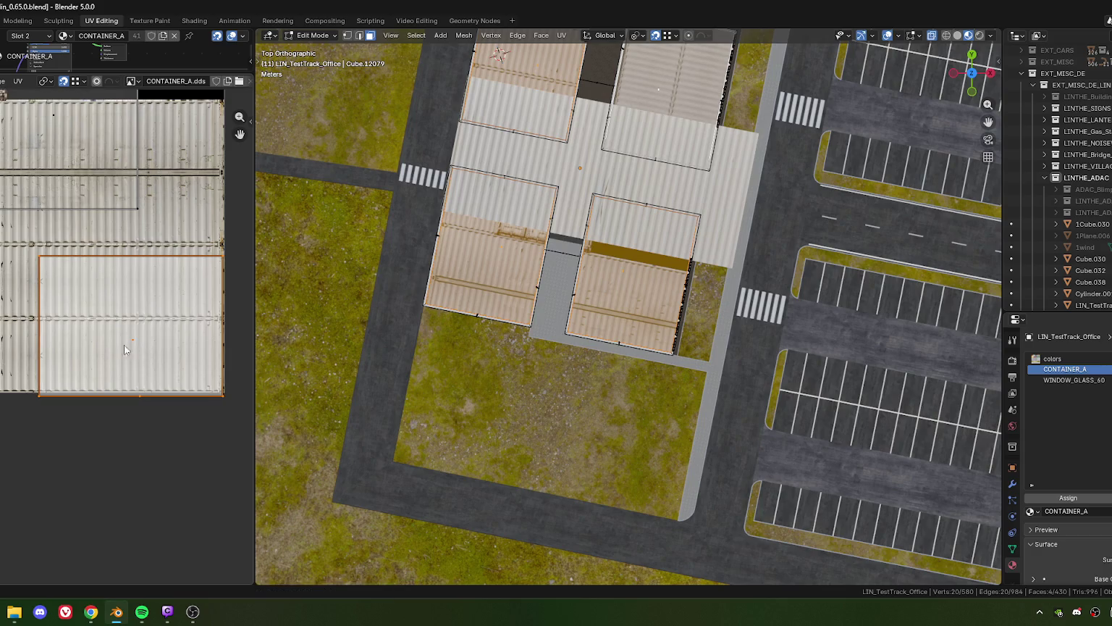
pyautogui.hotkey('alt', 'a')
pyautogui.hotkey('ctrl', 'z')
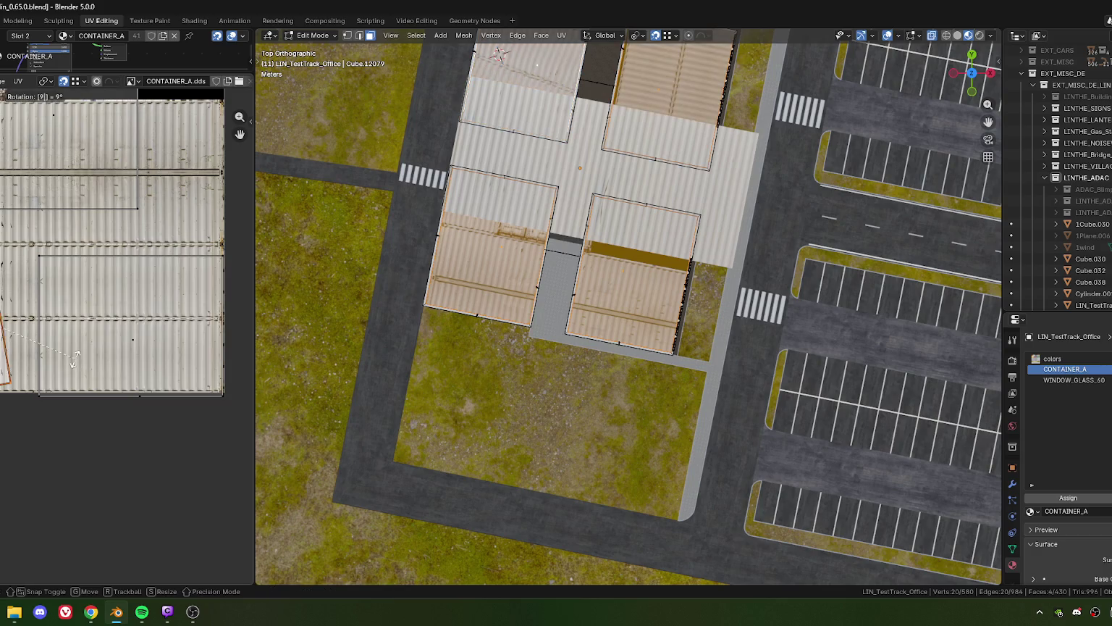
pyautogui.hotkey('ctrl', 'z')
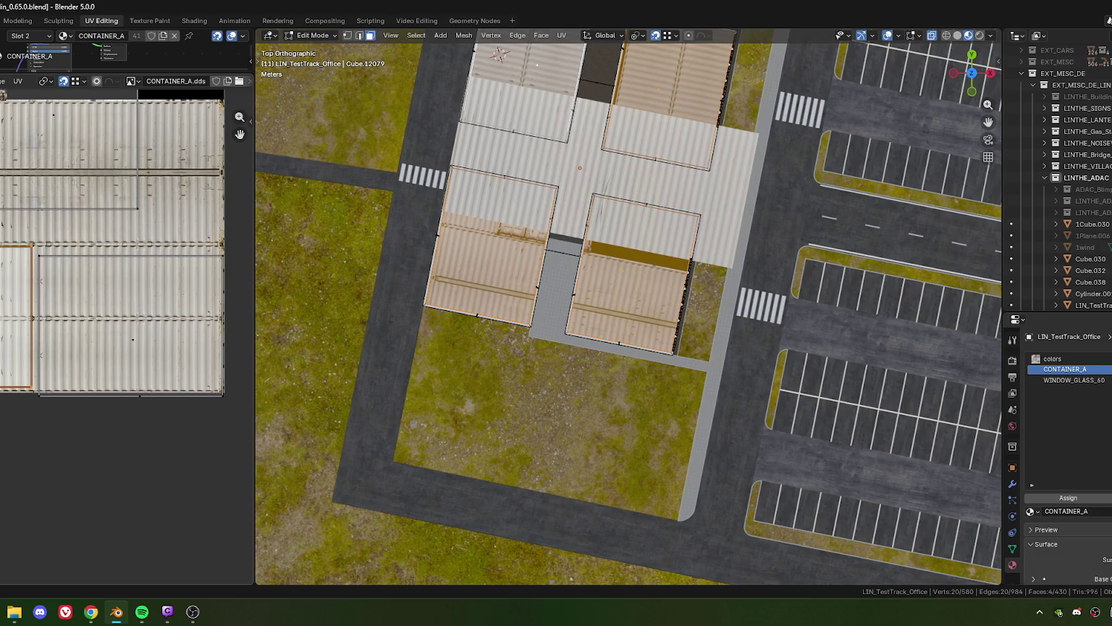
pyautogui.moveTo(17, 319); pyautogui.dragTo(20, 290)
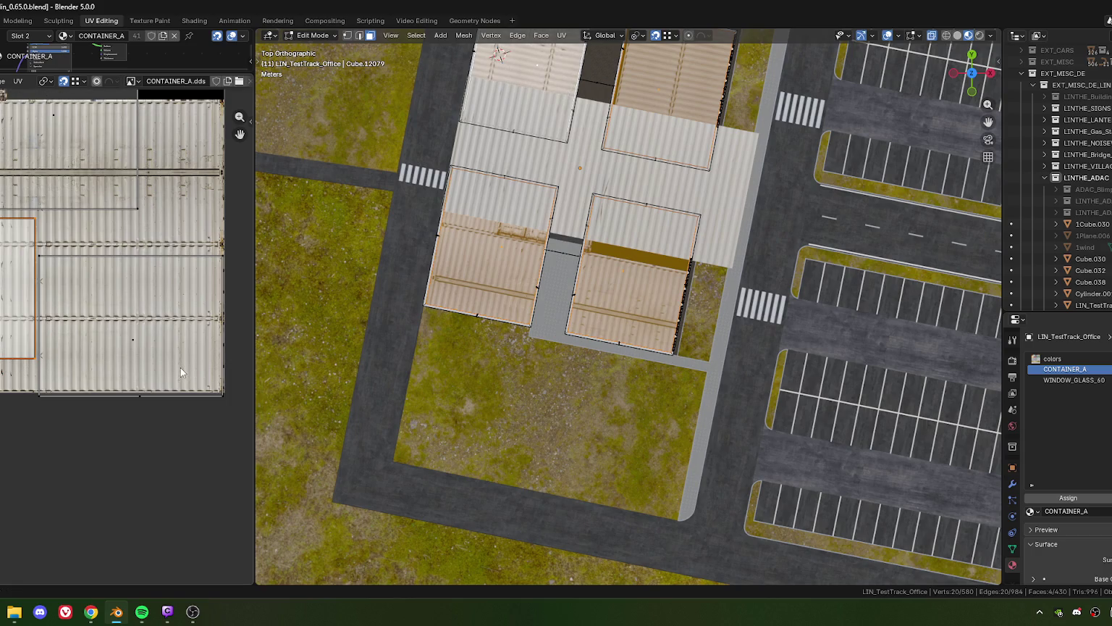
pyautogui.click(212, 386)
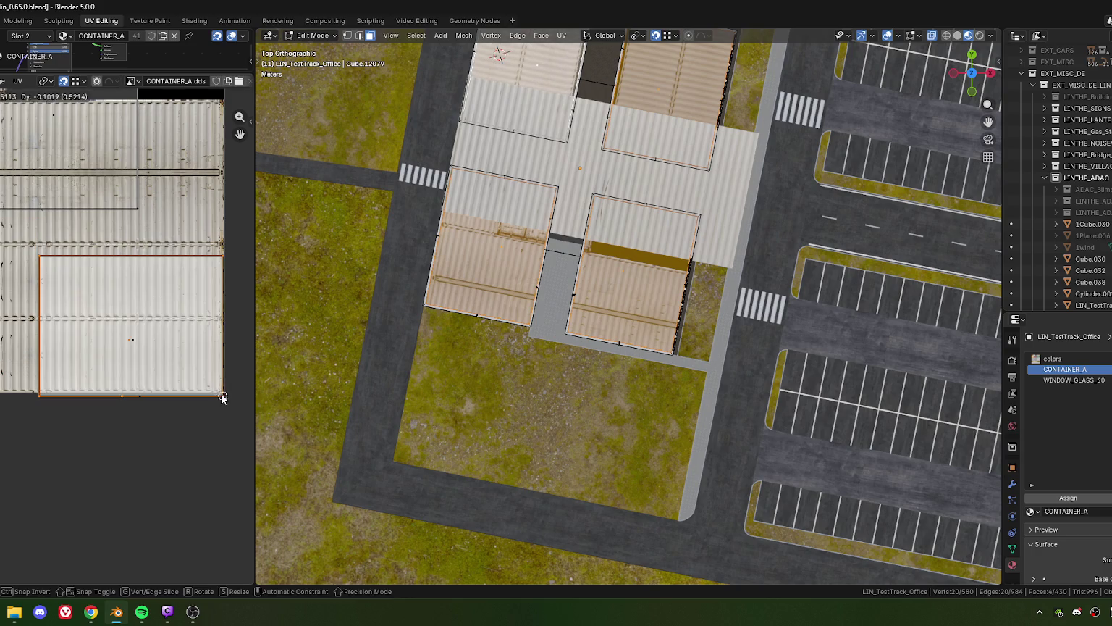
pyautogui.scroll(-3)
pyautogui.click(49, 235)
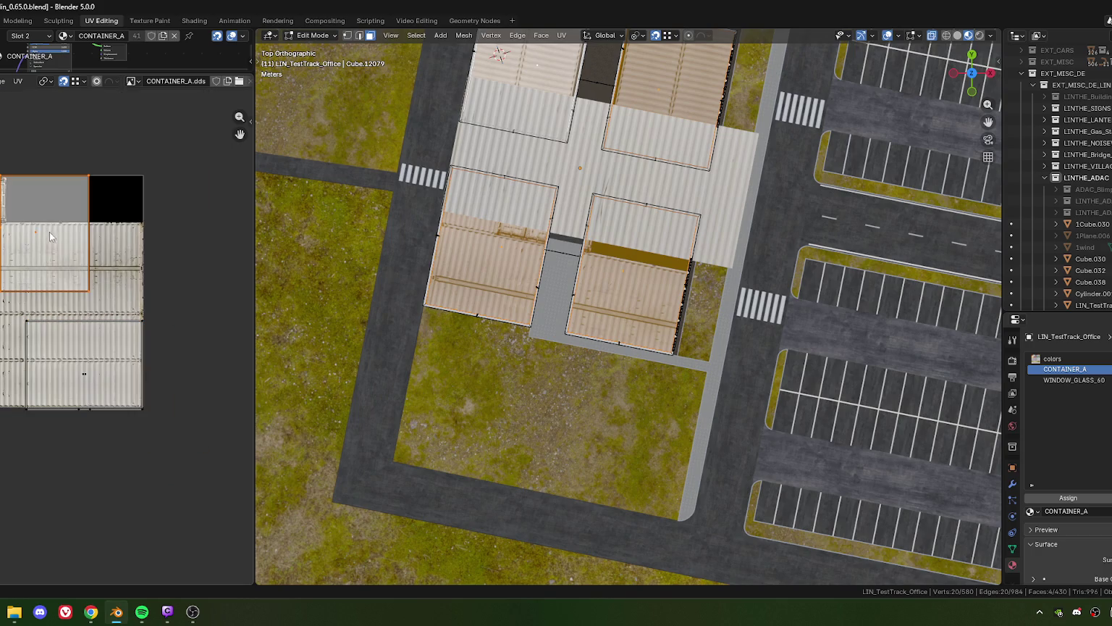
pyautogui.write('r90')
pyautogui.press('Return')
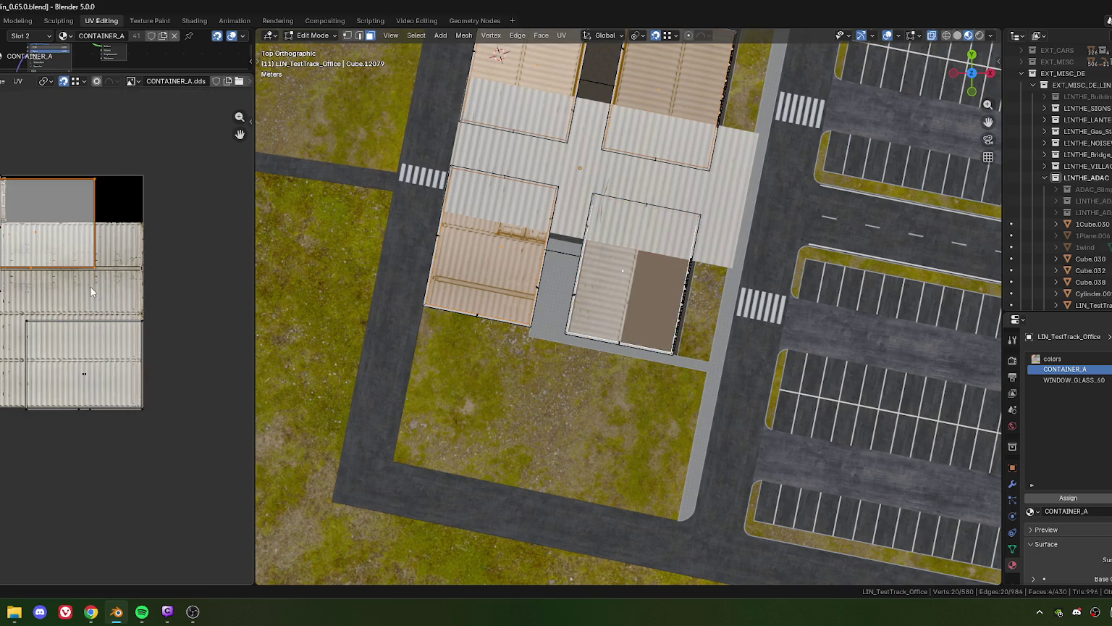
pyautogui.hotkey('ctrl', 'z')
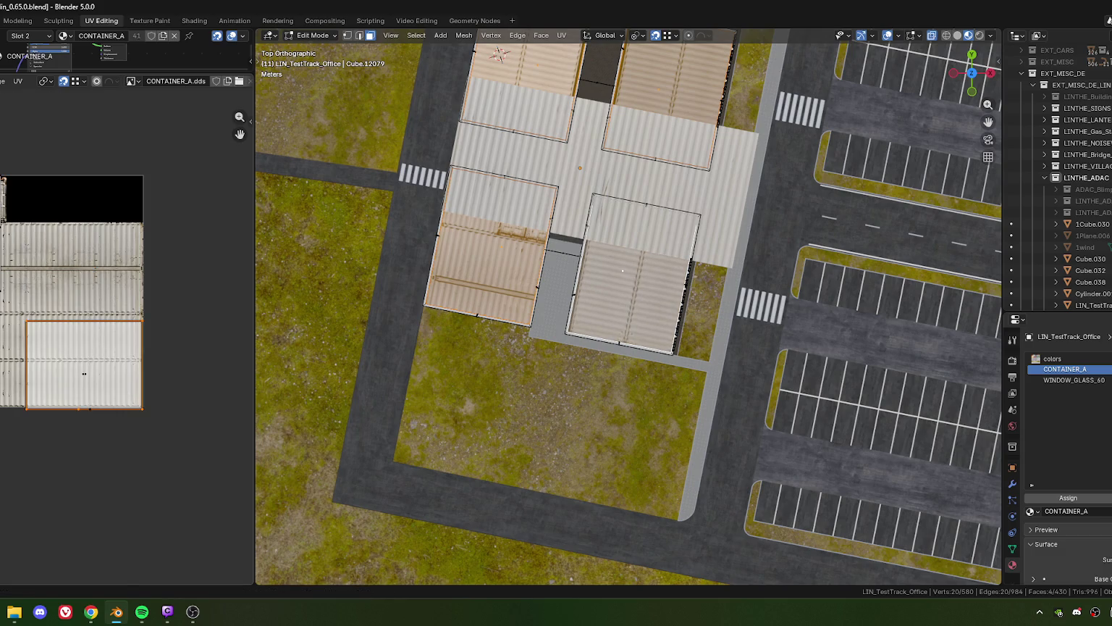
pyautogui.hotkey('ctrl', 'z')
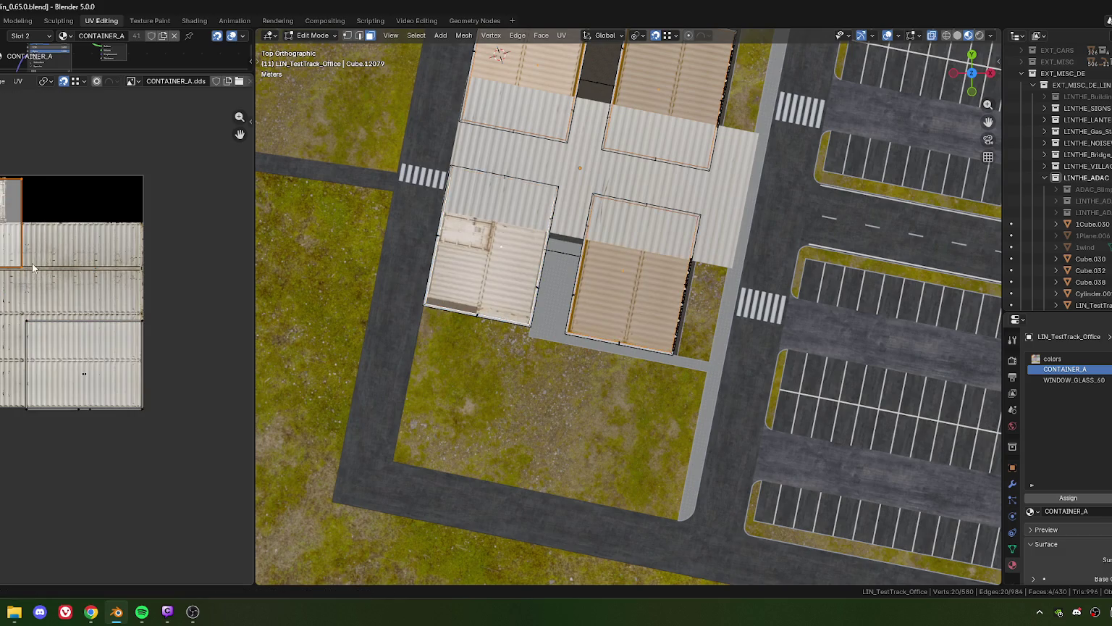
pyautogui.hotkey('ctrl', 'z')
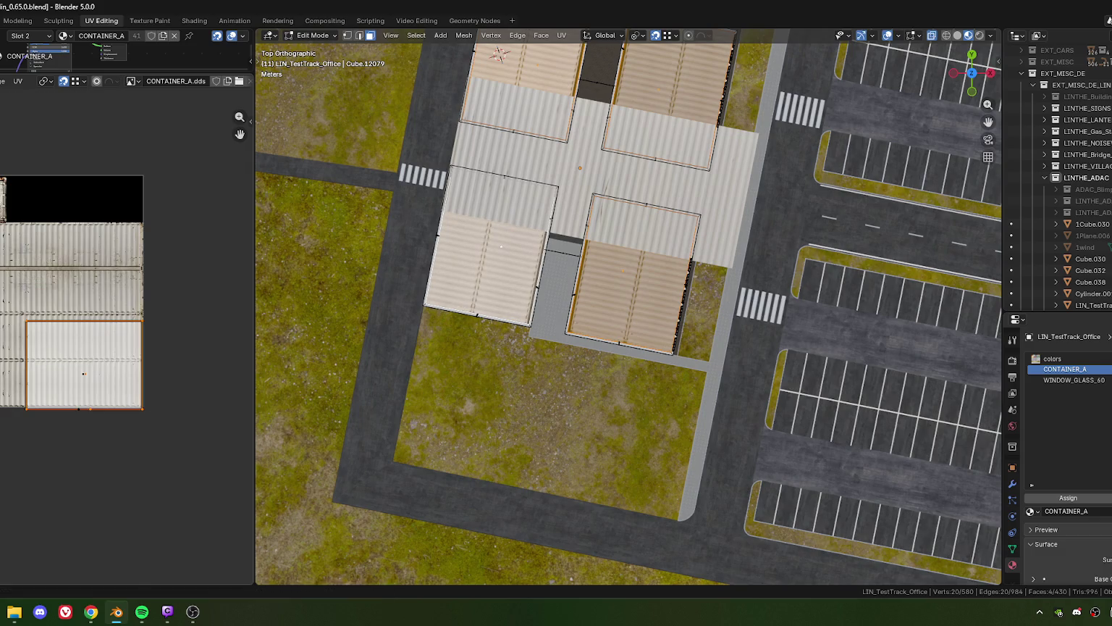
# - Shrink the roof UV island and flatten it along Y into a thin strip
pyautogui.press('s')
pyautogui.click(207, 398)
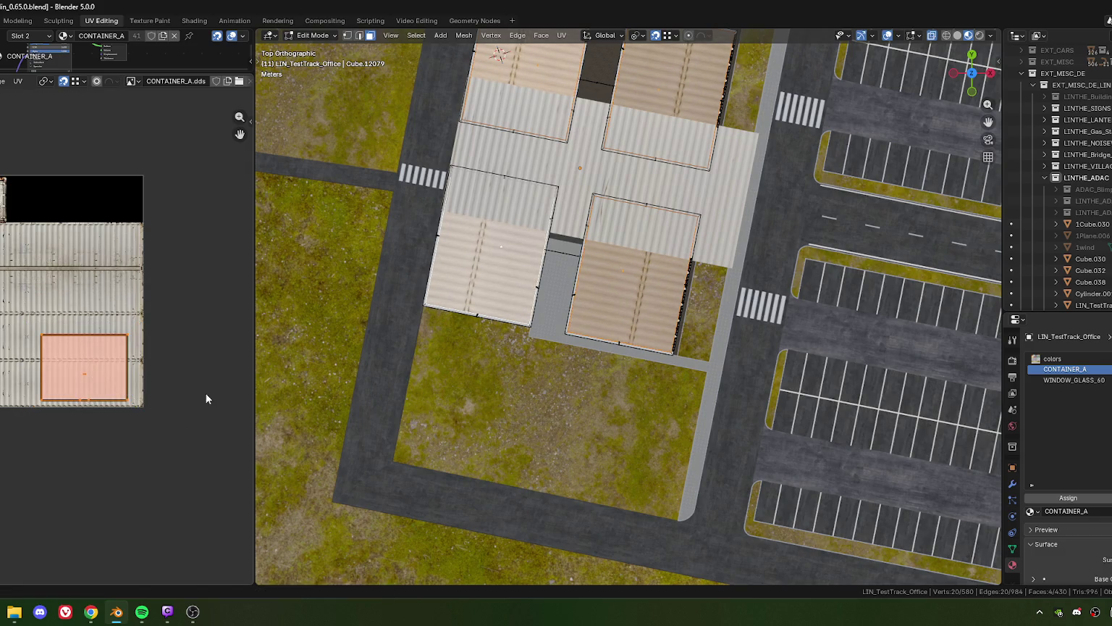
pyautogui.press('s')
pyautogui.press('y')
pyautogui.click(143, 386)
pyautogui.scroll(3)
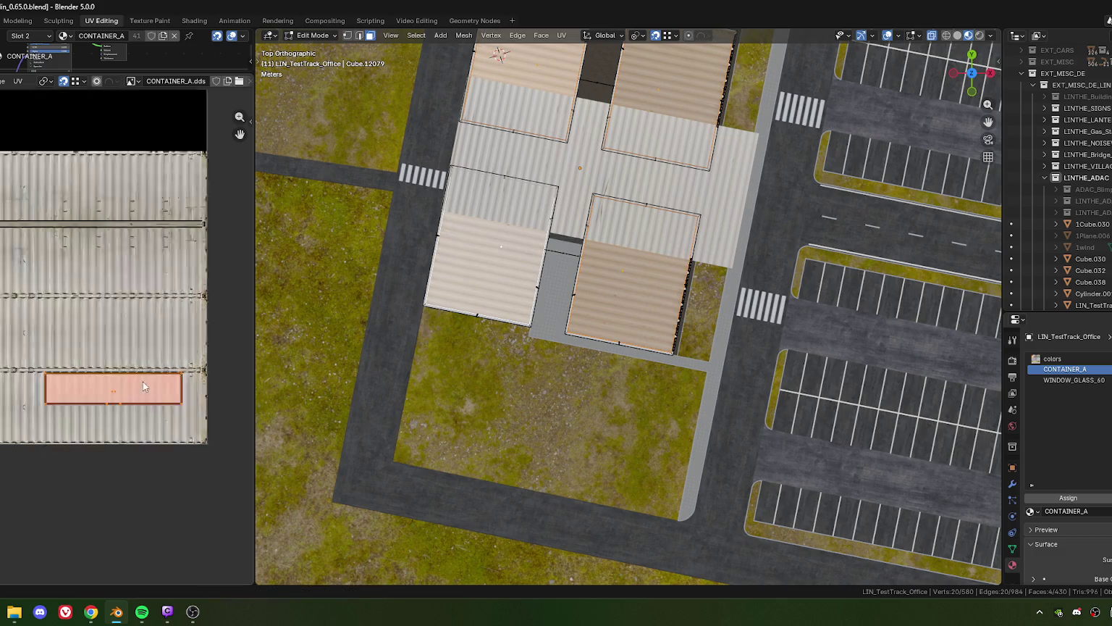
pyautogui.scroll(3)
# - Slide the roof island along X and stretch it wider to fit the corrugation
pyautogui.press('g')
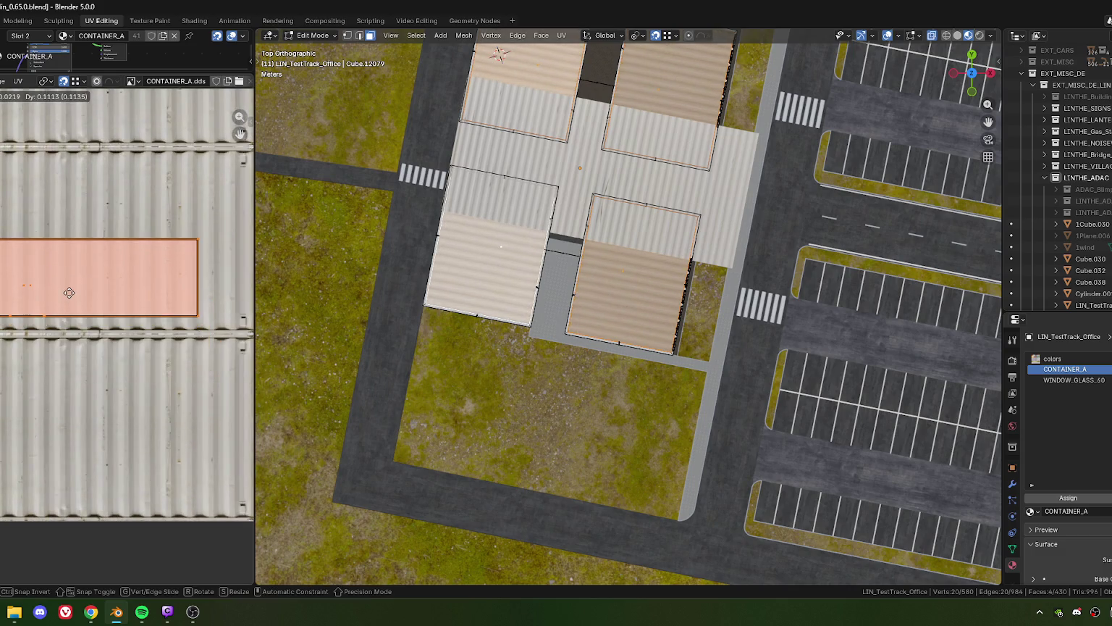
pyautogui.press('x')
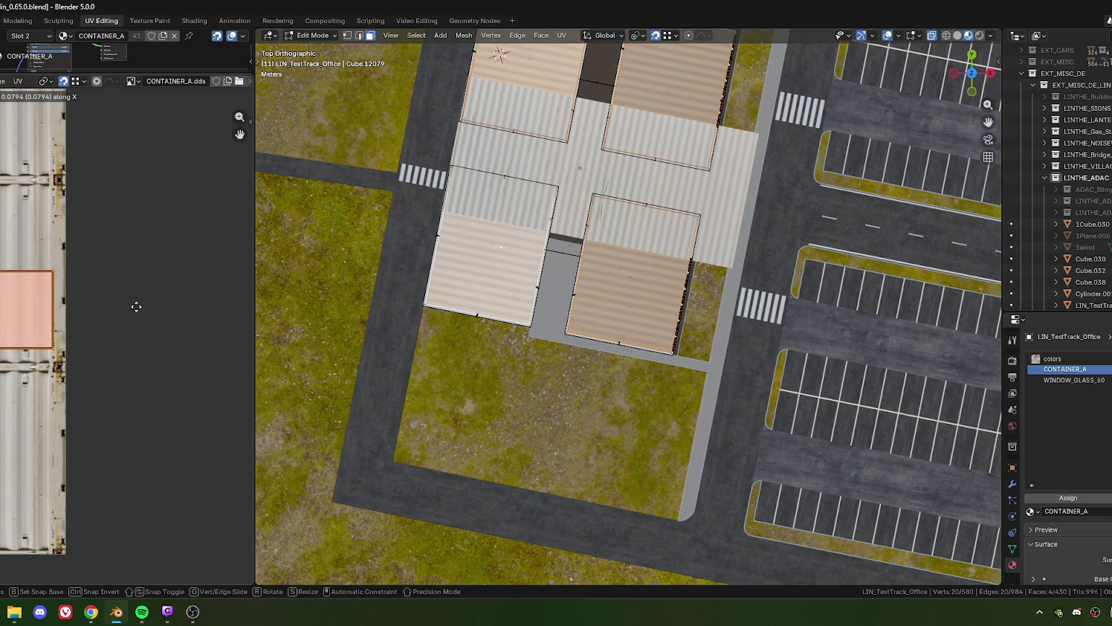
pyautogui.click(136, 307)
pyautogui.press('KP_Decimal')
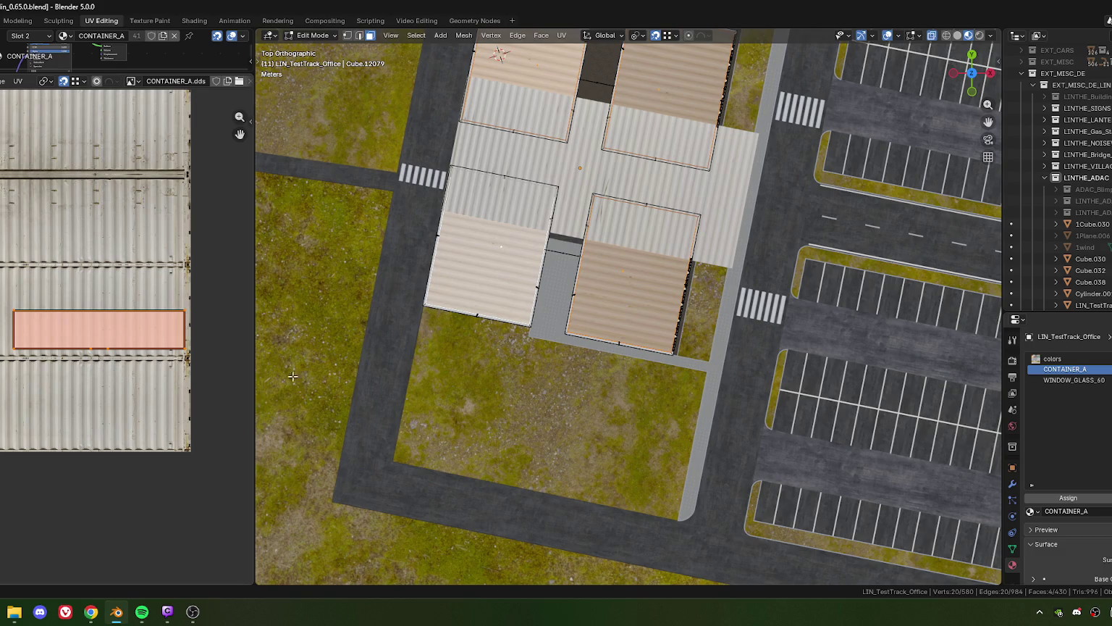
pyautogui.press('KP_Decimal')
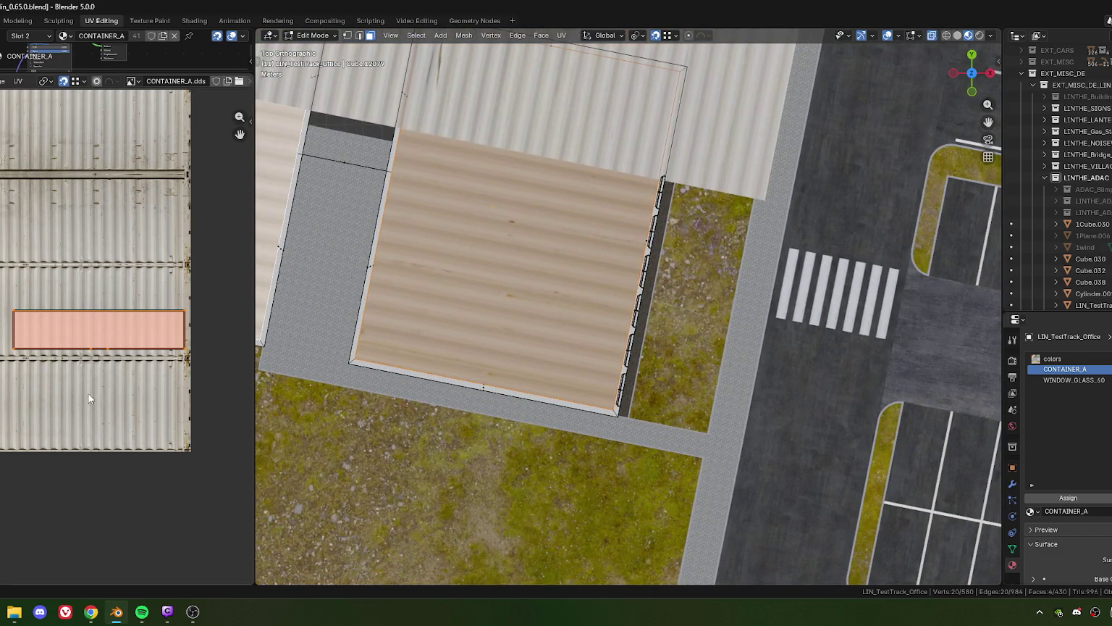
pyautogui.press('s')
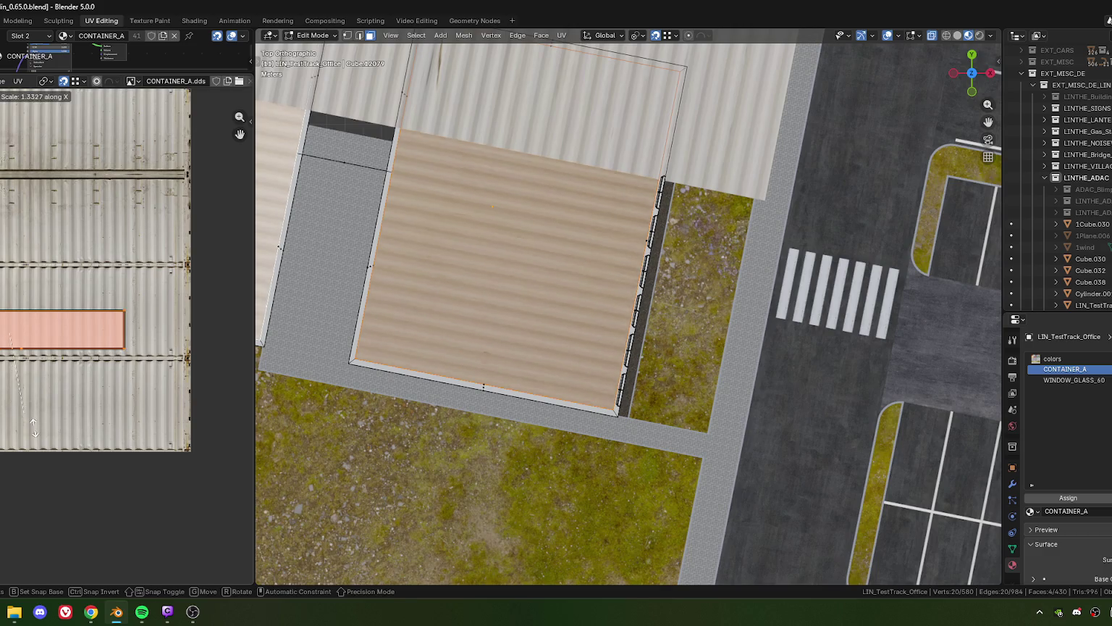
pyautogui.click(46, 454)
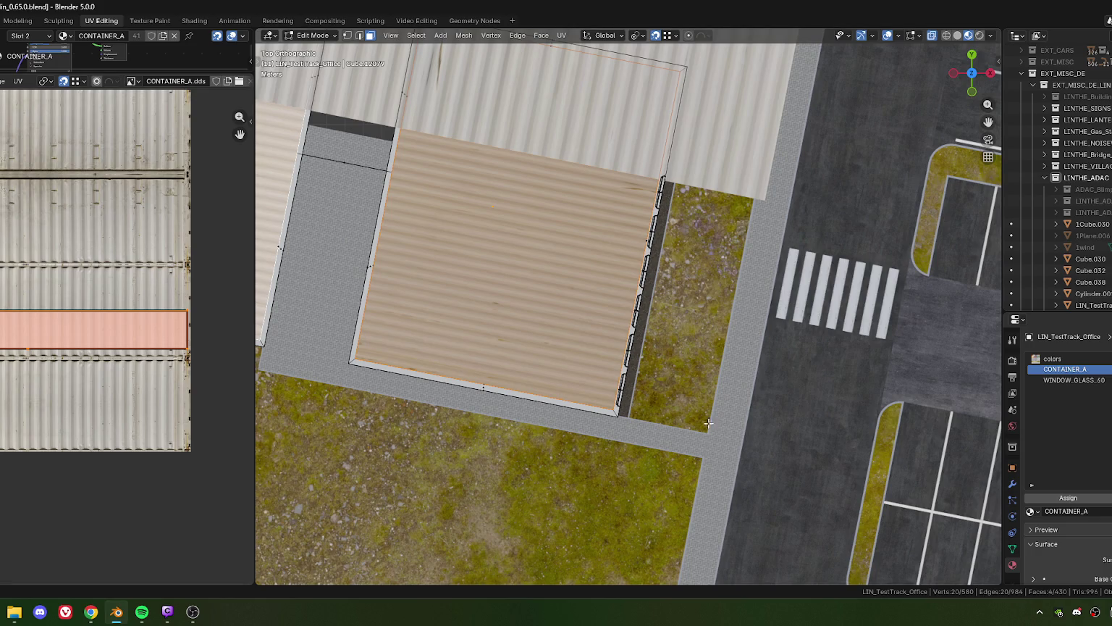
pyautogui.moveTo(709, 423); pyautogui.dragTo(638, 348)
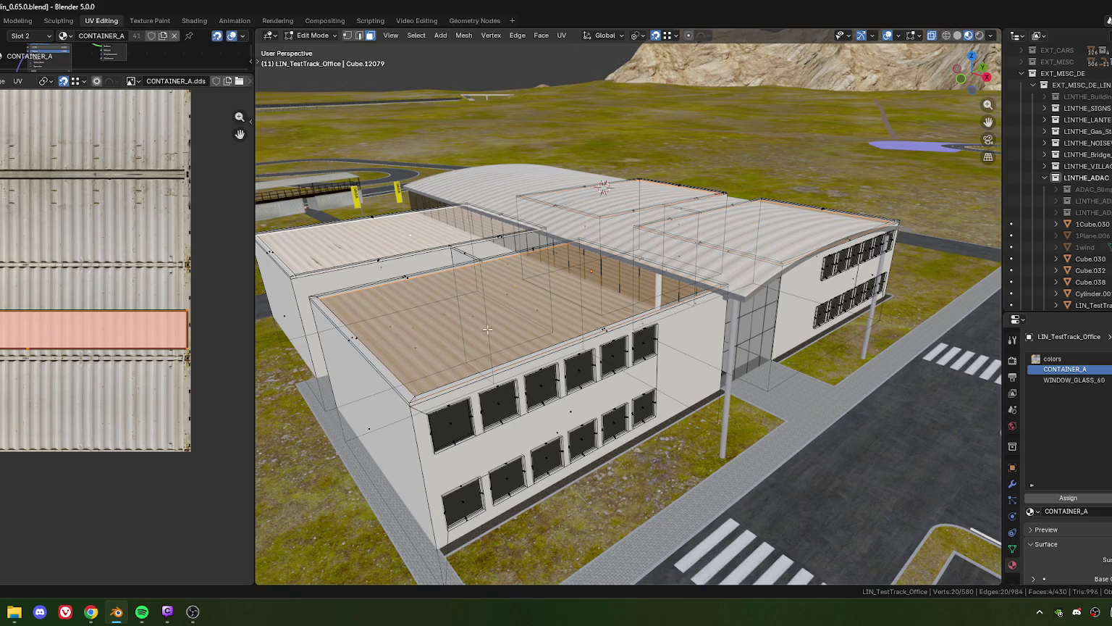
pyautogui.moveTo(257, 355); pyautogui.dragTo(52, 355)
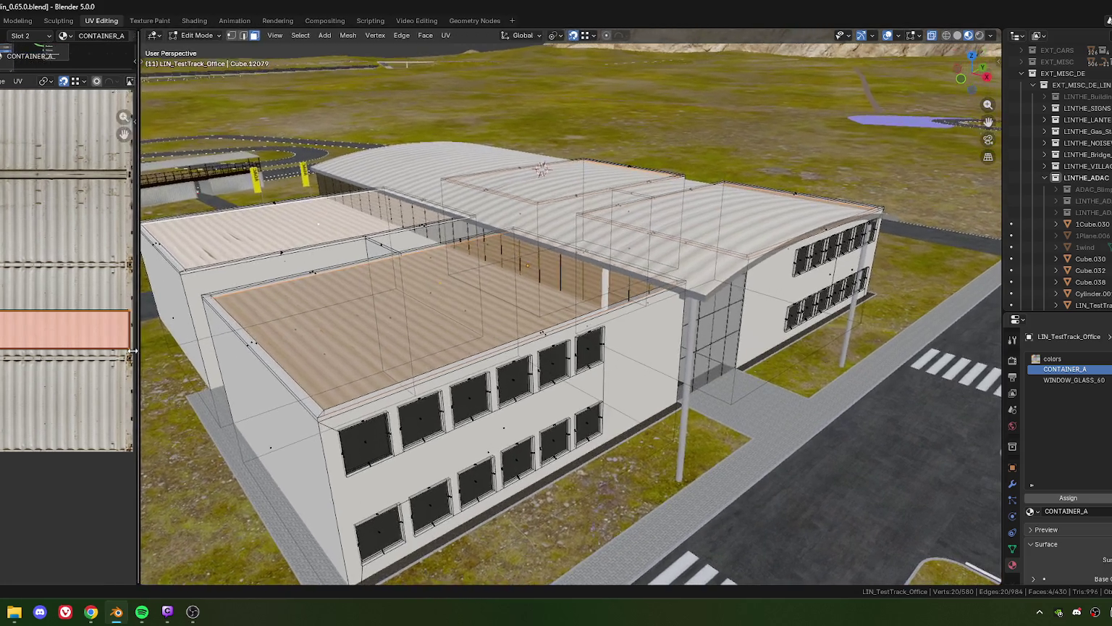
pyautogui.scroll(-3)
pyautogui.moveTo(502, 383); pyautogui.dragTo(563, 370)
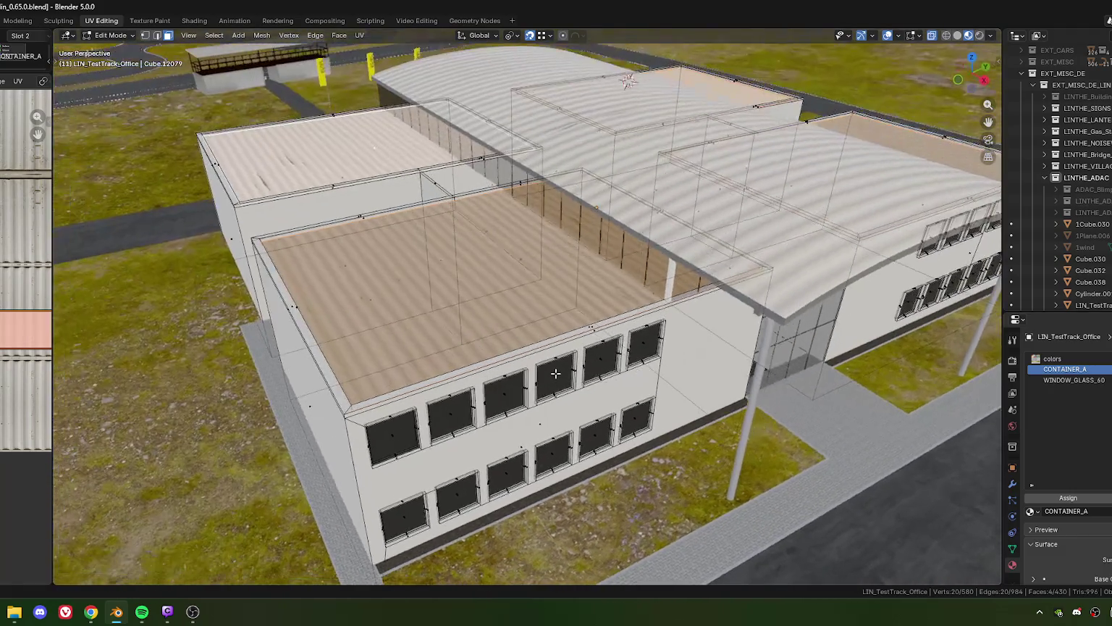
pyautogui.scroll(3)
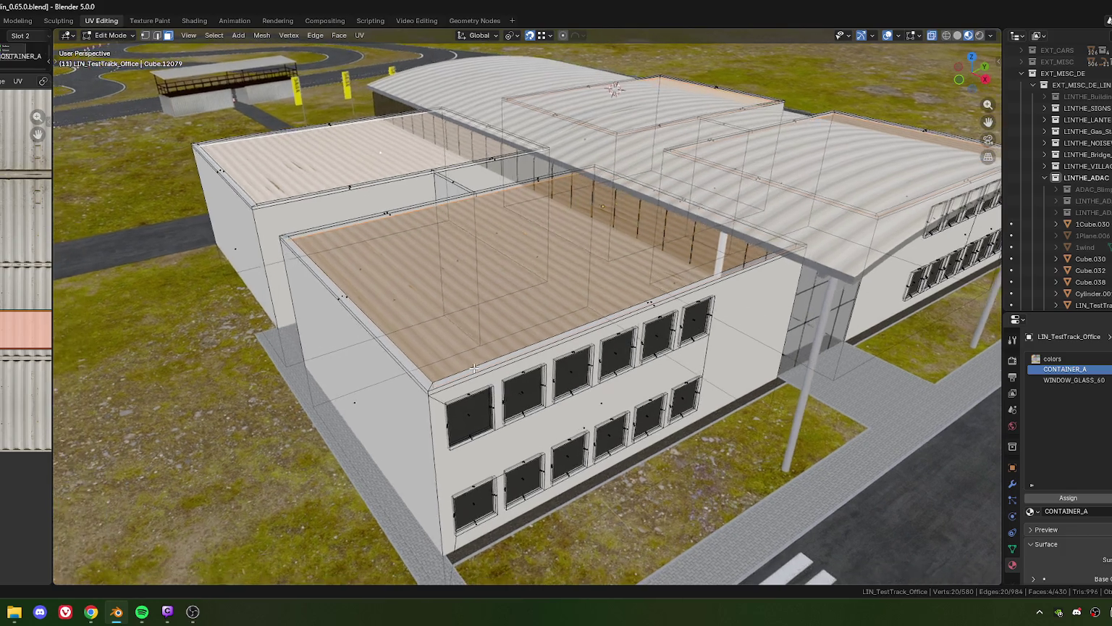
pyautogui.scroll(3)
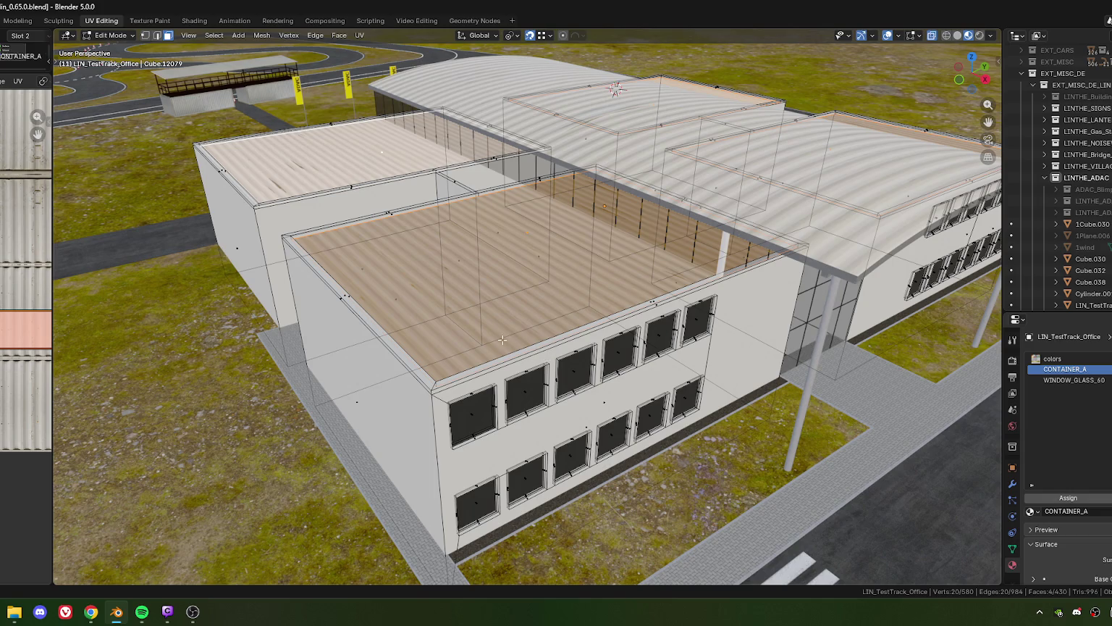
pyautogui.moveTo(580, 378); pyautogui.dragTo(533, 369)
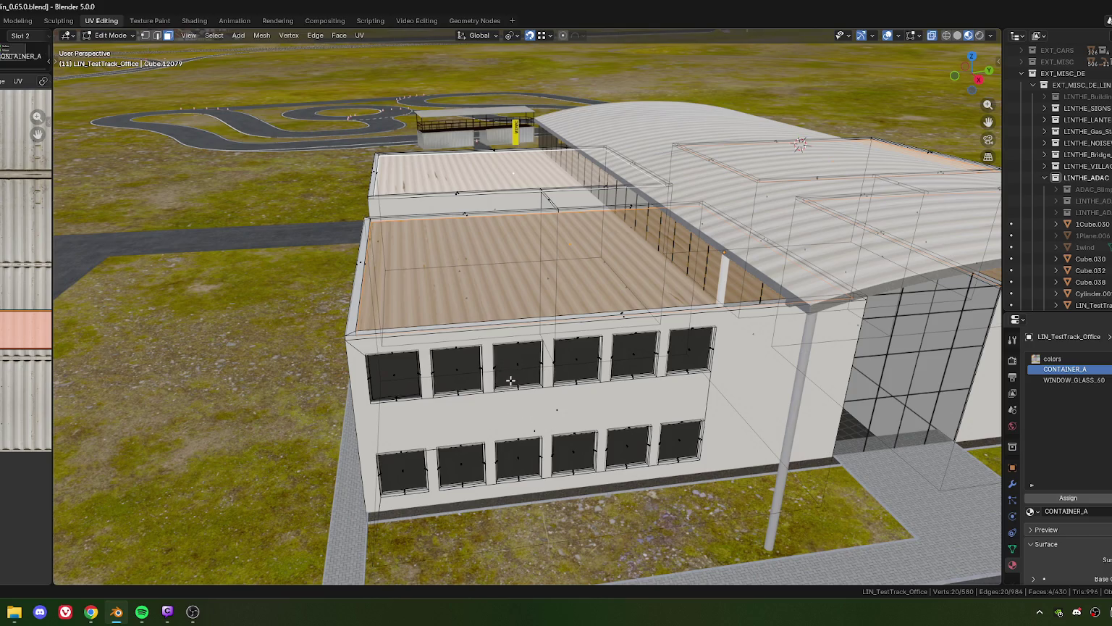
pyautogui.moveTo(511, 380); pyautogui.dragTo(525, 347)
pyautogui.scroll(3)
pyautogui.scroll(-3)
pyautogui.scroll(3)
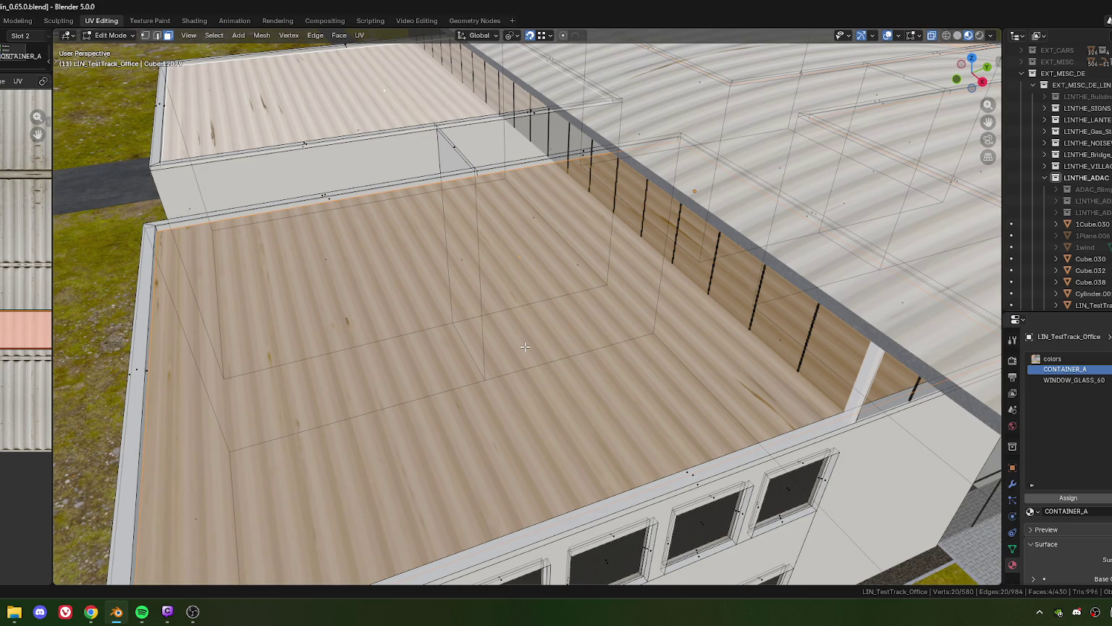
pyautogui.scroll(-3)
pyautogui.scroll(3)
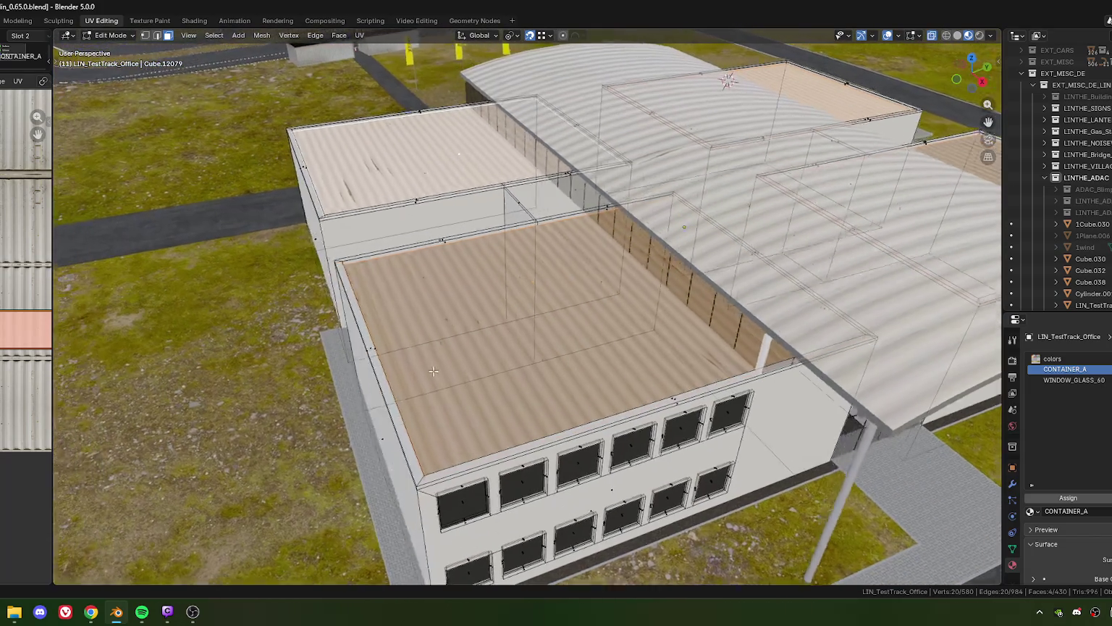
pyautogui.moveTo(433, 371); pyautogui.dragTo(527, 340)
pyautogui.scroll(3)
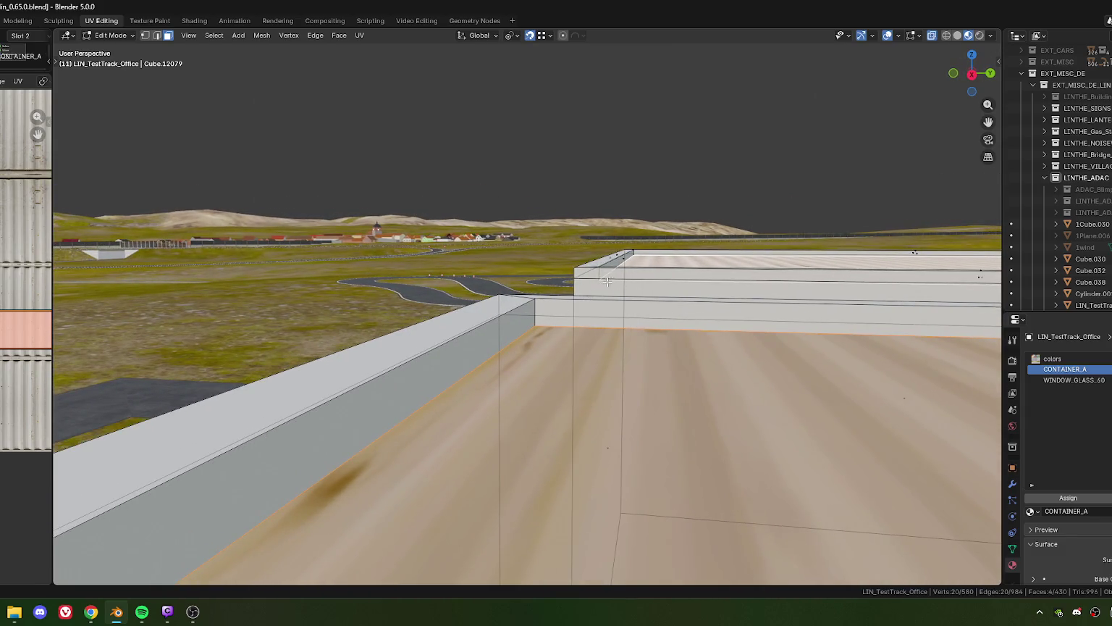
# - Inspect the office roofs from top view, then orbit back and reopen the UV Editor beside them
pyautogui.moveTo(607, 282); pyautogui.dragTo(692, 374)
pyautogui.scroll(-3)
pyautogui.press('KP_7')
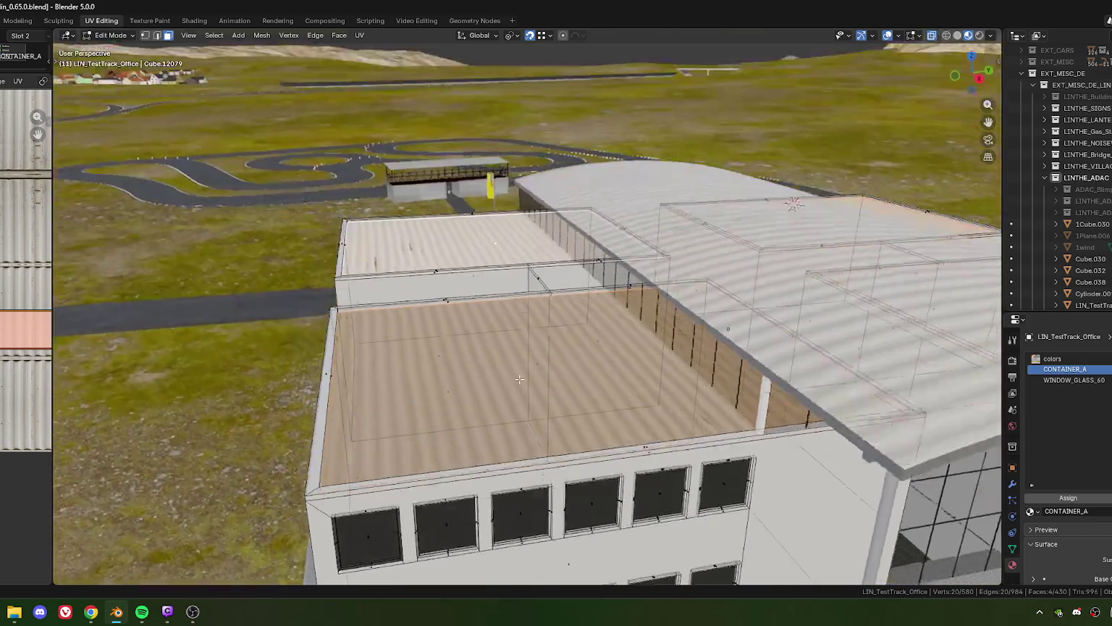
pyautogui.moveTo(926, 410); pyautogui.dragTo(785, 389)
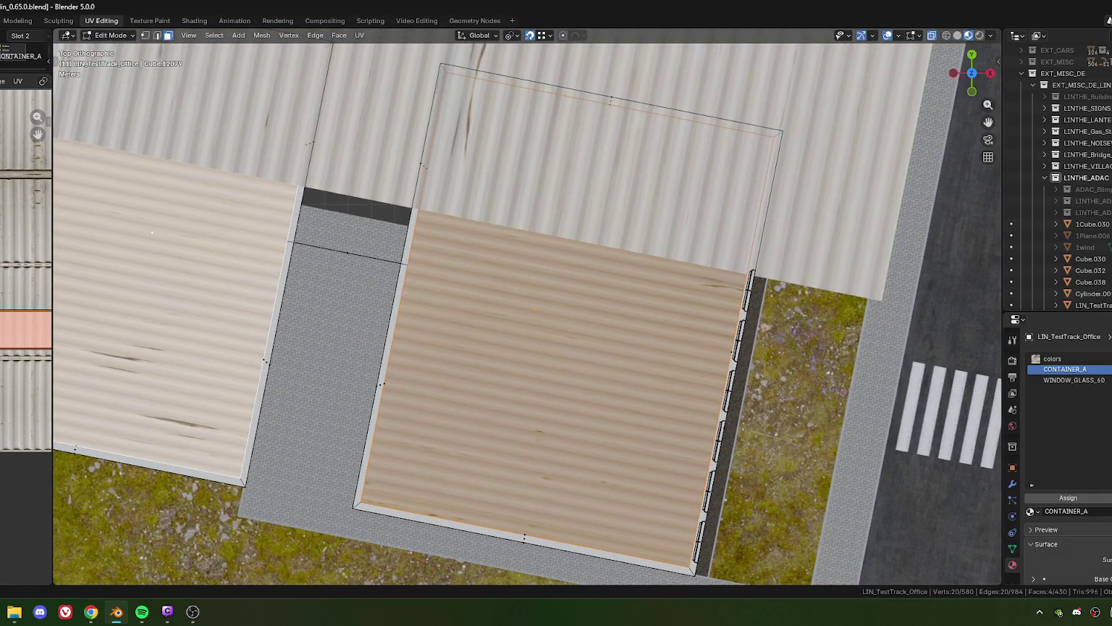
pyautogui.scroll(-3)
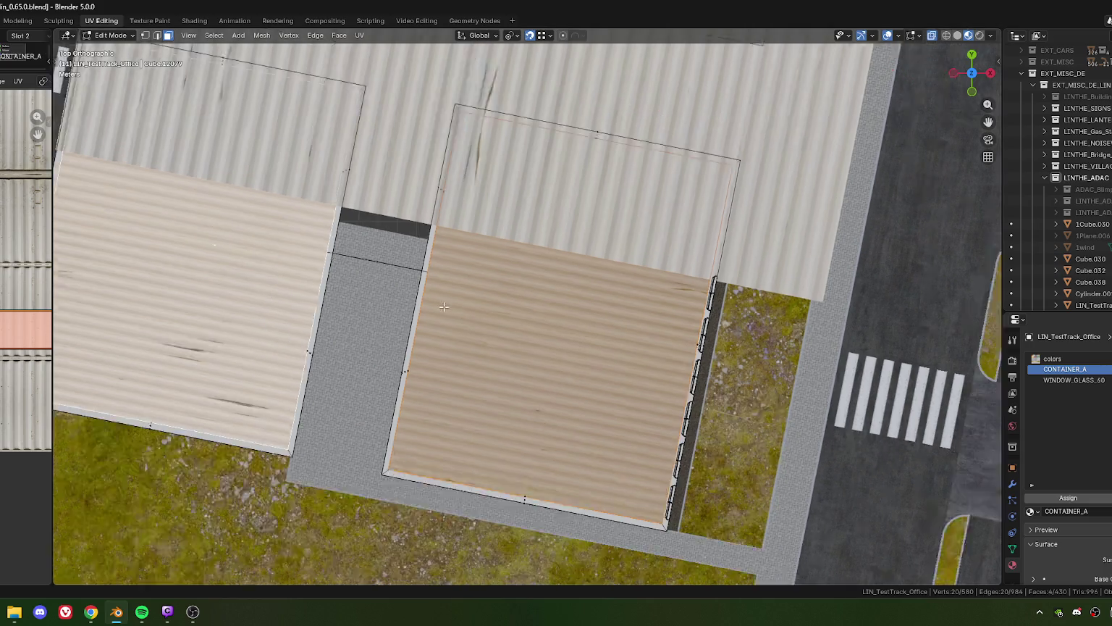
pyautogui.scroll(-3)
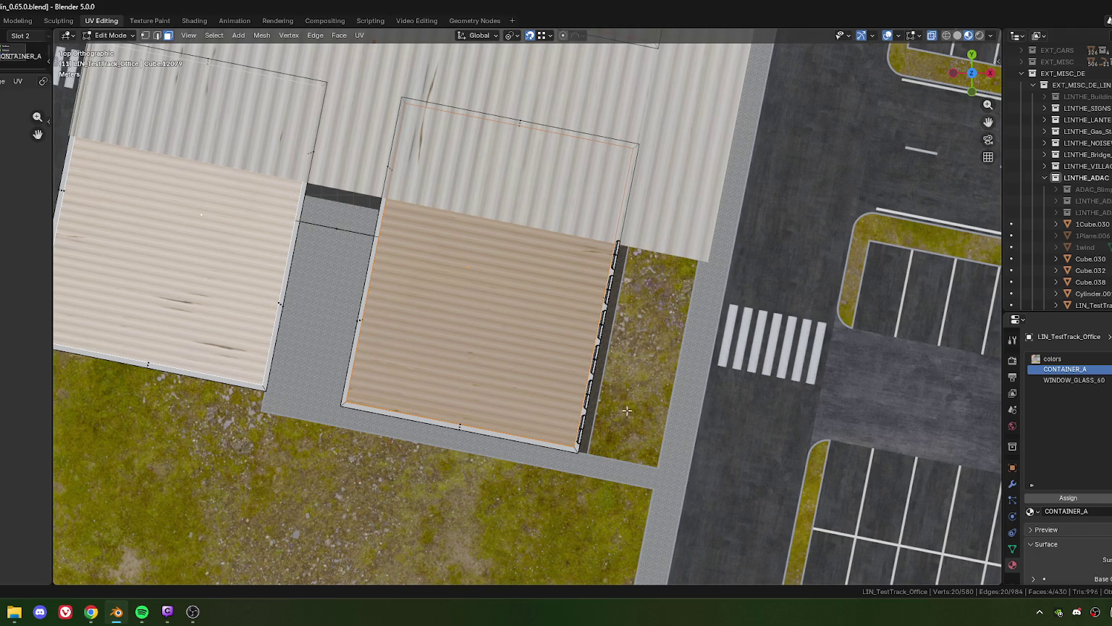
pyautogui.moveTo(627, 410); pyautogui.dragTo(535, 355)
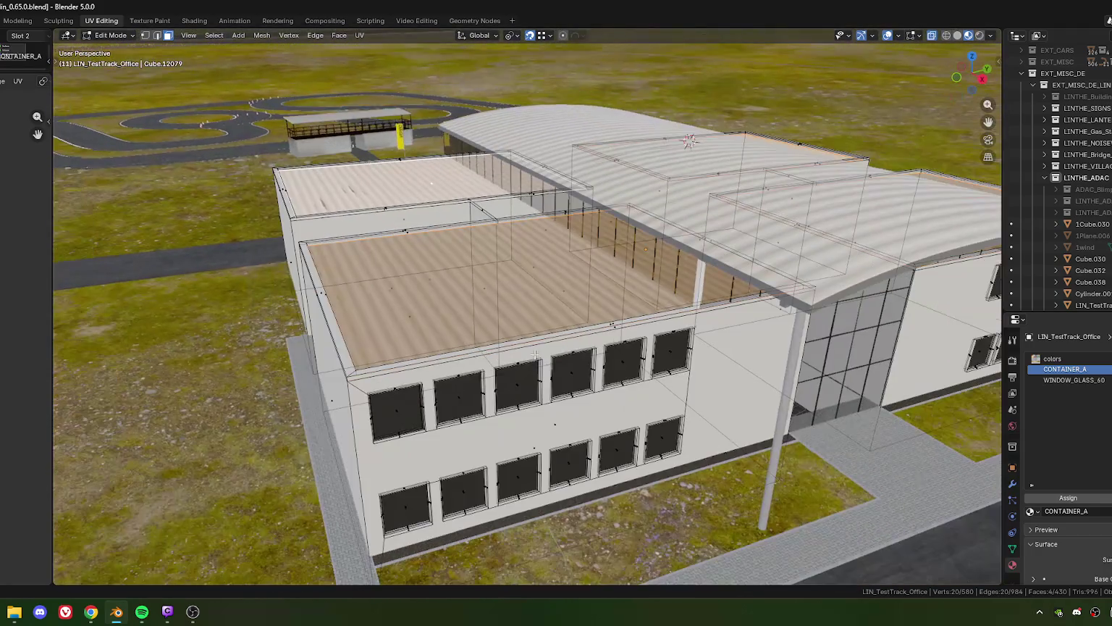
pyautogui.moveTo(52, 365); pyautogui.dragTo(393, 367)
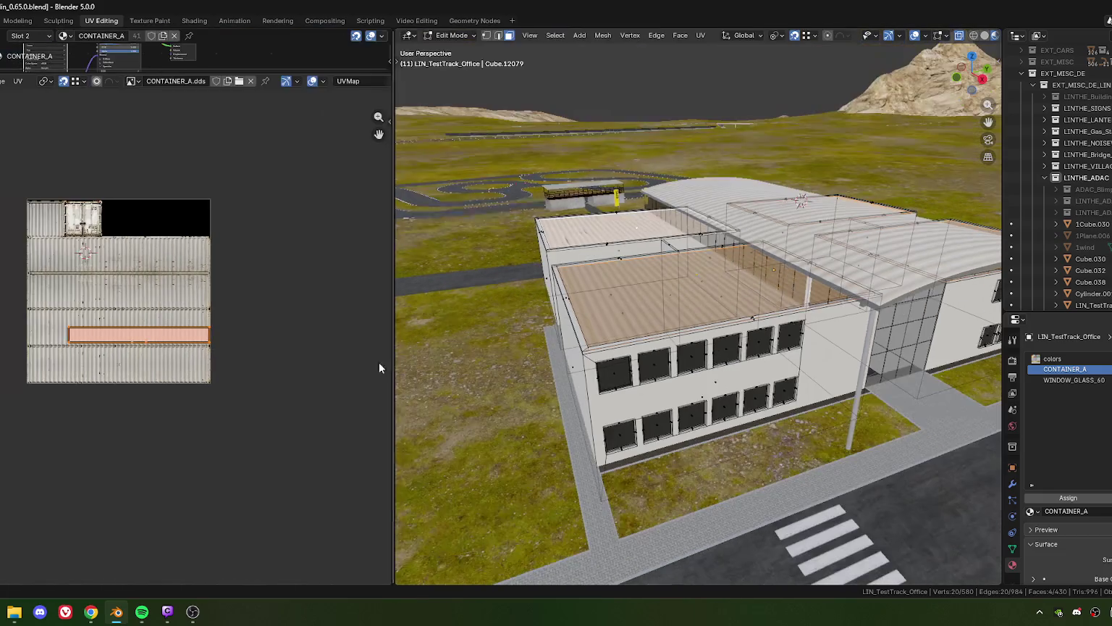
# - Move the roof UV strip -0.1 along X on the container texture
pyautogui.press('g')
pyautogui.write('x')
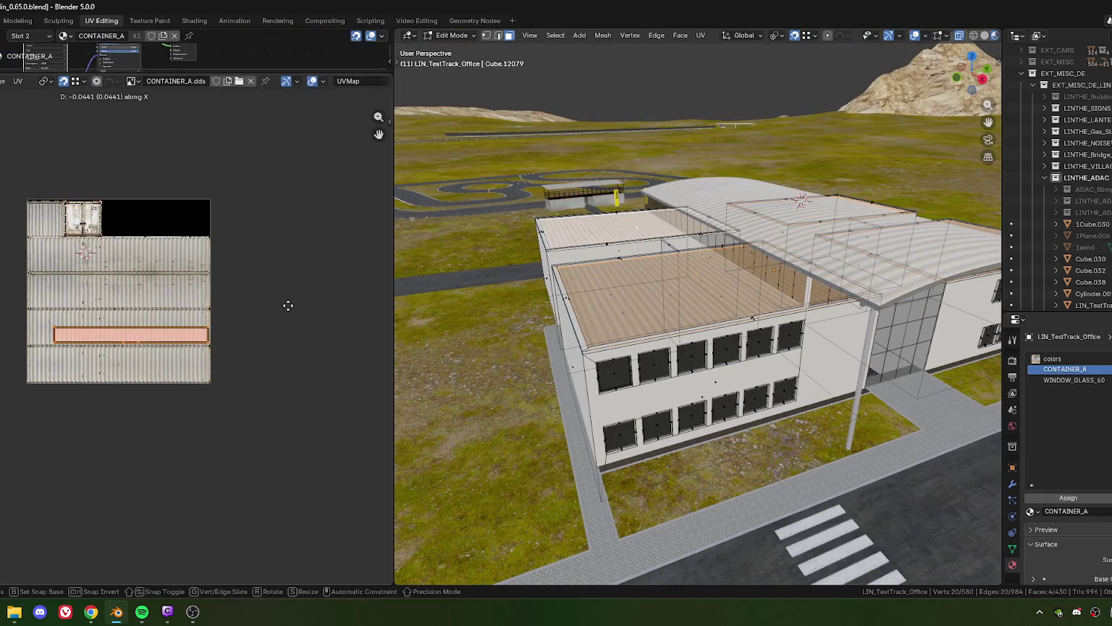
pyautogui.write('-0.1')
pyautogui.press('Return')
pyautogui.press('KP_Decimal')
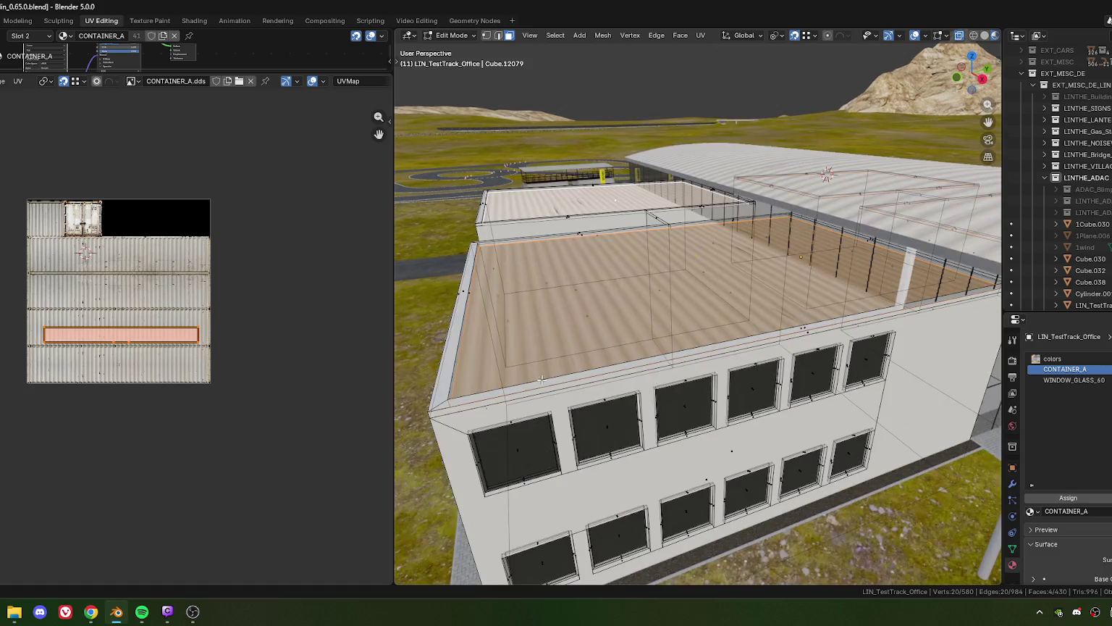
# - Select the roof rim loops and extend the selection to faces of similar area
pyautogui.moveTo(553, 369); pyautogui.dragTo(558, 278)
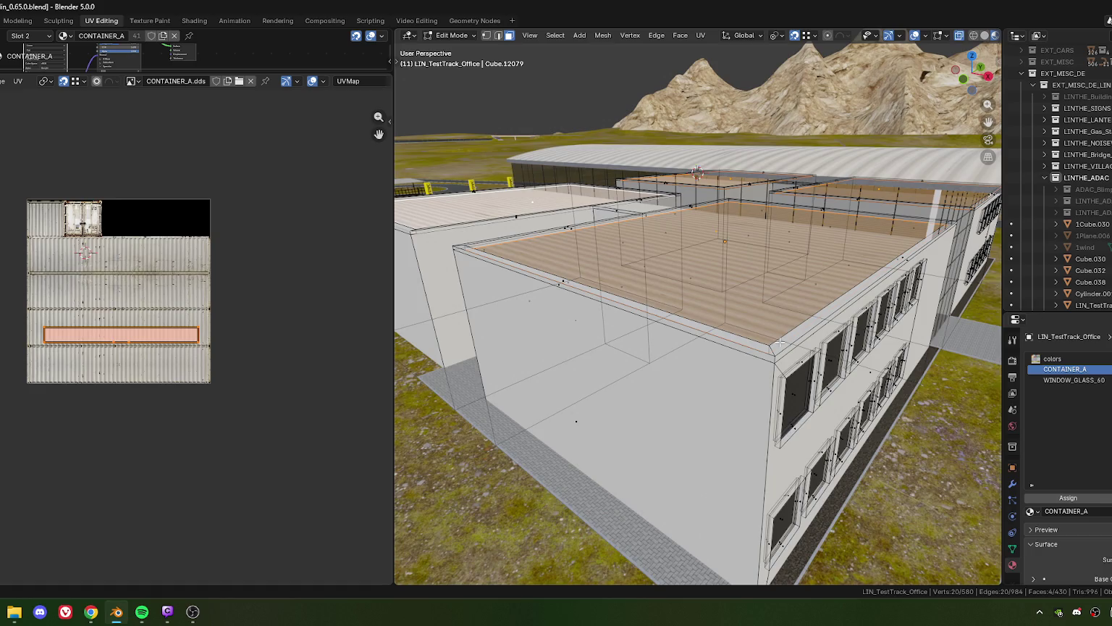
pyautogui.moveTo(780, 342); pyautogui.dragTo(773, 305)
pyautogui.moveTo(811, 259); pyautogui.dragTo(701, 228)
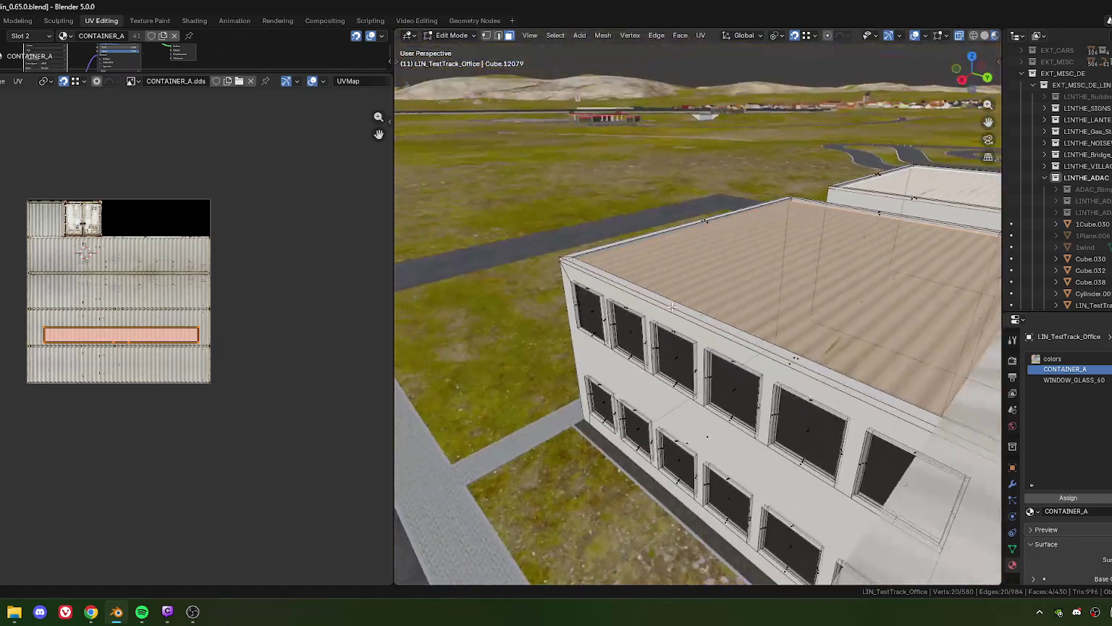
pyautogui.hotkey('alt', 'a')
pyautogui.moveTo(725, 297); pyautogui.dragTo(800, 346)
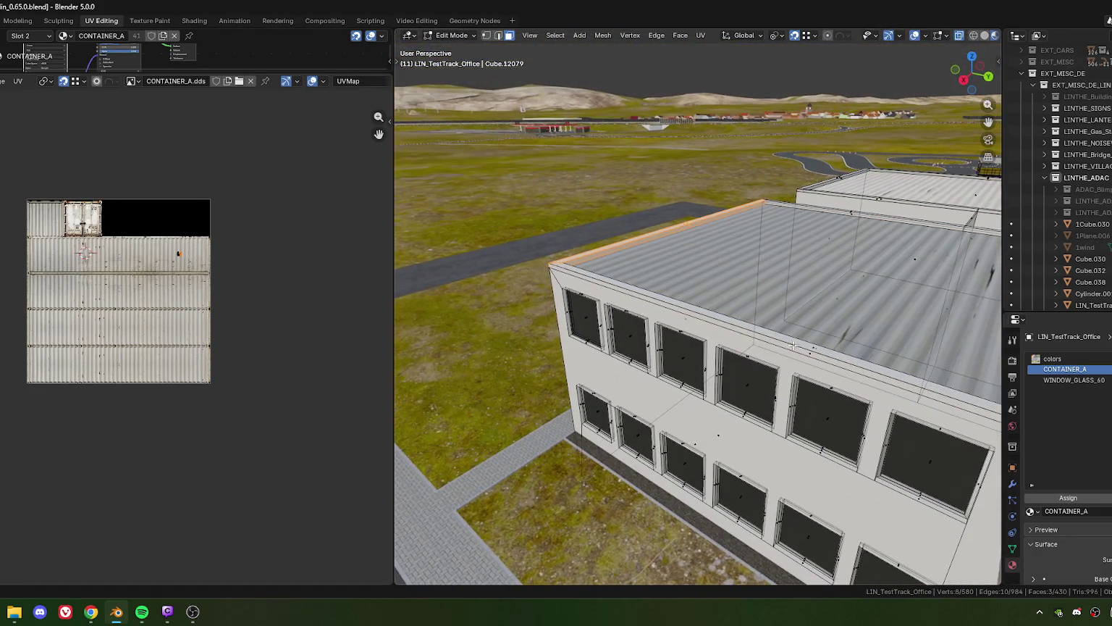
pyautogui.click(800, 355)
pyautogui.hotkey('shift', 'g')
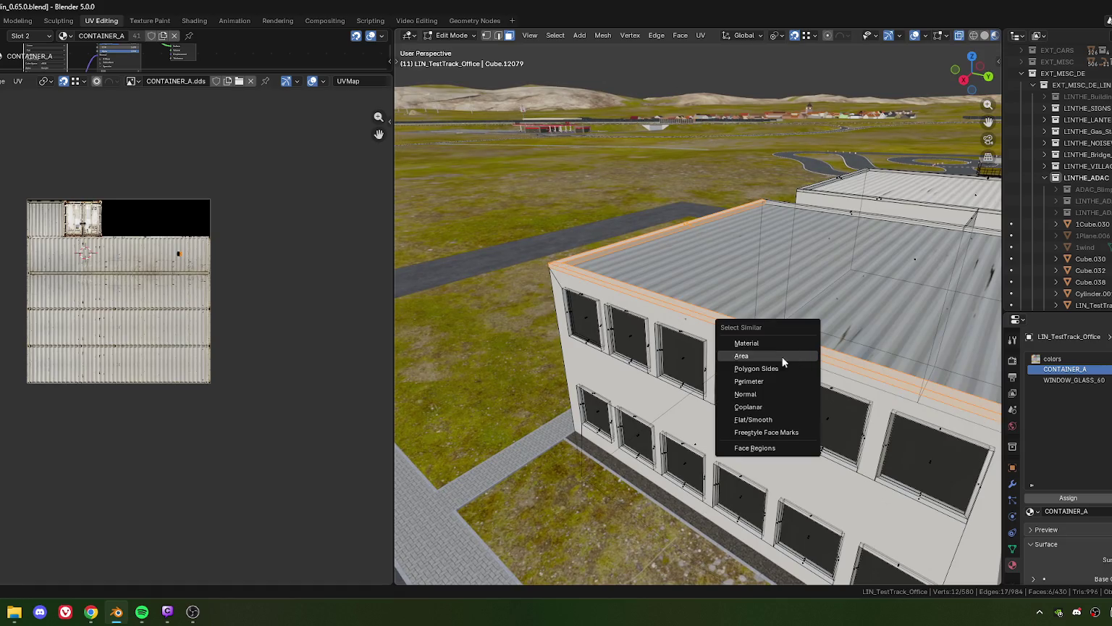
pyautogui.click(752, 357)
pyautogui.moveTo(752, 357); pyautogui.dragTo(552, 231)
pyautogui.click(552, 231)
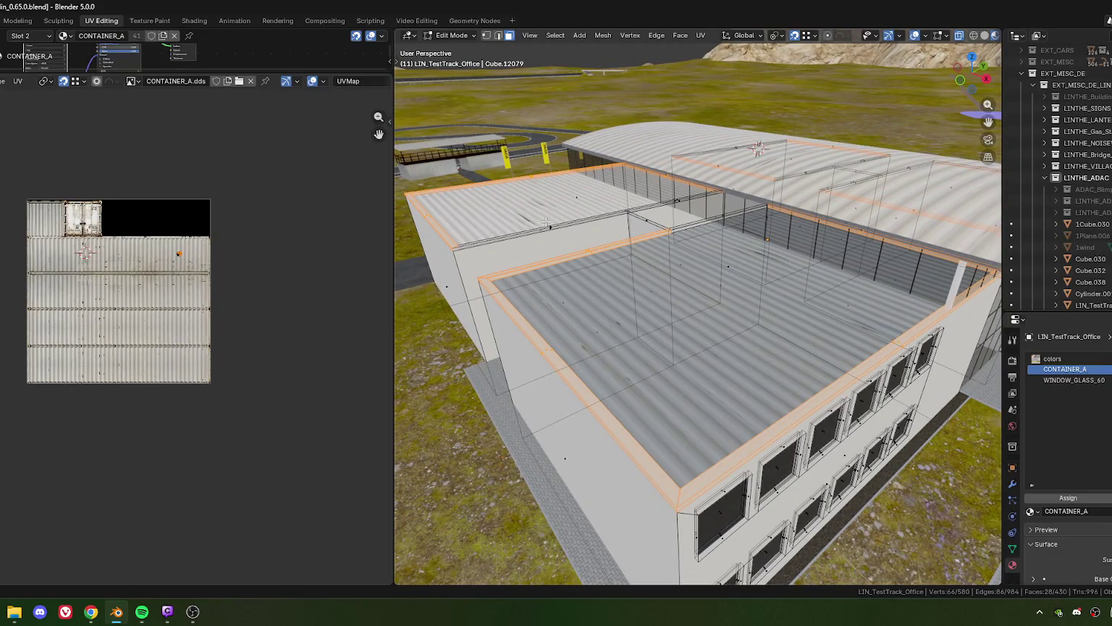
pyautogui.click(549, 227)
pyautogui.hotkey('shift', 'g')
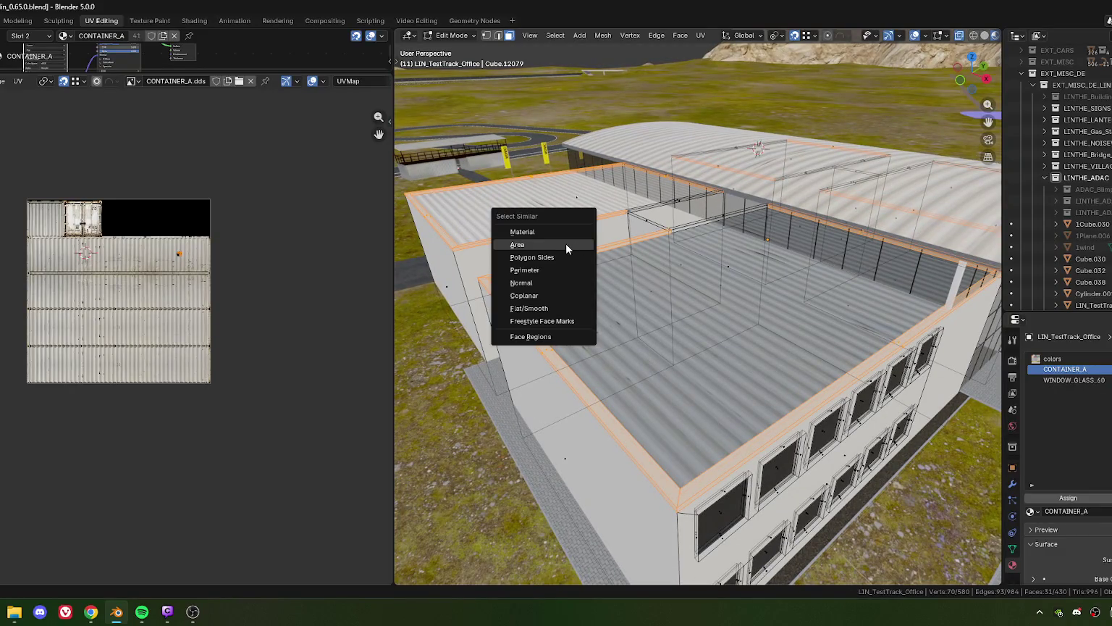
pyautogui.click(560, 244)
# - Add the remaining parapet rim faces and select all similar-area faces around every office roof
pyautogui.moveTo(820, 278); pyautogui.dragTo(780, 320)
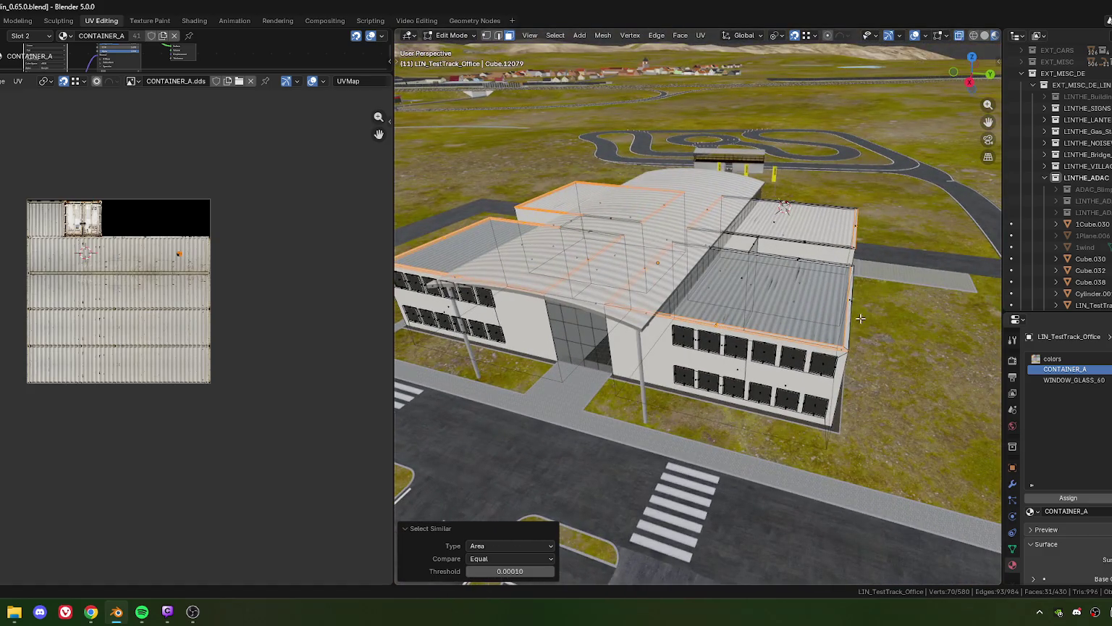
pyautogui.moveTo(860, 318); pyautogui.dragTo(562, 292)
pyautogui.scroll(3)
pyautogui.scroll(-3)
pyautogui.click(635, 262)
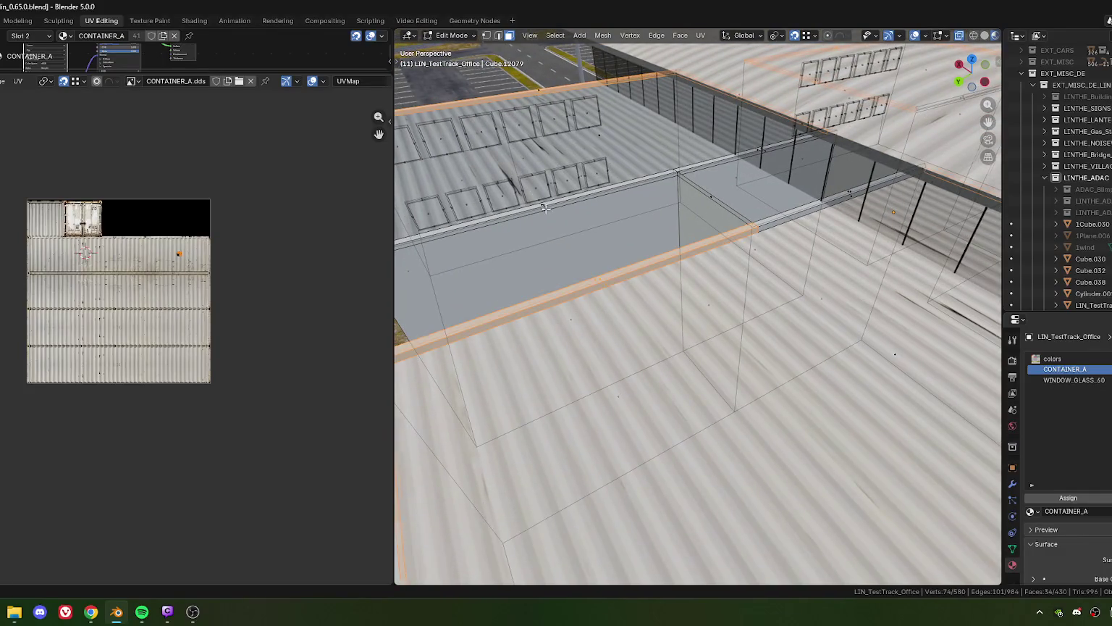
pyautogui.click(647, 287)
pyautogui.moveTo(647, 287); pyautogui.dragTo(676, 336)
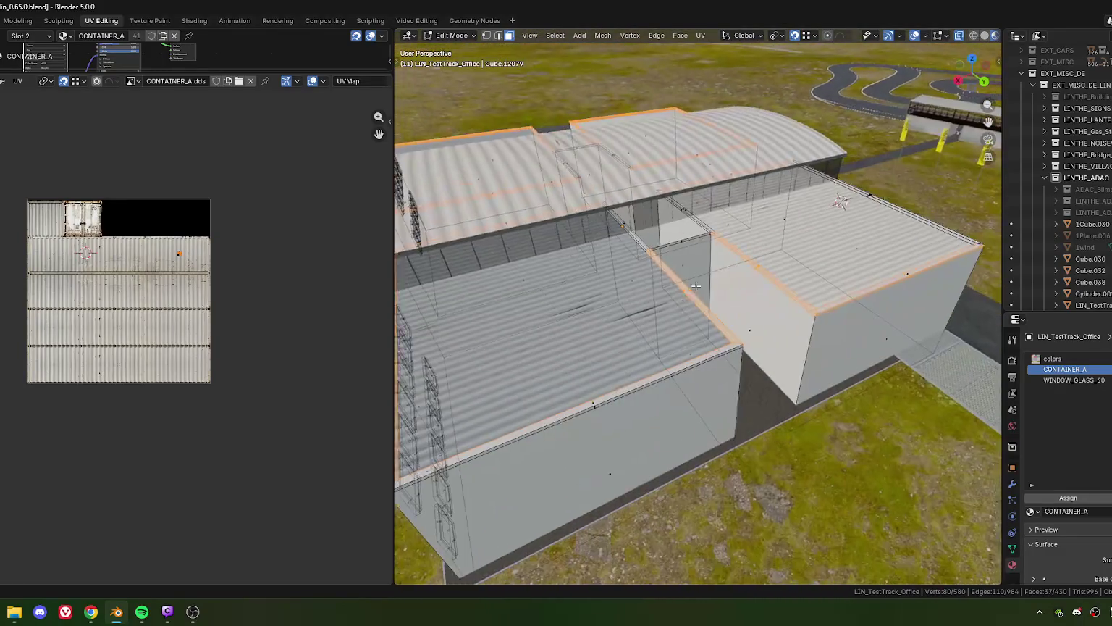
pyautogui.hotkey('shift', 'g')
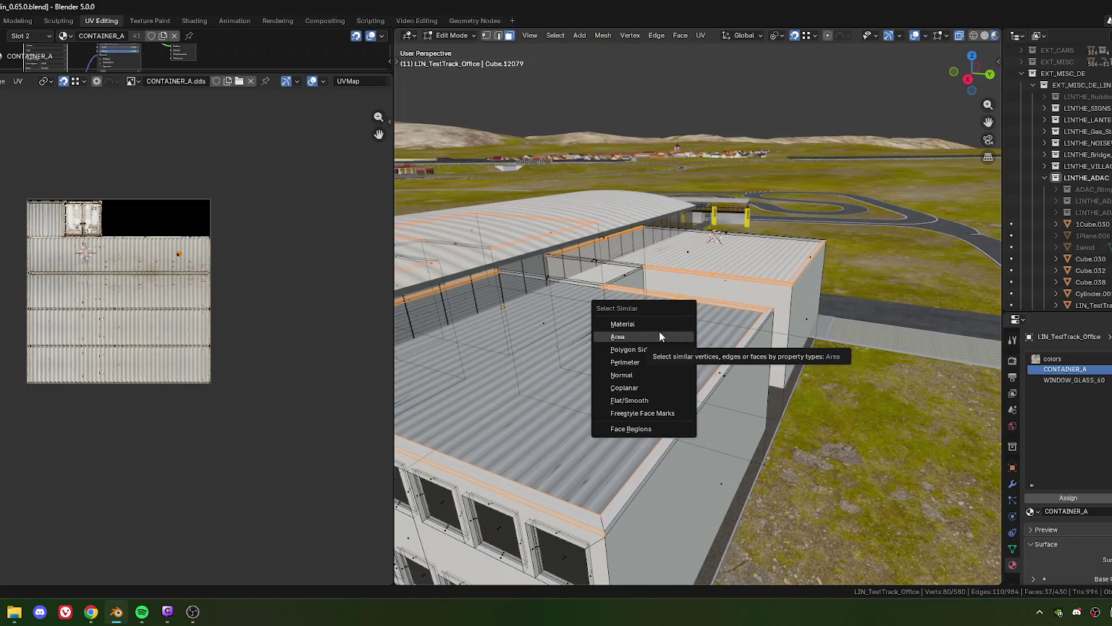
pyautogui.click(659, 331)
pyautogui.moveTo(392, 358); pyautogui.dragTo(108, 362)
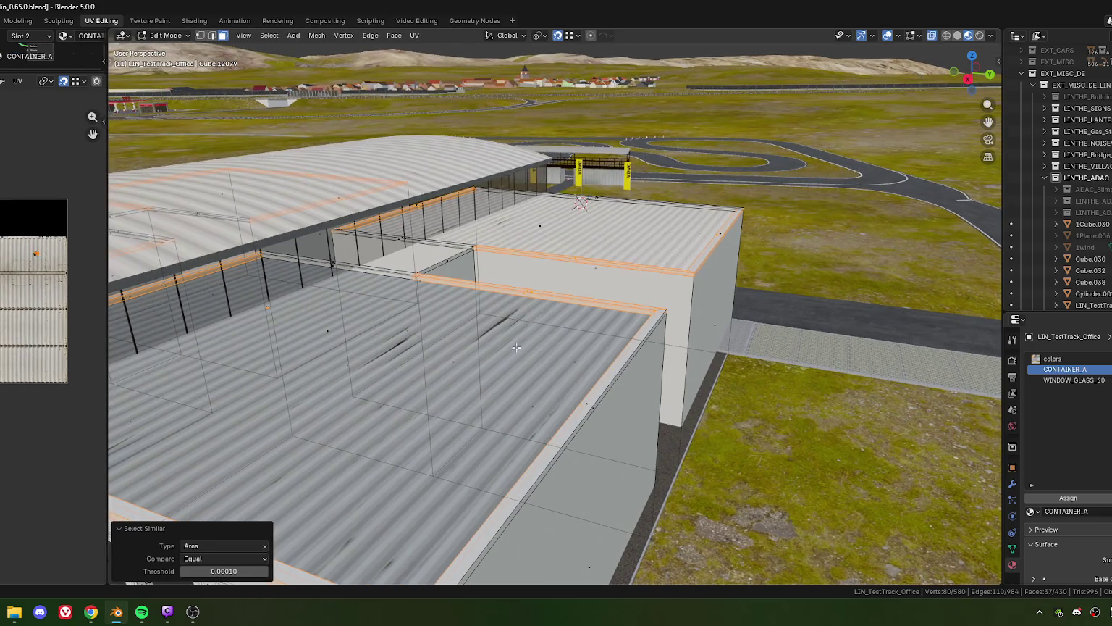
pyautogui.scroll(-3)
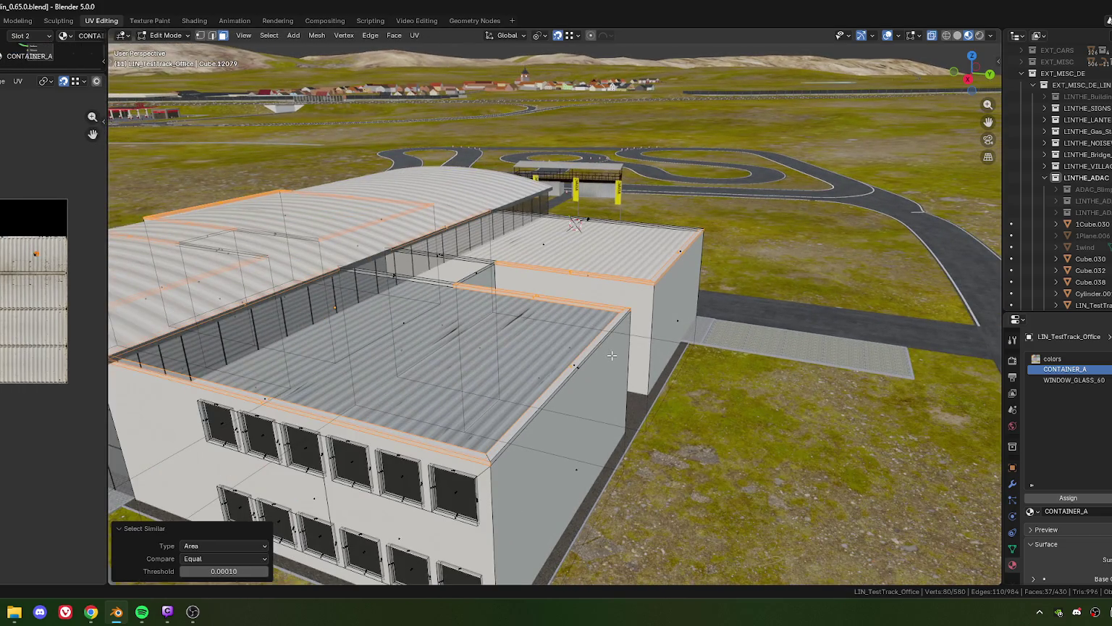
pyautogui.scroll(-3)
pyautogui.scroll(-3)
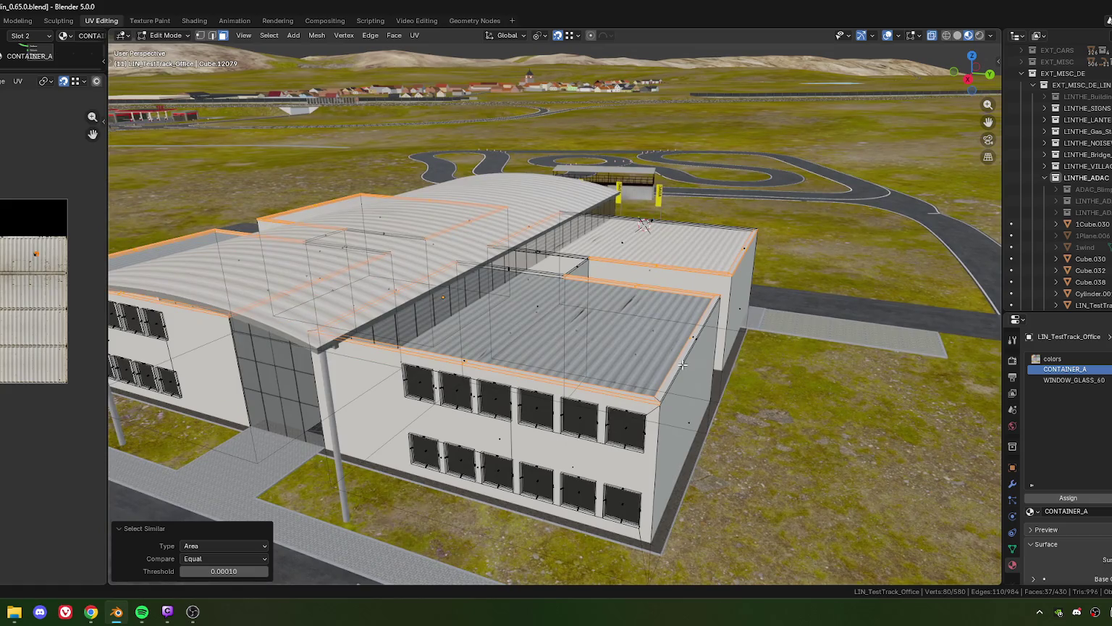
pyautogui.scroll(-3)
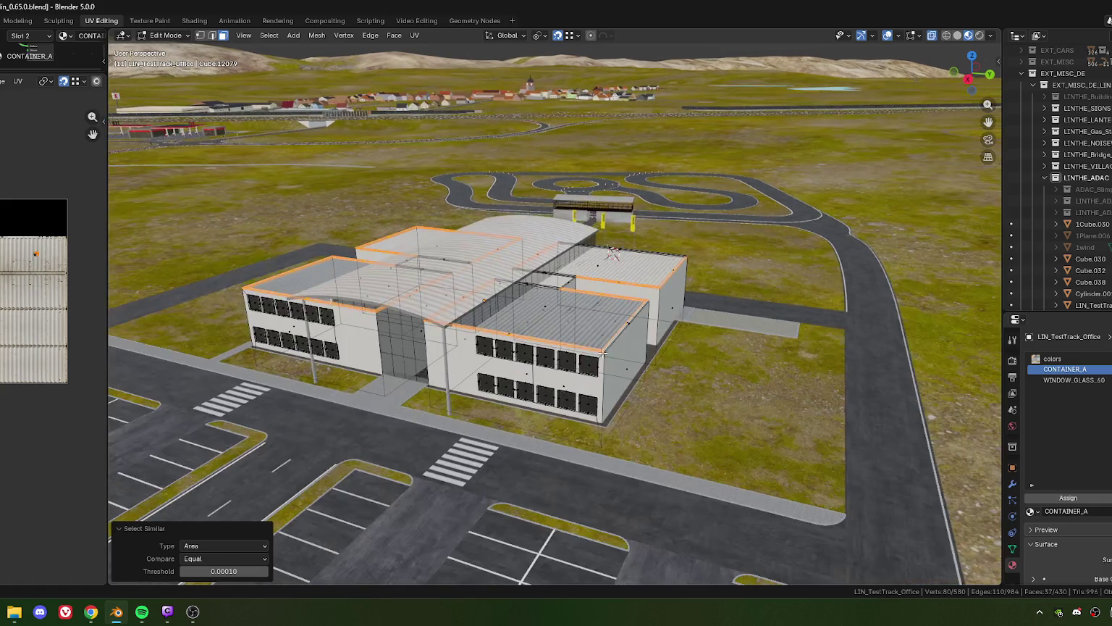
pyautogui.moveTo(669, 364); pyautogui.dragTo(549, 321)
# - Add an empty fourth material slot to LIN_TestTrack_Office, below CONTAINER_A and WINDOW_GLASS_60
pyautogui.scroll(3)
pyautogui.scroll(3)
pyautogui.scroll(3)
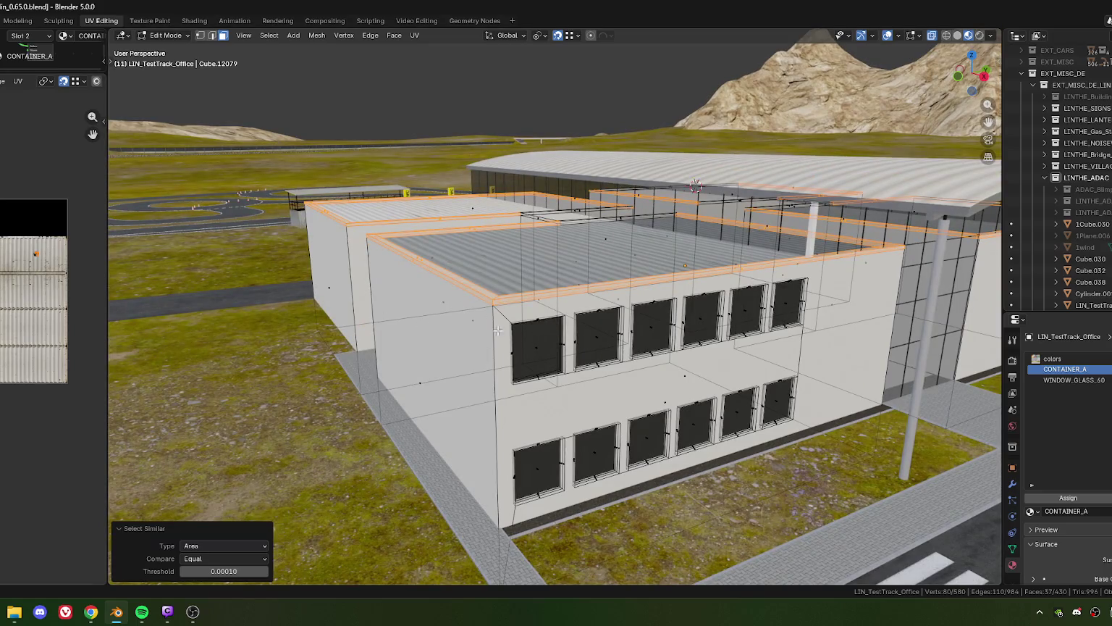
pyautogui.hotkey('alt', 'Tab')
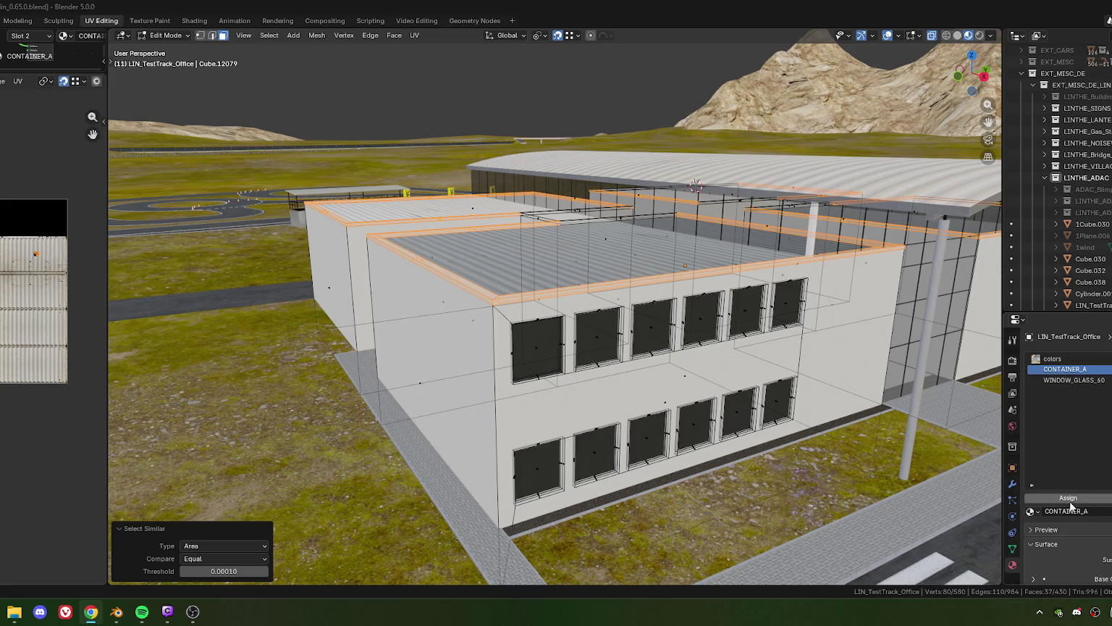
pyautogui.click(1068, 498)
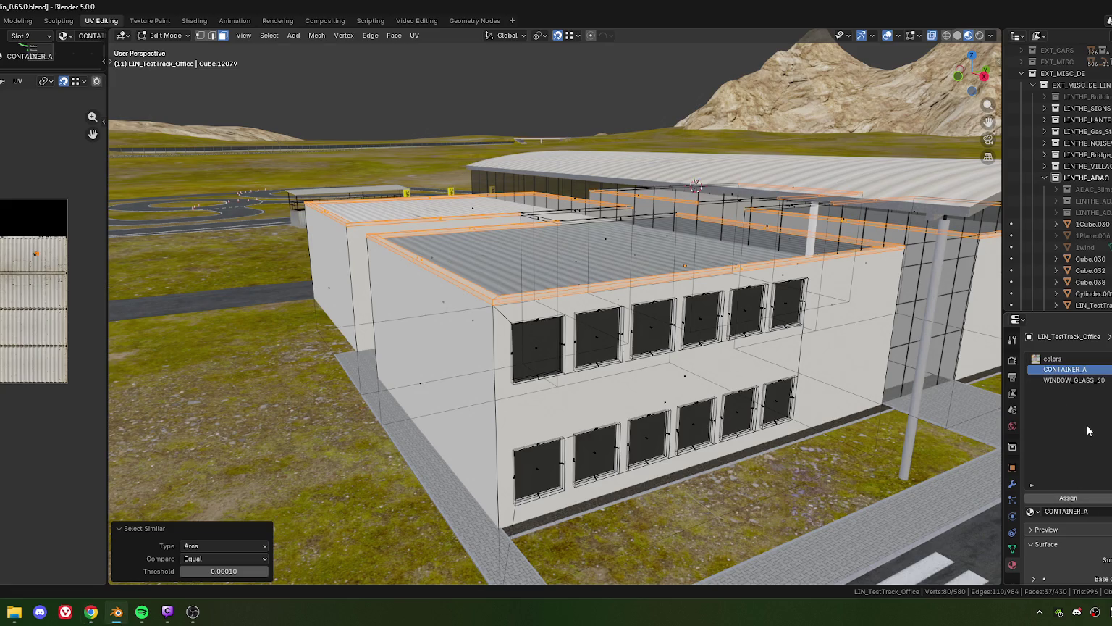
pyautogui.click(1107, 359)
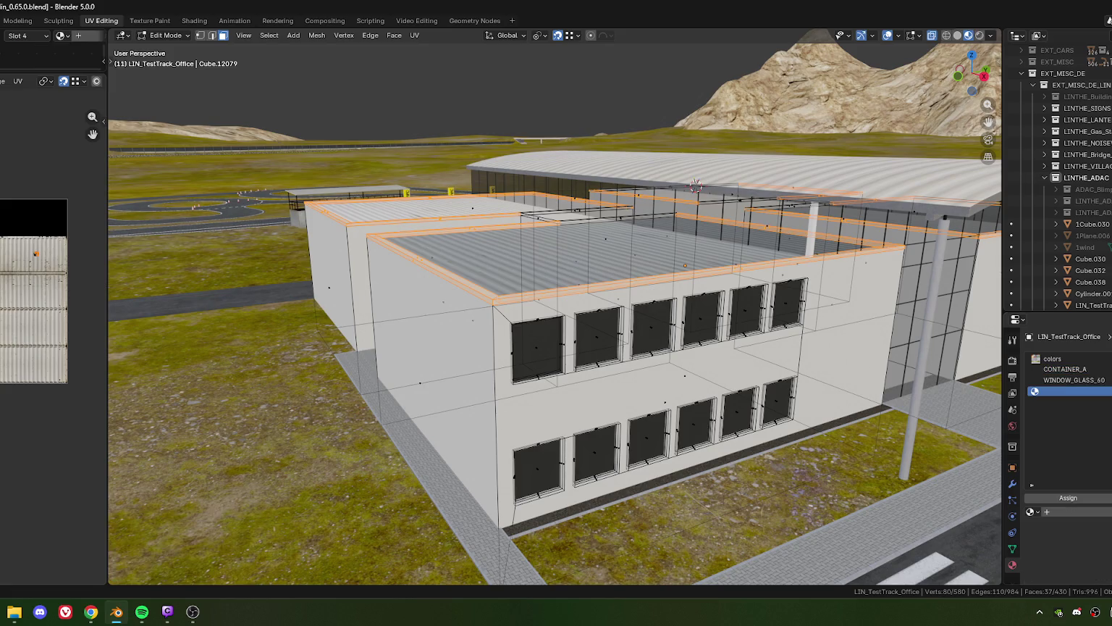
# - Link the existing ZINK material to slot 4, then leave Edit Mode to preview the building
pyautogui.hotkey('alt', 'Tab')
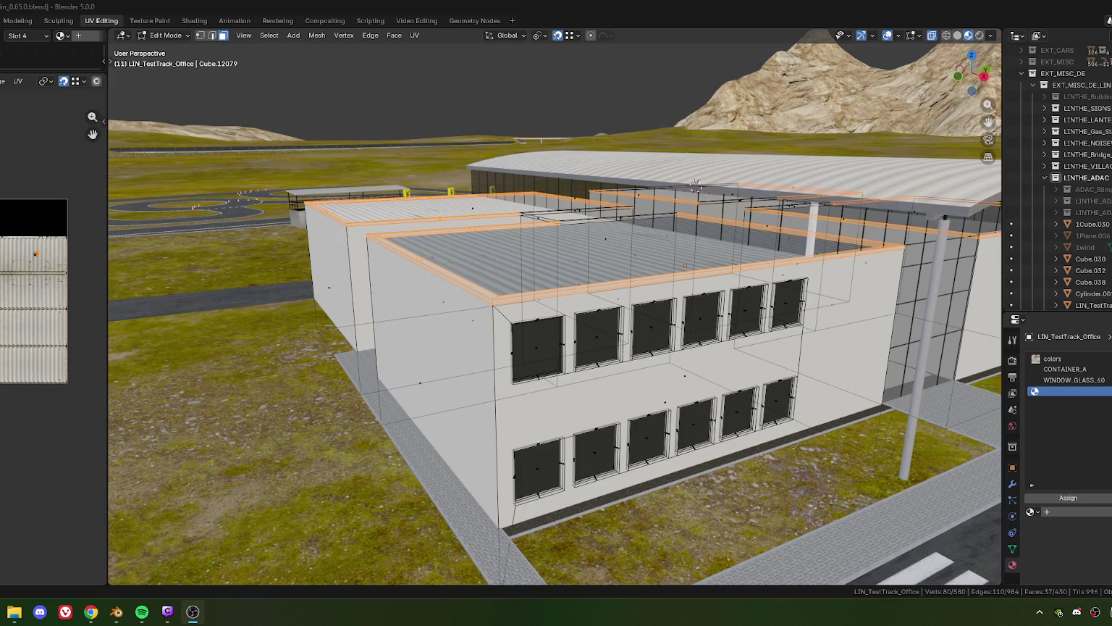
pyautogui.hotkey('alt', 'Tab')
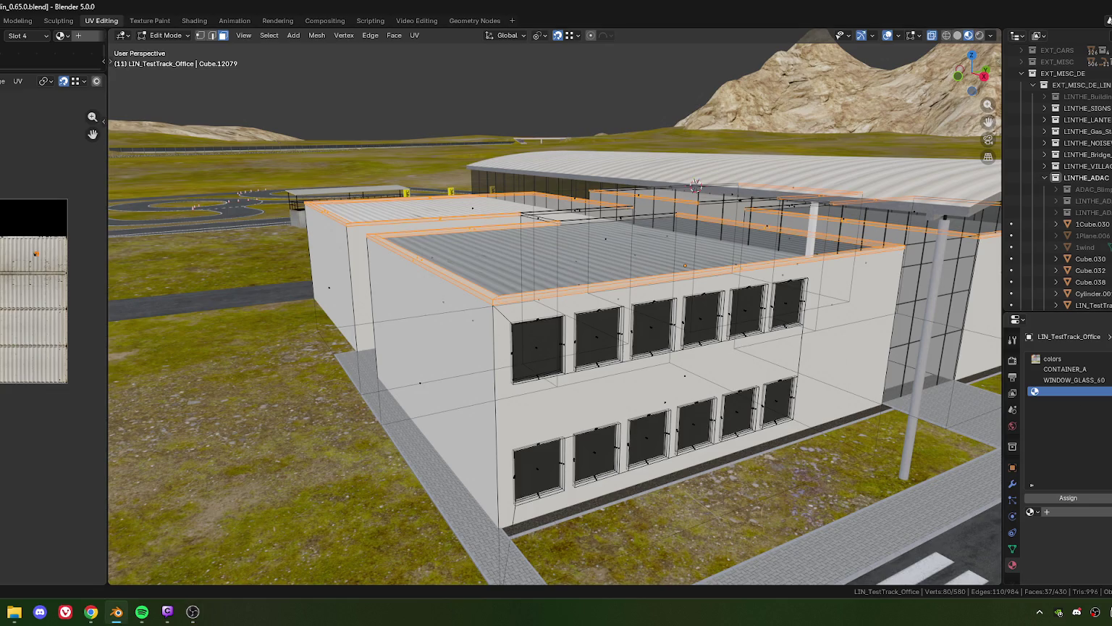
pyautogui.hotkey('alt', 'Tab')
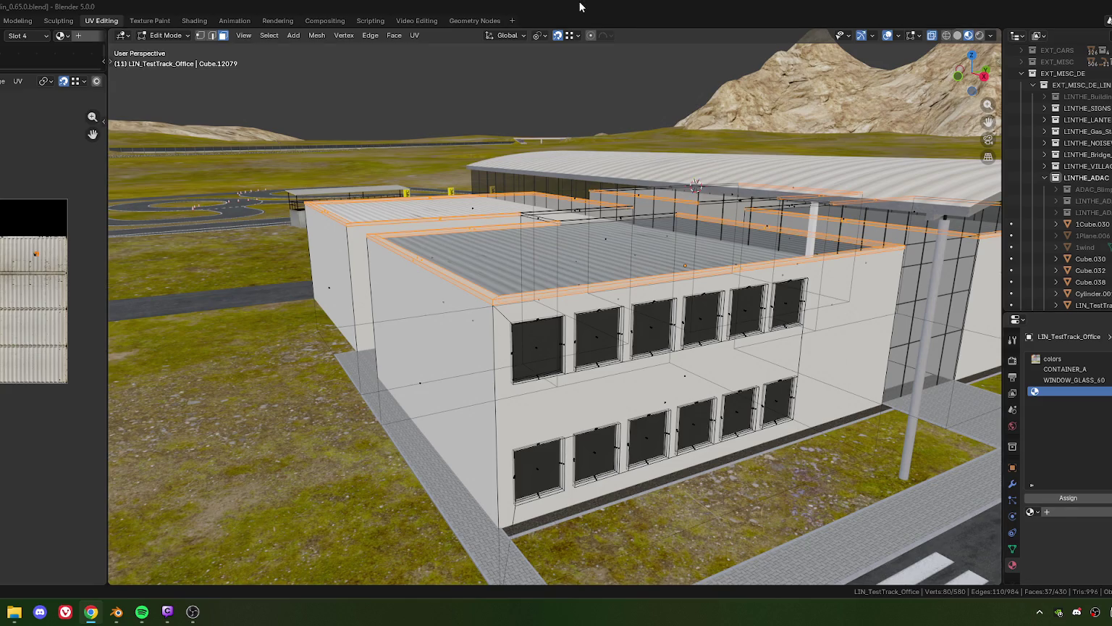
pyautogui.hotkey('alt', 'Tab')
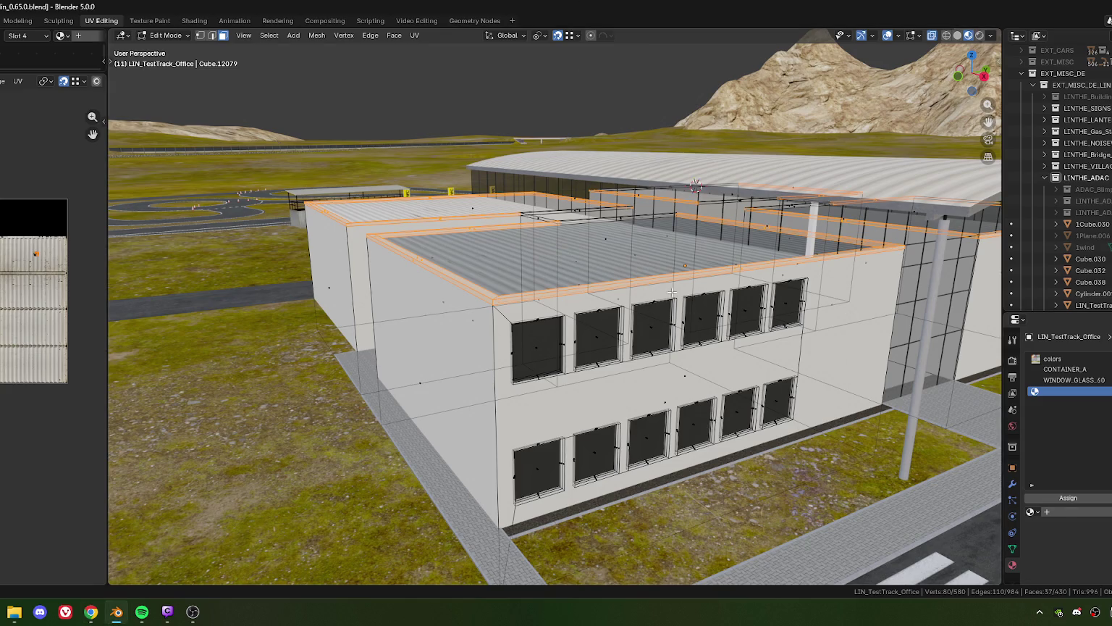
pyautogui.click(1034, 511)
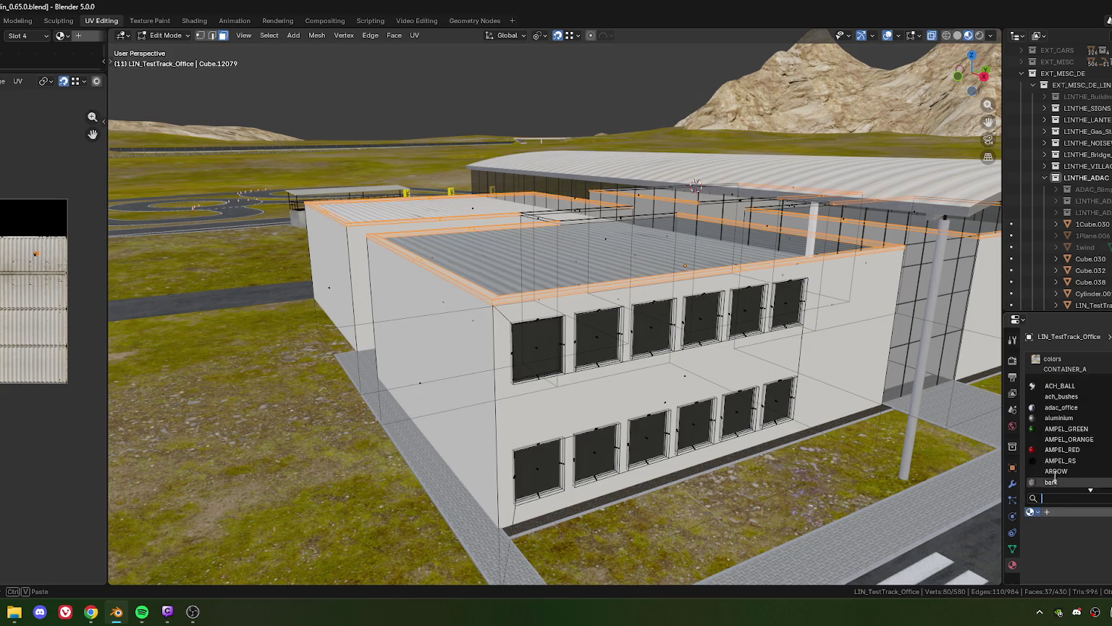
pyautogui.write('zink')
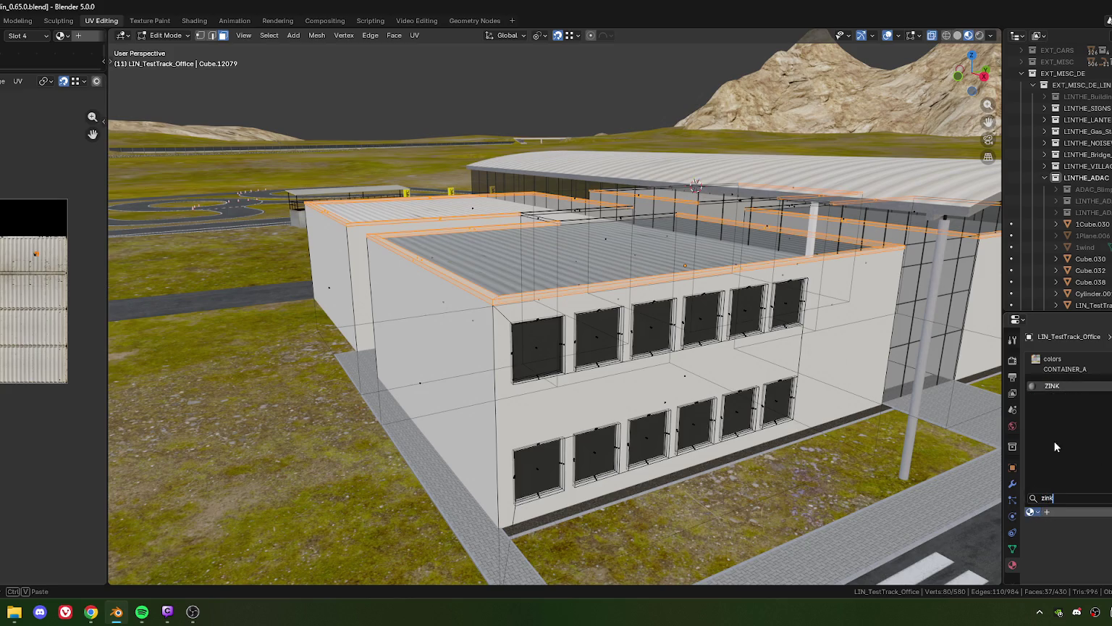
pyautogui.press('Return')
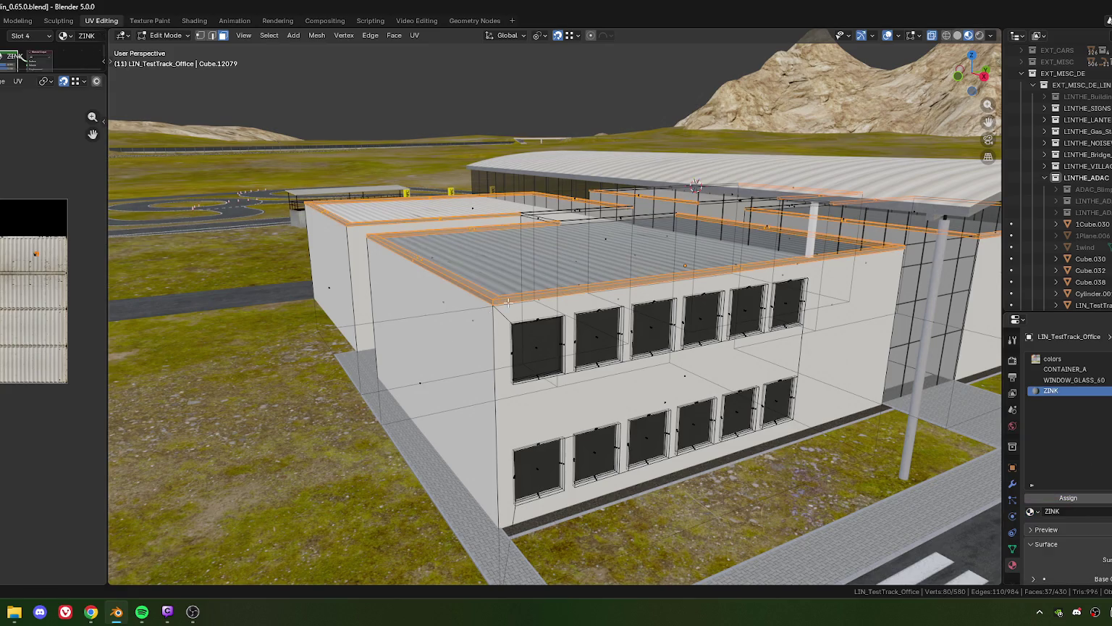
pyautogui.scroll(3)
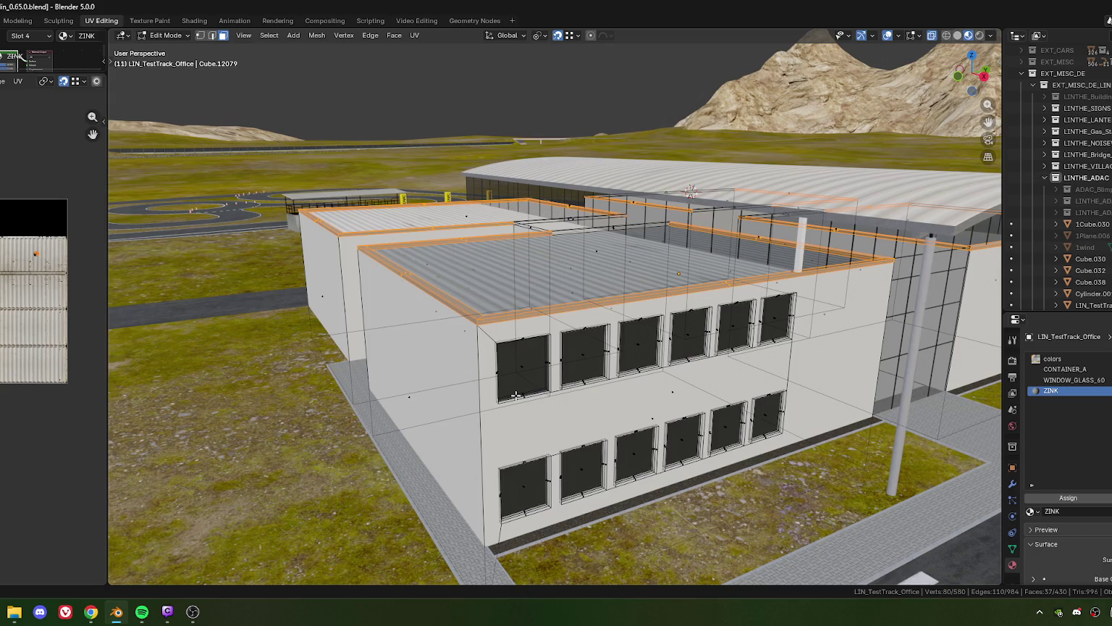
pyautogui.press('Tab')
pyautogui.moveTo(526, 381); pyautogui.dragTo(530, 382)
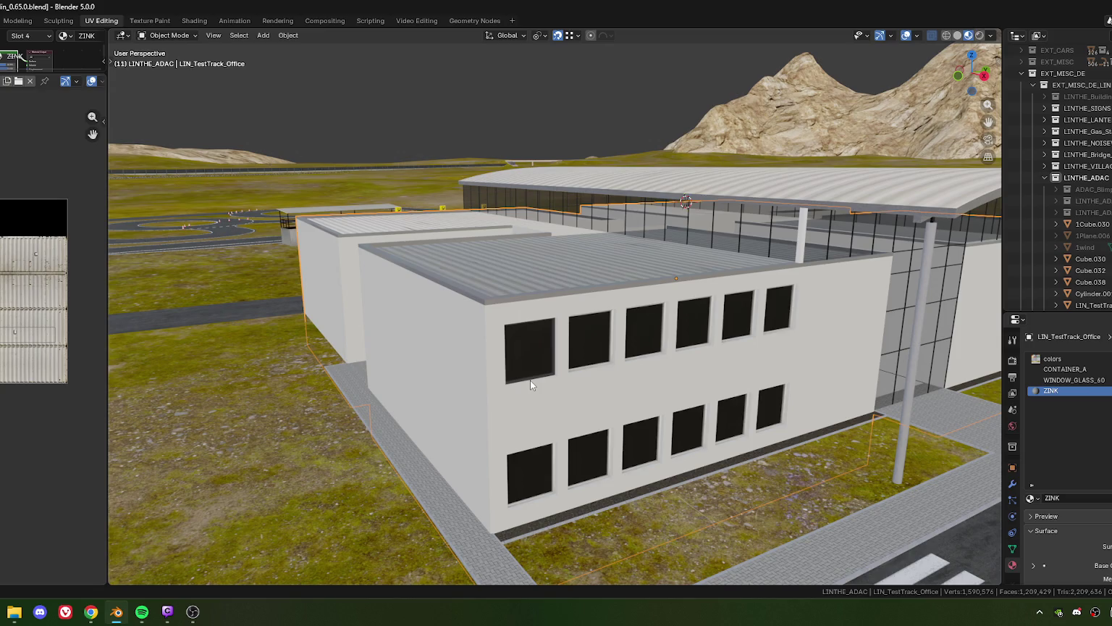
pyautogui.scroll(3)
pyautogui.scroll(3)
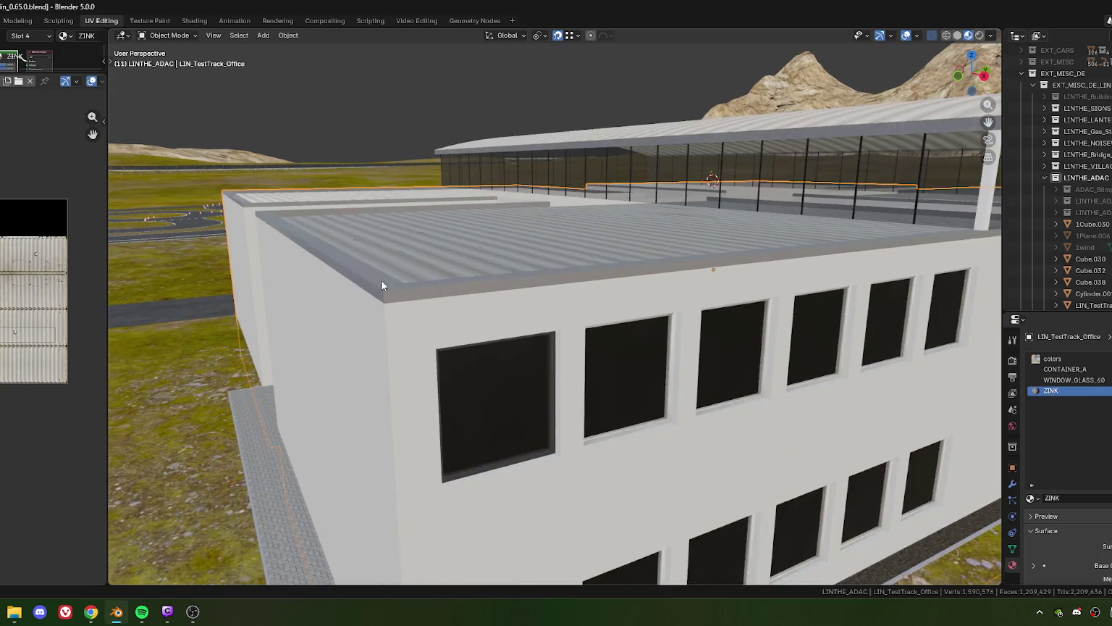
pyautogui.scroll(3)
pyautogui.scroll(-3)
pyautogui.scroll(-3)
pyautogui.scroll(3)
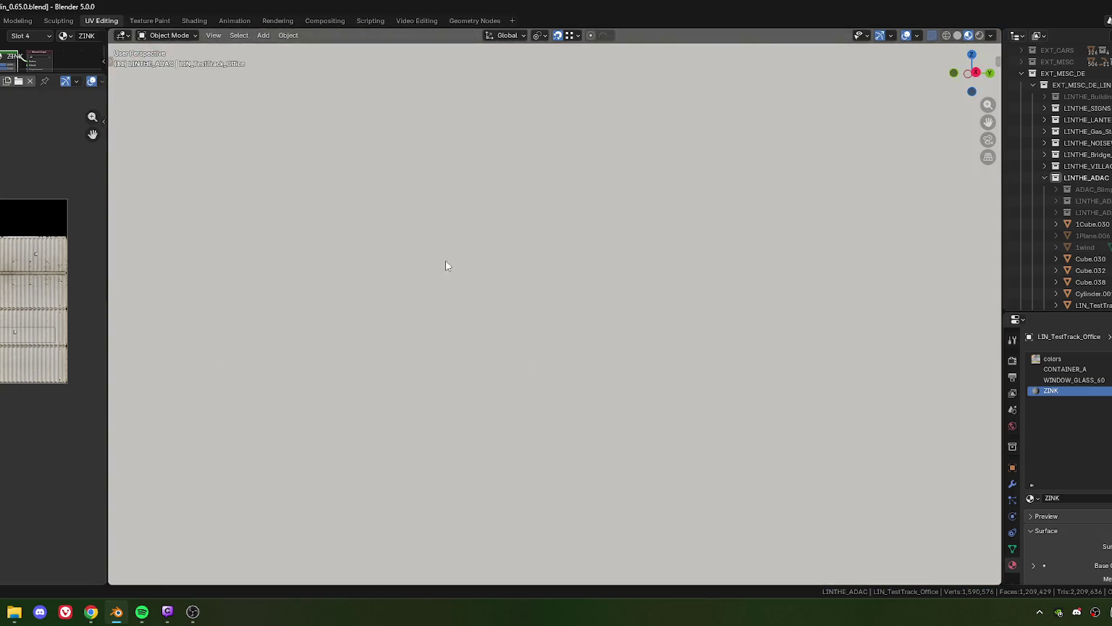
pyautogui.scroll(-3)
pyautogui.scroll(-3)
pyautogui.scroll(-3)
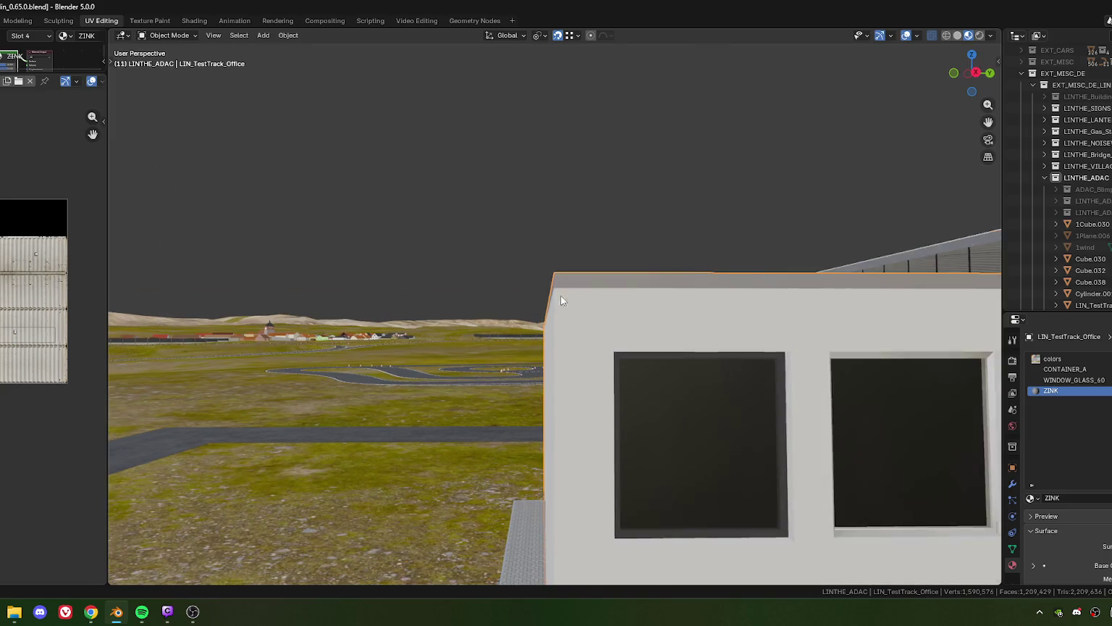
pyautogui.moveTo(563, 301); pyautogui.dragTo(600, 353)
pyautogui.press('Tab')
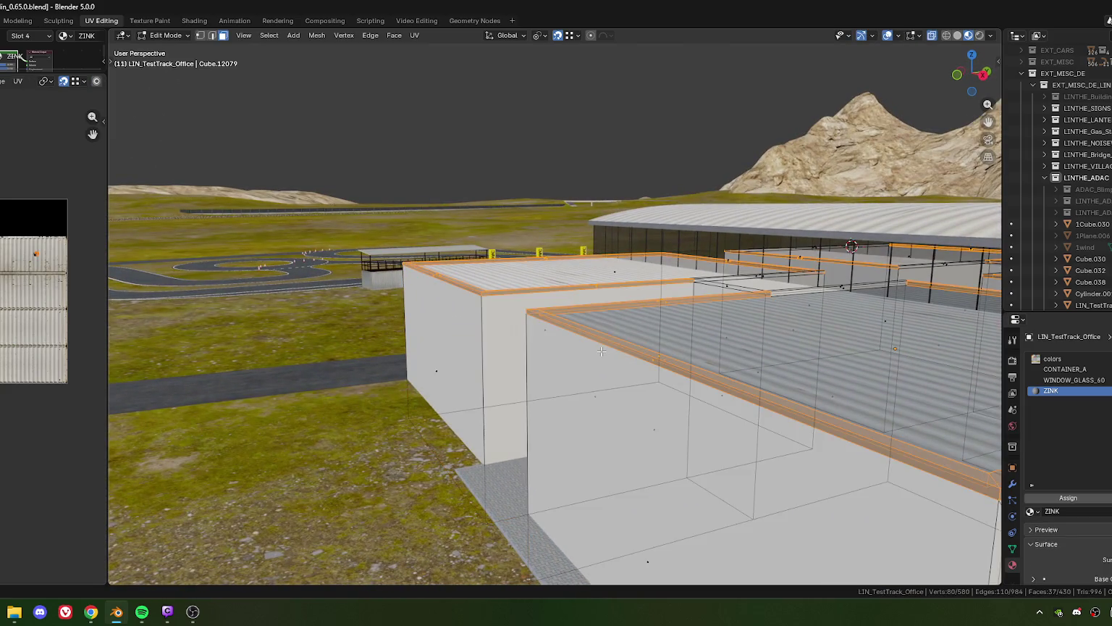
pyautogui.scroll(-3)
pyautogui.scroll(-3)
pyautogui.scroll(-3)
pyautogui.moveTo(511, 333); pyautogui.dragTo(615, 355)
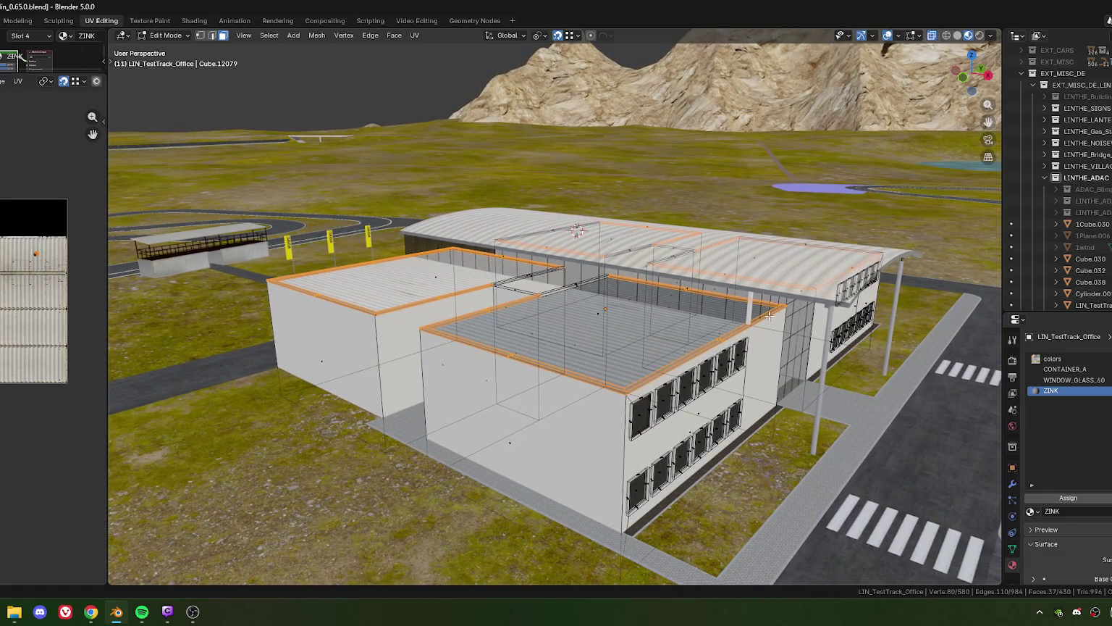
# - In top view, duplicate a thin roof parapet face to start the connecting strip
pyautogui.moveTo(574, 289); pyautogui.dragTo(501, 366)
pyautogui.scroll(3)
pyautogui.scroll(-3)
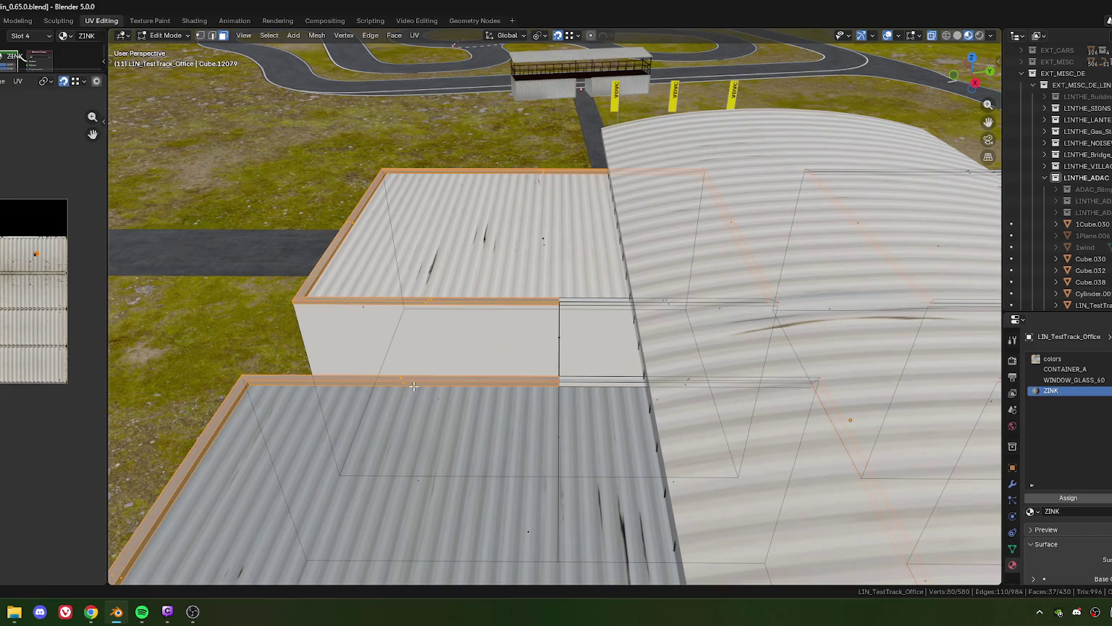
pyautogui.scroll(-3)
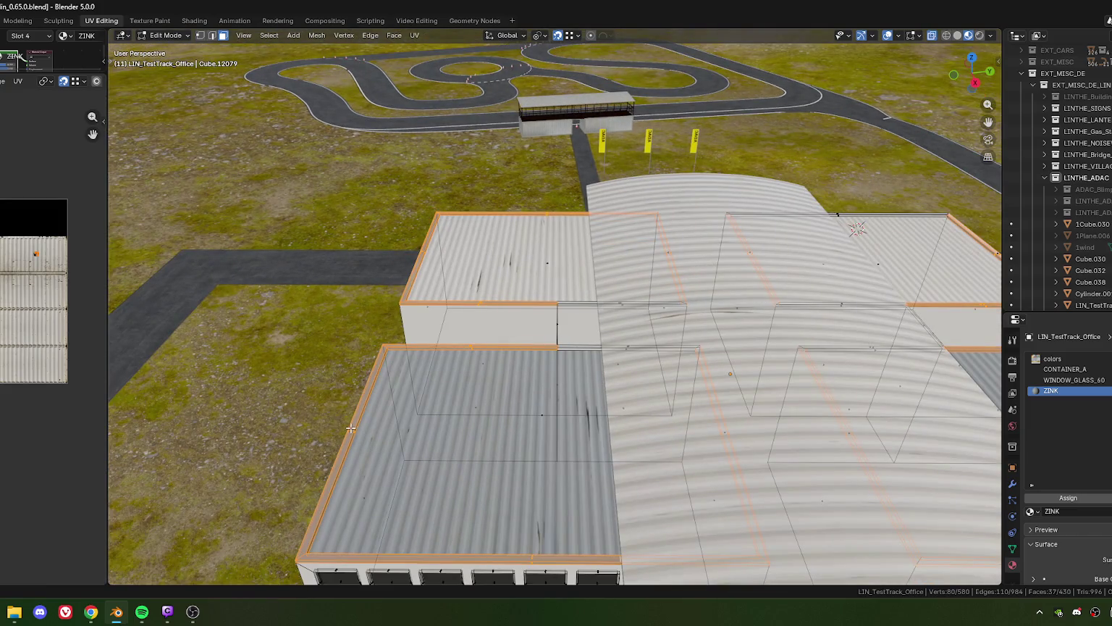
pyautogui.click(414, 436)
pyautogui.press('KP_7')
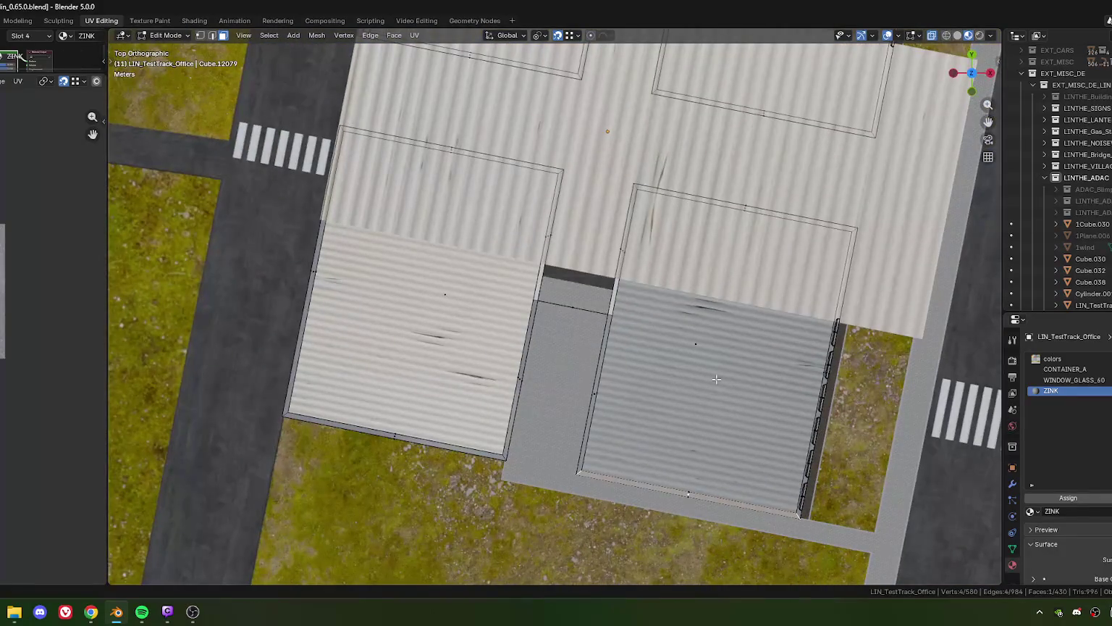
pyautogui.hotkey('shift', 'd')
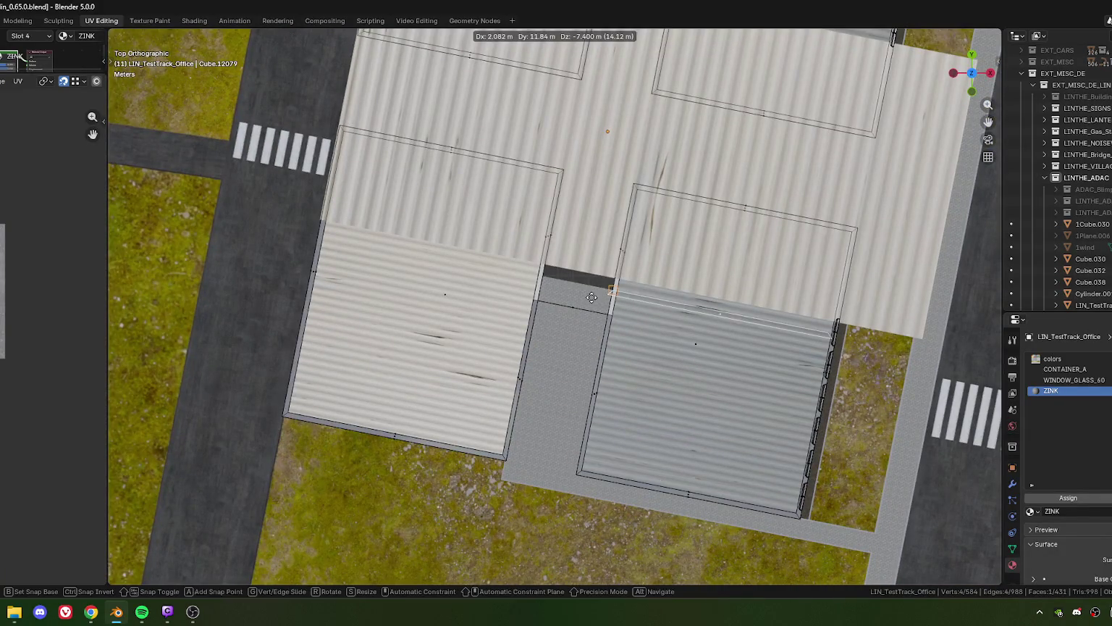
pyautogui.click(577, 297)
# - Move the duplicated strip across the gap between the two office roofs
pyautogui.press('g')
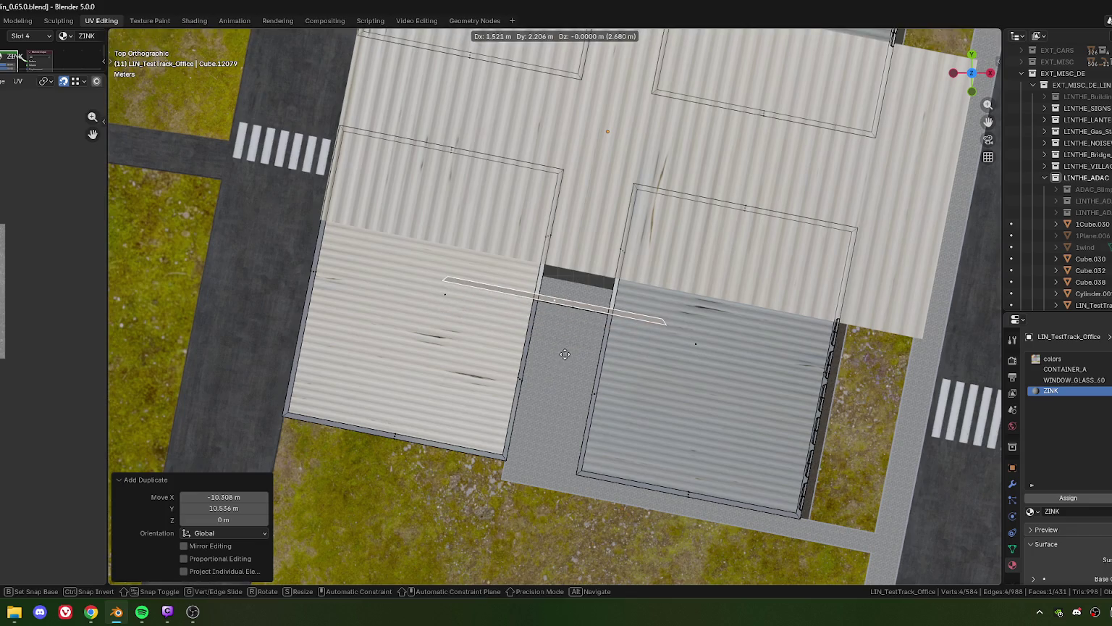
pyautogui.click(572, 356)
pyautogui.press('KP_Decimal')
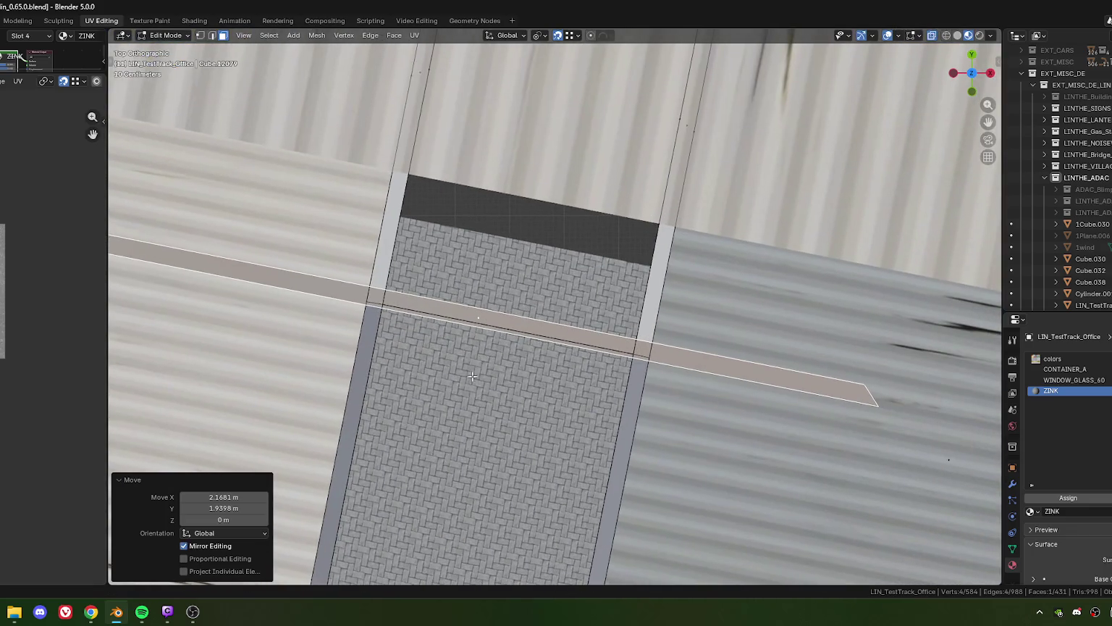
pyautogui.press('g')
pyautogui.click(503, 382)
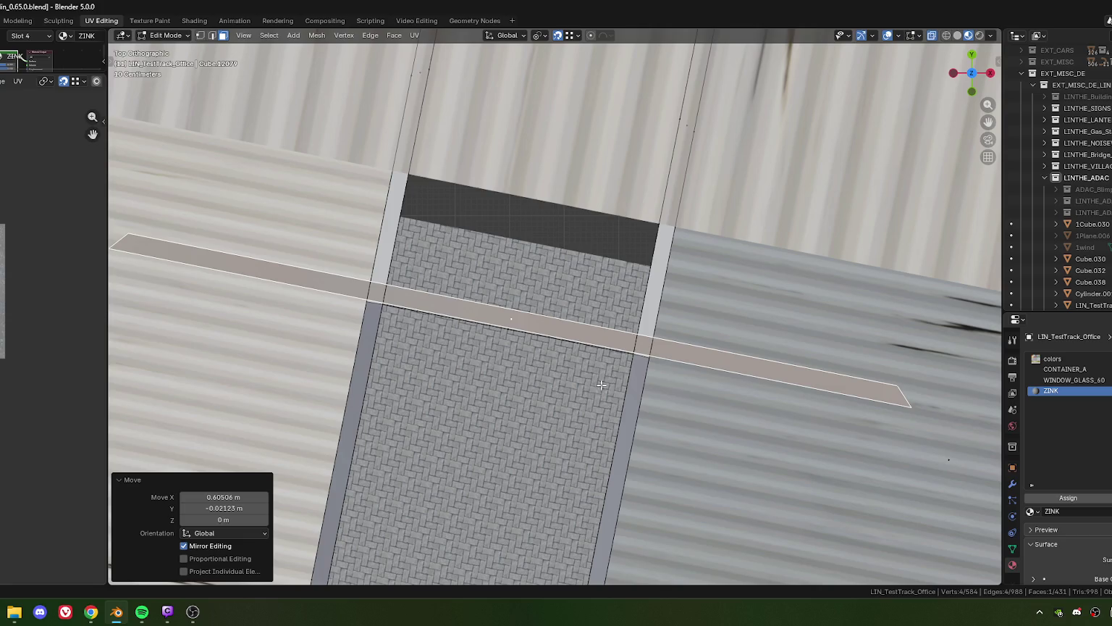
pyautogui.moveTo(623, 390); pyautogui.dragTo(609, 376)
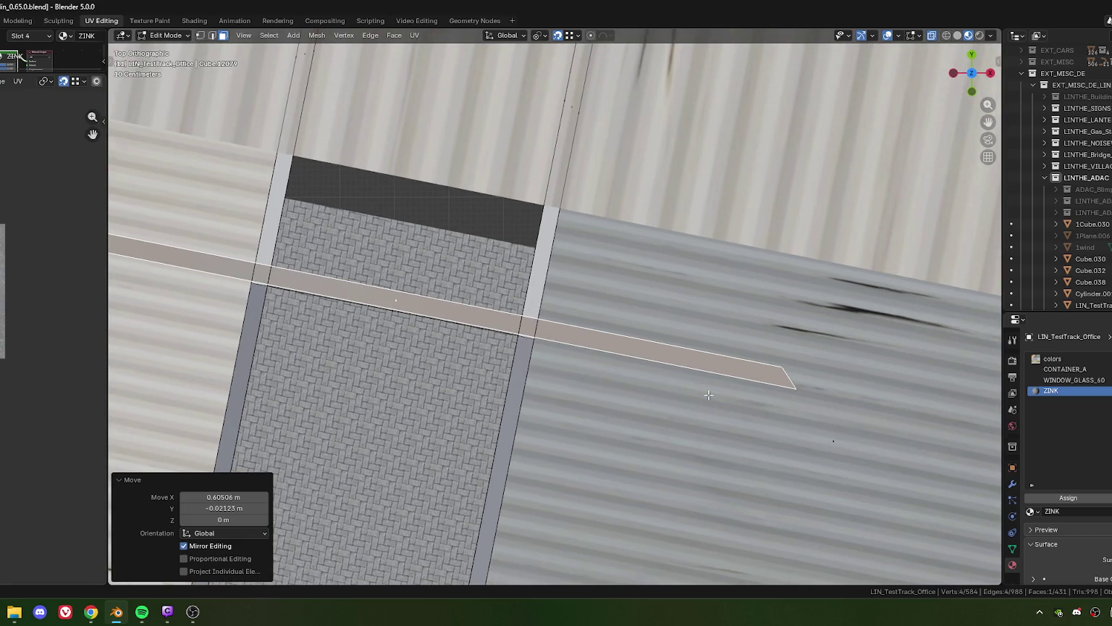
# - Slide the strip's end edge 4.5582 m along local Y to the right roof's edge
pyautogui.press('2')
pyautogui.click(750, 390)
pyautogui.press('g')
pyautogui.press('x')
pyautogui.press('x')
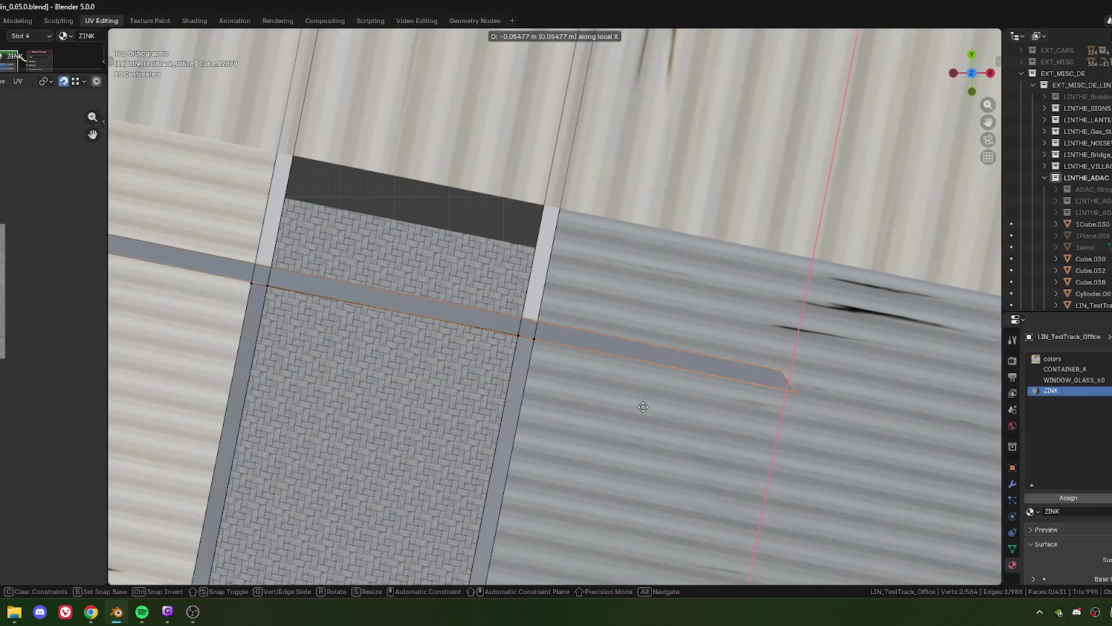
pyautogui.press('y')
pyautogui.press('y')
pyautogui.click(528, 346)
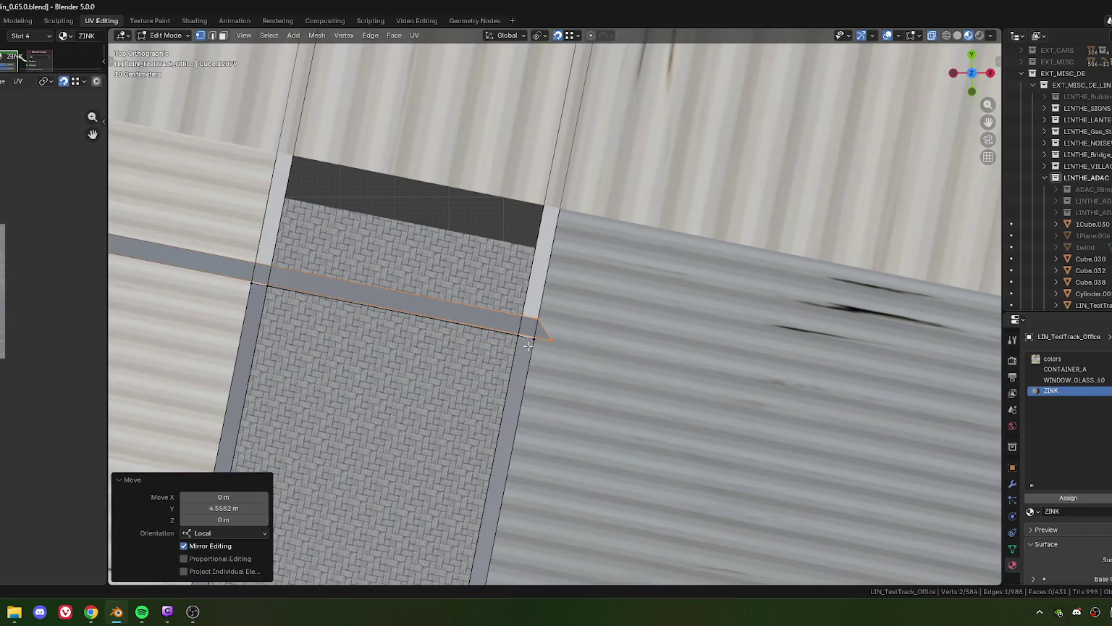
pyautogui.moveTo(666, 392); pyautogui.dragTo(551, 369)
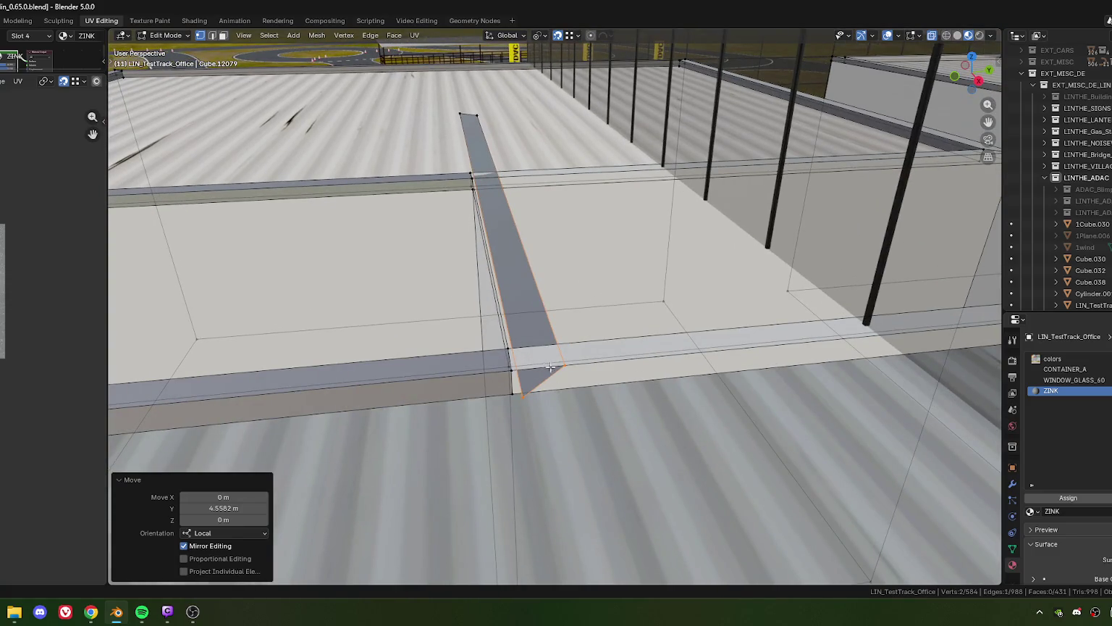
pyautogui.moveTo(545, 376); pyautogui.dragTo(778, 374)
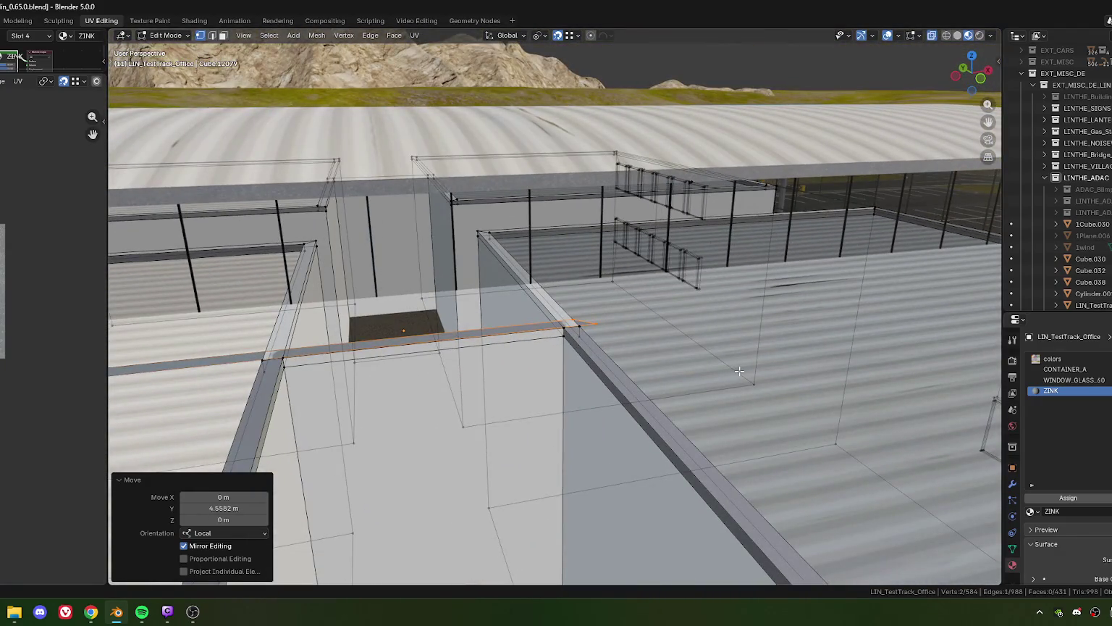
pyautogui.moveTo(740, 370); pyautogui.dragTo(713, 377)
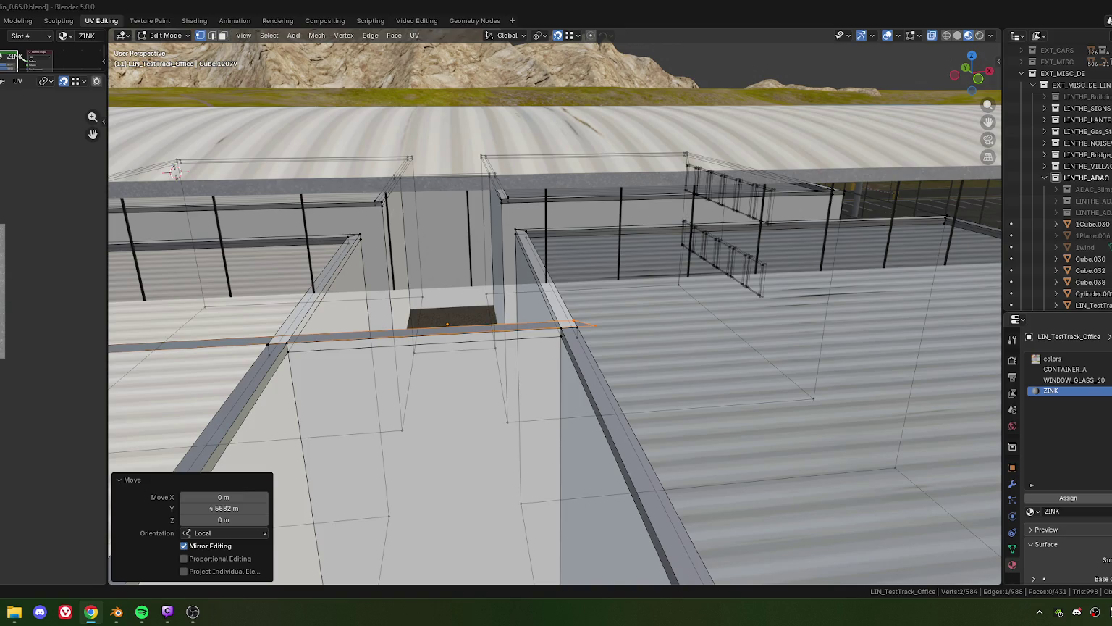
pyautogui.moveTo(555, 314); pyautogui.dragTo(545, 323)
pyautogui.scroll(3)
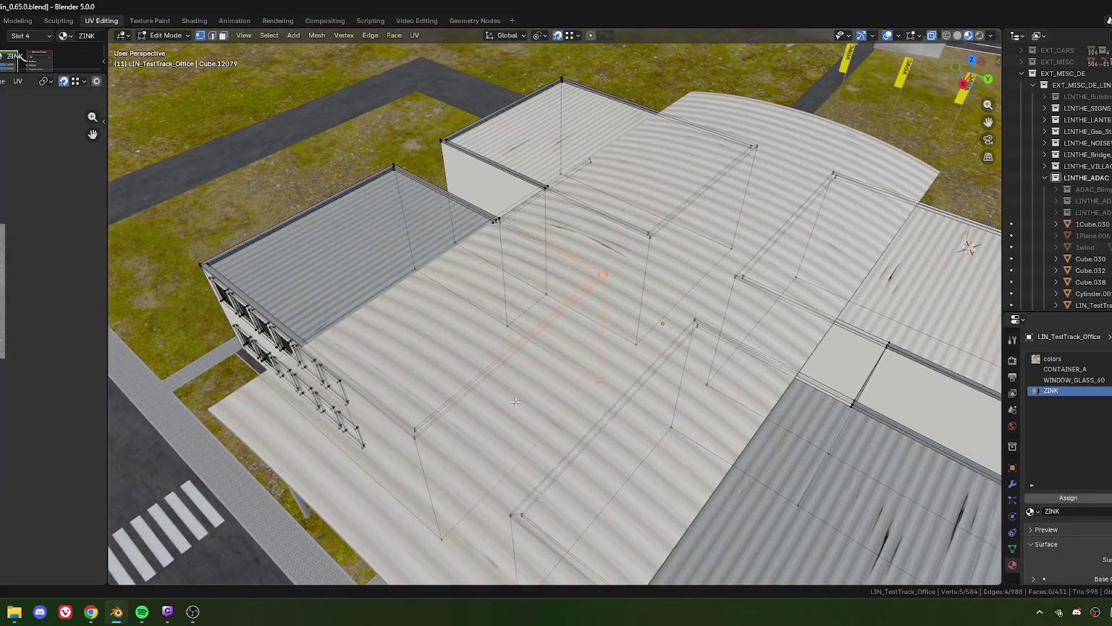
pyautogui.moveTo(516, 402); pyautogui.dragTo(633, 257)
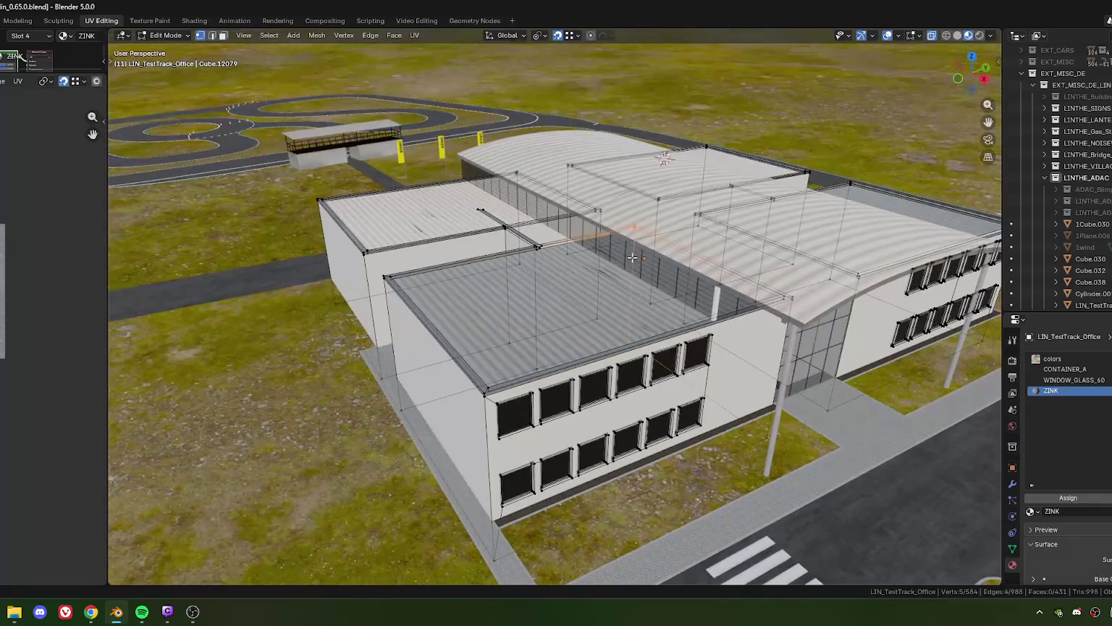
pyautogui.scroll(3)
pyautogui.scroll(3)
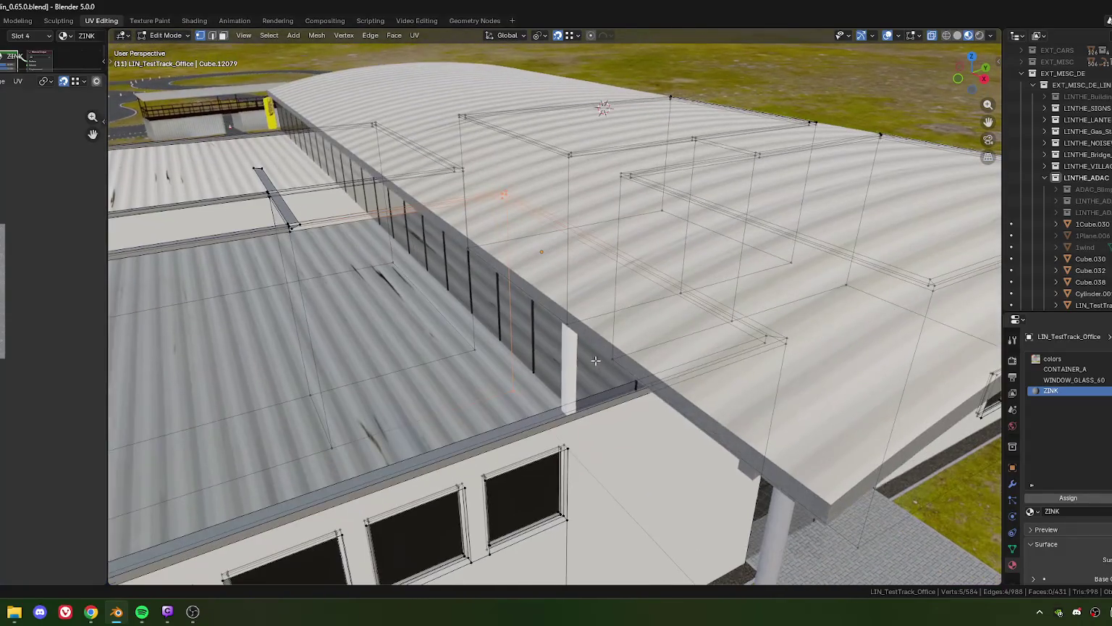
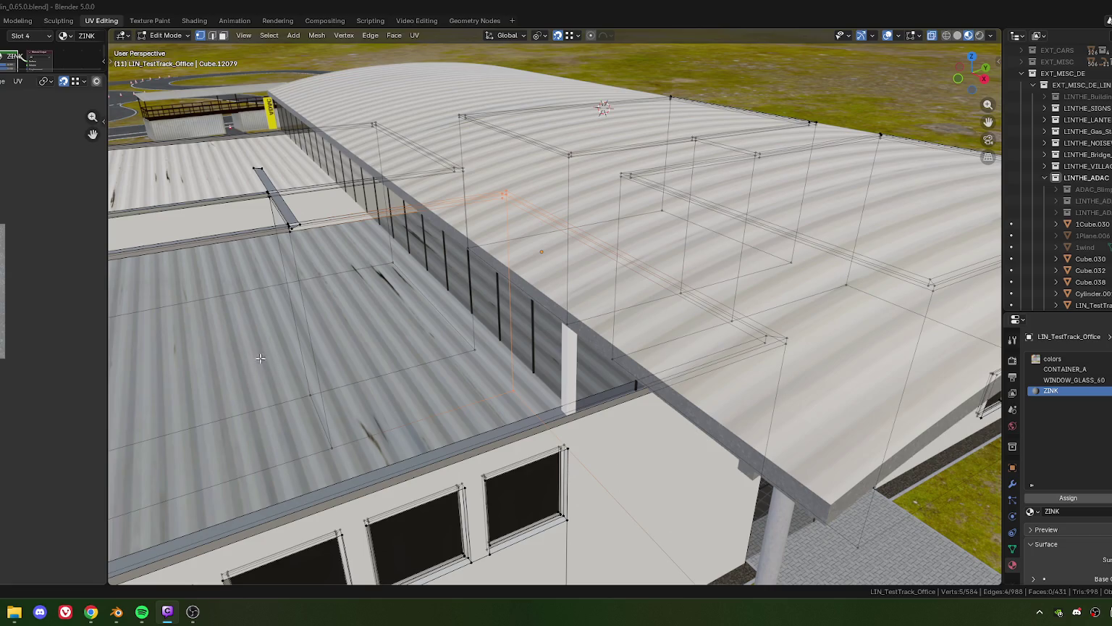
# - In face select mode, pick the four corridor roof faces, then view them from top (numpad 7)
pyautogui.scroll(-3)
pyautogui.scroll(-3)
pyautogui.moveTo(396, 346); pyautogui.dragTo(520, 290)
pyautogui.scroll(3)
pyautogui.scroll(3)
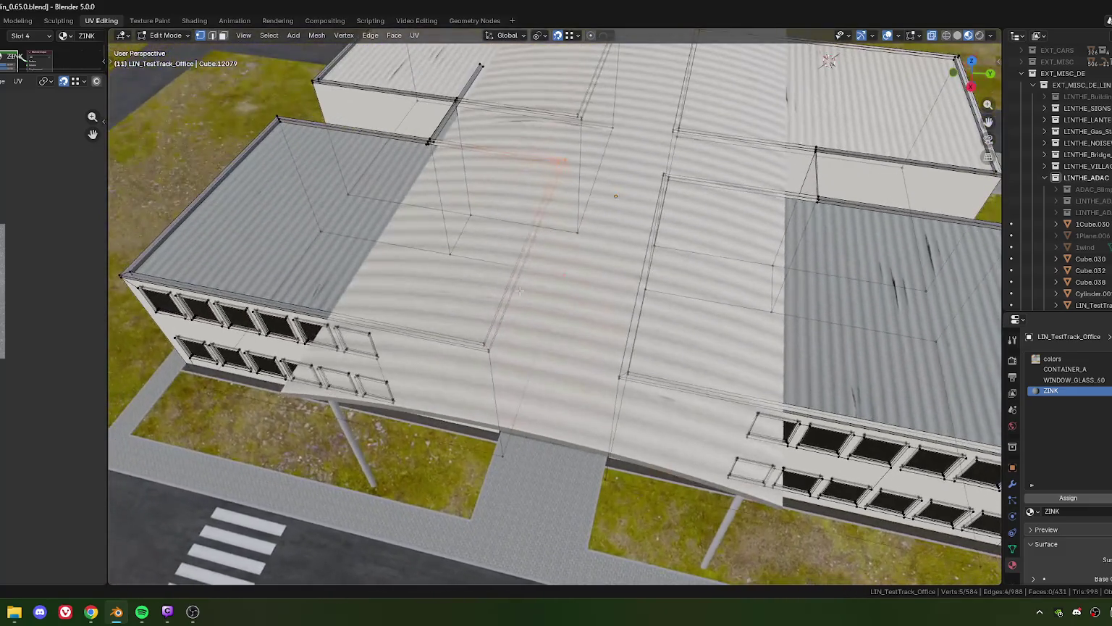
pyautogui.press('3')
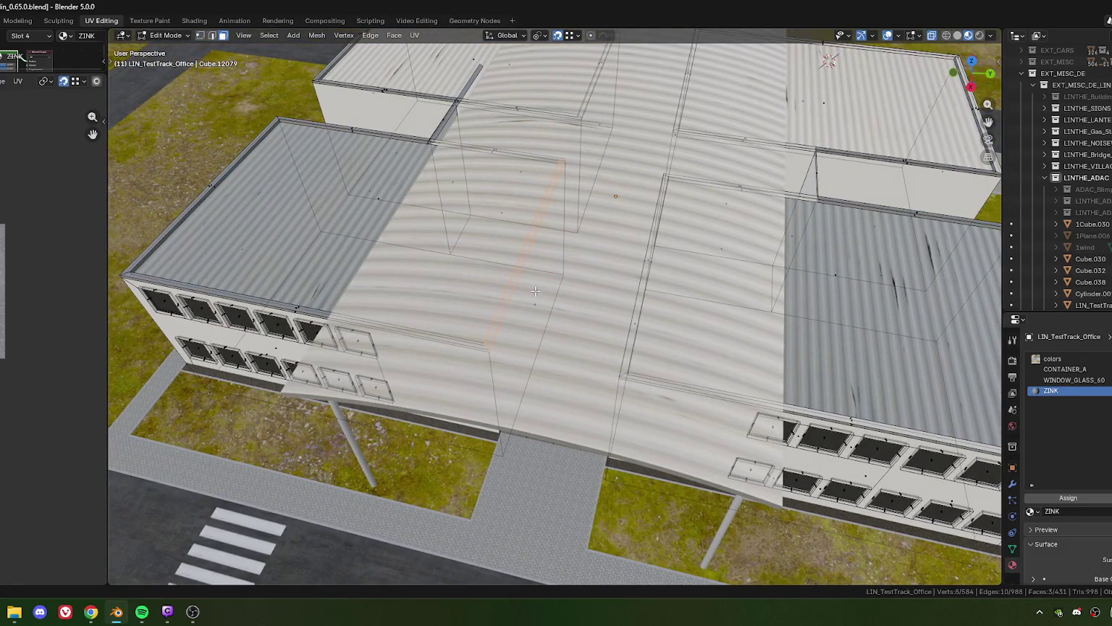
pyautogui.click(539, 247)
pyautogui.click(535, 294)
pyautogui.moveTo(535, 293); pyautogui.dragTo(438, 261)
pyautogui.scroll(-3)
pyautogui.scroll(3)
pyautogui.press('KP_7')
# - Split the four roof faces off the mesh and move them -3.9597 m along local X
pyautogui.rightClick(439, 261)
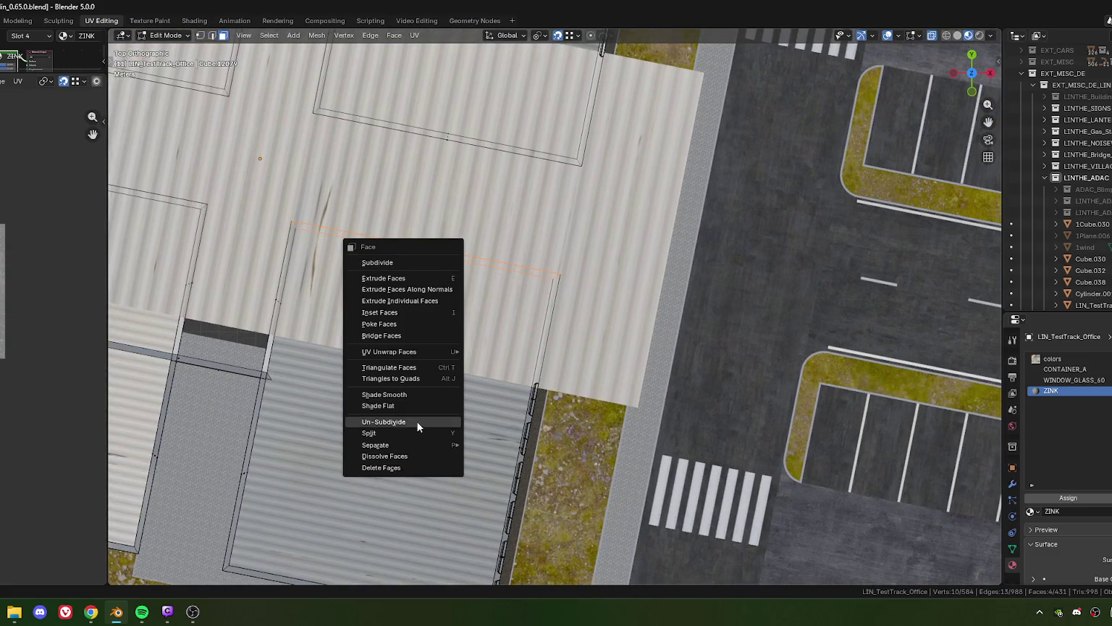
pyautogui.click(394, 431)
pyautogui.press('g')
pyautogui.press('x')
pyautogui.press('x')
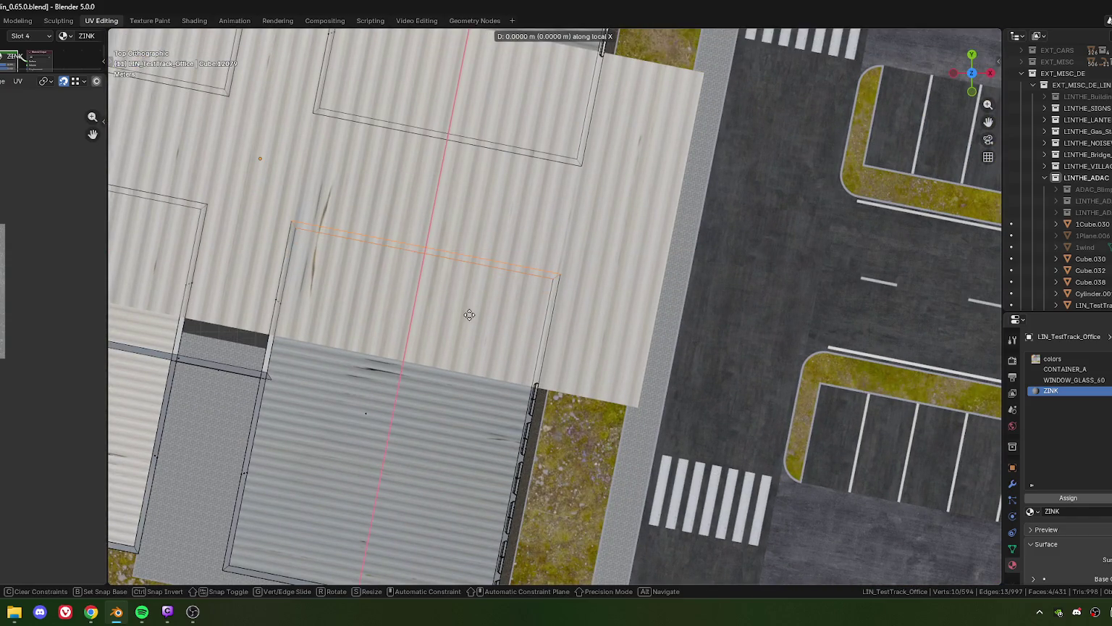
pyautogui.press('y')
pyautogui.press('x')
pyautogui.press('x')
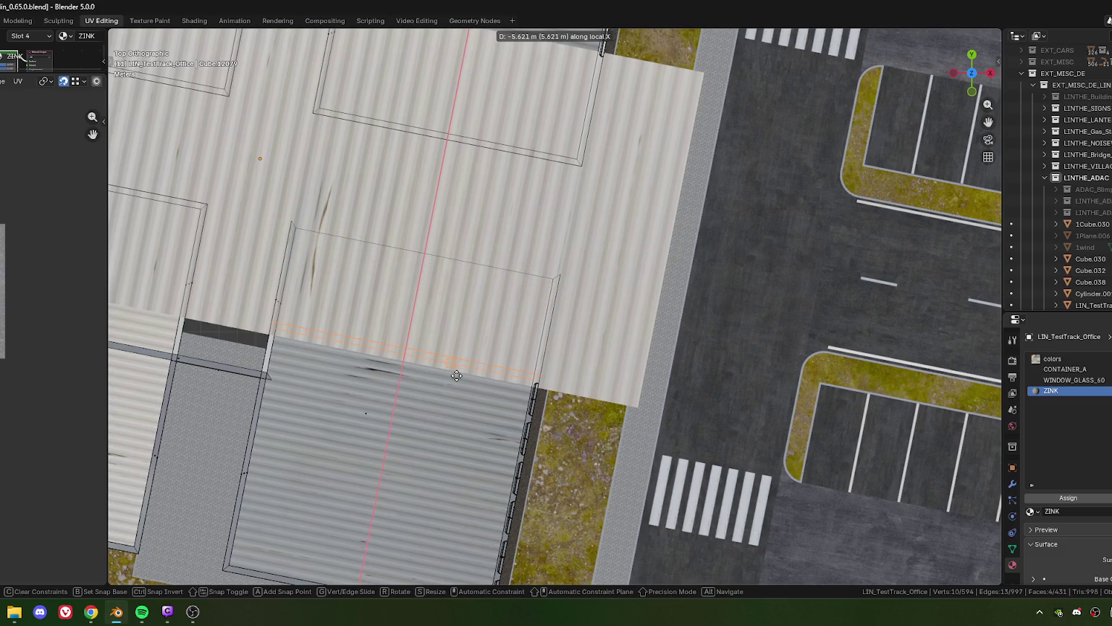
pyautogui.click(456, 375)
pyautogui.moveTo(456, 376); pyautogui.dragTo(540, 344)
pyautogui.scroll(3)
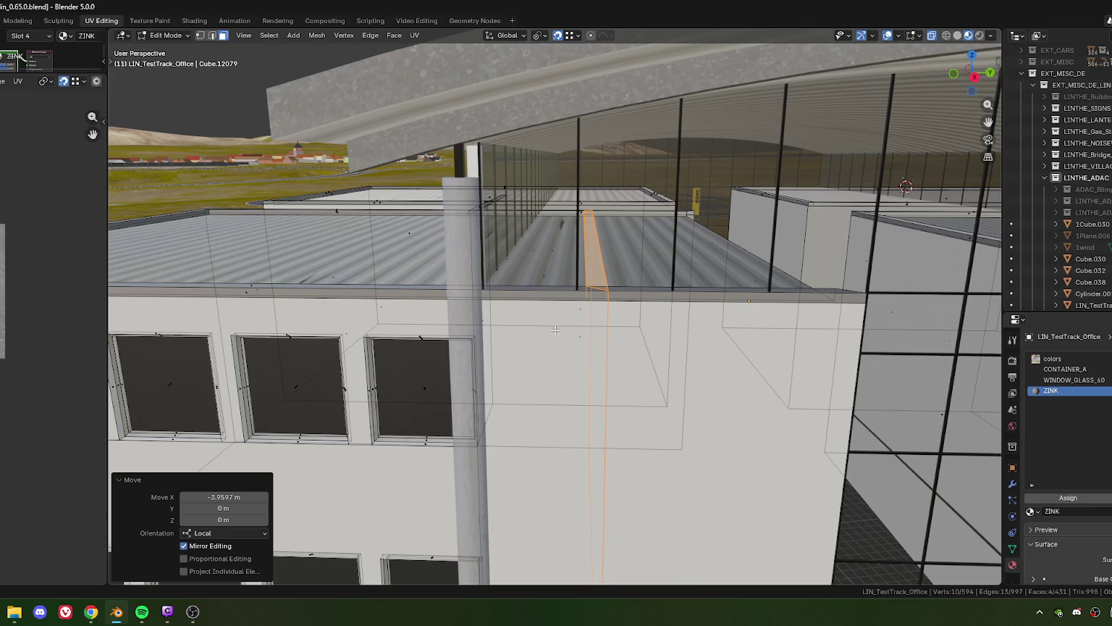
pyautogui.moveTo(570, 313); pyautogui.dragTo(570, 316)
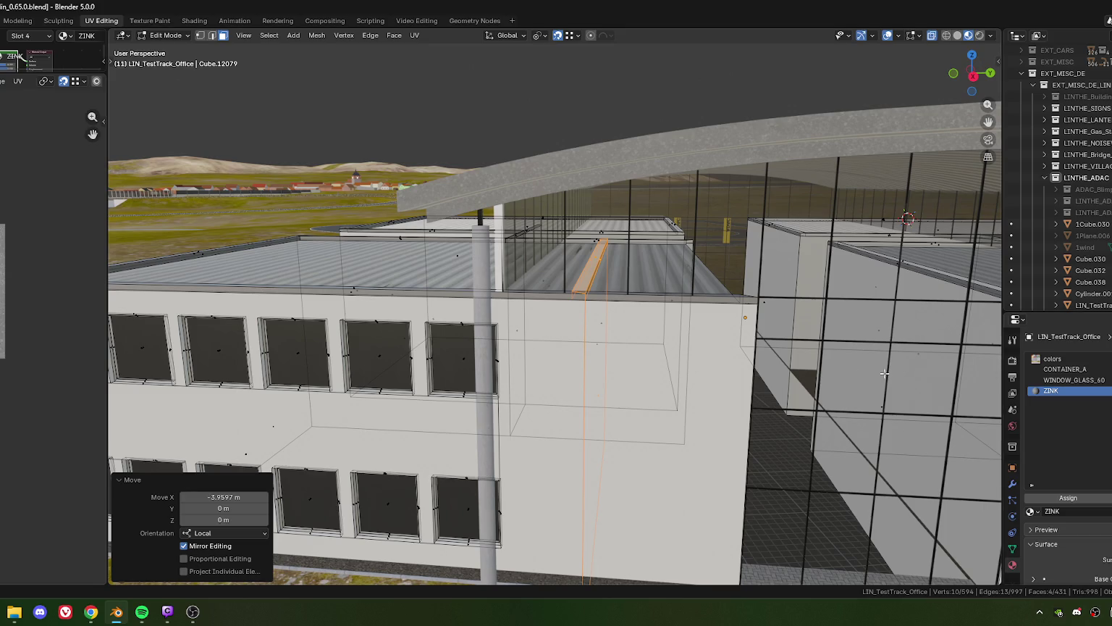
pyautogui.scroll(-3)
pyautogui.moveTo(618, 348); pyautogui.dragTo(585, 350)
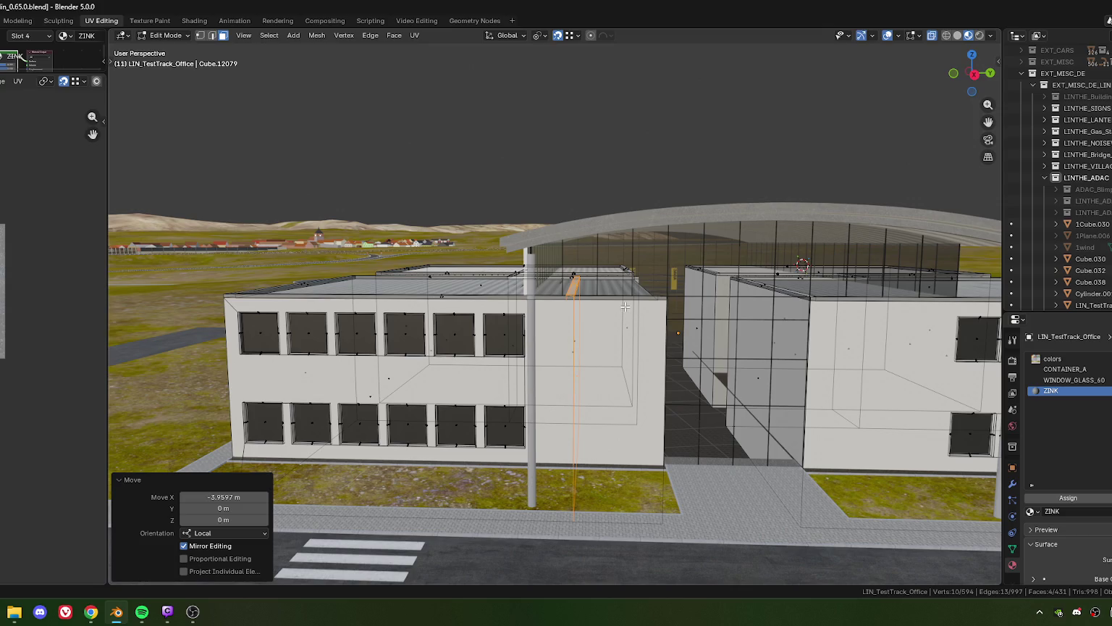
pyautogui.moveTo(625, 307); pyautogui.dragTo(627, 315)
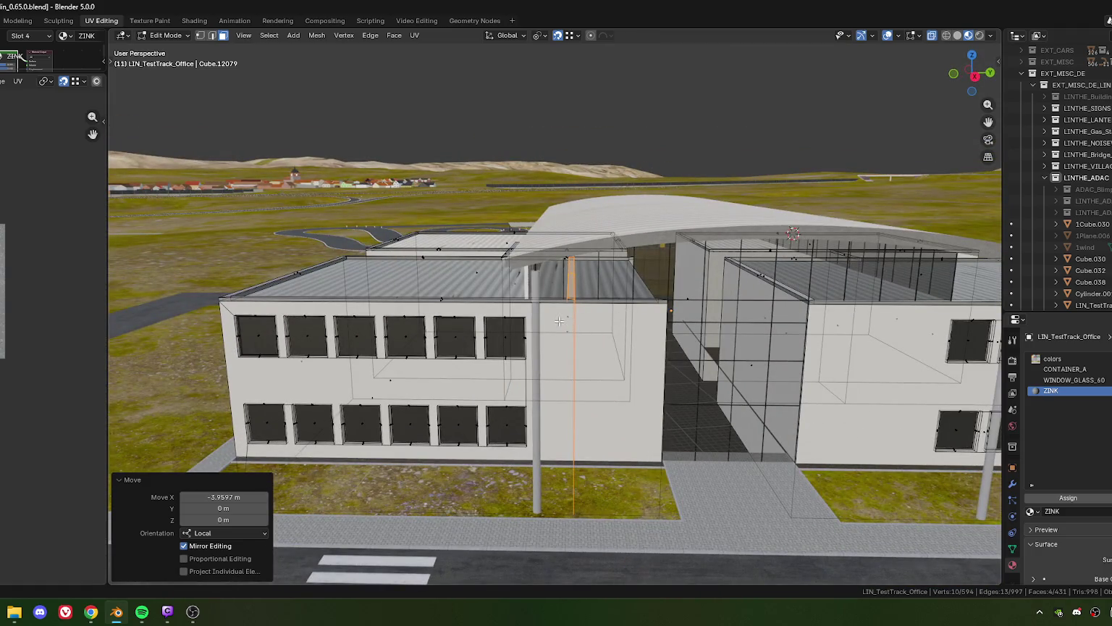
pyautogui.scroll(3)
pyautogui.scroll(3)
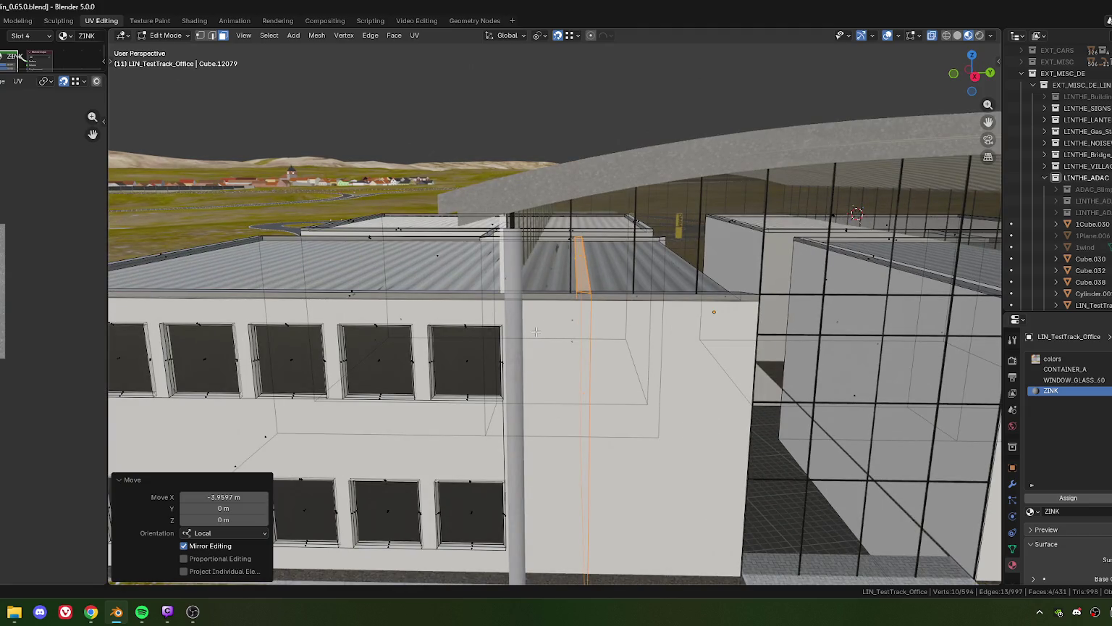
pyautogui.scroll(3)
pyautogui.scroll(3)
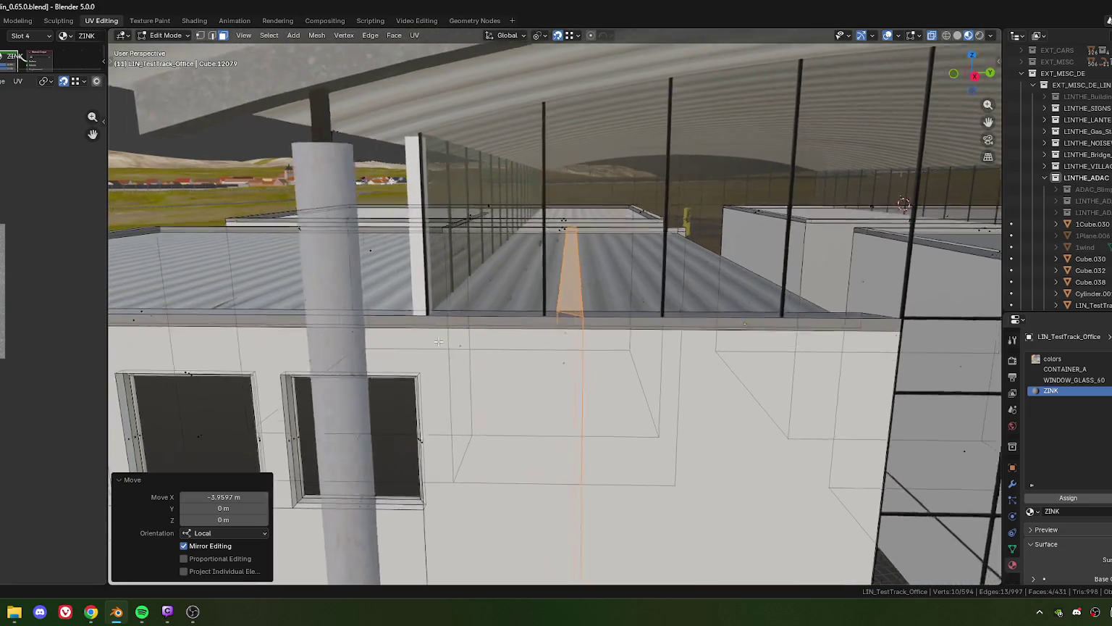
pyautogui.moveTo(433, 333); pyautogui.dragTo(477, 332)
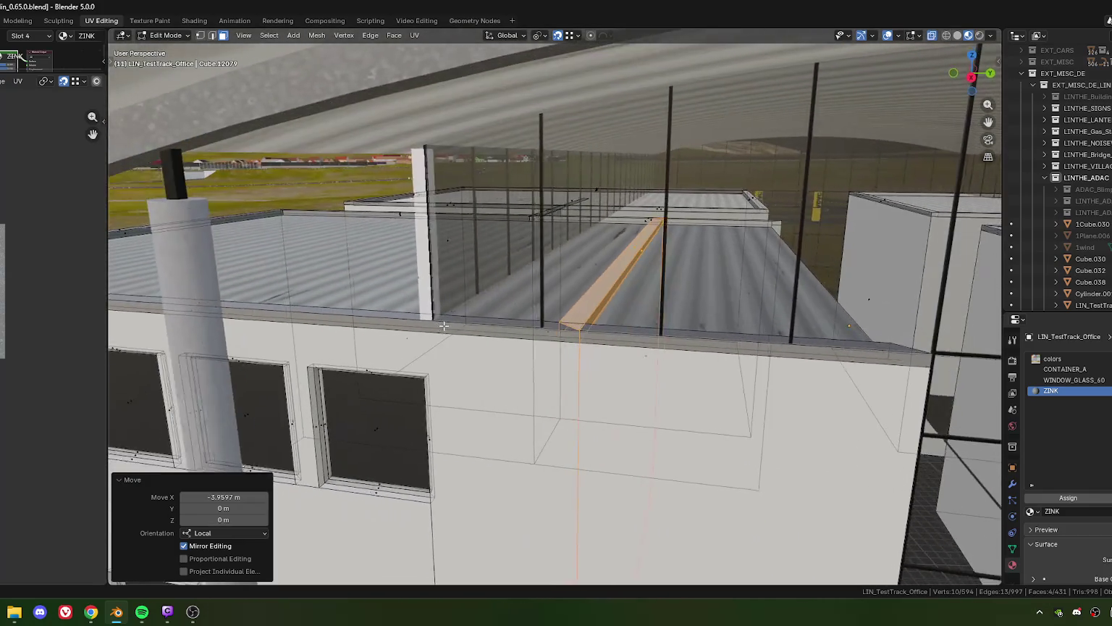
# - Move the roof strip's edge -1.8218 m along local X
pyautogui.press('g')
pyautogui.press('x')
pyautogui.press('x')
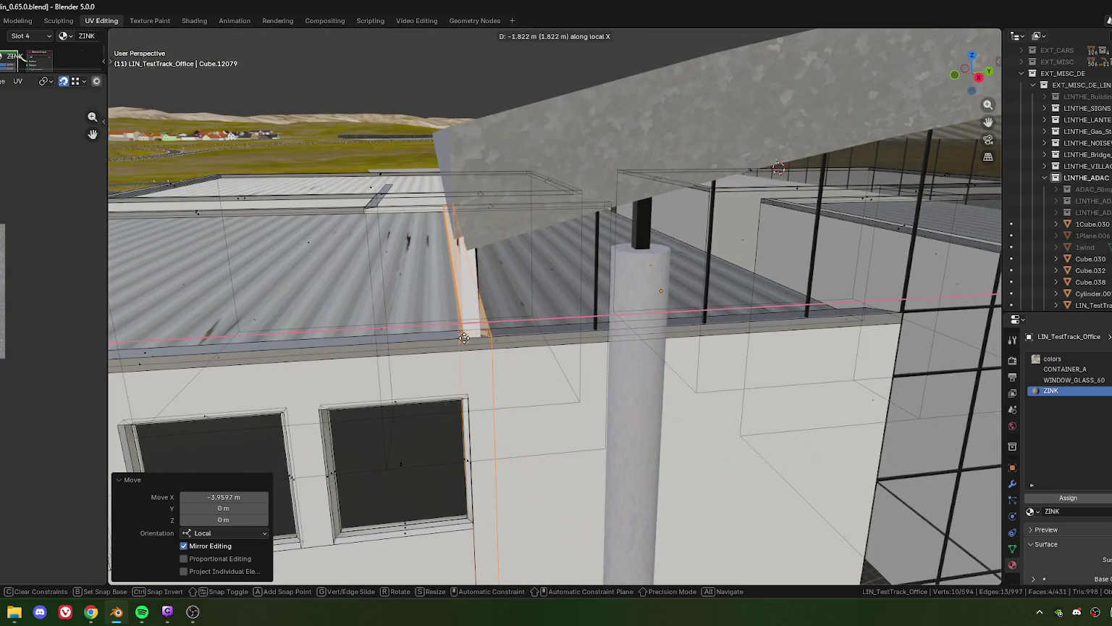
pyautogui.click(464, 337)
pyautogui.moveTo(464, 337); pyautogui.dragTo(500, 362)
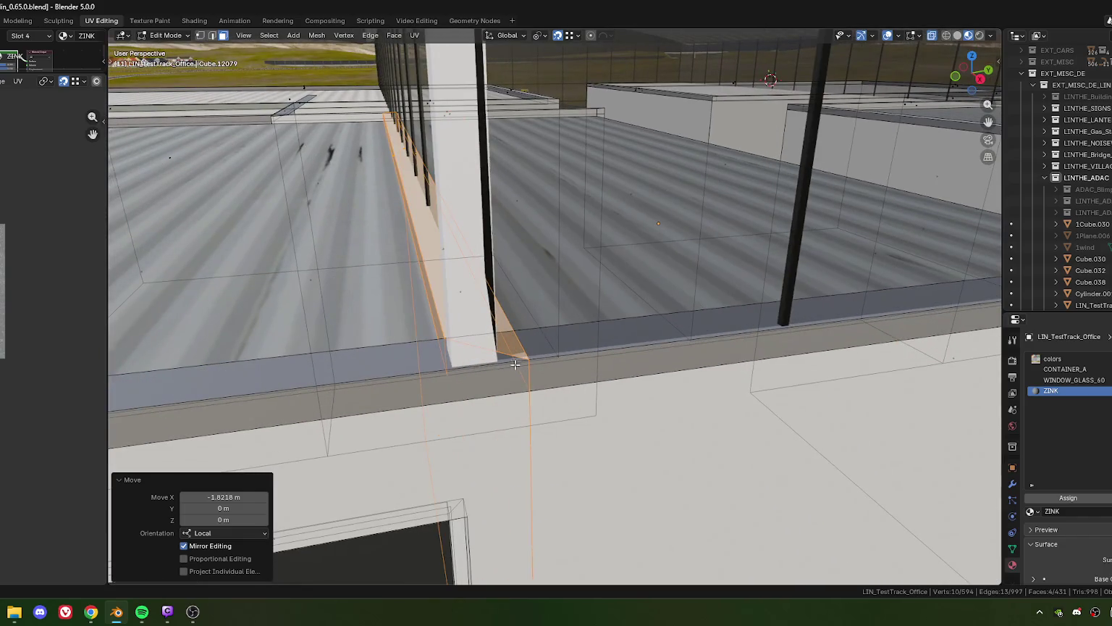
# - Nudge the edge -0.069694 m to meet the pillar, then select the wall's vertical corner edge
pyautogui.press('g')
pyautogui.click(499, 362)
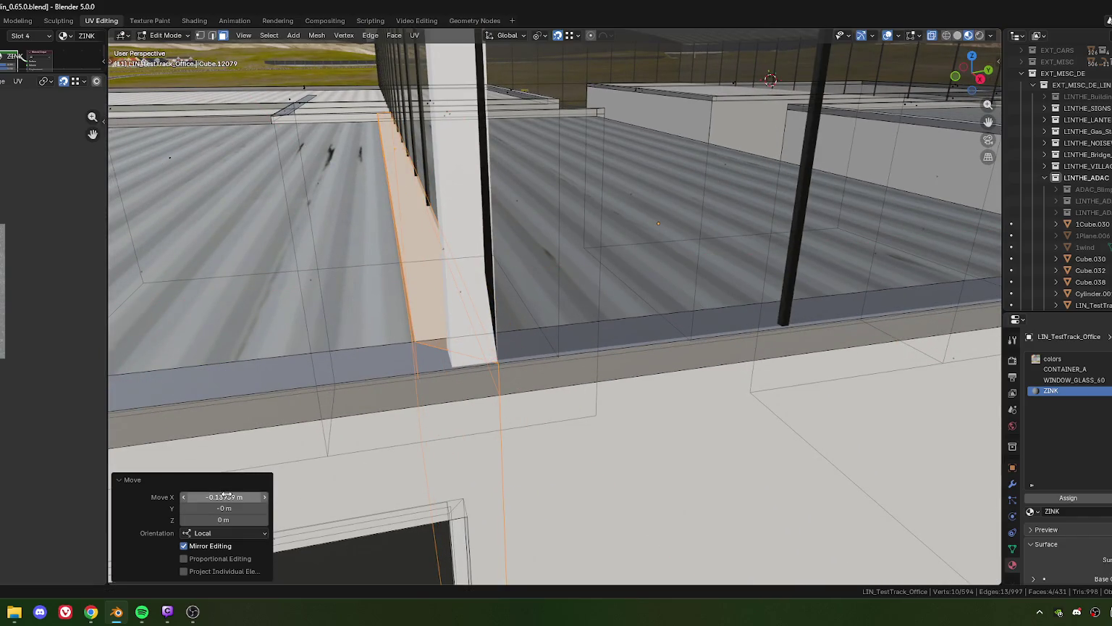
pyautogui.click(215, 496)
pyautogui.press('Return')
pyautogui.scroll(-3)
pyautogui.moveTo(532, 349); pyautogui.dragTo(569, 328)
pyautogui.press('1')
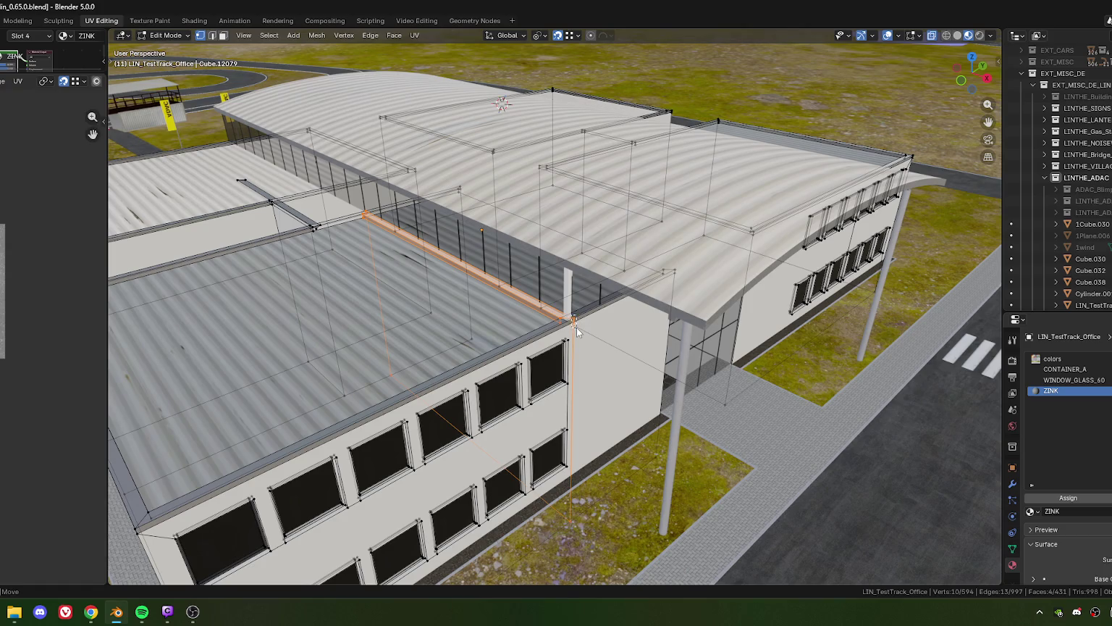
pyautogui.click(576, 329)
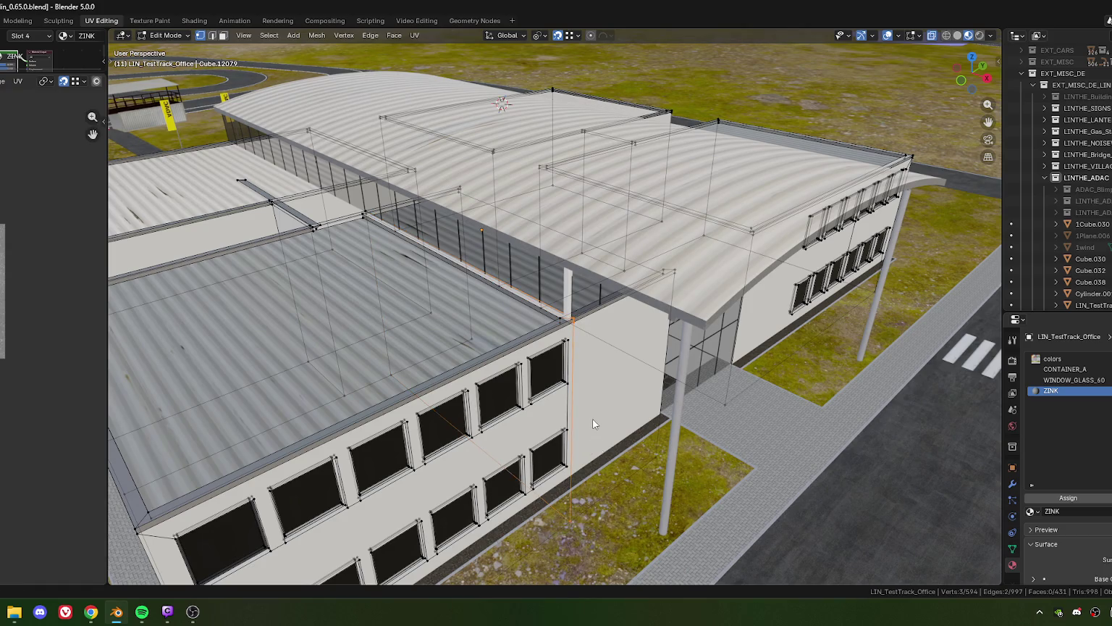
# - Move the wall's vertical corner edge 0.33246 m along local Y
pyautogui.scroll(3)
pyautogui.scroll(3)
pyautogui.scroll(3)
pyautogui.scroll(3)
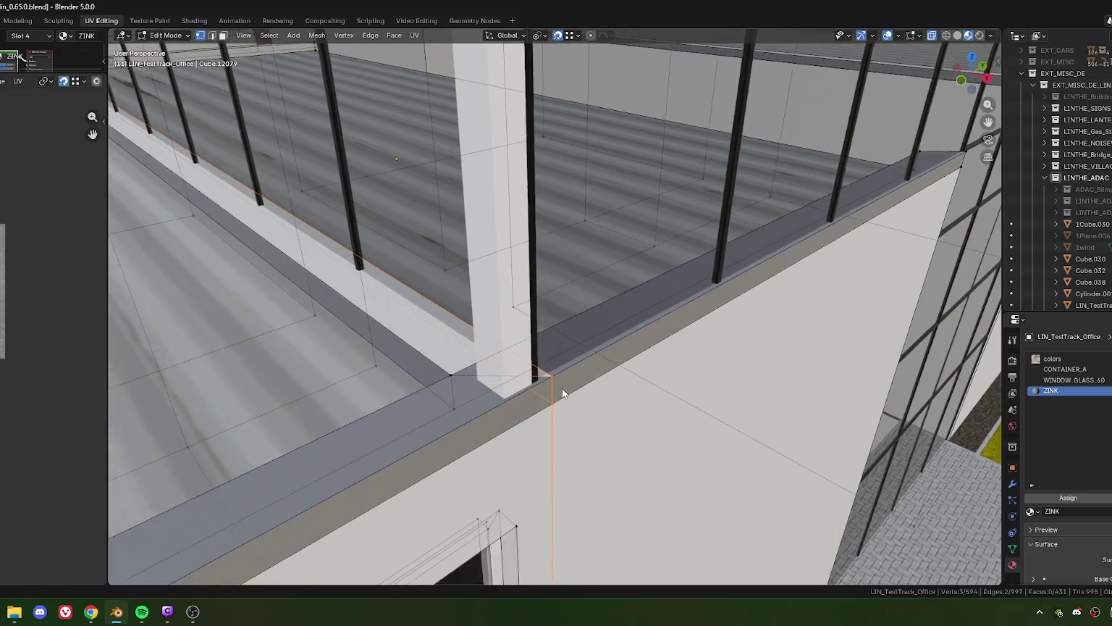
pyautogui.moveTo(562, 392); pyautogui.dragTo(623, 359)
pyautogui.press('g')
pyautogui.press('y')
pyautogui.press('y')
pyautogui.click(678, 407)
# - Orbit along the roof and glass facade to check the closed rim corner
pyautogui.scroll(-3)
pyautogui.scroll(3)
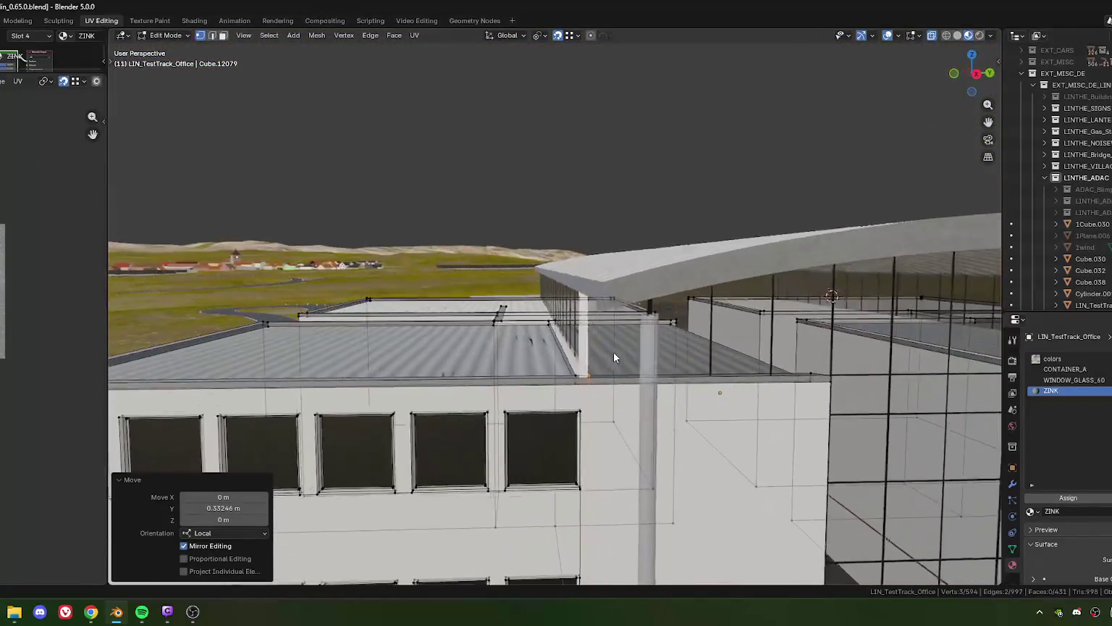
pyautogui.scroll(3)
pyautogui.scroll(3)
pyautogui.scroll(3)
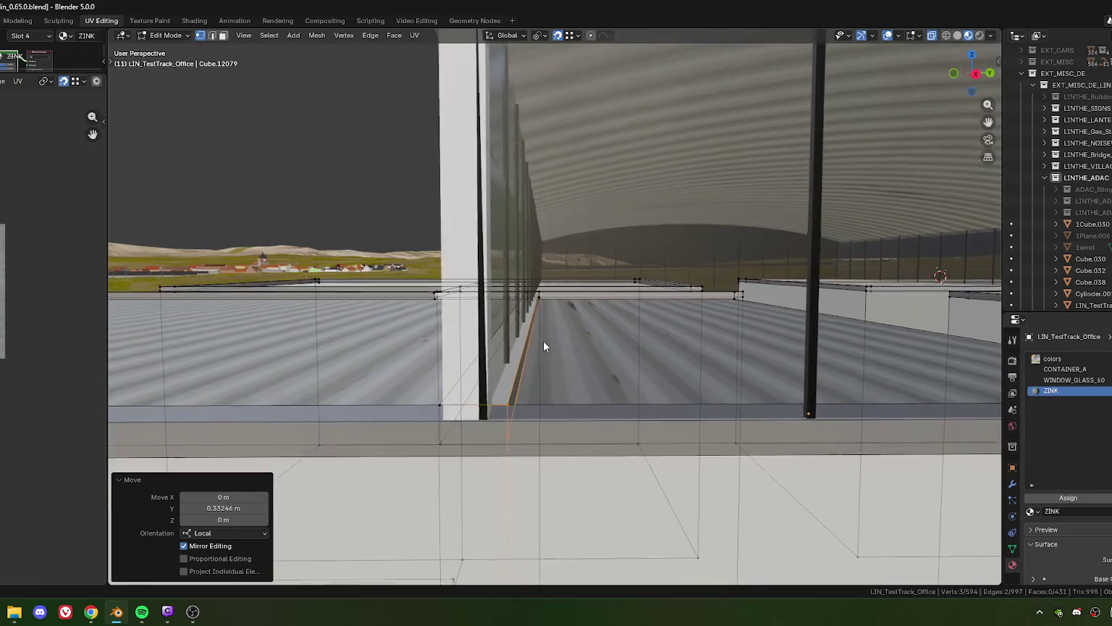
pyautogui.moveTo(544, 341); pyautogui.dragTo(584, 355)
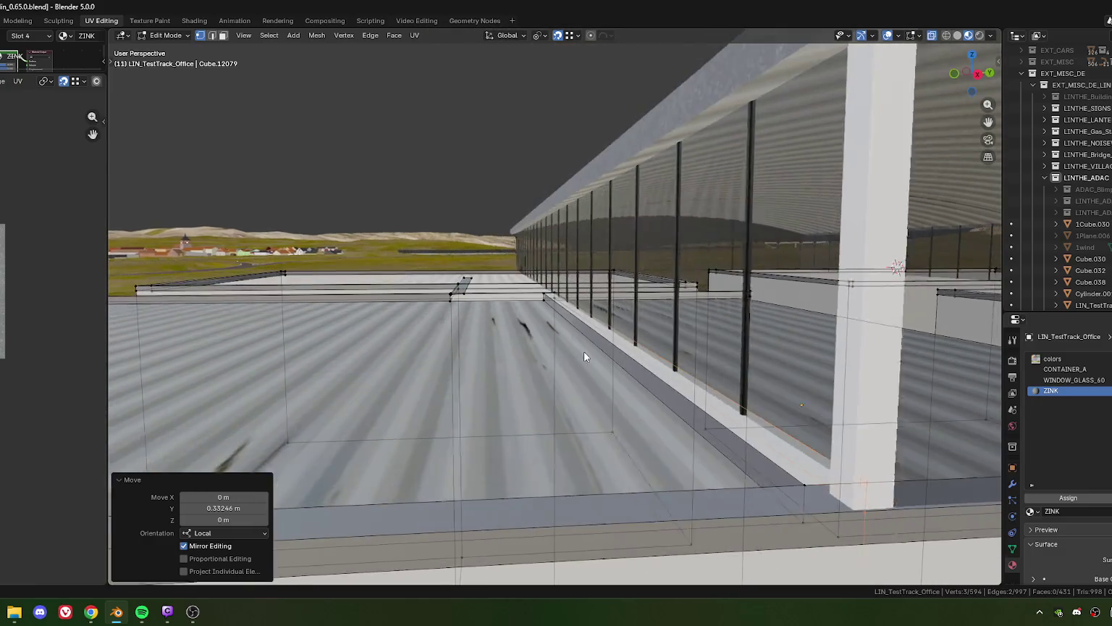
pyautogui.scroll(-3)
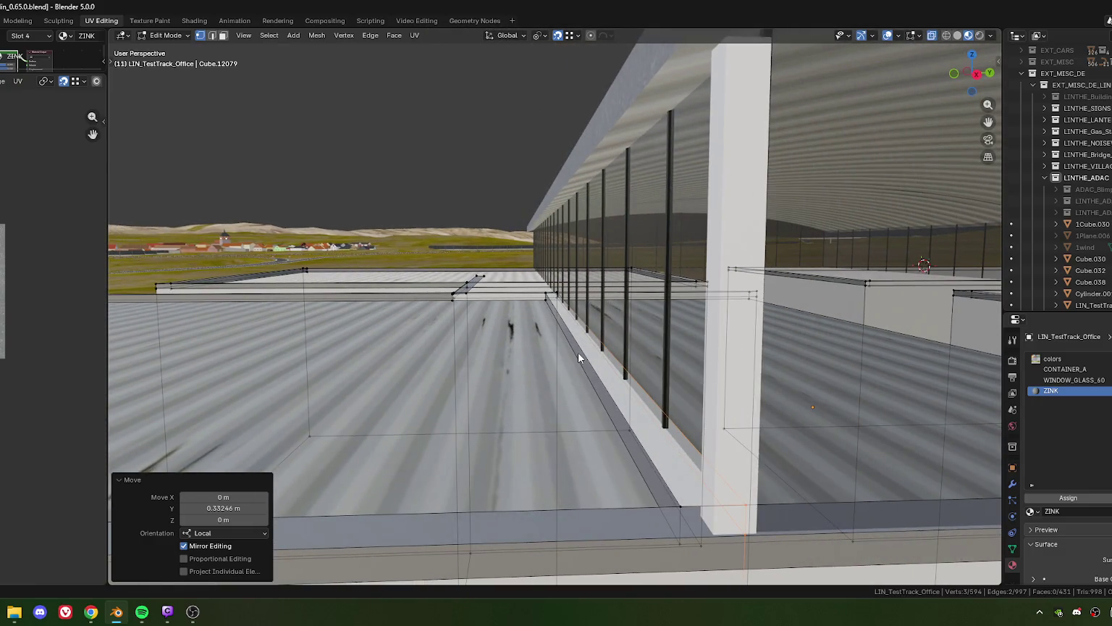
pyautogui.moveTo(578, 352); pyautogui.dragTo(556, 362)
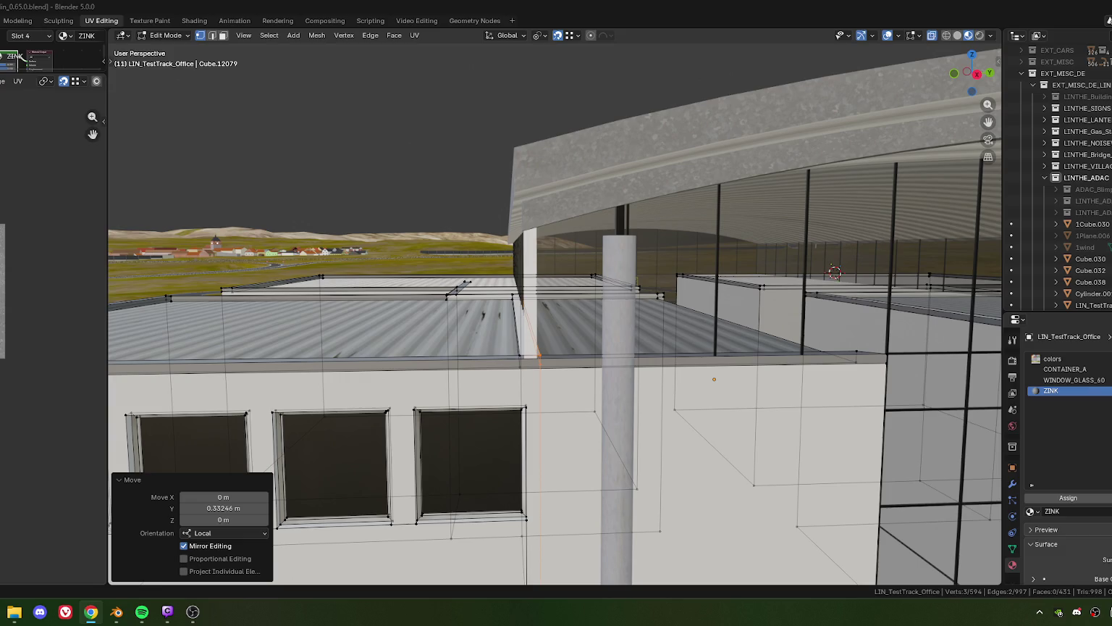
pyautogui.moveTo(542, 296); pyautogui.dragTo(548, 305)
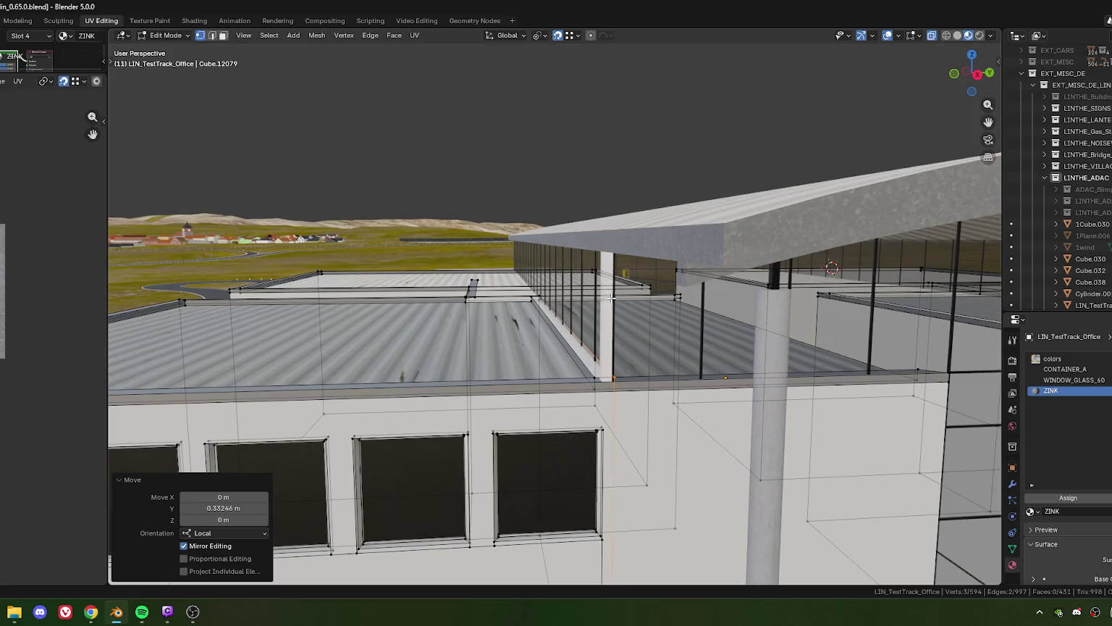
# - In Object Mode, move the corner post Cube.038 exactly 0.1 m along local X
pyautogui.press('Tab')
pyautogui.click(607, 315)
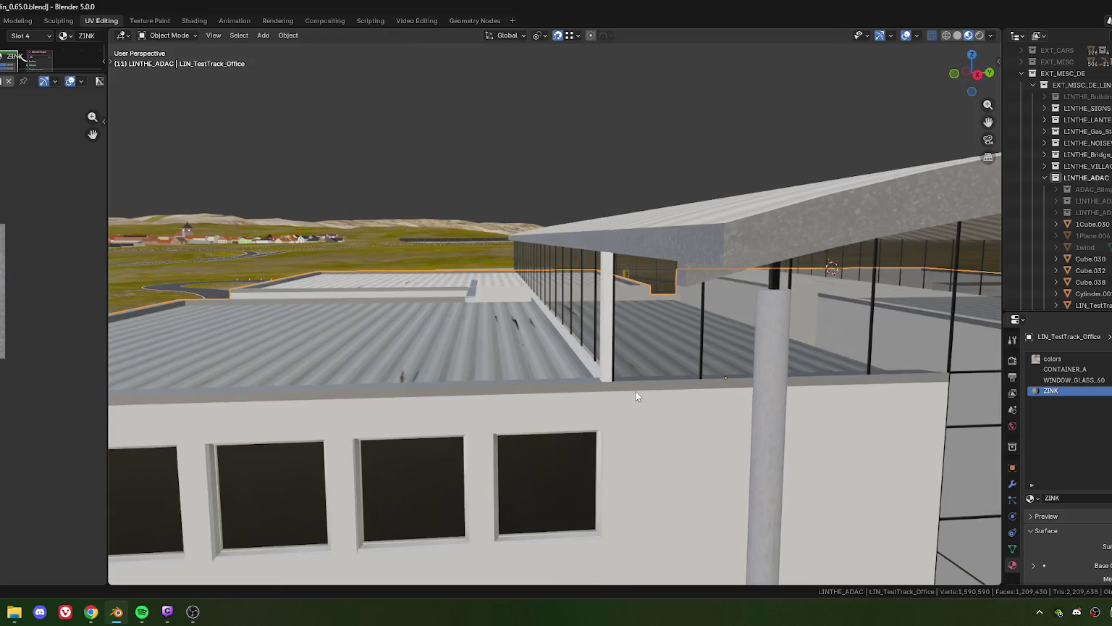
pyautogui.moveTo(636, 391); pyautogui.dragTo(621, 410)
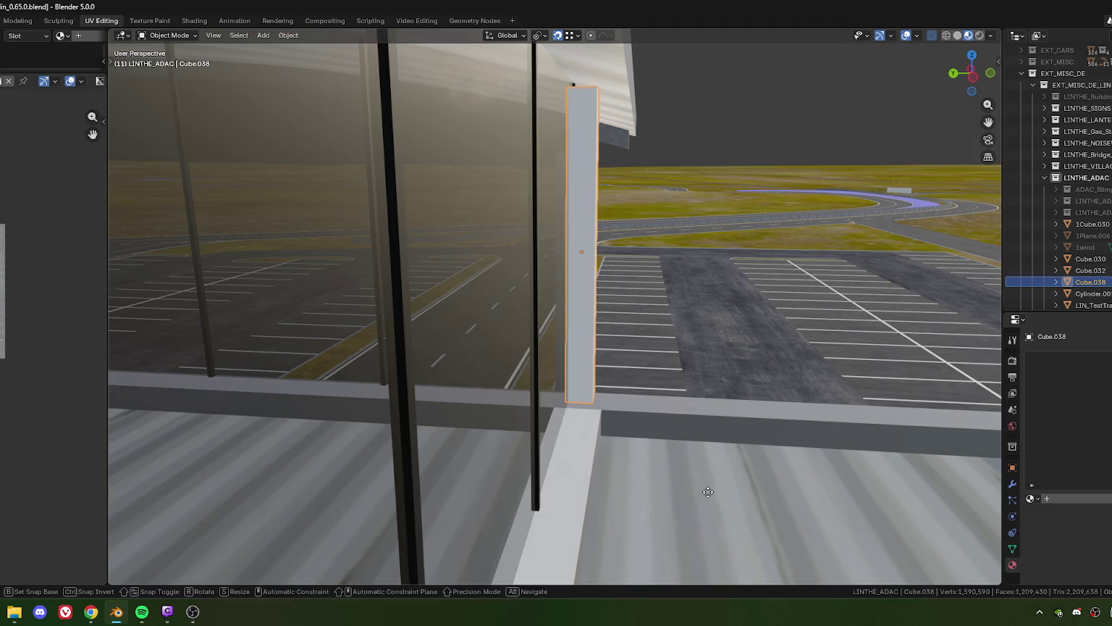
pyautogui.press('g')
pyautogui.press('x')
pyautogui.press('x')
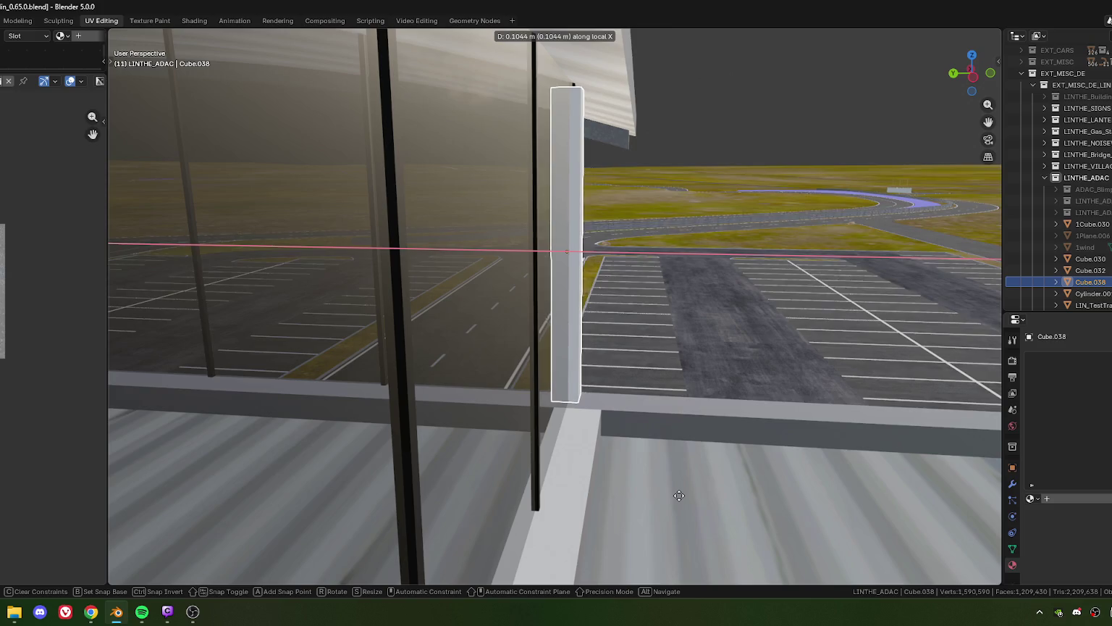
pyautogui.click(635, 489)
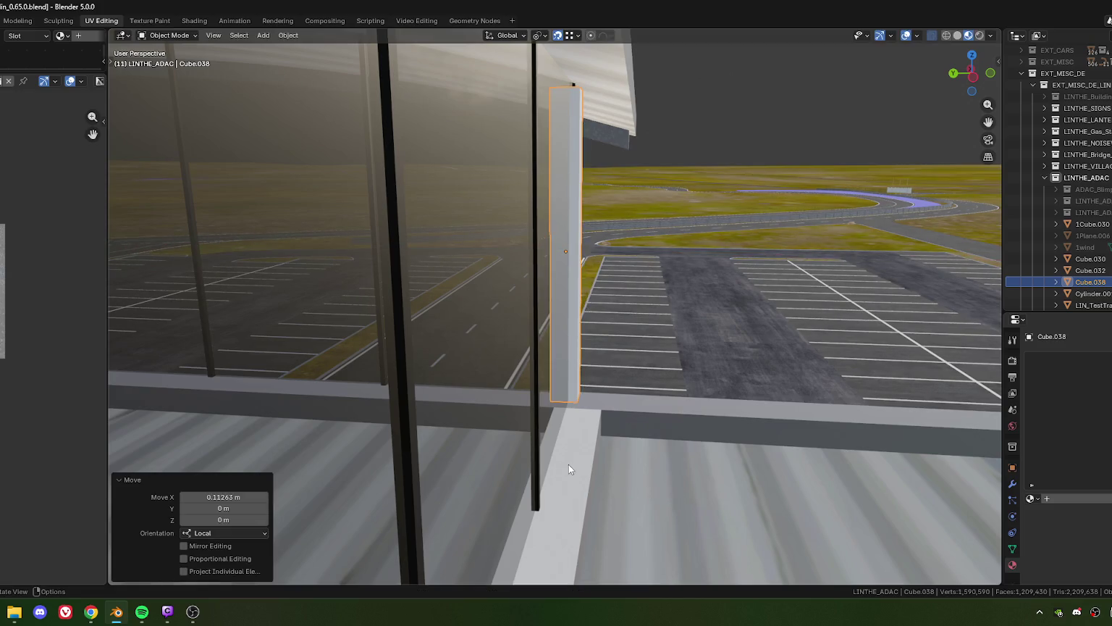
pyautogui.moveTo(568, 464); pyautogui.dragTo(406, 463)
pyautogui.click(217, 497)
pyautogui.write('0.1')
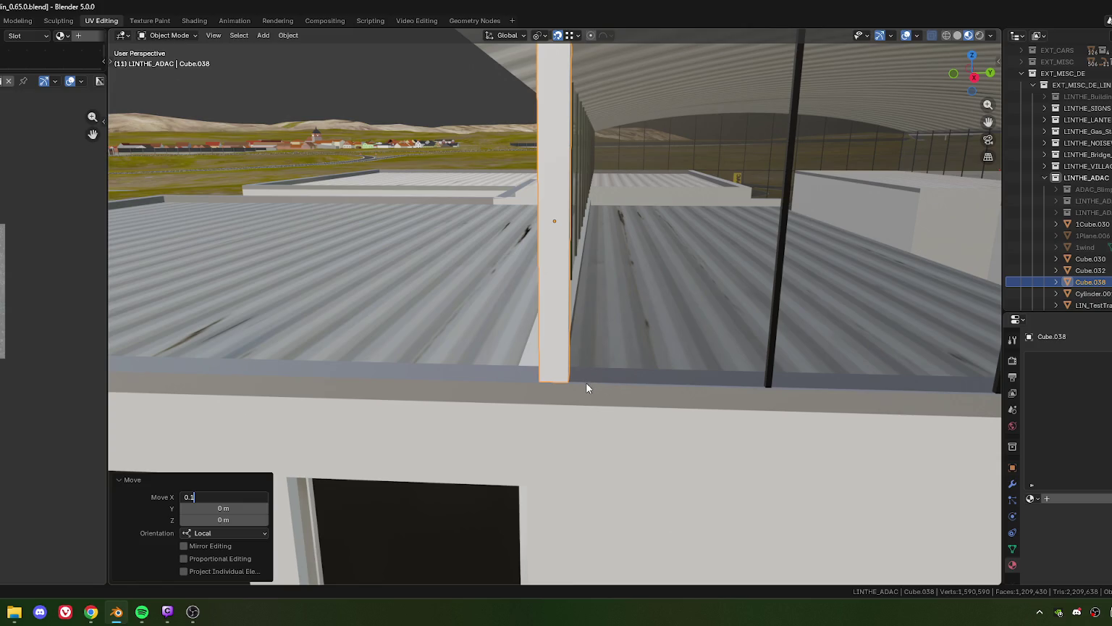
pyautogui.press('Return')
# - Pan and zoom to view the roof rim from above, then duplicate the post
pyautogui.scroll(-3)
pyautogui.scroll(3)
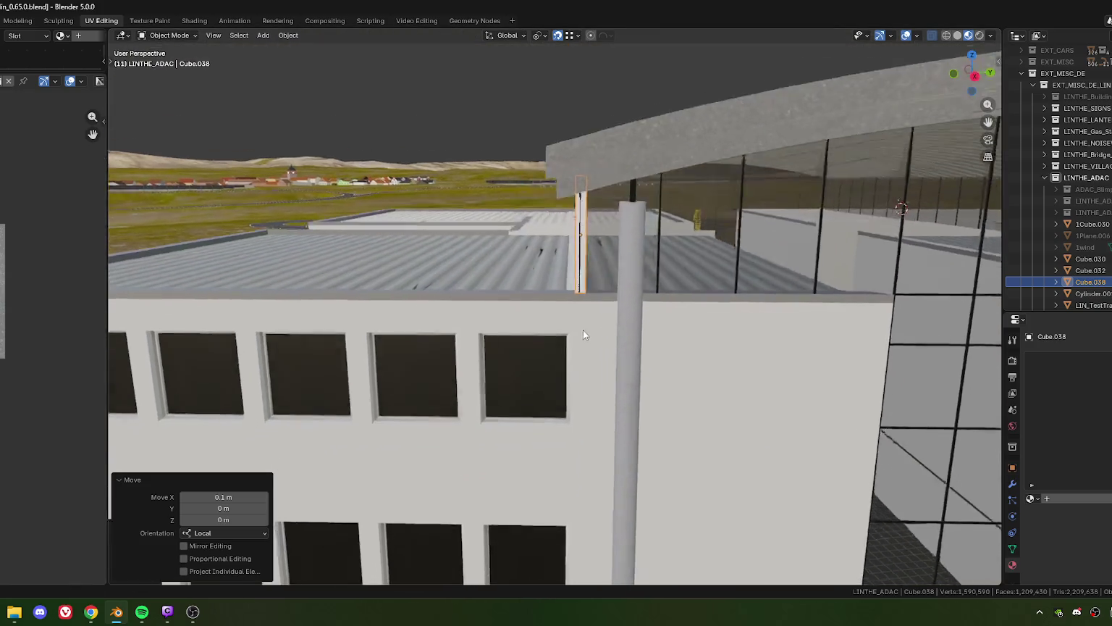
pyautogui.scroll(3)
pyautogui.moveTo(582, 329); pyautogui.dragTo(567, 308)
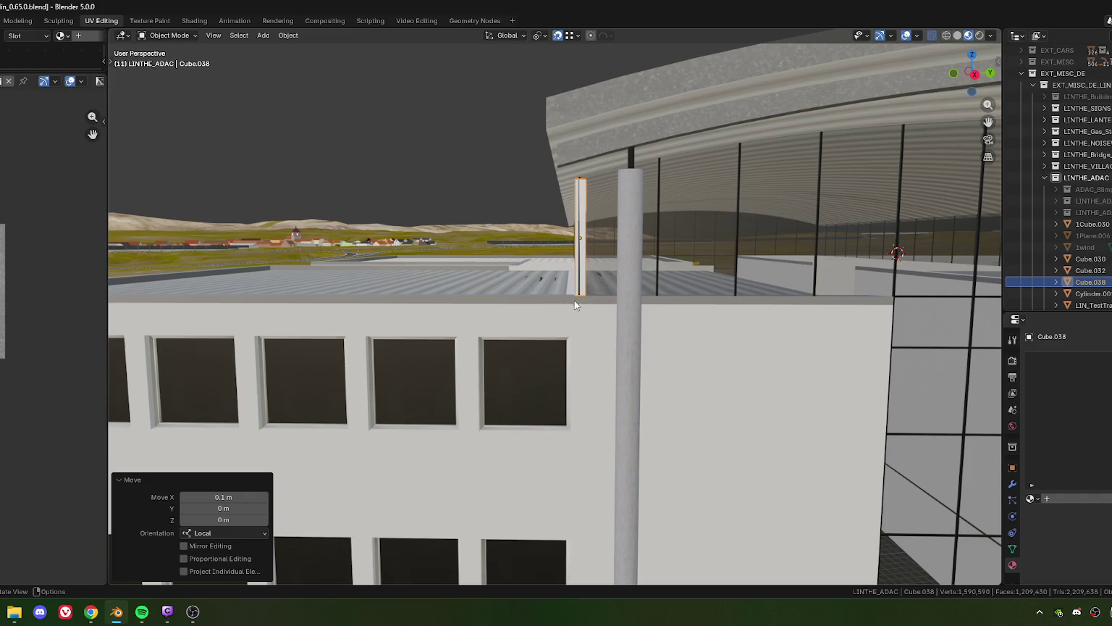
pyautogui.moveTo(579, 357); pyautogui.dragTo(472, 346)
pyautogui.scroll(3)
pyautogui.scroll(3)
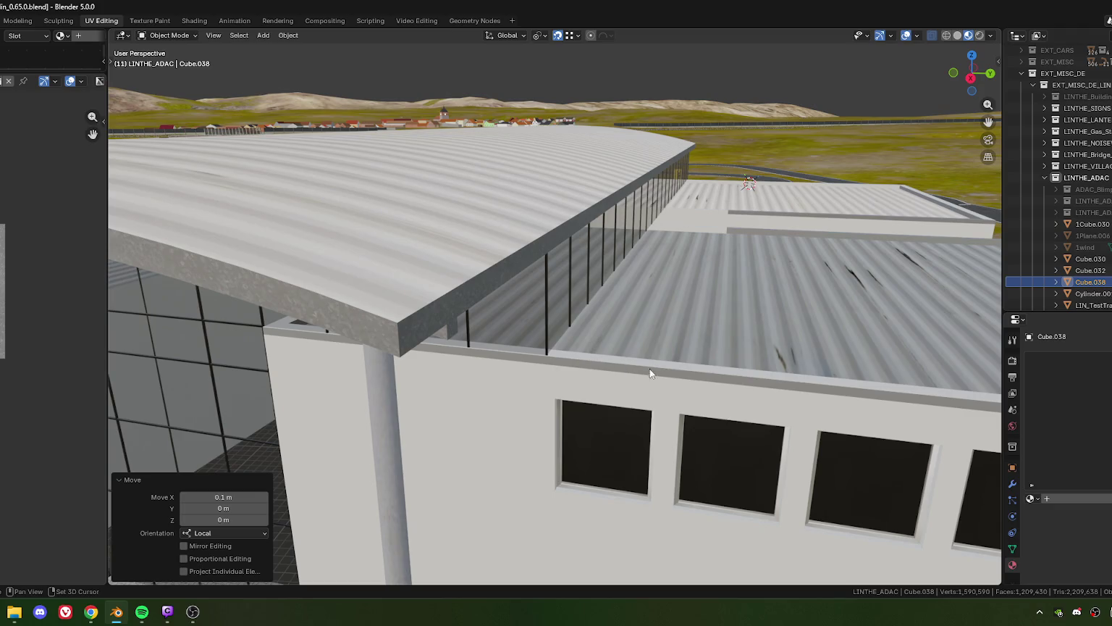
pyautogui.hotkey('shift', 'd')
# - Place the duplicated post Cube.033 17.74 m along the roof rim on local X
pyautogui.press('x')
pyautogui.click(545, 356)
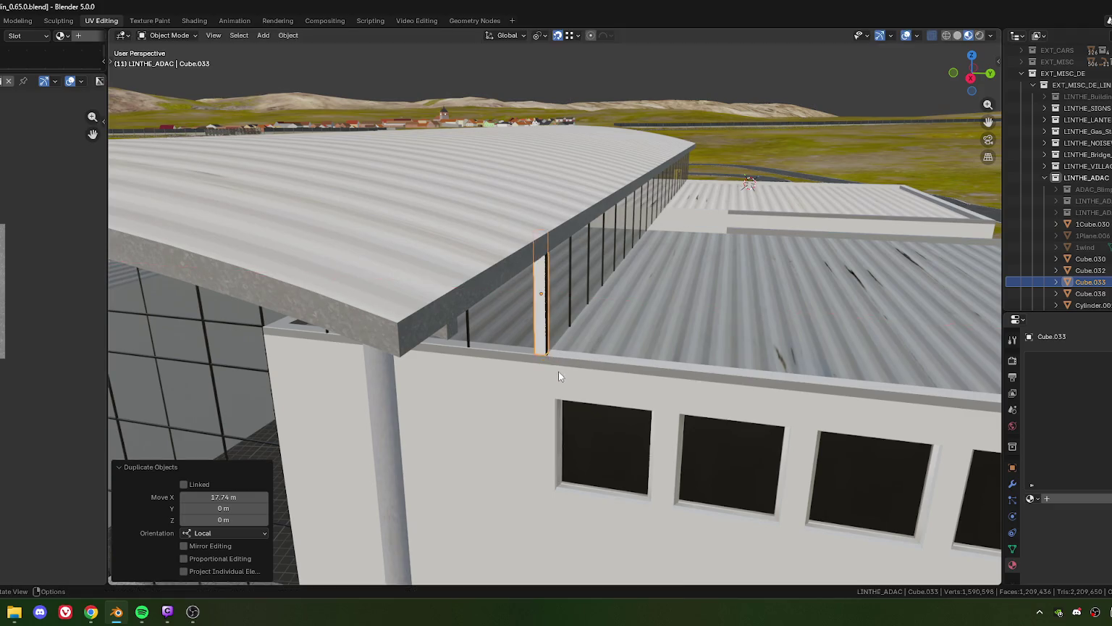
pyautogui.scroll(3)
pyautogui.scroll(3)
pyautogui.press('g')
pyautogui.press('x')
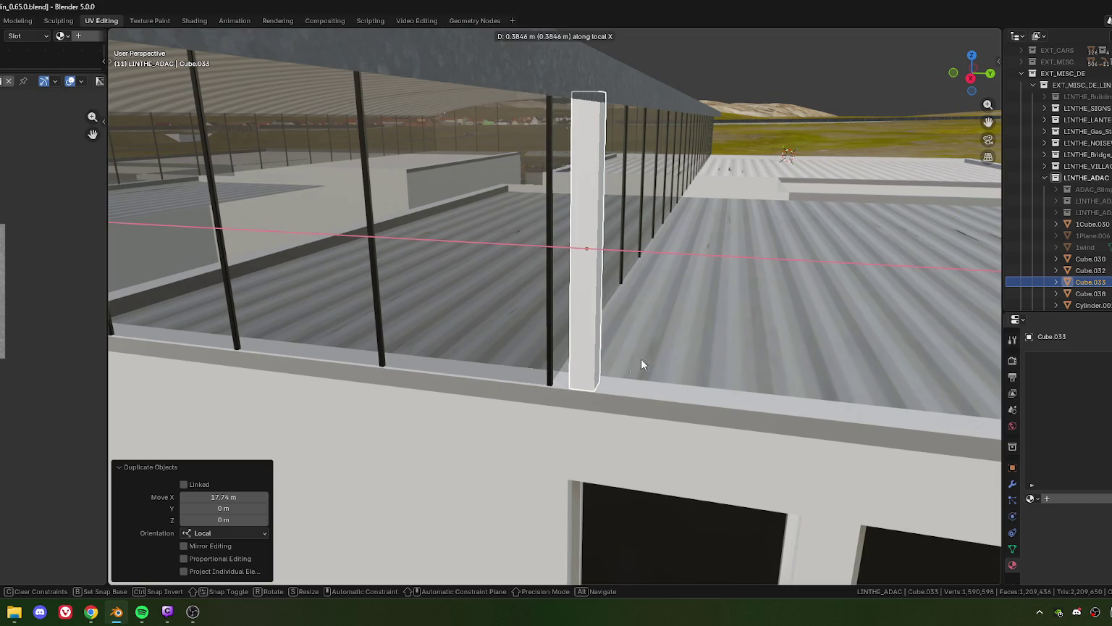
pyautogui.click(641, 358)
pyautogui.moveTo(642, 358); pyautogui.dragTo(562, 388)
# - Adjust the post along X, finishing with an exact -0.1 m local-X offset
pyautogui.press('g')
pyautogui.press('x')
pyautogui.press('x')
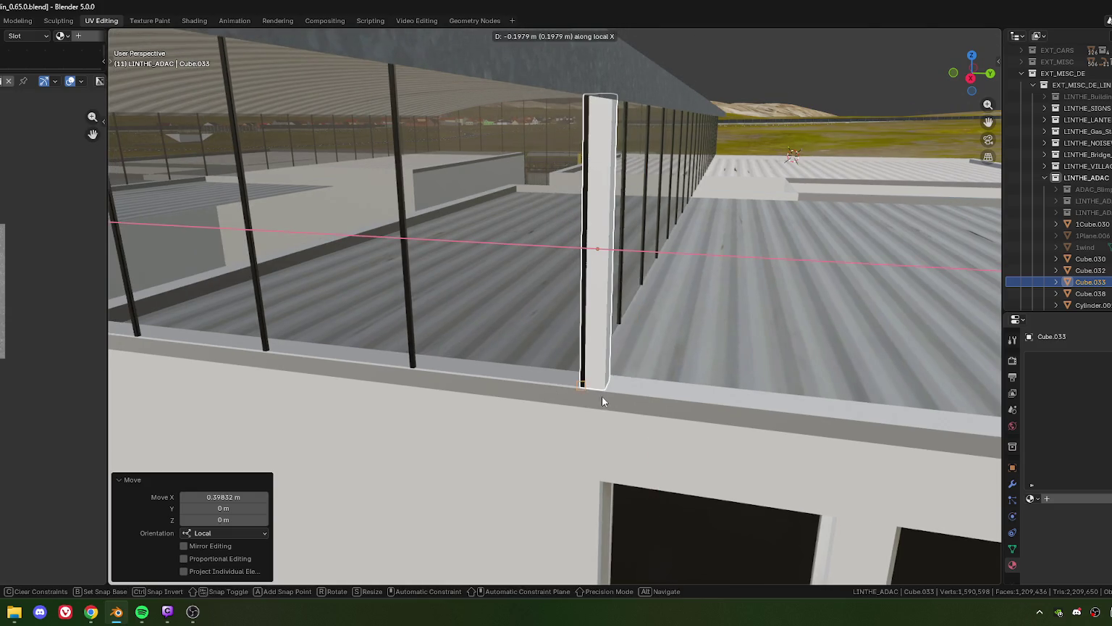
pyautogui.click(601, 396)
pyautogui.press('g')
pyautogui.press('x')
pyautogui.press('x')
pyautogui.click(562, 454)
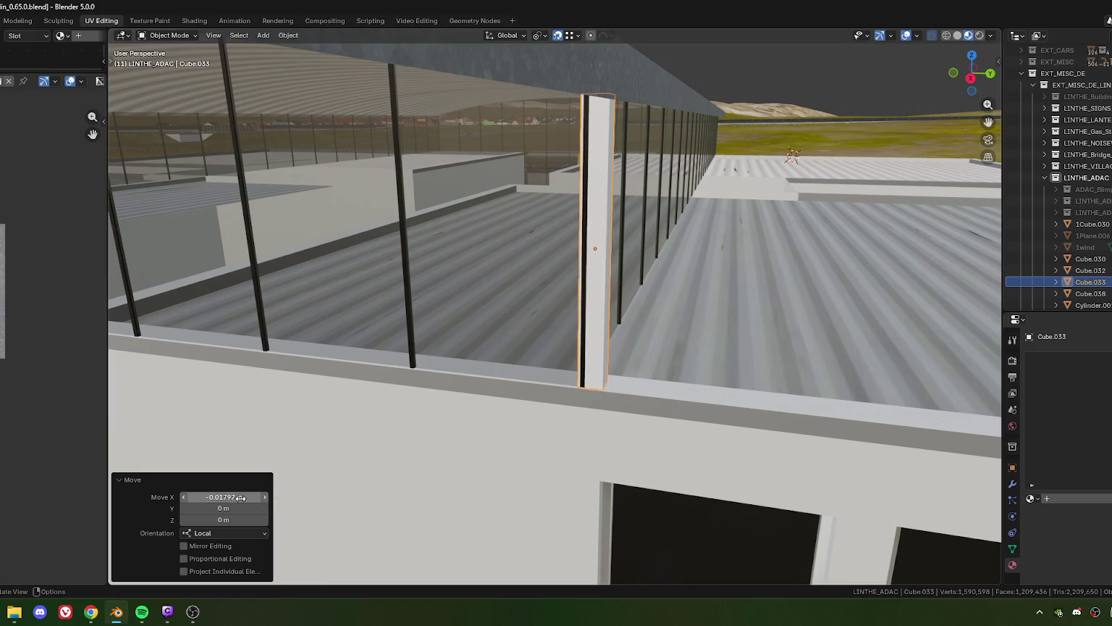
pyautogui.click(207, 497)
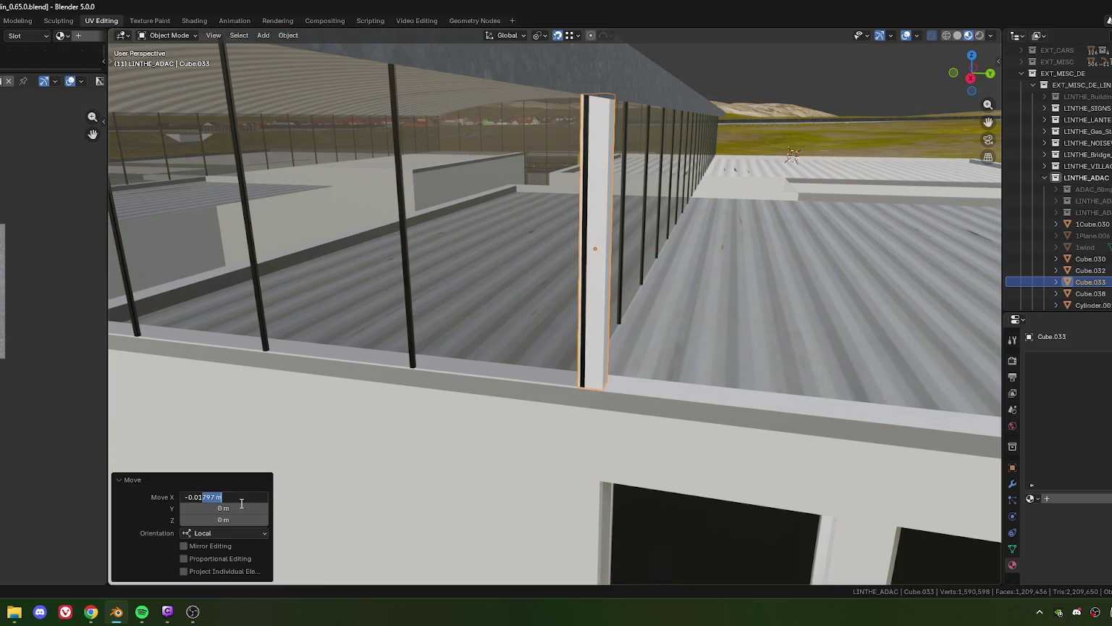
pyautogui.write('1')
pyautogui.press('Return')
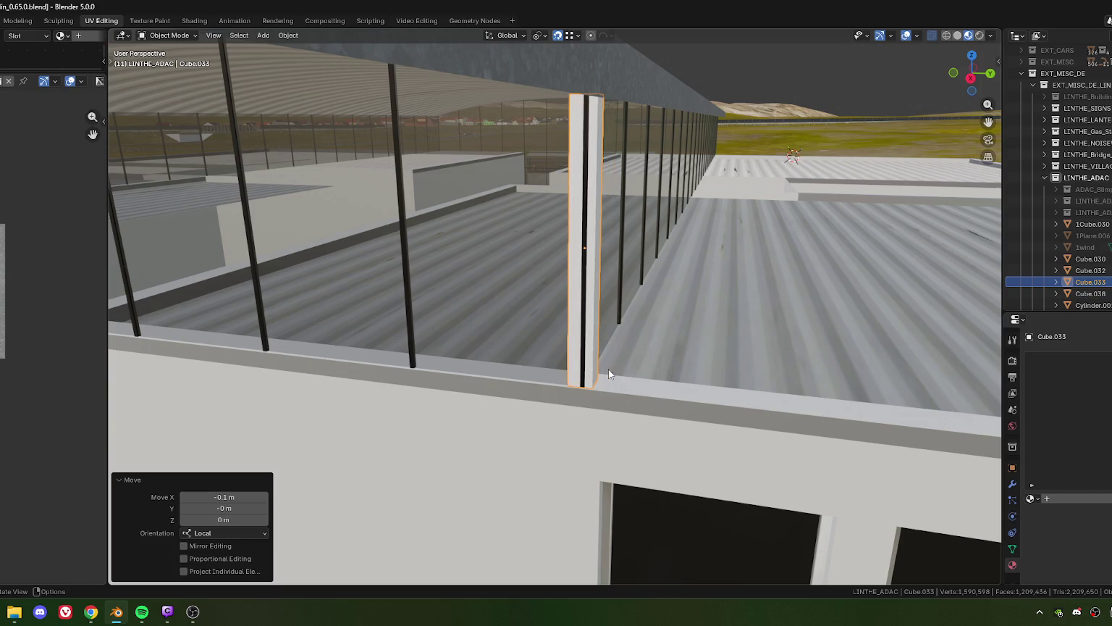
# - Orbit to inspect the new post and select the office building model
pyautogui.moveTo(608, 370); pyautogui.dragTo(582, 303)
pyautogui.scroll(-3)
pyautogui.scroll(3)
pyautogui.scroll(-3)
pyautogui.scroll(3)
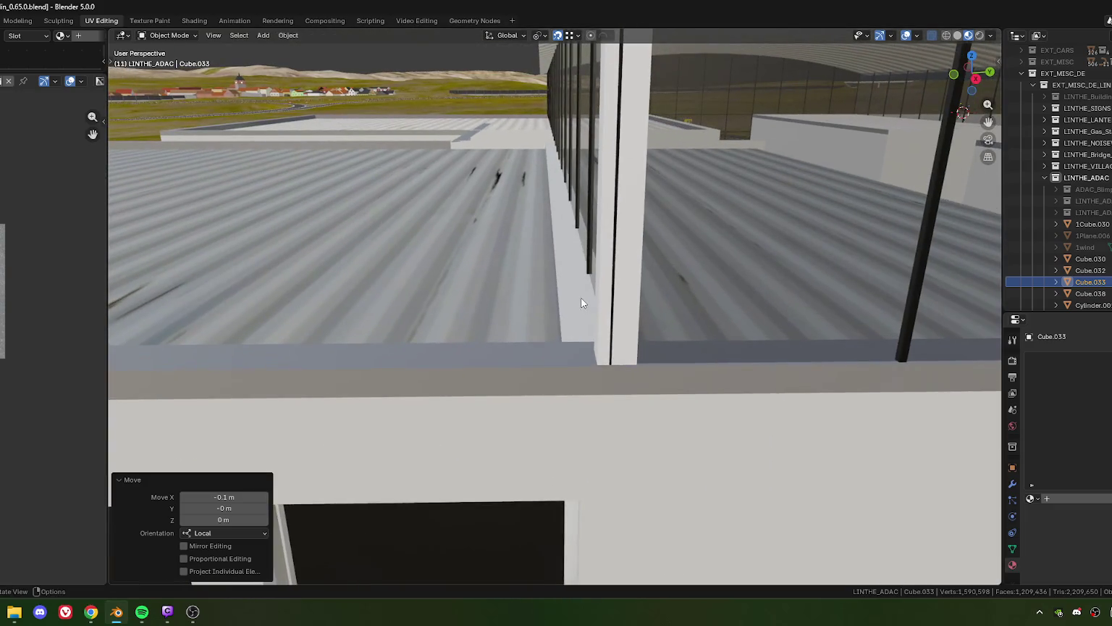
pyautogui.click(563, 330)
# - Edit the office mesh and select the whole connected roof ledge cap strip
pyautogui.press('Tab')
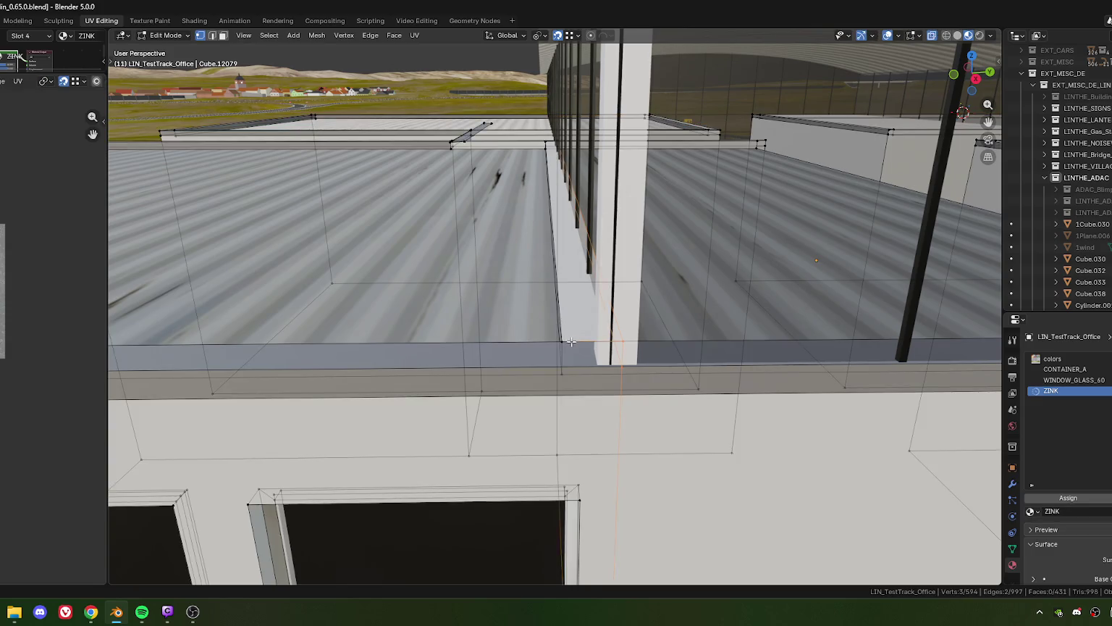
pyautogui.moveTo(571, 341); pyautogui.dragTo(624, 363)
pyautogui.click(622, 360)
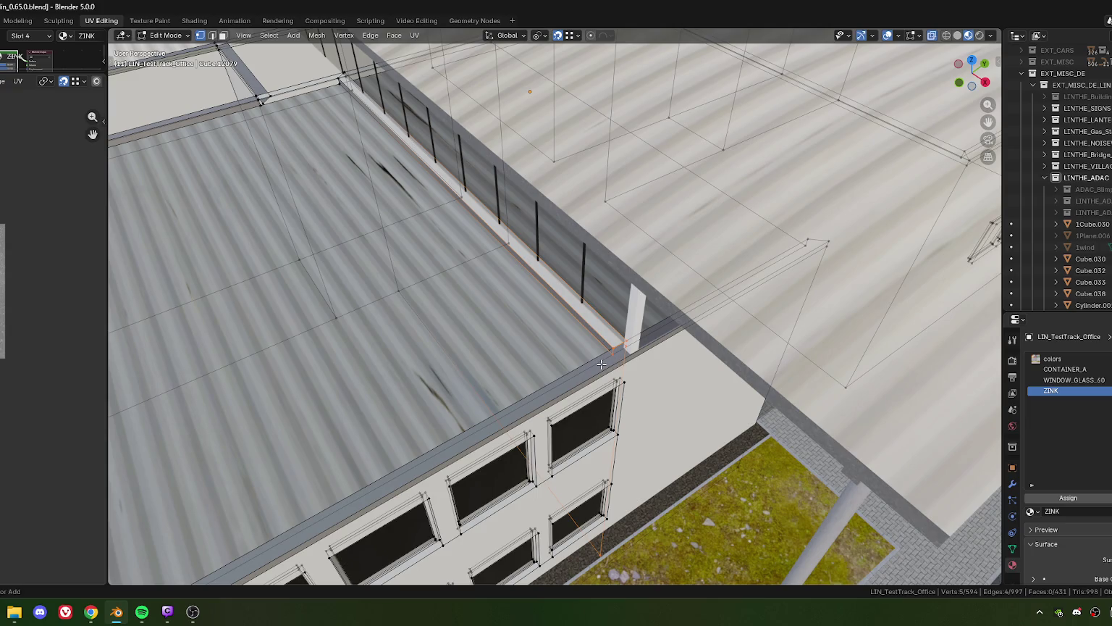
pyautogui.hotkey('ctrl', 'l')
pyautogui.scroll(3)
pyautogui.moveTo(696, 312); pyautogui.dragTo(545, 346)
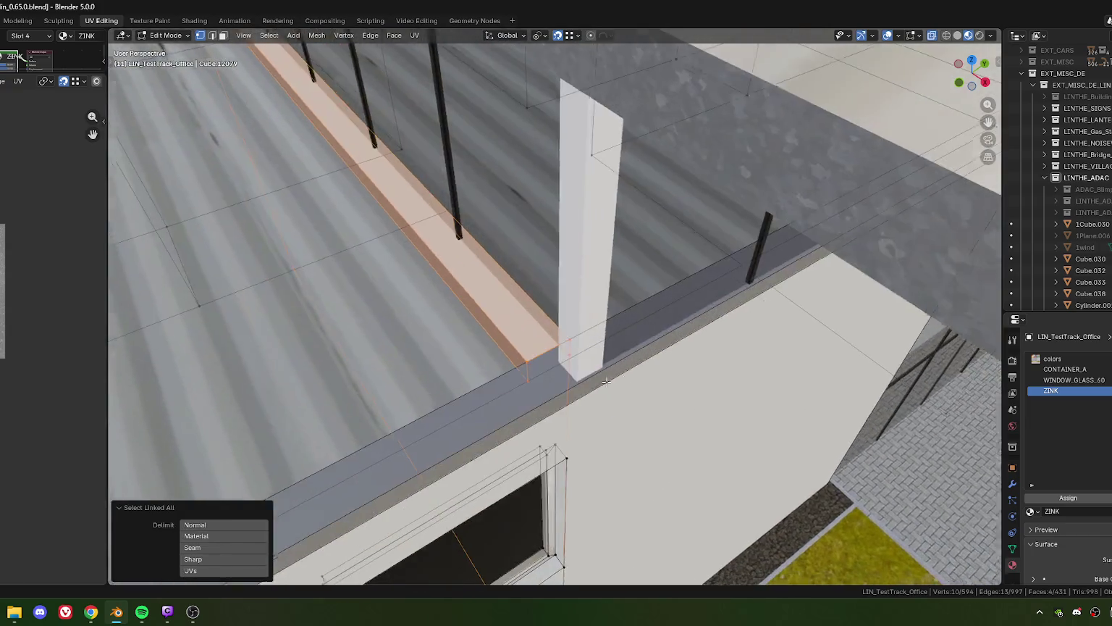
pyautogui.scroll(-3)
# - Move the ledge strip along X by half of 0.1395 m, i.e. 0.069749 m
pyautogui.press('g')
pyautogui.press('x')
pyautogui.press('x')
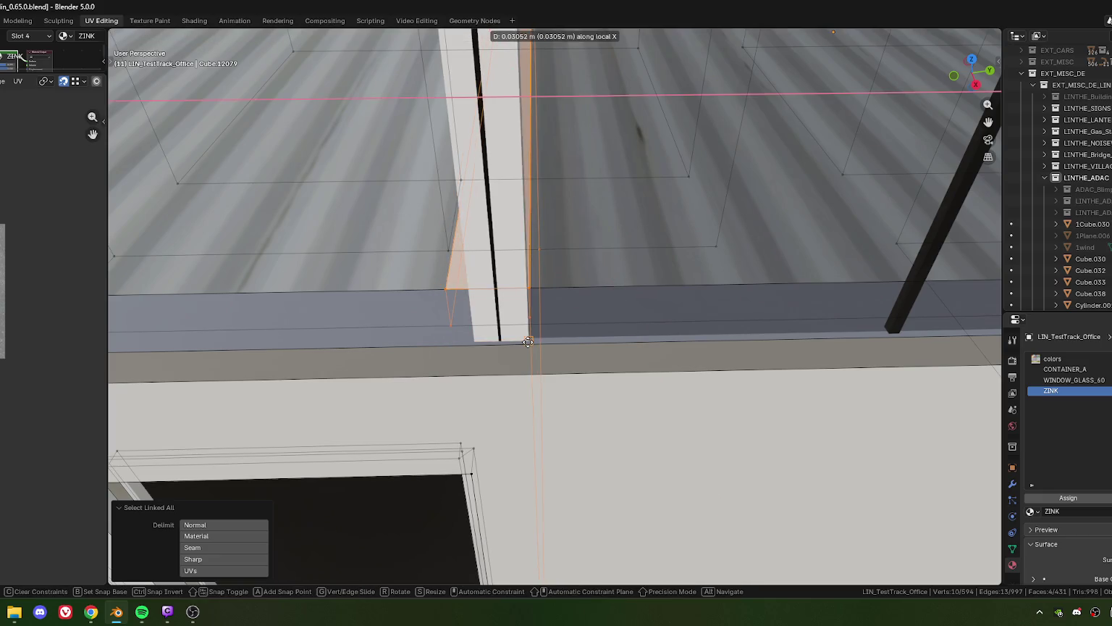
pyautogui.click(528, 343)
pyautogui.press('g')
pyautogui.press('x')
pyautogui.press('x')
pyautogui.click(478, 342)
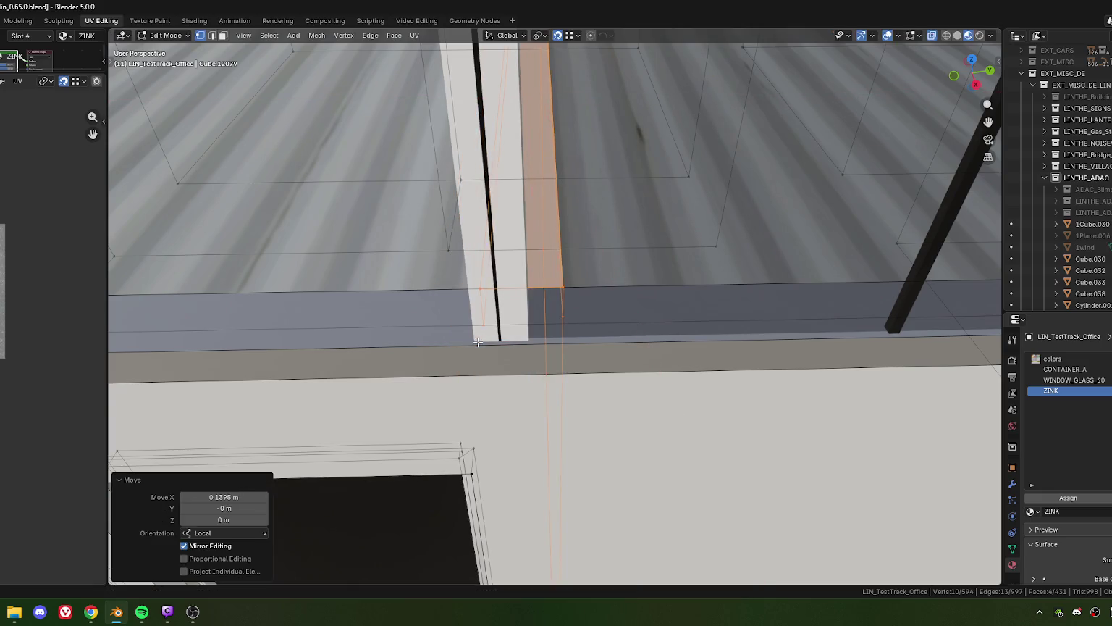
pyautogui.click(226, 497)
pyautogui.press('Return')
pyautogui.scroll(-3)
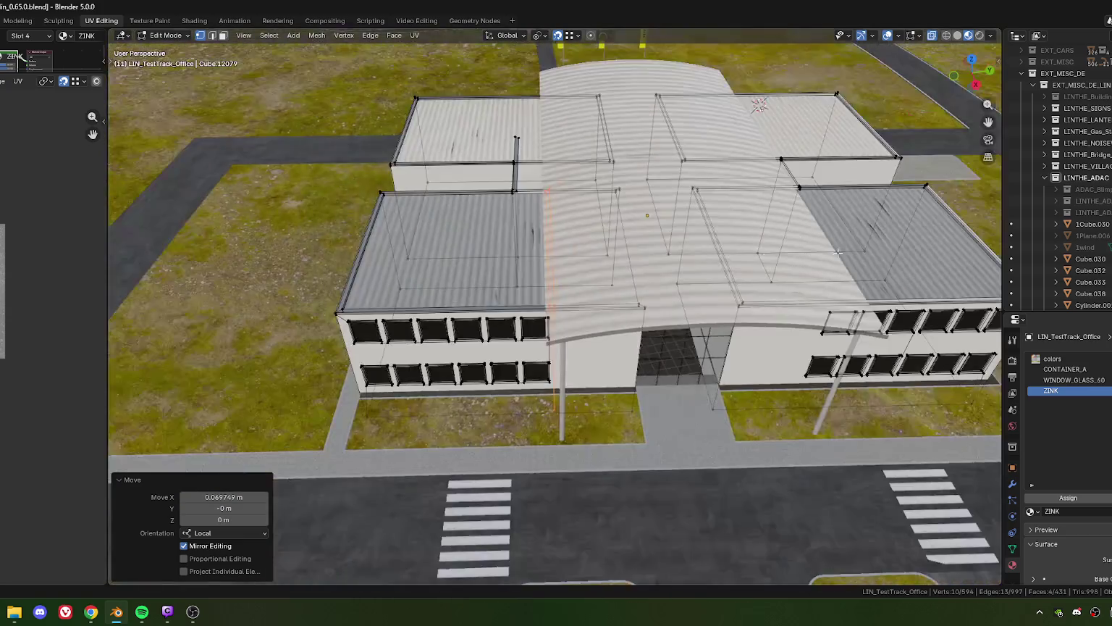
pyautogui.scroll(3)
pyautogui.moveTo(432, 270); pyautogui.dragTo(613, 291)
# - Undo the last changes and move the rim-cap strip copy 5.68 m along X
pyautogui.hotkey('ctrl', 'z')
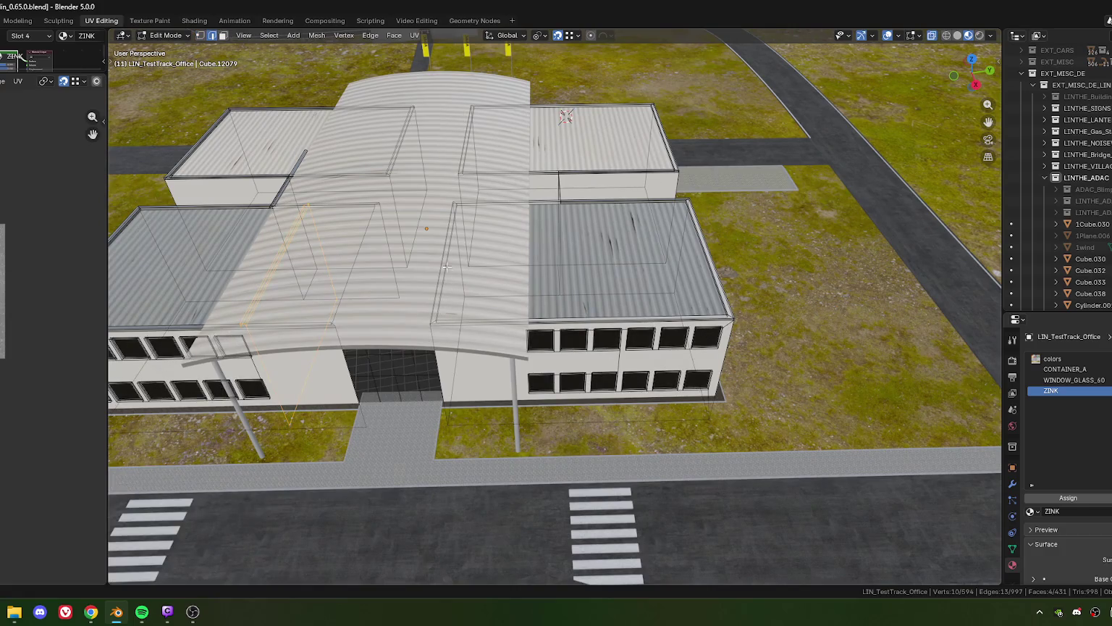
pyautogui.hotkey('ctrl', 'z')
pyautogui.scroll(3)
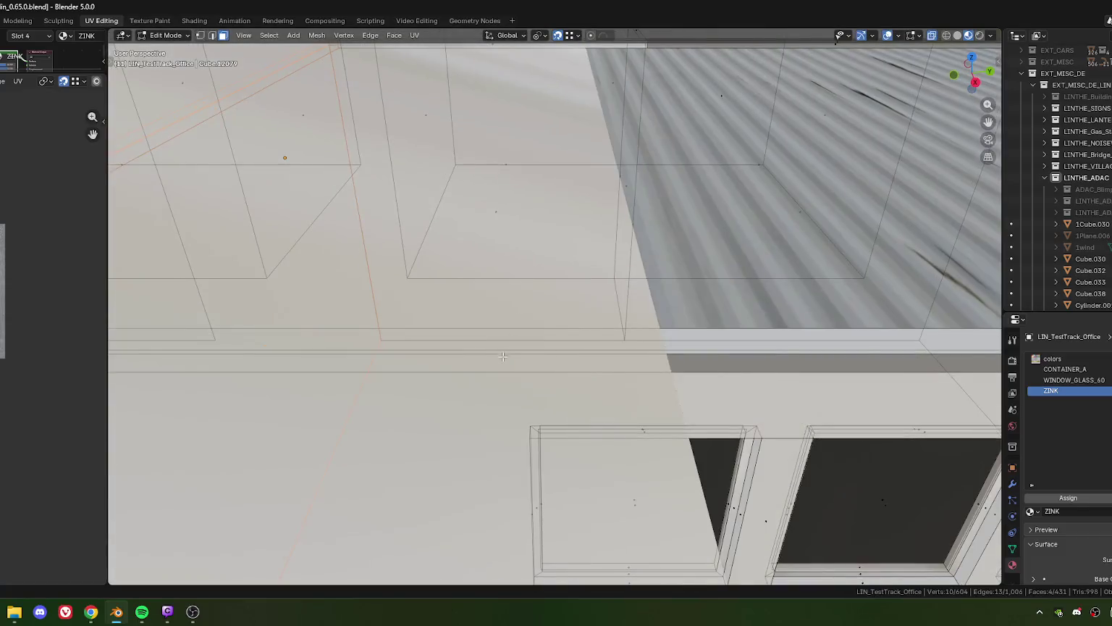
pyautogui.scroll(3)
pyautogui.scroll(3)
pyautogui.press('g')
pyautogui.press('x')
pyautogui.press('x')
pyautogui.write('5.68')
pyautogui.press('Return')
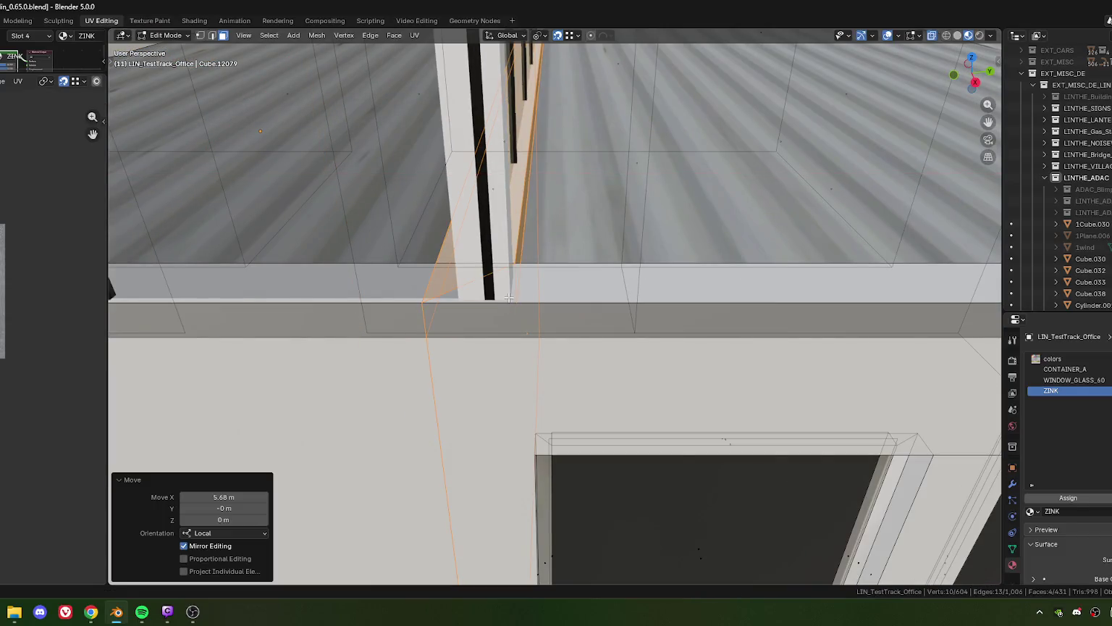
# - Move the copy back along X by half of the 0.13927 m offset
pyautogui.press('g')
pyautogui.press('x')
pyautogui.press('x')
pyautogui.click(458, 326)
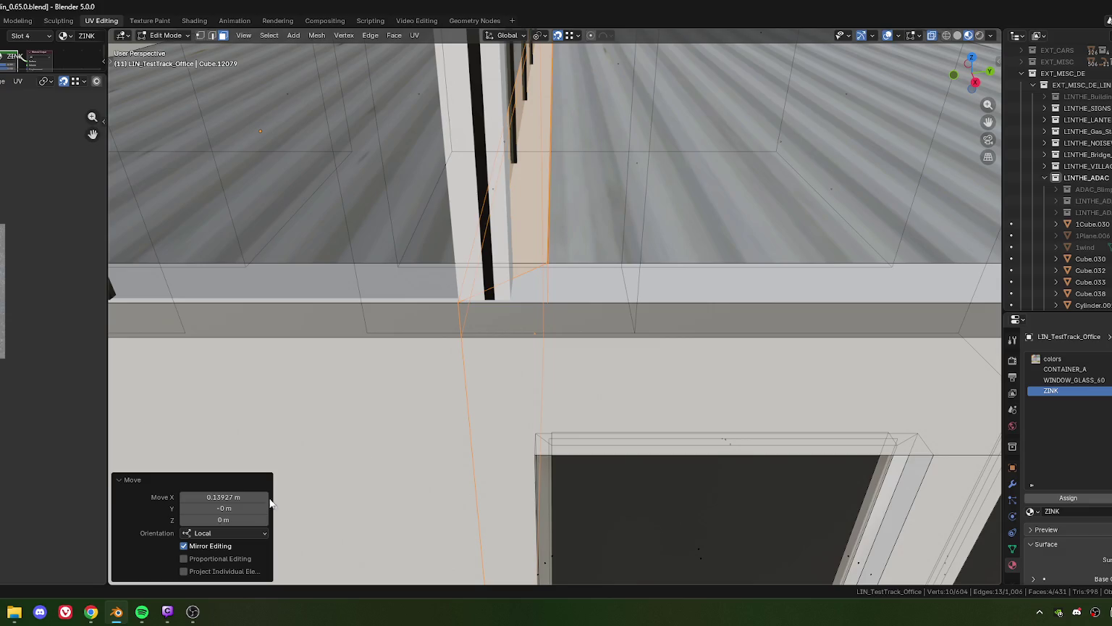
pyautogui.click(222, 499)
pyautogui.write('5/2')
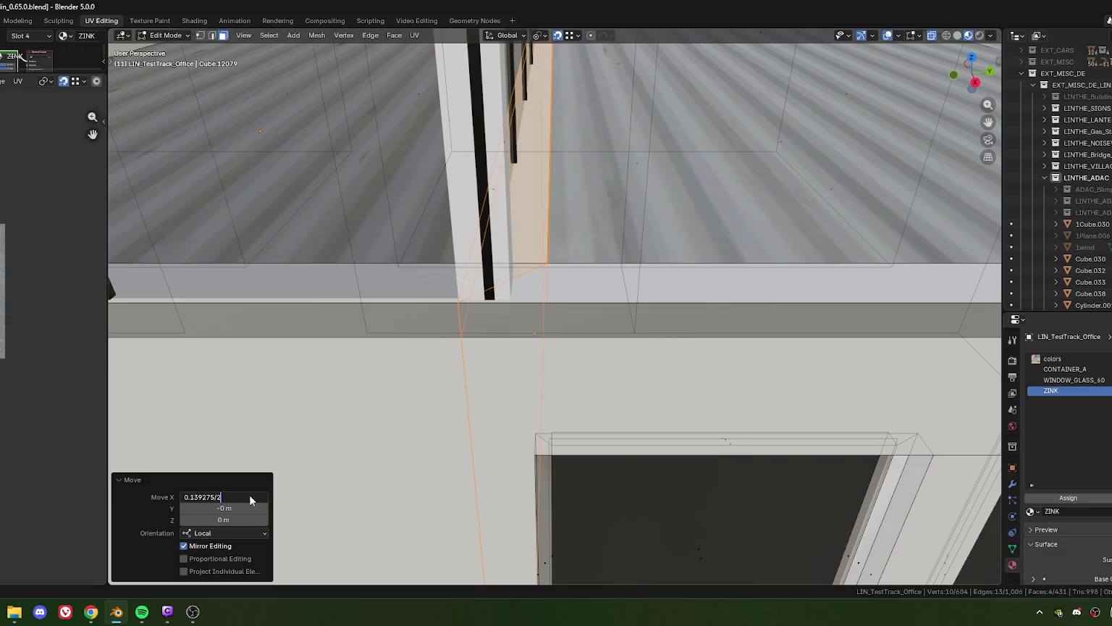
pyautogui.press('Return')
# - From a top-down view, shift the roof rim corner vertices 0.3325 m along local Y
pyautogui.moveTo(434, 326); pyautogui.dragTo(389, 218)
pyautogui.scroll(3)
pyautogui.scroll(3)
pyautogui.scroll(-3)
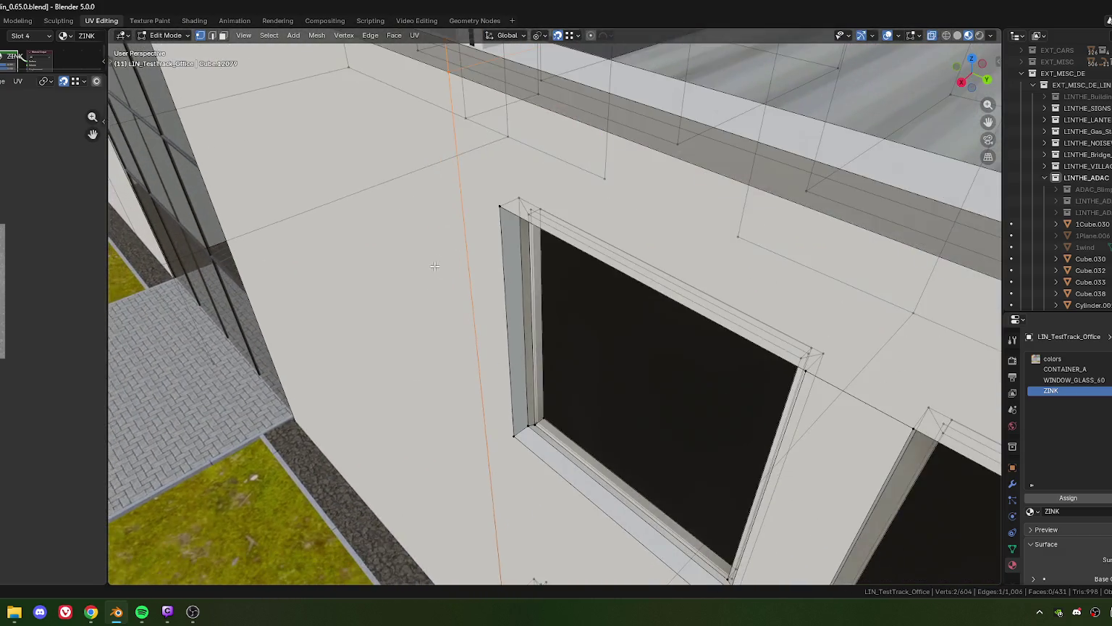
pyautogui.scroll(-3)
pyautogui.scroll(-3)
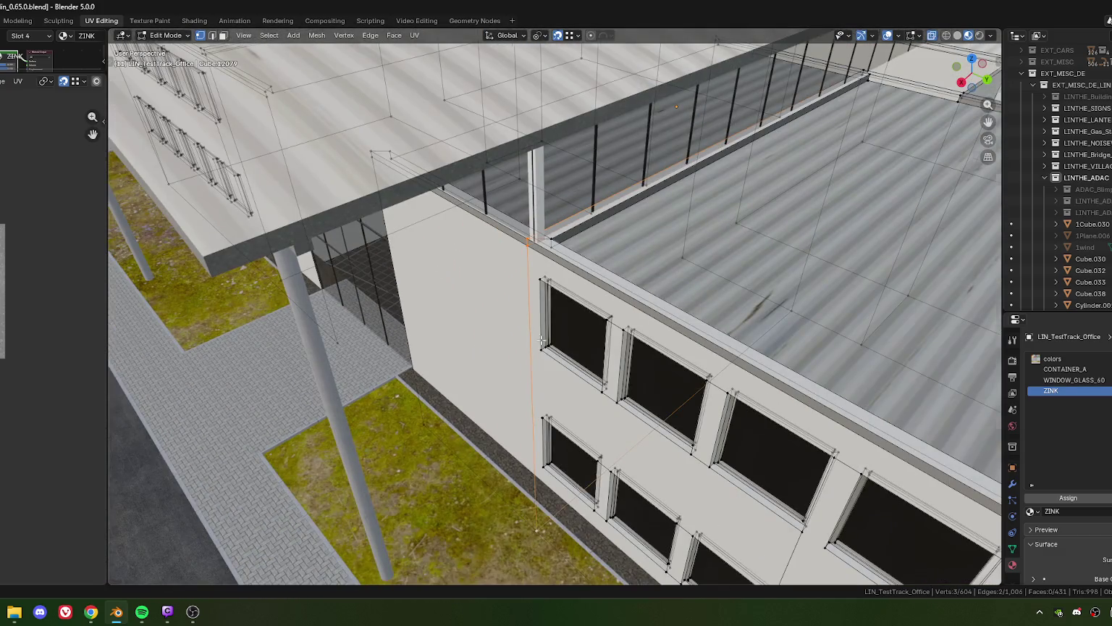
pyautogui.scroll(3)
pyautogui.moveTo(541, 339); pyautogui.dragTo(593, 310)
pyautogui.click(516, 313)
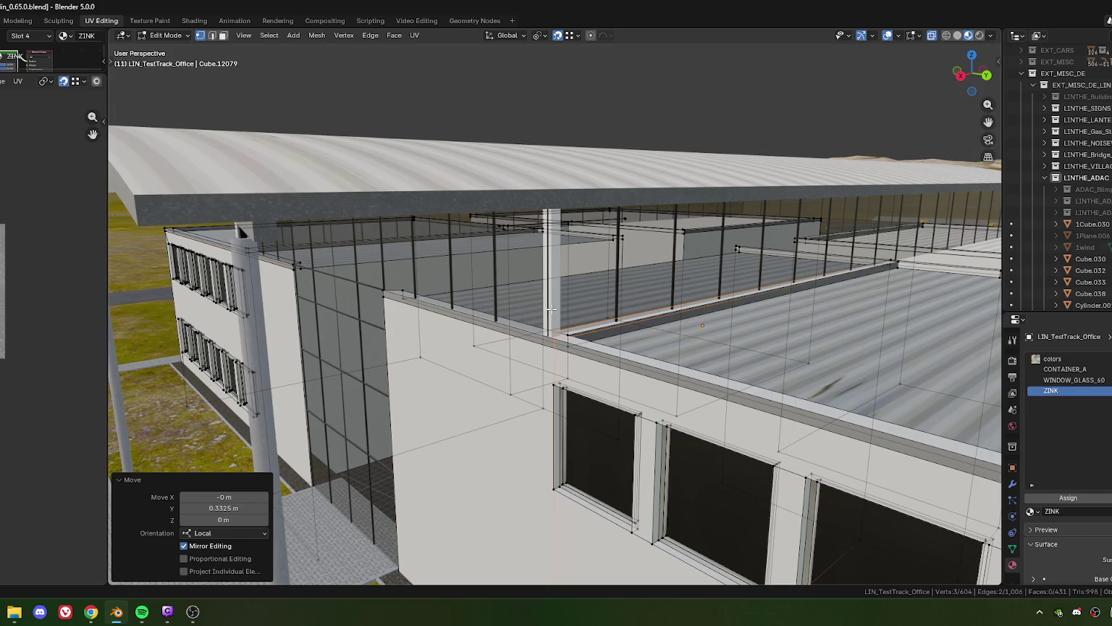
# - Pull the rim edge at the corridor gap back -0.33956 m along X, flush with the wall corner
pyautogui.moveTo(516, 299); pyautogui.dragTo(453, 304)
pyautogui.click(538, 303)
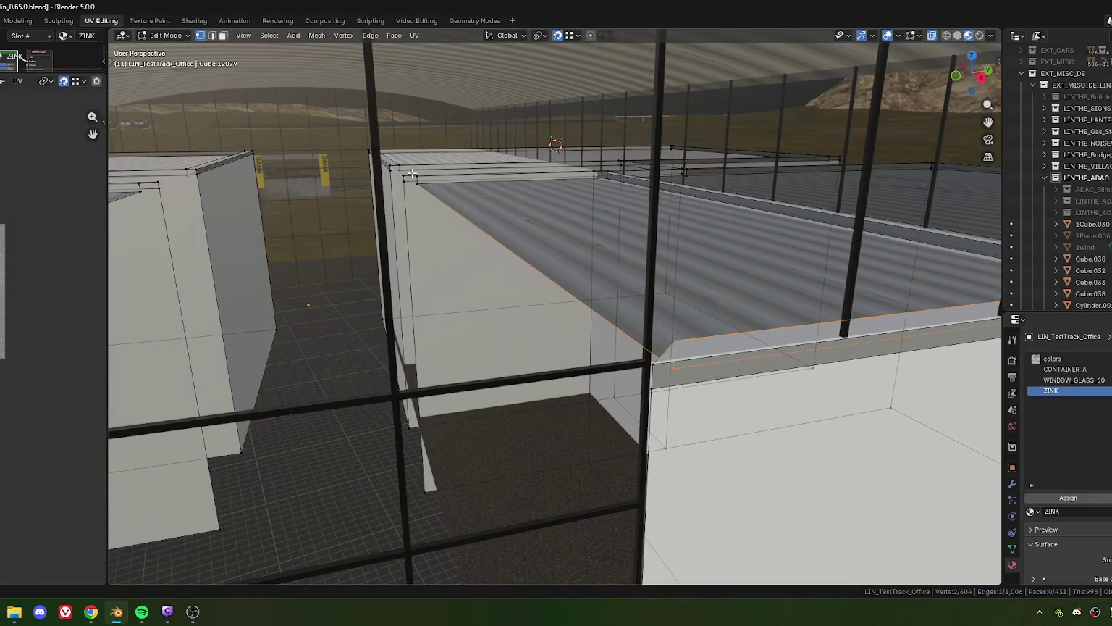
pyautogui.press('g')
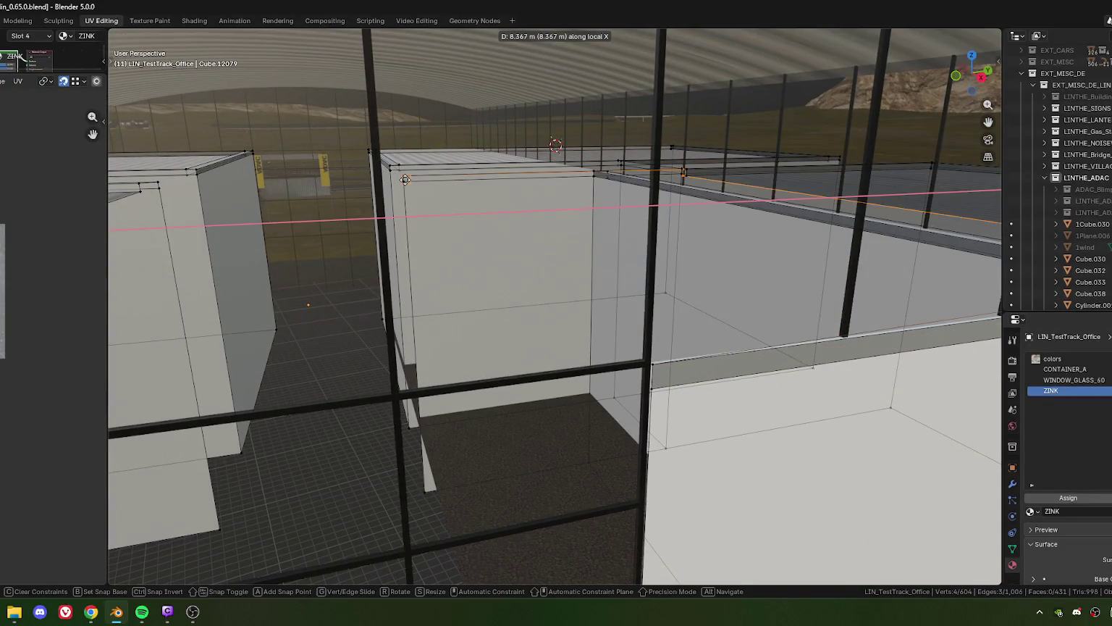
pyautogui.click(402, 189)
pyautogui.moveTo(403, 188); pyautogui.dragTo(500, 242)
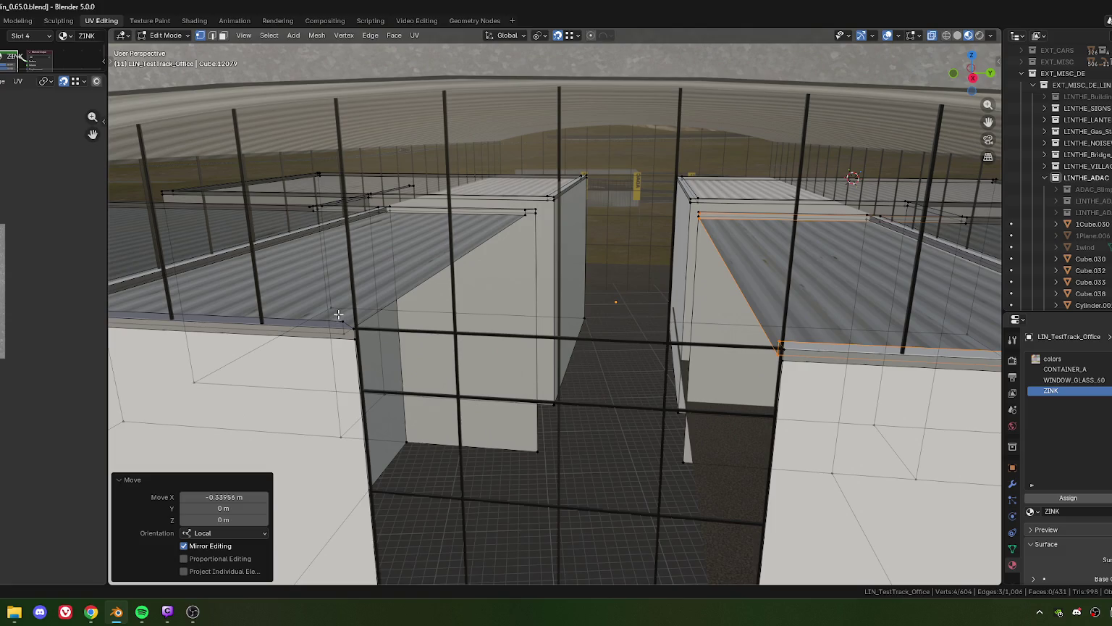
# - Select the matching rim edge on the opposite side of the corridor gap
pyautogui.click(346, 332)
pyautogui.moveTo(345, 331); pyautogui.dragTo(425, 348)
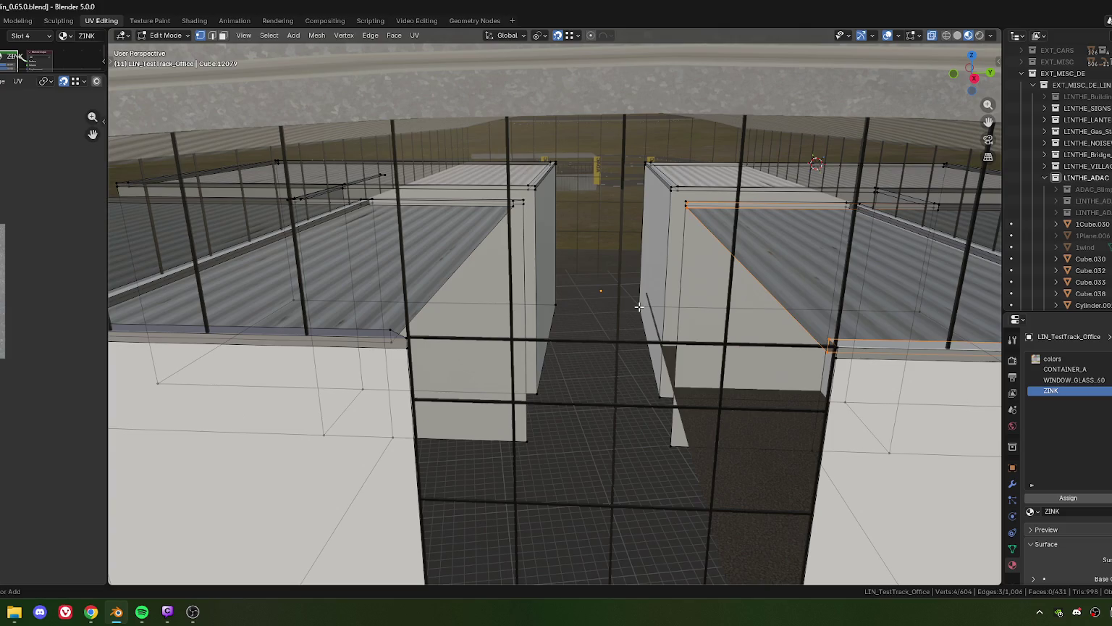
pyautogui.scroll(-3)
pyautogui.moveTo(637, 307); pyautogui.dragTo(570, 328)
pyautogui.scroll(3)
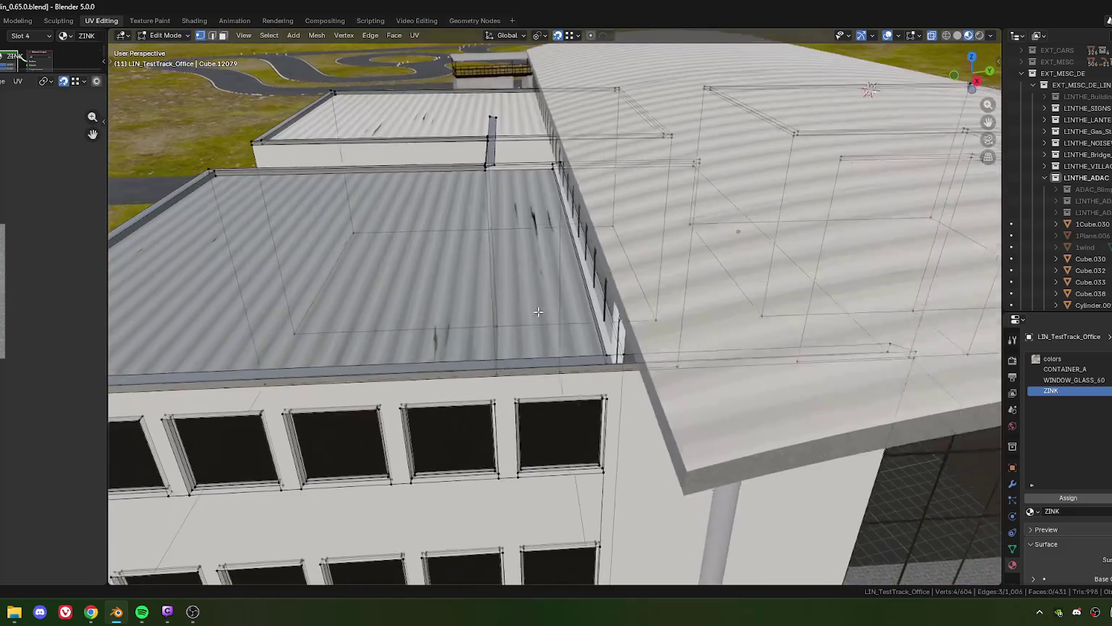
pyautogui.scroll(3)
pyautogui.scroll(3)
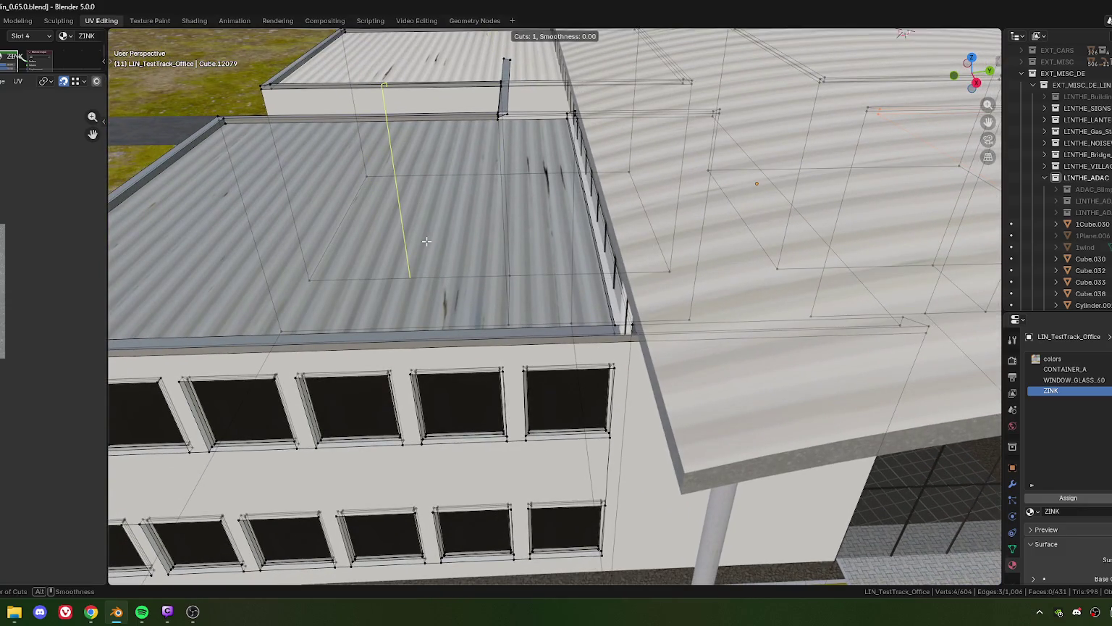
pyautogui.click(432, 236)
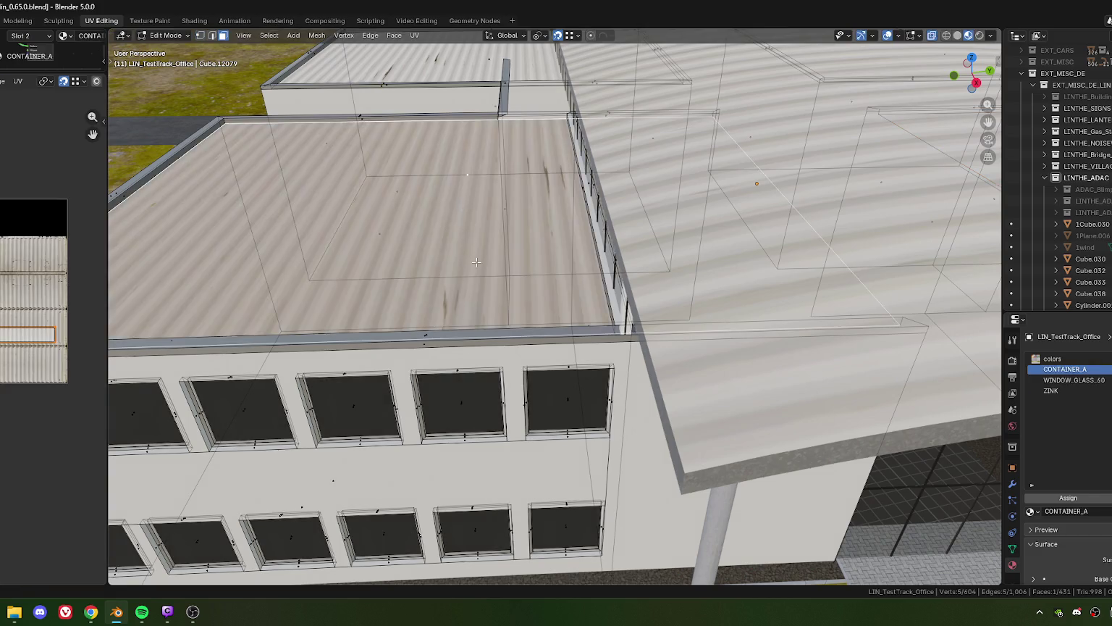
pyautogui.moveTo(432, 237); pyautogui.dragTo(252, 218)
pyautogui.press('2')
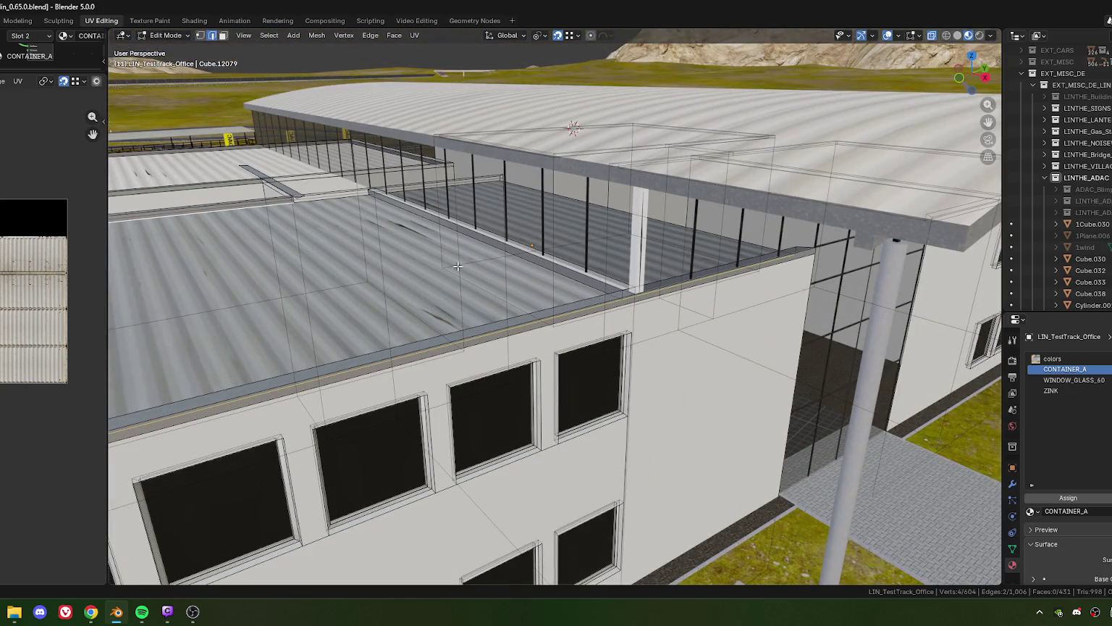
pyautogui.moveTo(458, 267); pyautogui.dragTo(423, 287)
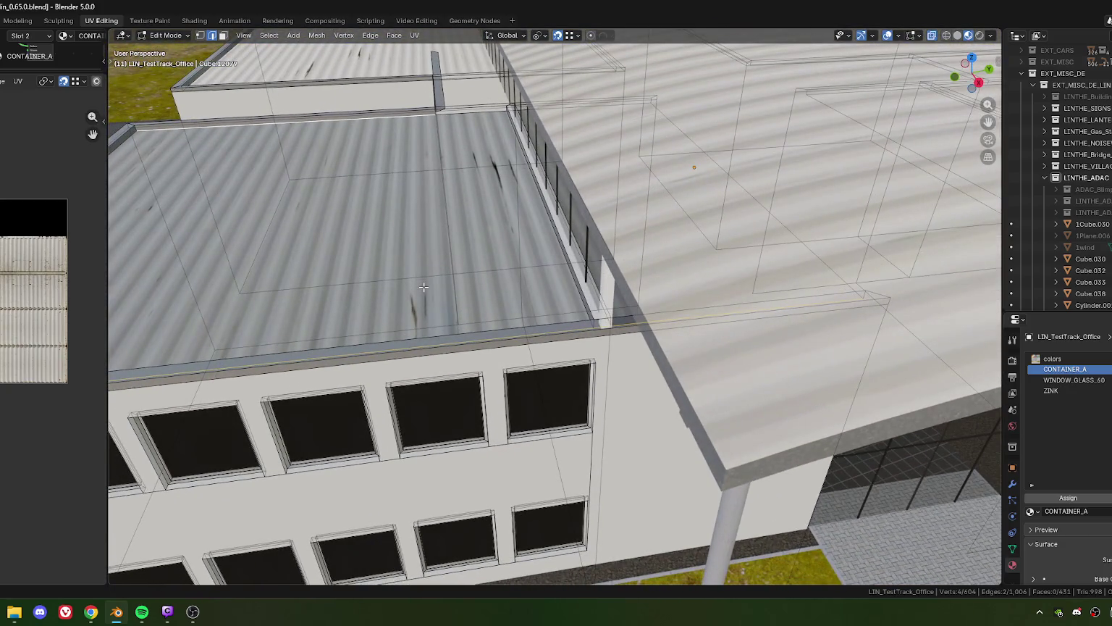
pyautogui.moveTo(378, 230); pyautogui.dragTo(507, 308)
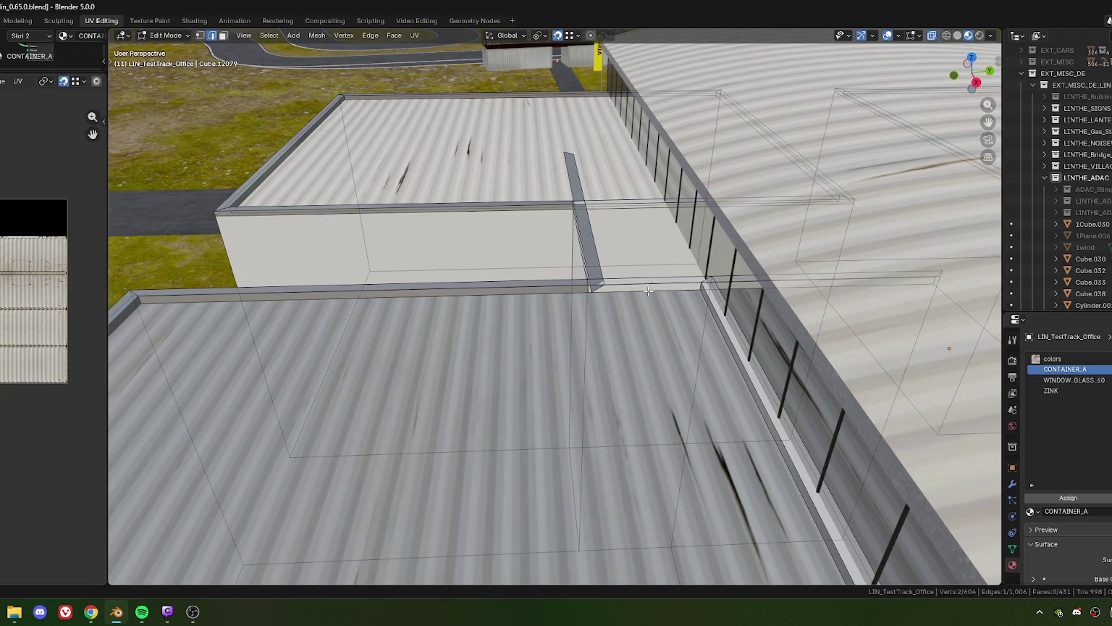
pyautogui.moveTo(662, 313); pyautogui.dragTo(554, 310)
pyautogui.hotkey('ctrl', 'e')
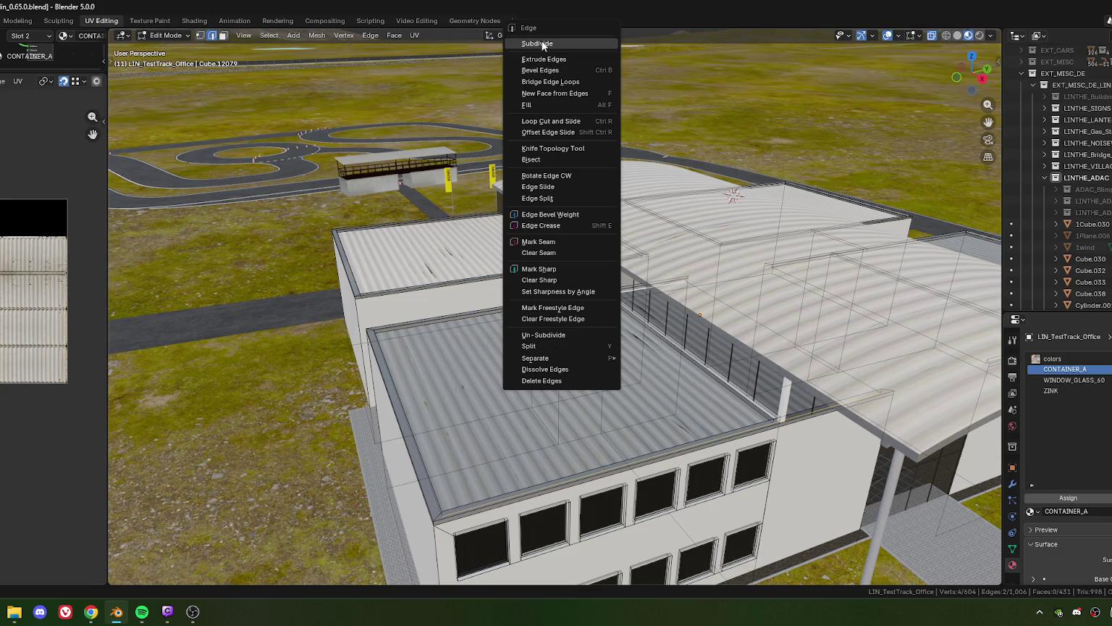
# - Subdivide the selected roof rim edge and slide the new vertices to the wall corners
pyautogui.click(545, 44)
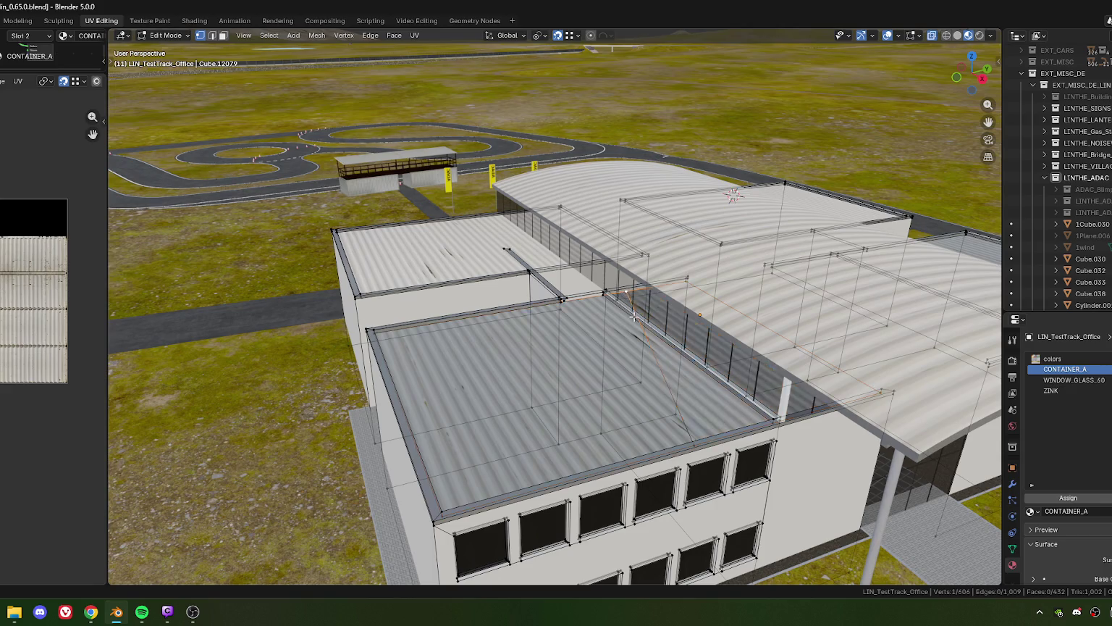
pyautogui.scroll(3)
pyautogui.moveTo(634, 316); pyautogui.dragTo(543, 373)
pyautogui.press('g')
pyautogui.press('g')
pyautogui.click(527, 294)
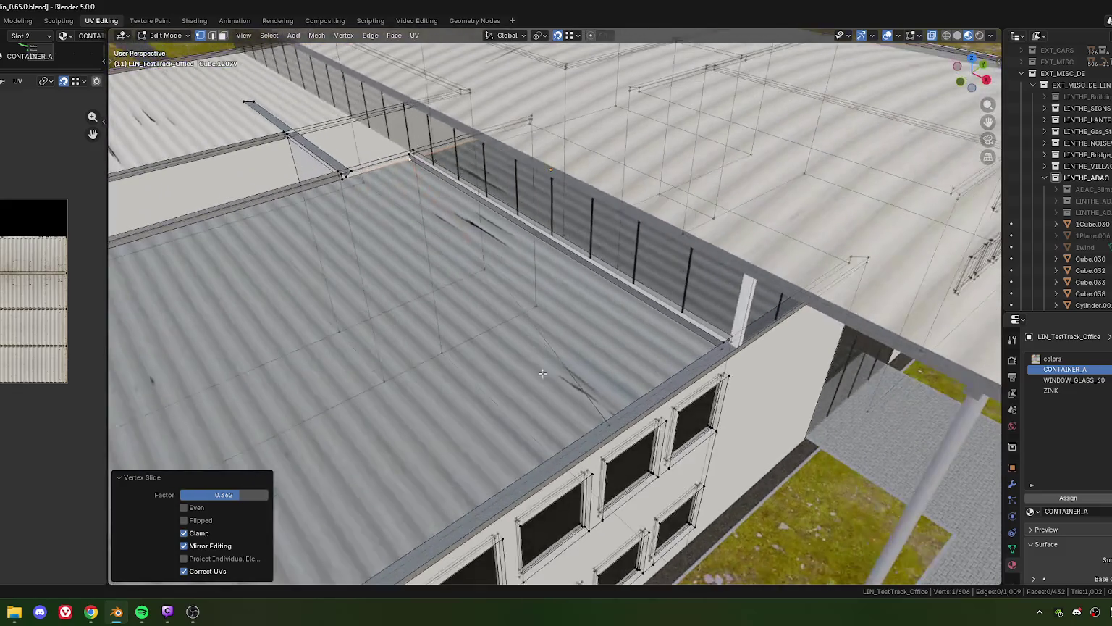
pyautogui.moveTo(679, 353); pyautogui.dragTo(595, 341)
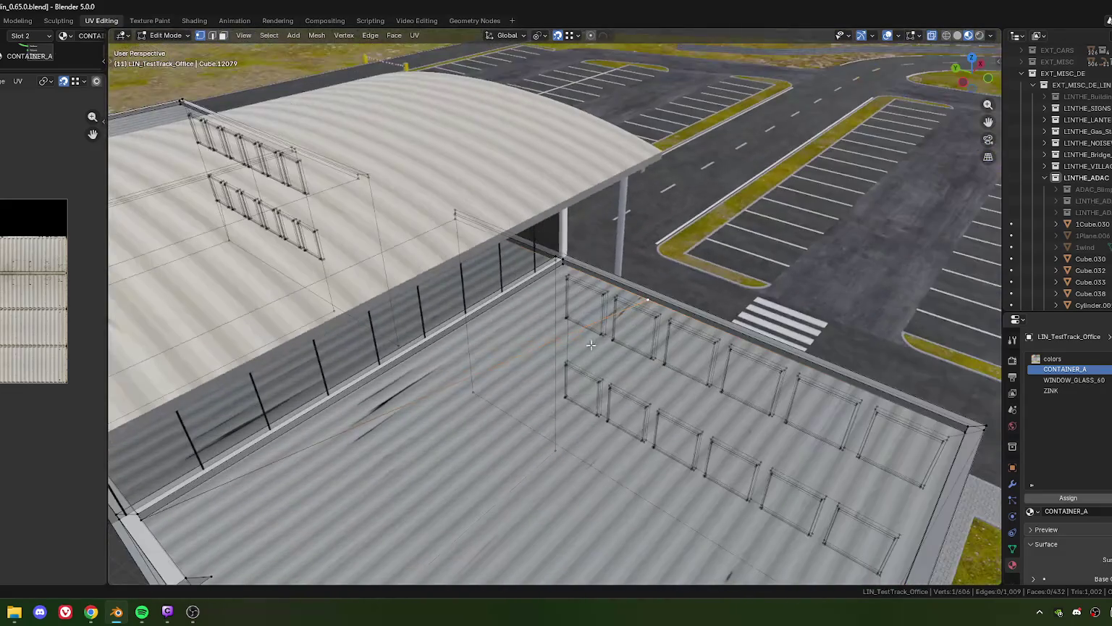
pyautogui.scroll(3)
pyautogui.scroll(3)
pyautogui.press('g')
pyautogui.press('g')
pyautogui.click(572, 333)
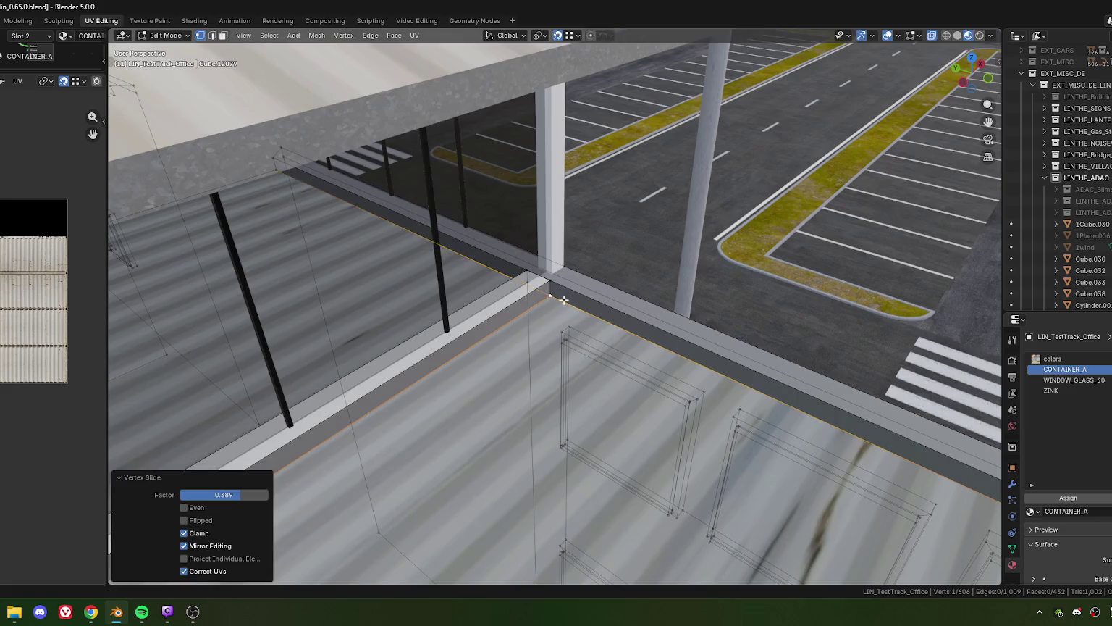
# - Select a roof rim edge on the parking-lot side of the building
pyautogui.scroll(-3)
pyautogui.scroll(-3)
pyautogui.moveTo(474, 359); pyautogui.dragTo(507, 304)
pyautogui.scroll(3)
pyautogui.scroll(3)
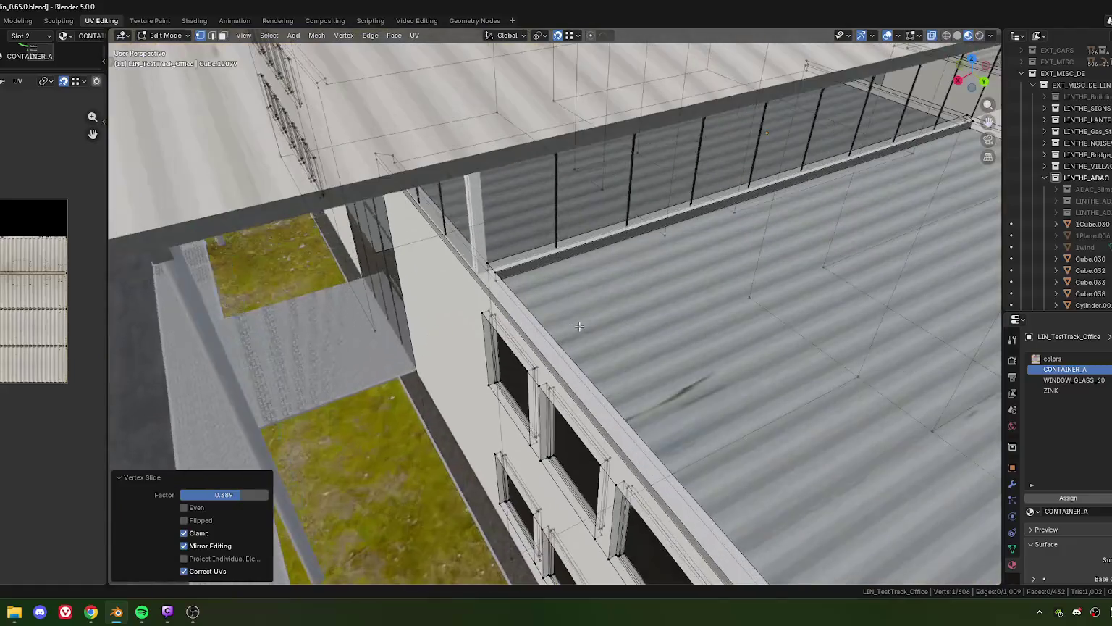
pyautogui.moveTo(435, 322); pyautogui.dragTo(418, 328)
pyautogui.moveTo(454, 291); pyautogui.dragTo(601, 313)
pyautogui.click(434, 319)
# - Subdivide that rim edge, vertex-slide two new vertices into line, and delete an unwanted rim edge
pyautogui.moveTo(529, 389); pyautogui.dragTo(746, 268)
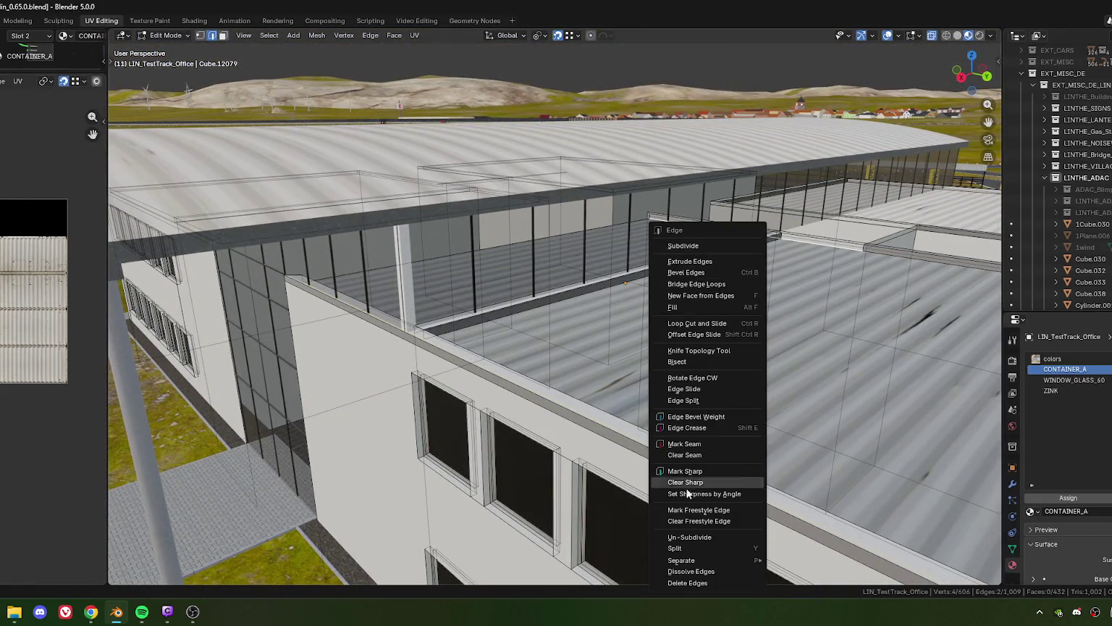
pyautogui.click(692, 247)
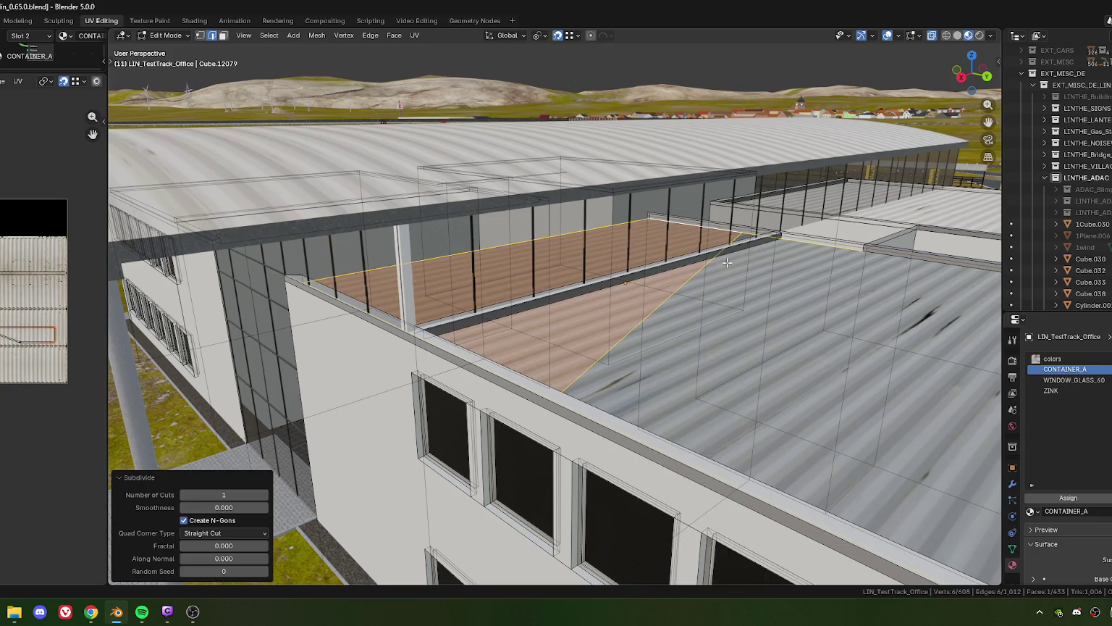
pyautogui.moveTo(742, 230); pyautogui.dragTo(684, 327)
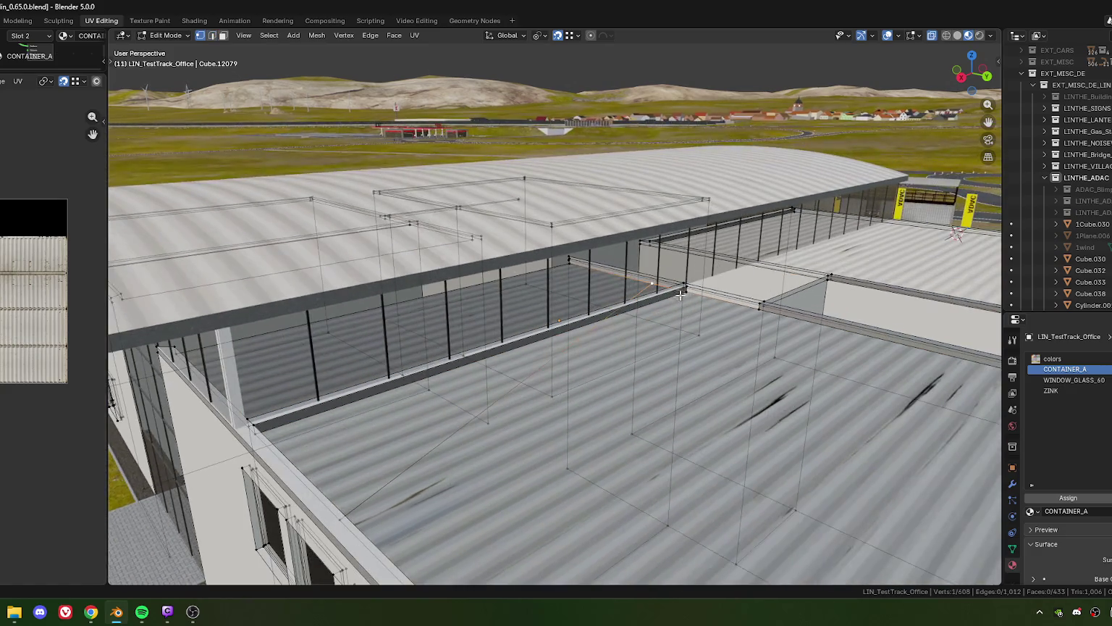
pyautogui.click(684, 290)
pyautogui.hotkey('shift', 'v')
pyautogui.click(684, 327)
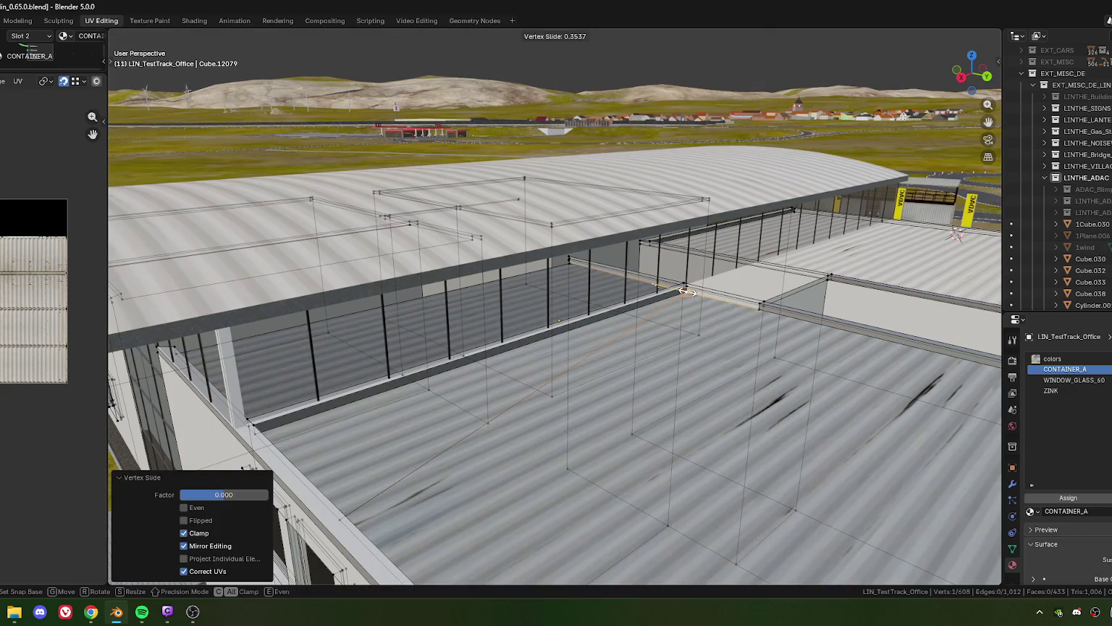
pyautogui.click(685, 290)
pyautogui.moveTo(685, 290); pyautogui.dragTo(532, 347)
pyautogui.hotkey('shift', 'v')
pyautogui.click(617, 360)
pyautogui.click(574, 363)
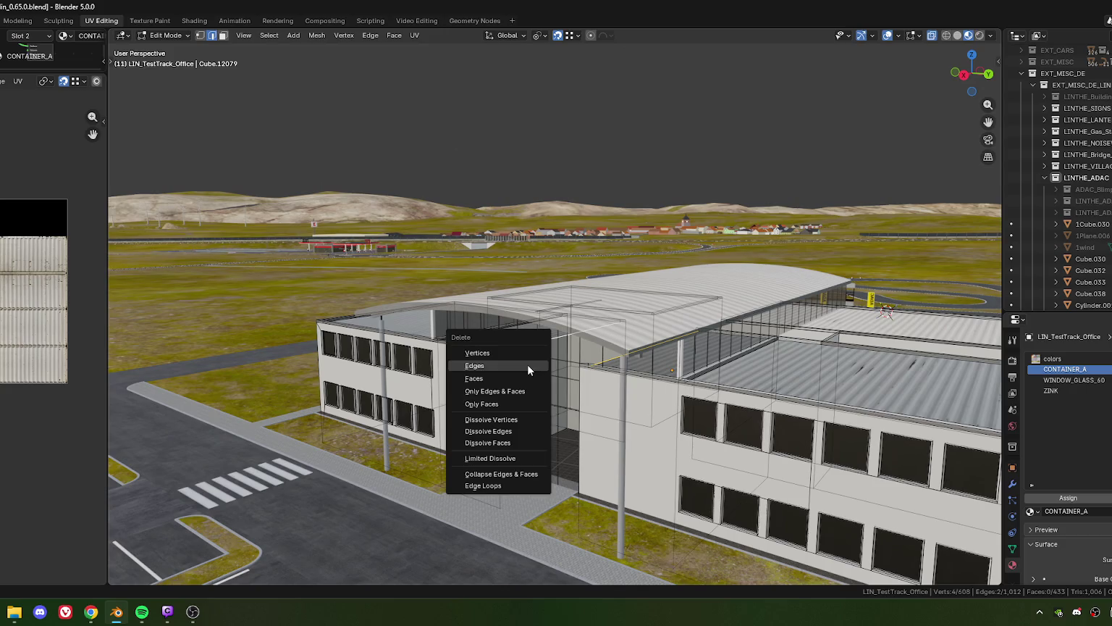
pyautogui.click(489, 365)
# - Zoom in on the glass-wall corner and shift the selected rim edge sideways
pyautogui.moveTo(490, 365); pyautogui.dragTo(621, 287)
pyautogui.scroll(3)
pyautogui.scroll(3)
pyautogui.scroll(3)
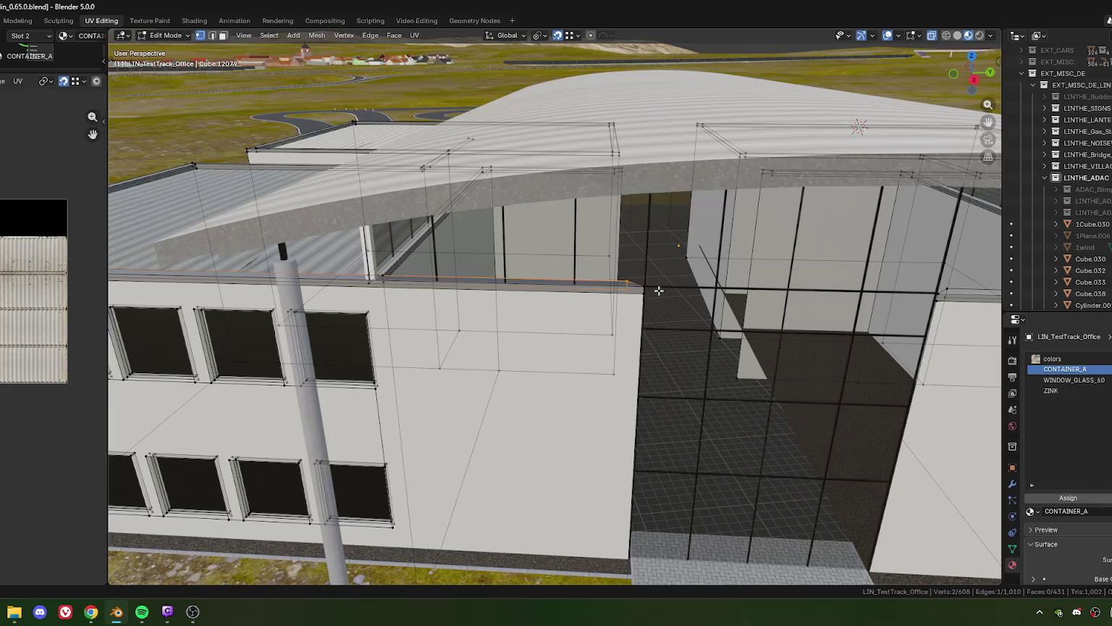
pyautogui.scroll(3)
pyautogui.scroll(3)
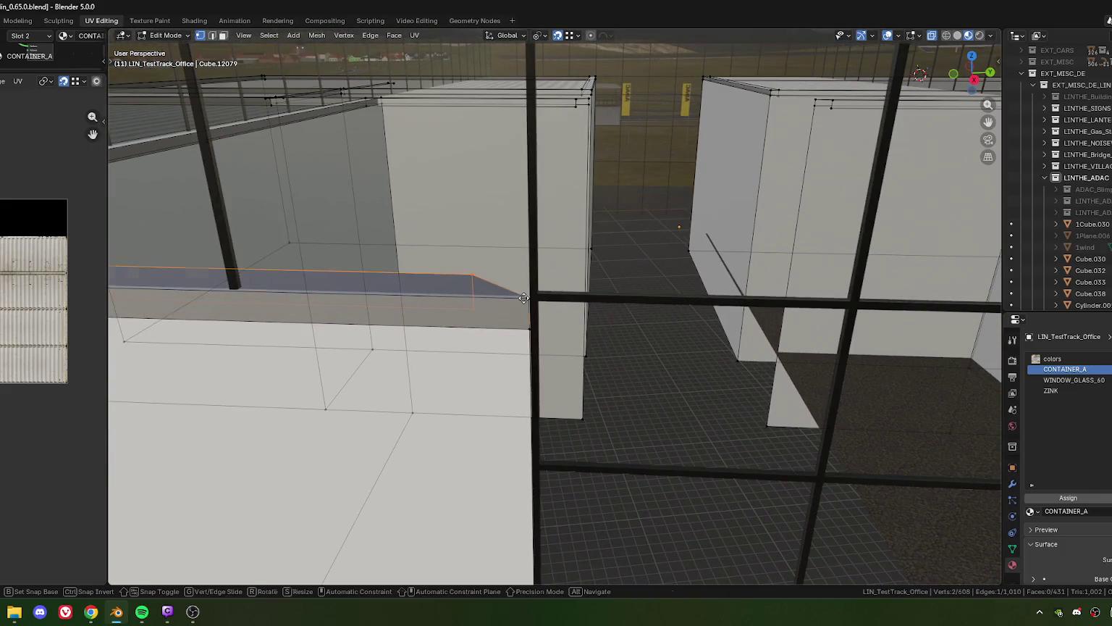
pyautogui.click(532, 298)
pyautogui.moveTo(532, 299); pyautogui.dragTo(422, 305)
# - Move the cap edge along X by -0.33944 m to realign it with the corner
pyautogui.press('g')
pyautogui.press('x')
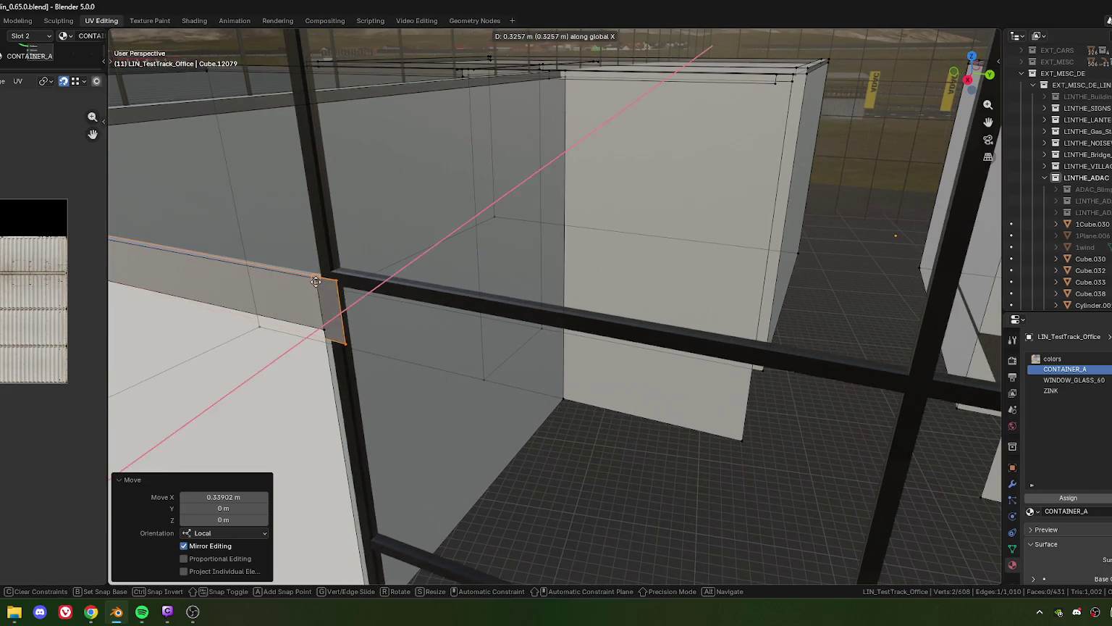
pyautogui.click(315, 282)
pyautogui.scroll(-3)
pyautogui.moveTo(315, 282); pyautogui.dragTo(616, 304)
pyautogui.click(600, 288)
pyautogui.scroll(3)
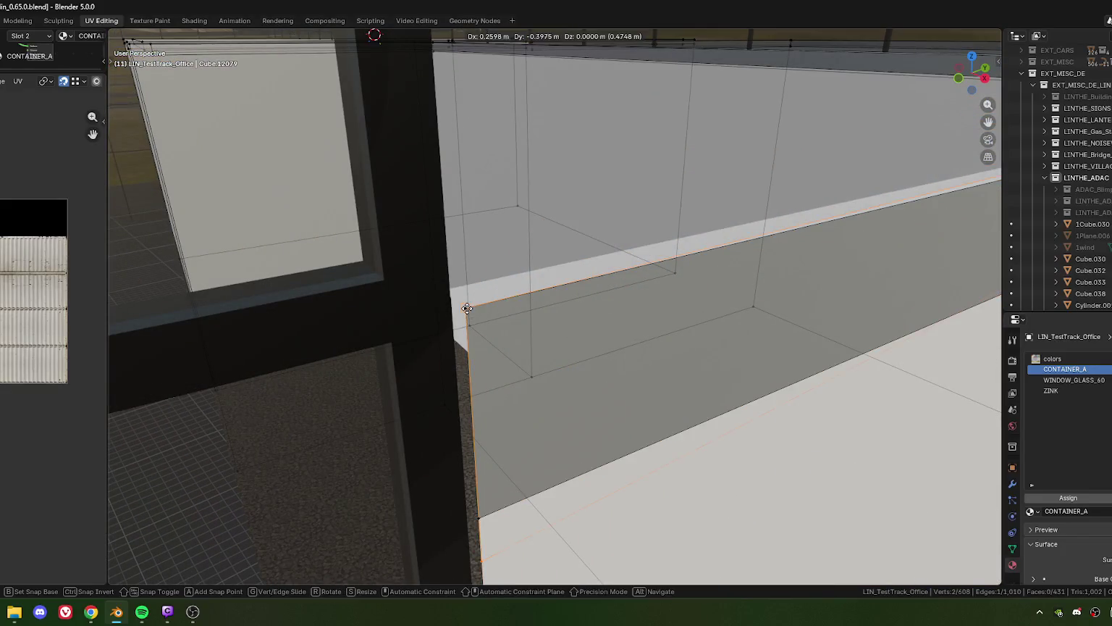
pyautogui.click(467, 308)
pyautogui.scroll(-3)
pyautogui.moveTo(468, 308); pyautogui.dragTo(562, 326)
# - Fill a new face between the roof-corner vertices to close the rim
pyautogui.moveTo(576, 279); pyautogui.dragTo(590, 291)
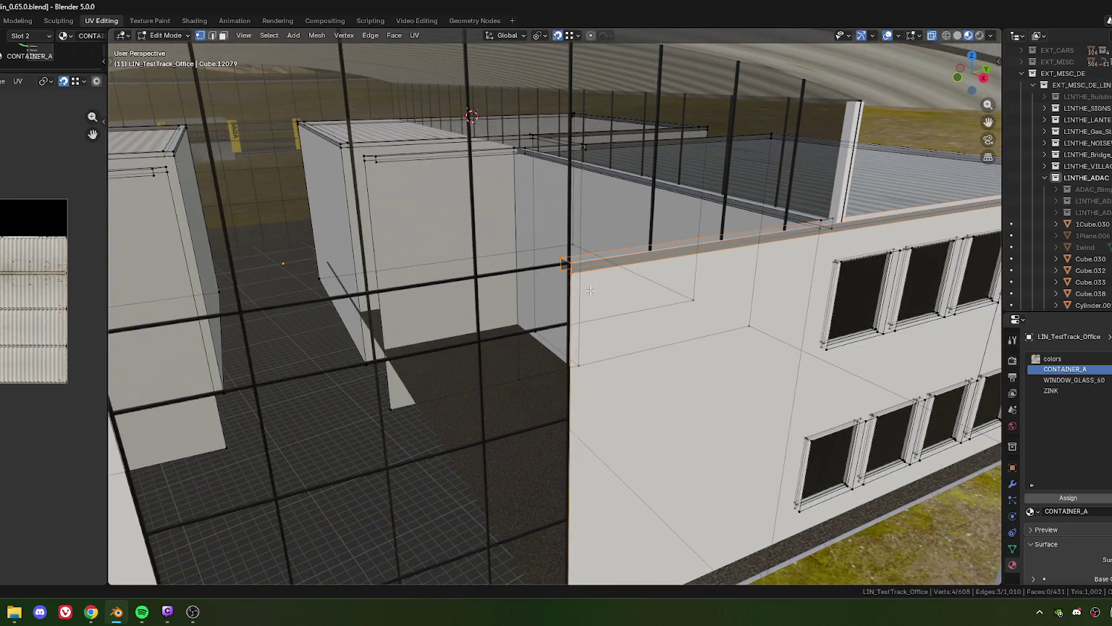
pyautogui.press('f')
pyautogui.moveTo(593, 291); pyautogui.dragTo(677, 335)
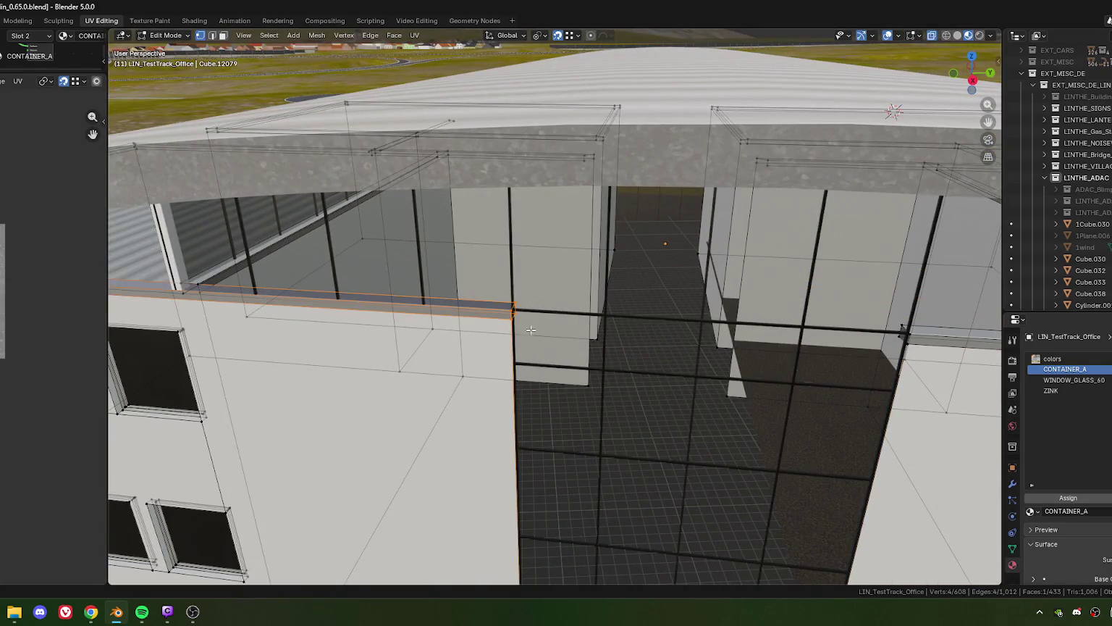
pyautogui.scroll(3)
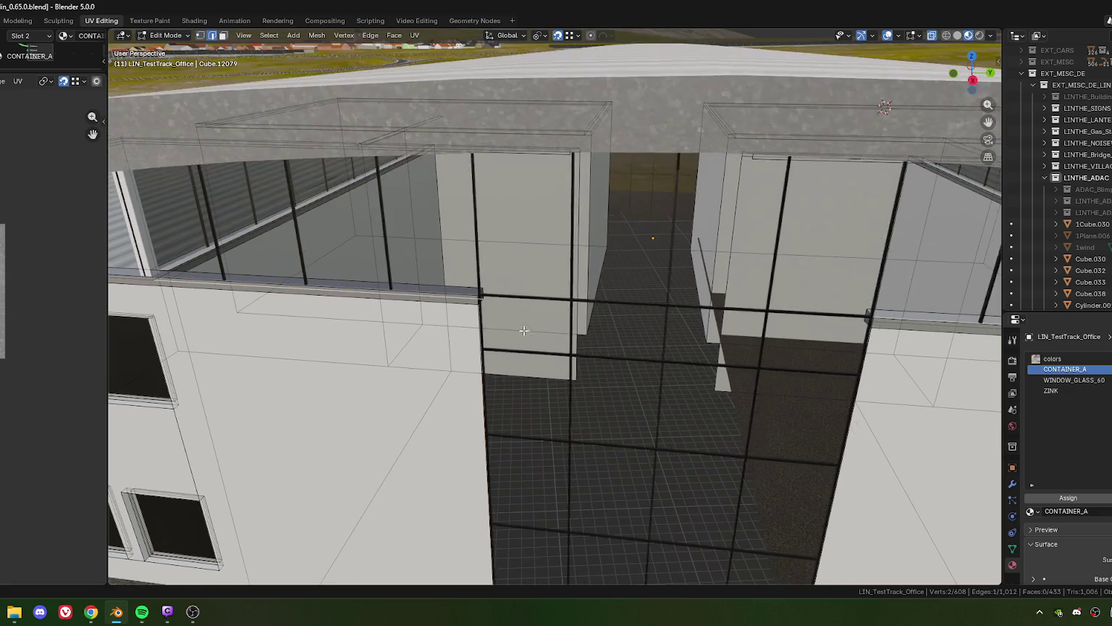
pyautogui.scroll(3)
pyautogui.moveTo(412, 296); pyautogui.dragTo(534, 313)
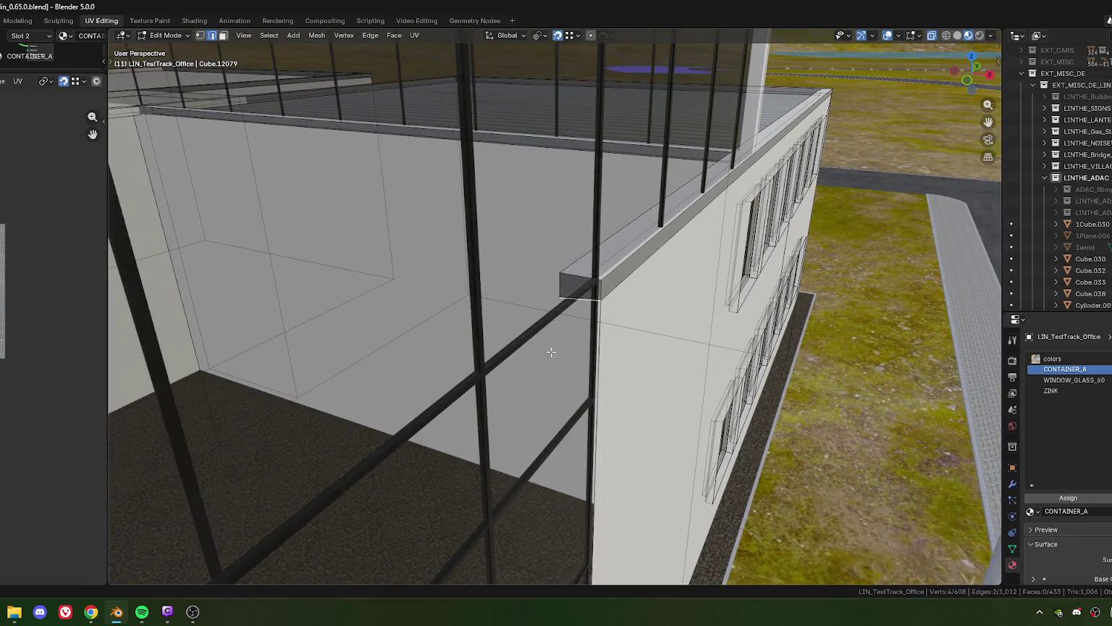
pyautogui.moveTo(551, 352); pyautogui.dragTo(541, 349)
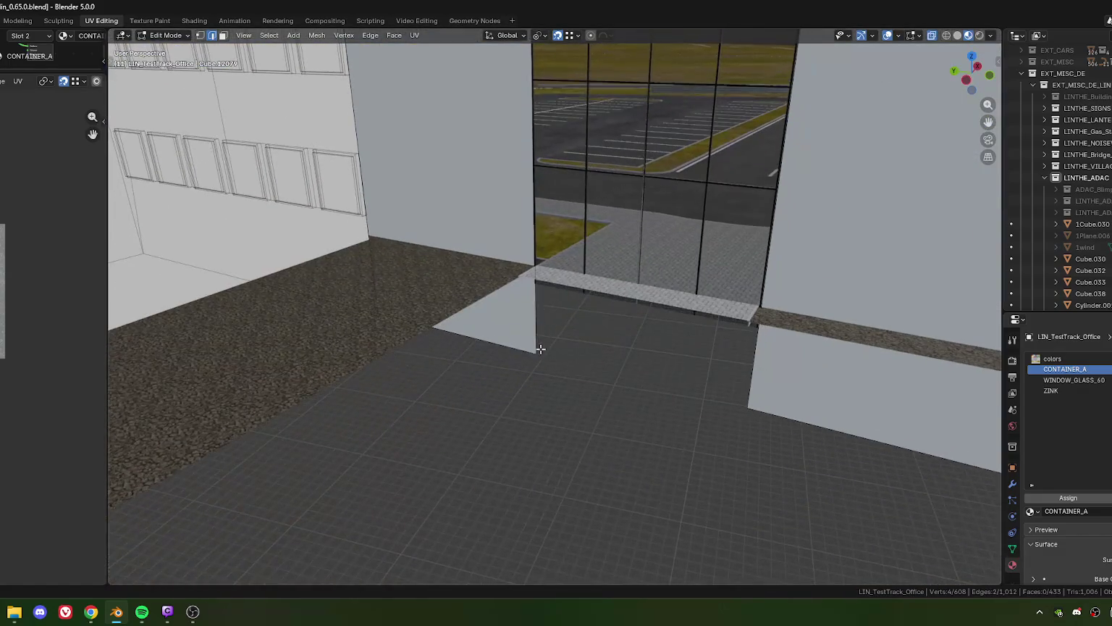
# - Lower the extruded rim edge along Z at the wall corner
pyautogui.scroll(3)
pyautogui.scroll(3)
pyautogui.scroll(3)
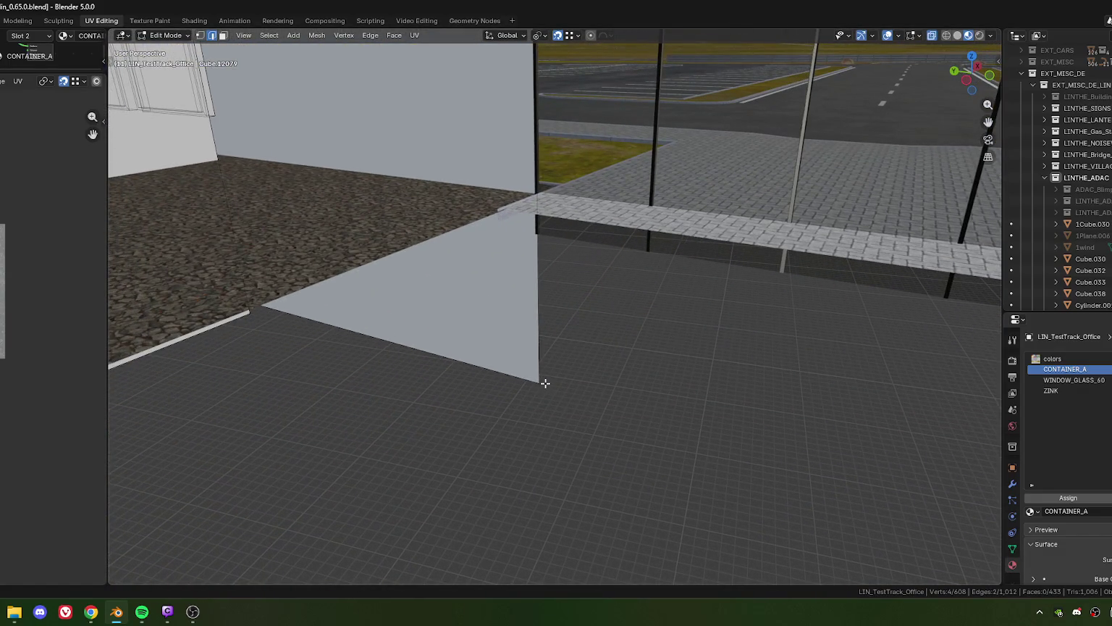
pyautogui.click(542, 383)
pyautogui.scroll(-3)
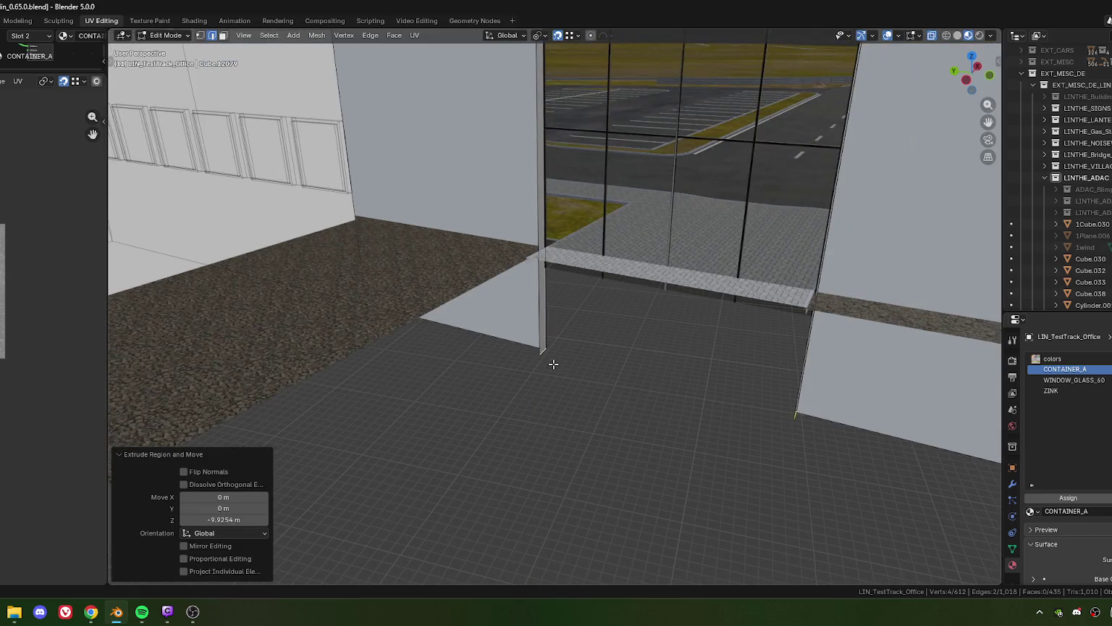
pyautogui.scroll(3)
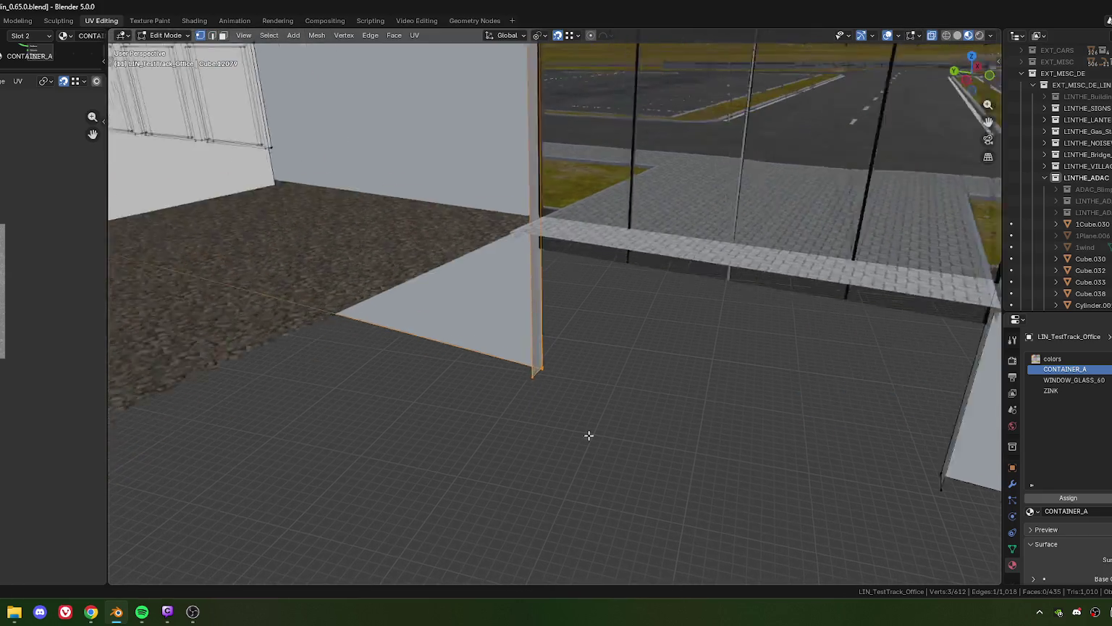
pyautogui.scroll(3)
pyautogui.moveTo(586, 465); pyautogui.dragTo(544, 469)
pyautogui.scroll(3)
pyautogui.moveTo(652, 541); pyautogui.dragTo(779, 390)
# - Lower the pillar-corner vertex by 0.04 m and merge the overlapping corner vertices
pyautogui.click(613, 371)
pyautogui.click(674, 310)
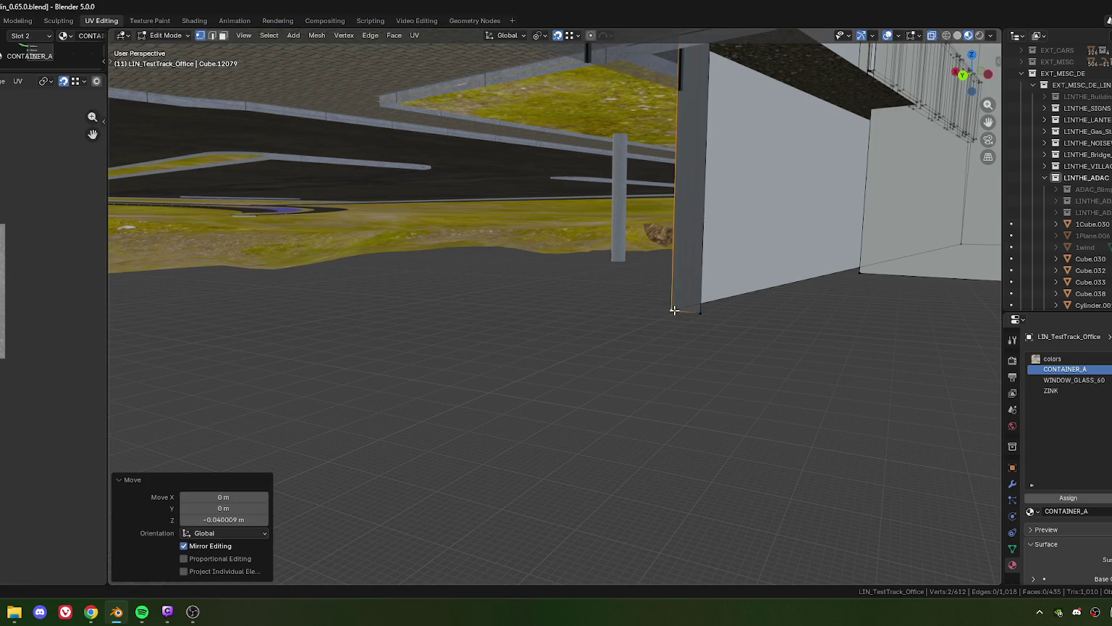
pyautogui.moveTo(690, 341); pyautogui.dragTo(494, 354)
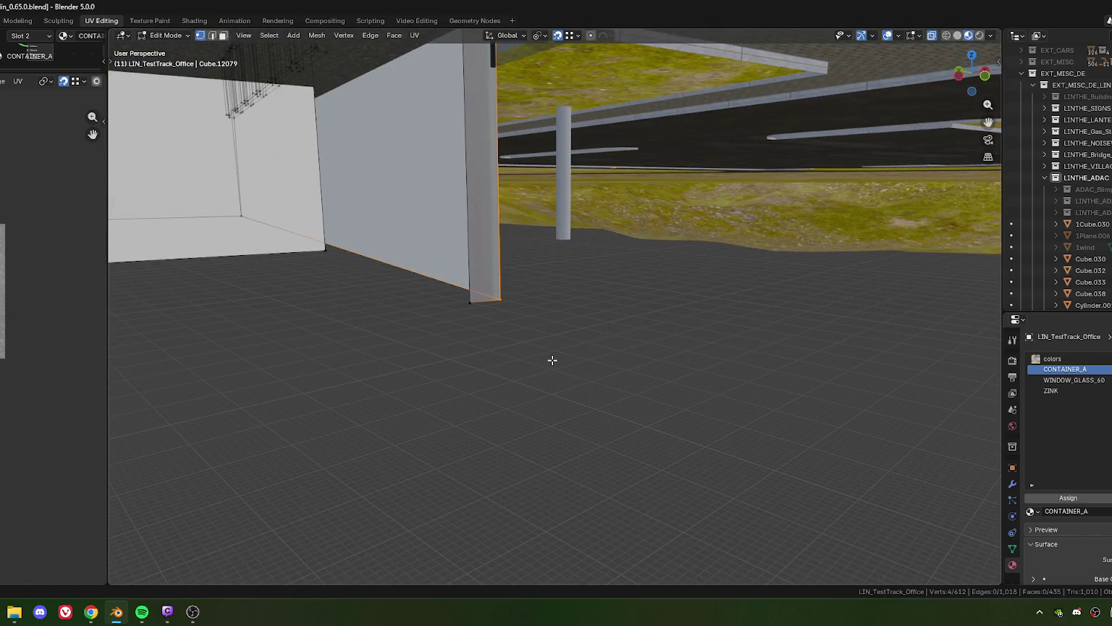
pyautogui.click(537, 402)
pyautogui.scroll(-3)
pyautogui.scroll(-3)
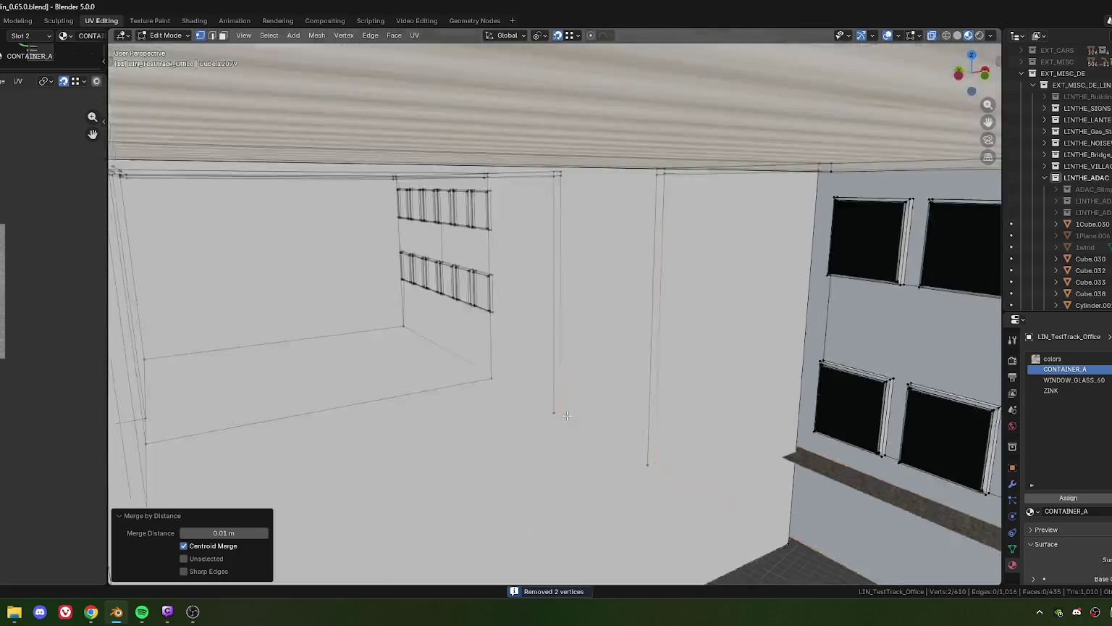
pyautogui.scroll(-3)
pyautogui.scroll(-3)
pyautogui.scroll(3)
pyautogui.scroll(3)
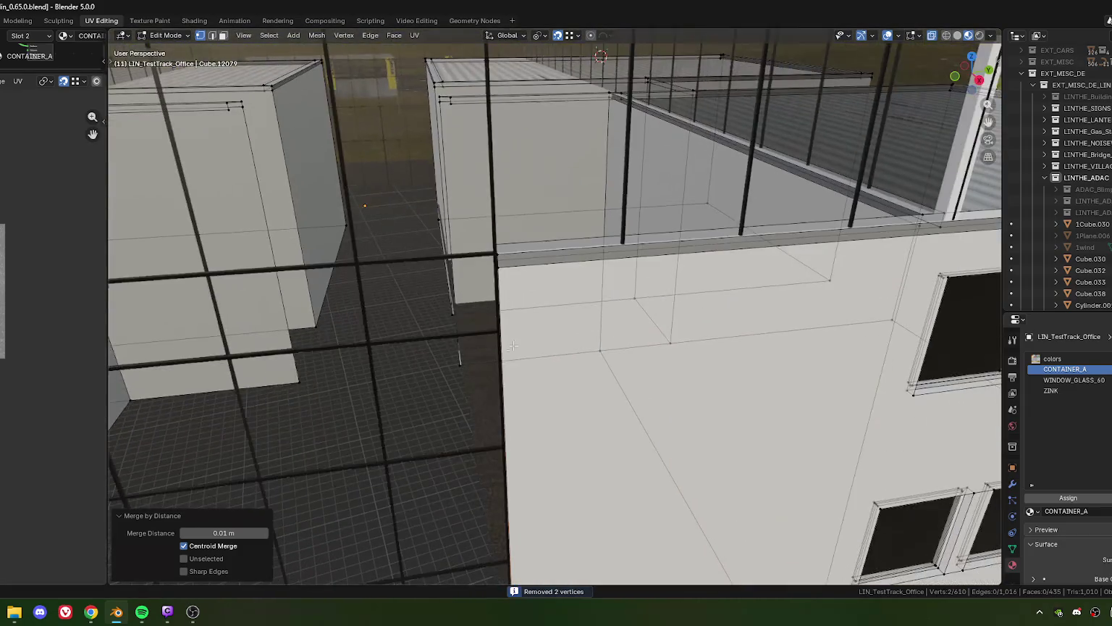
pyautogui.scroll(3)
# - Merge the rim-junction vertices By Distance, removing 4 duplicates, and return to Object Mode
pyautogui.moveTo(574, 332); pyautogui.dragTo(614, 256)
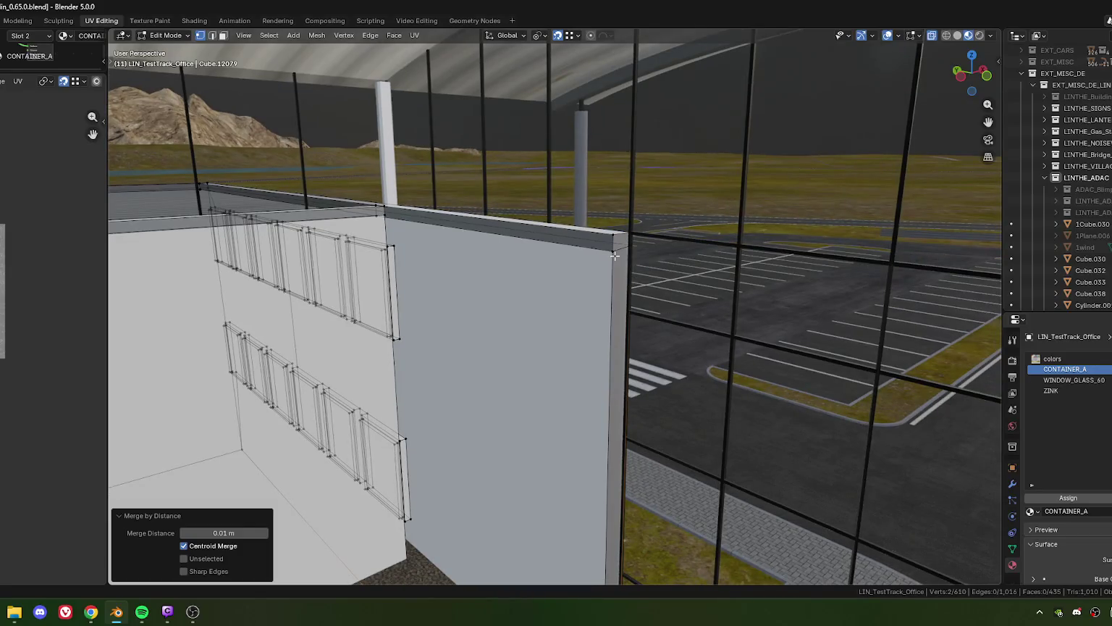
pyautogui.moveTo(637, 321); pyautogui.dragTo(662, 328)
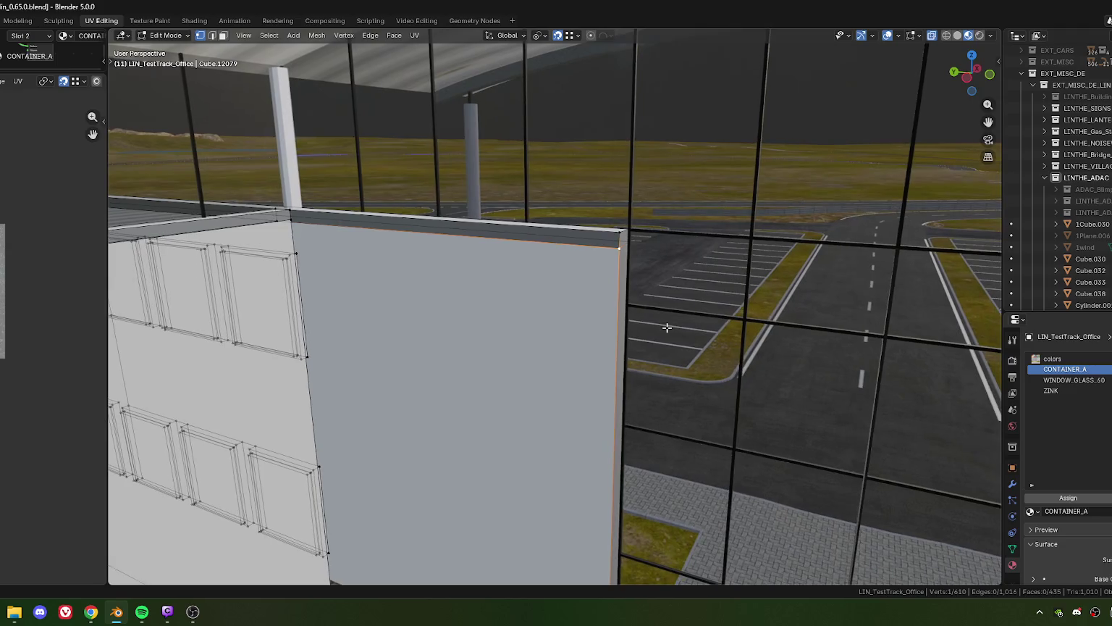
pyautogui.moveTo(662, 328); pyautogui.dragTo(608, 309)
pyautogui.moveTo(581, 305); pyautogui.dragTo(353, 419)
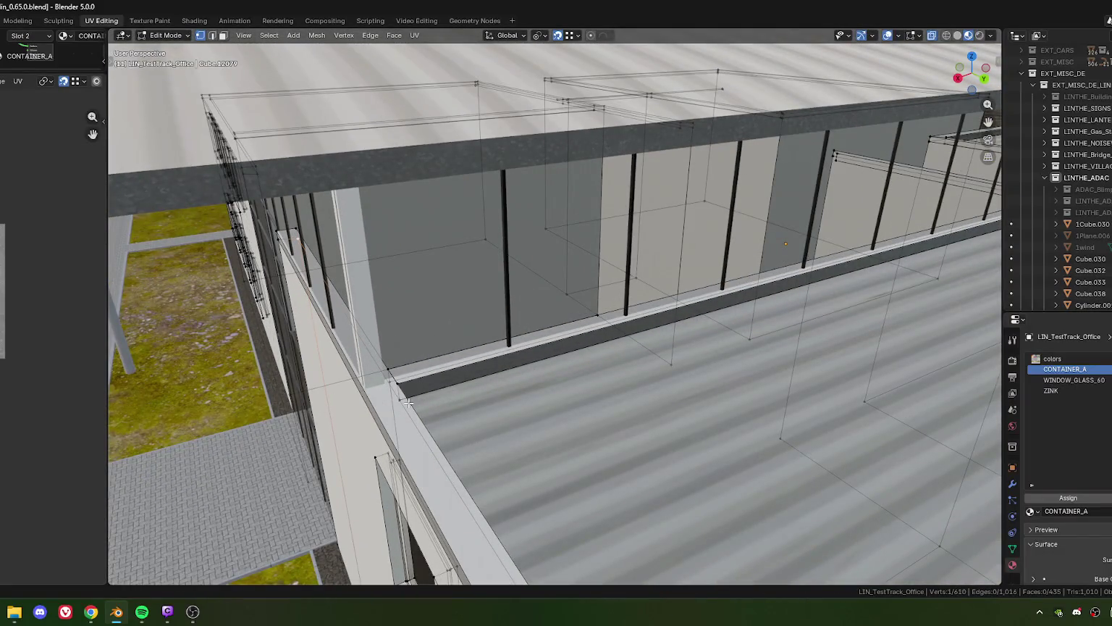
pyautogui.scroll(-3)
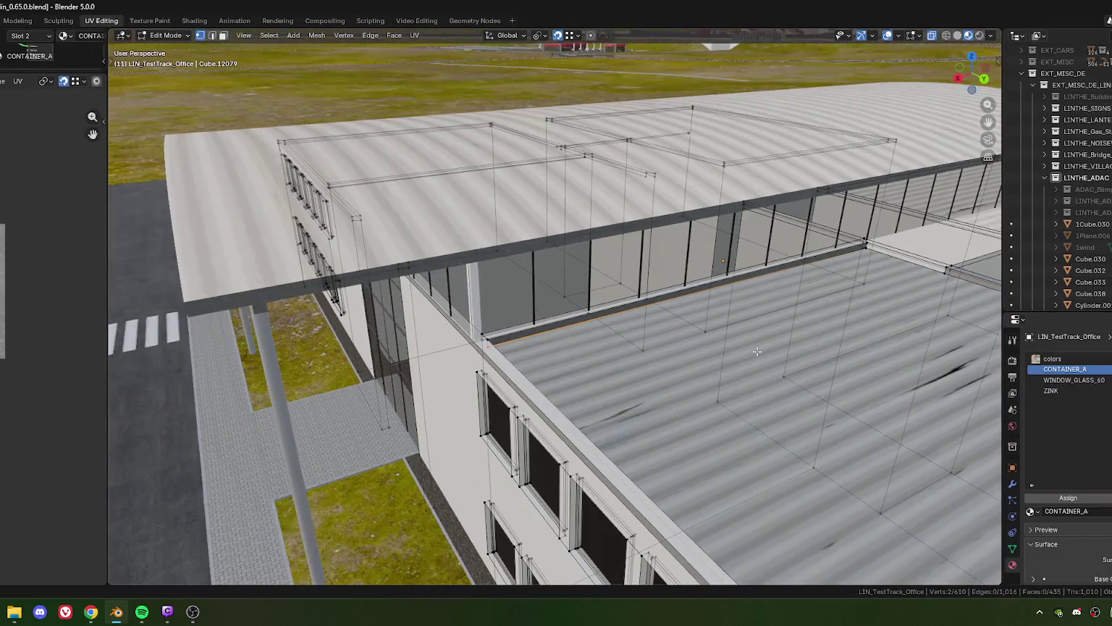
pyautogui.moveTo(871, 255); pyautogui.dragTo(424, 241)
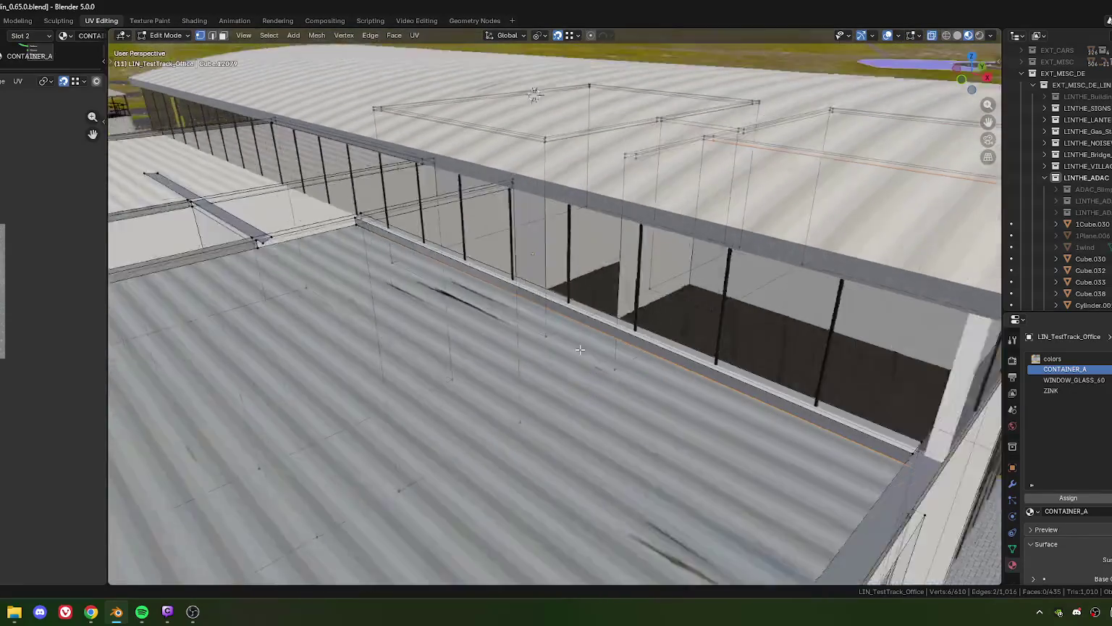
pyautogui.press('m')
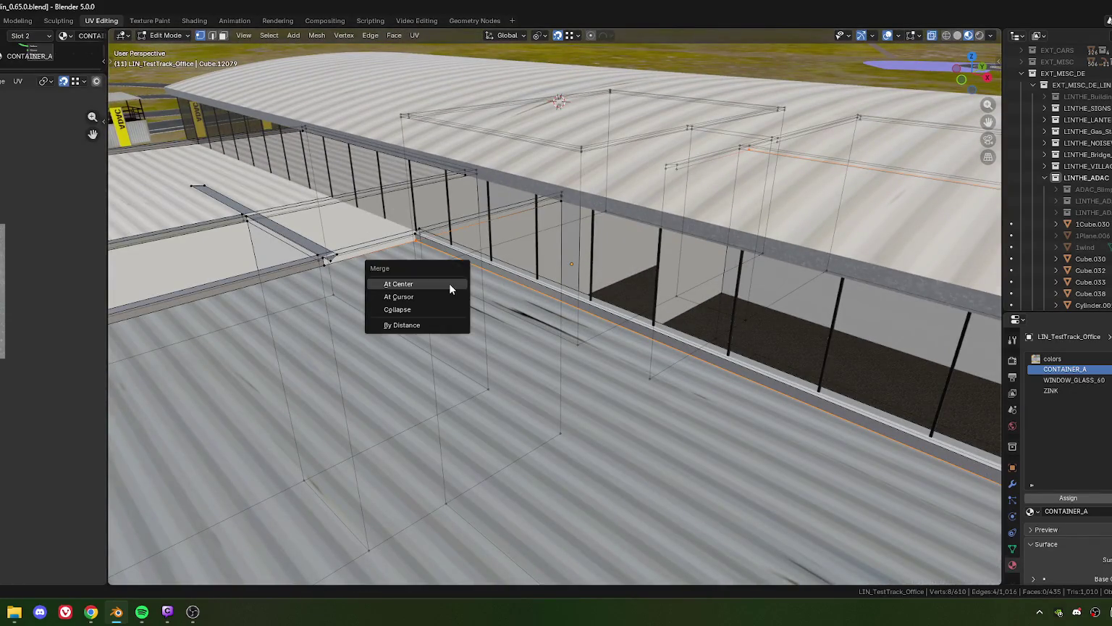
pyautogui.click(402, 324)
pyautogui.scroll(-3)
pyautogui.scroll(-3)
pyautogui.moveTo(774, 421); pyautogui.dragTo(529, 408)
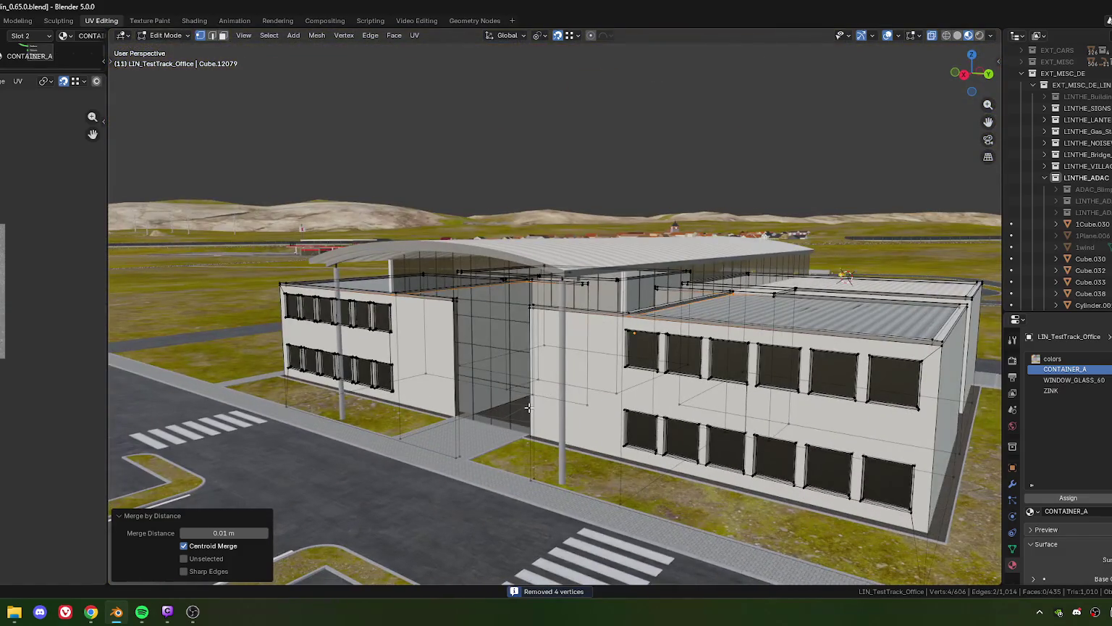
pyautogui.press('Tab')
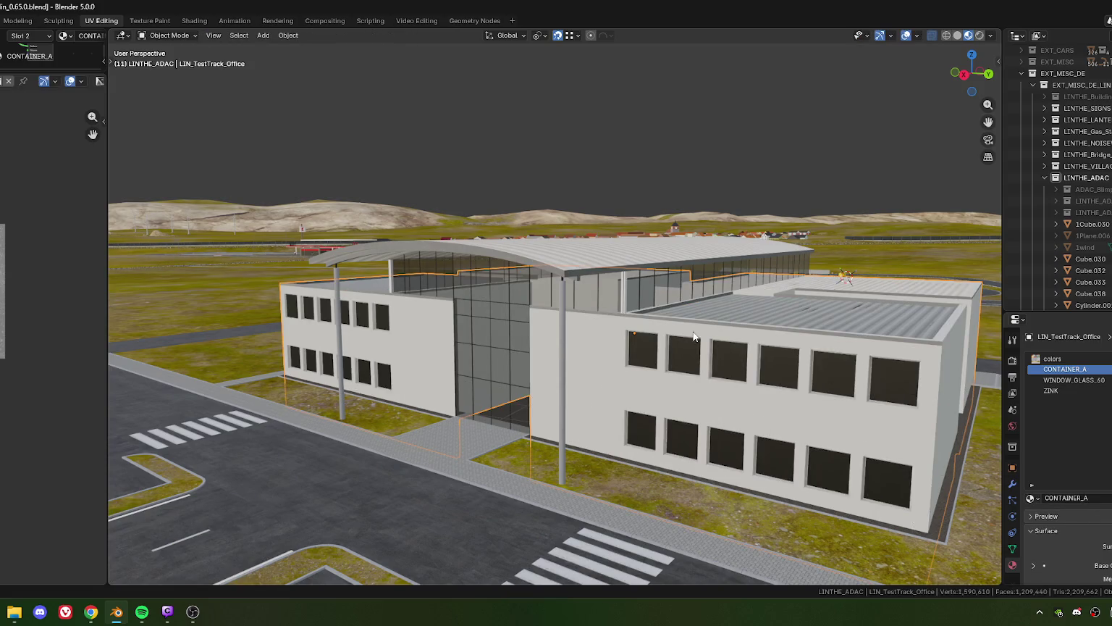
# - Orbit and zoom over the office roofs in Object Mode, then re-enter Edit Mode
pyautogui.moveTo(693, 335); pyautogui.dragTo(547, 349)
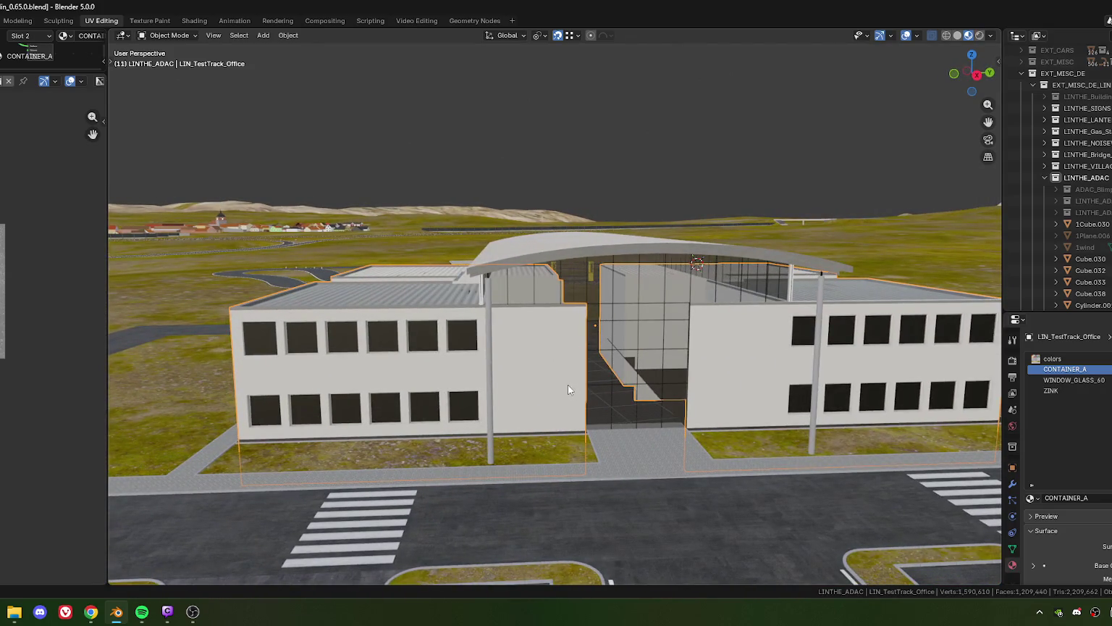
pyautogui.moveTo(456, 345); pyautogui.dragTo(554, 372)
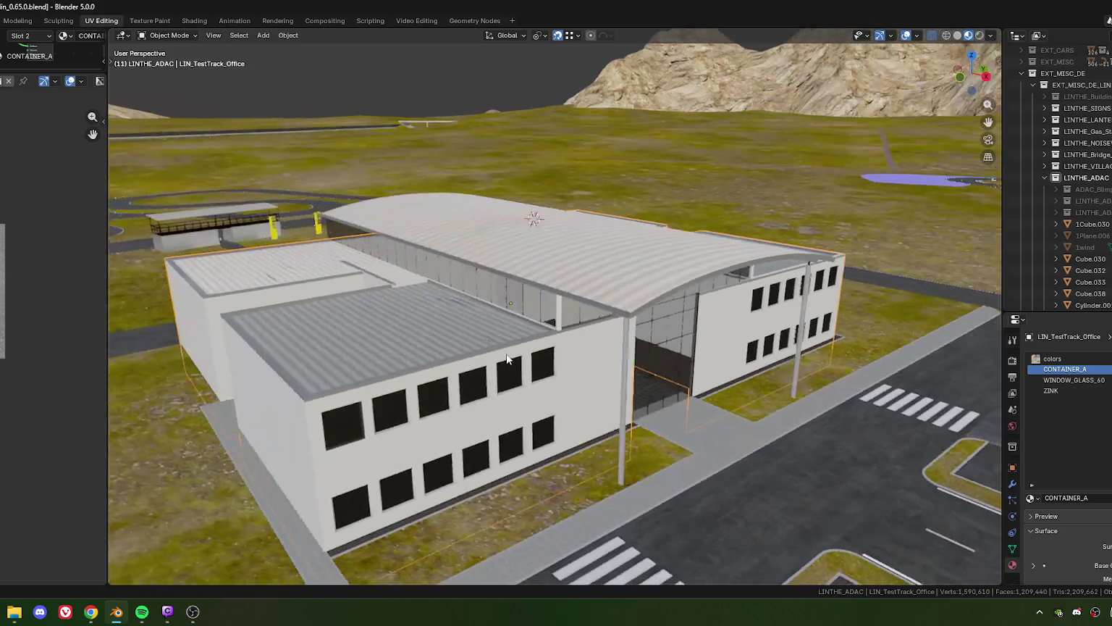
pyautogui.scroll(3)
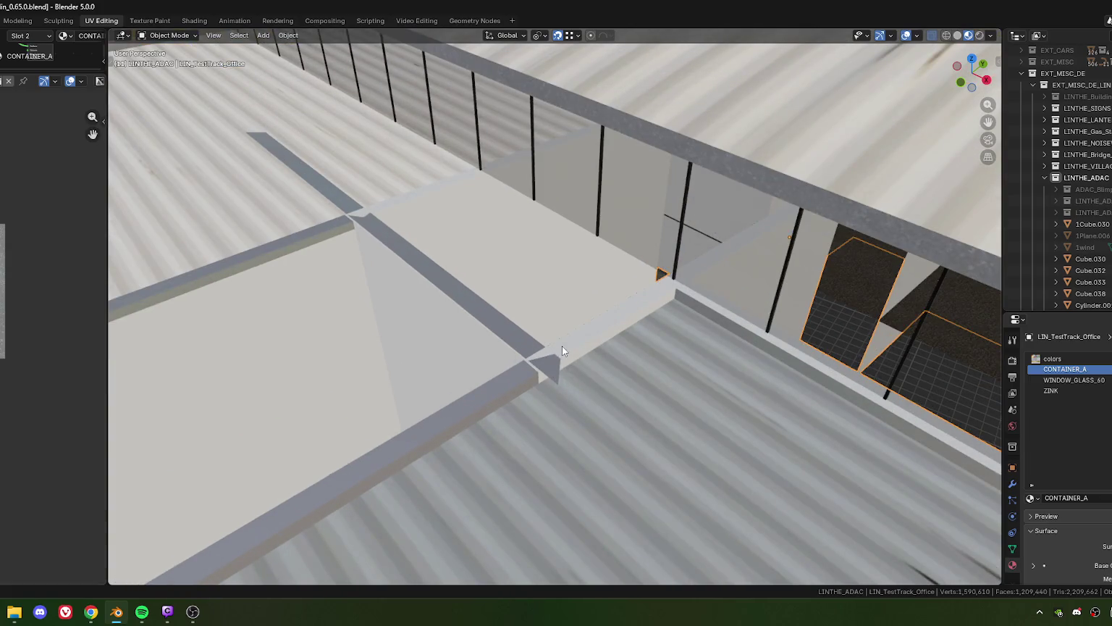
pyautogui.press('Tab')
# - Select the whole connected rim cap beam with Ctrl+L and move it sideways
pyautogui.scroll(-3)
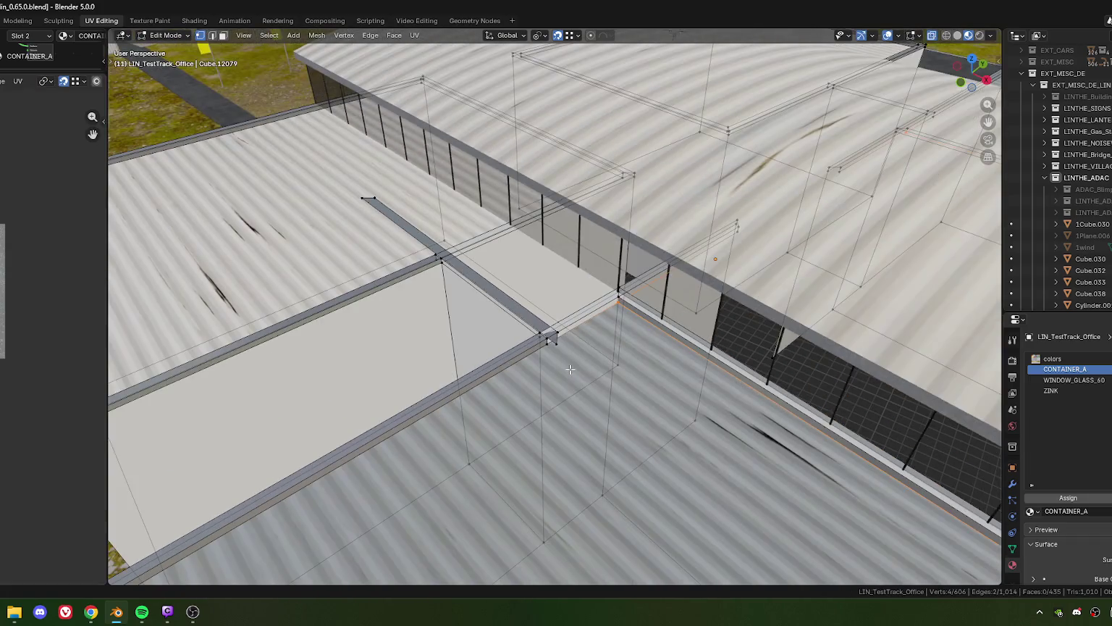
pyautogui.moveTo(550, 384); pyautogui.dragTo(543, 341)
pyautogui.scroll(3)
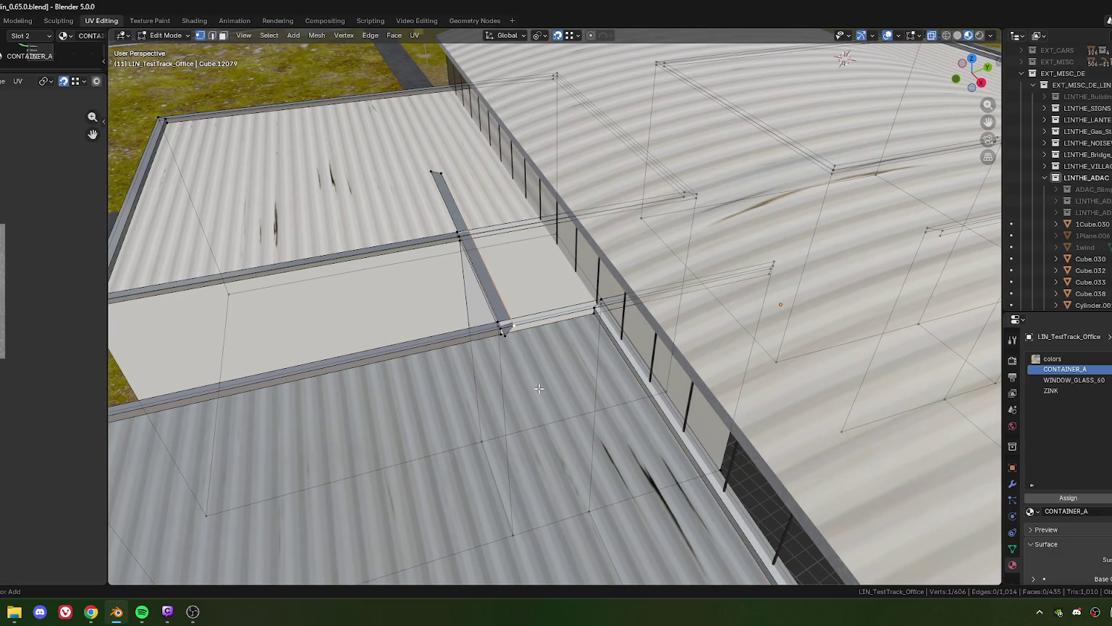
pyautogui.hotkey('ctrl', 'l')
pyautogui.scroll(3)
pyautogui.scroll(-3)
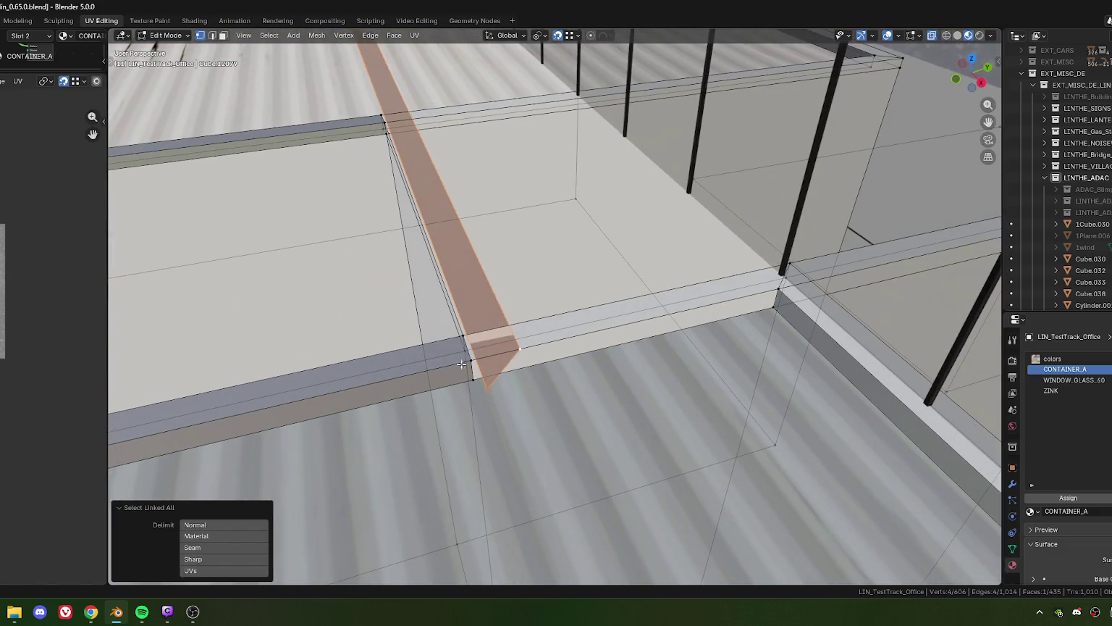
pyautogui.press('g')
pyautogui.click(492, 382)
# - Box-select the beam's end vertices and drop them onto the wall corner vertex
pyautogui.moveTo(469, 361); pyautogui.dragTo(464, 430)
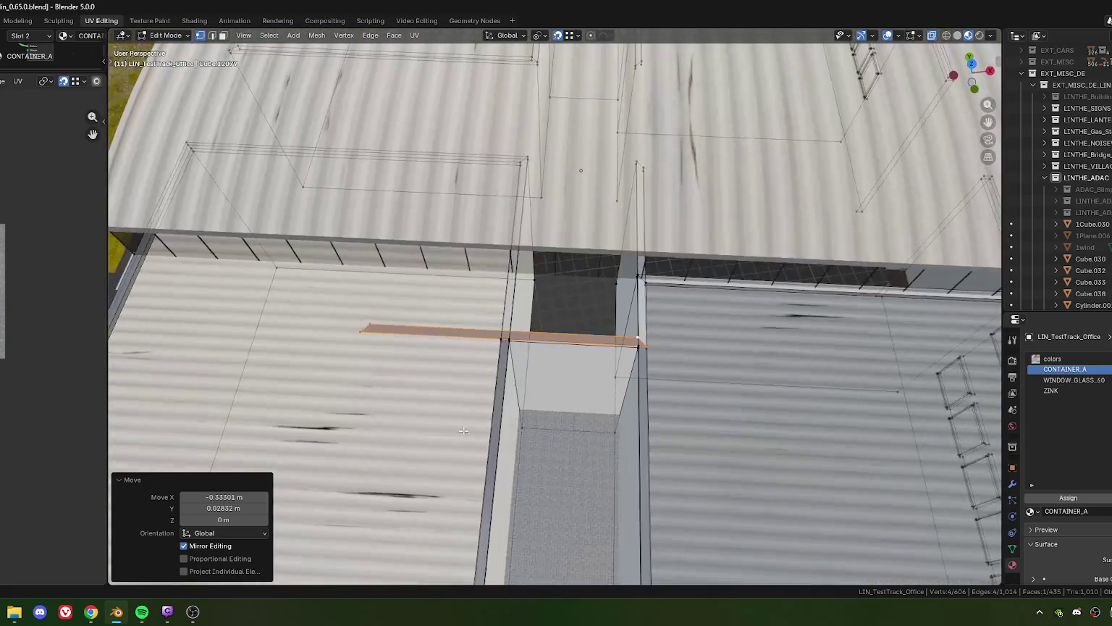
pyautogui.click(373, 332)
pyautogui.moveTo(405, 370); pyautogui.dragTo(406, 371)
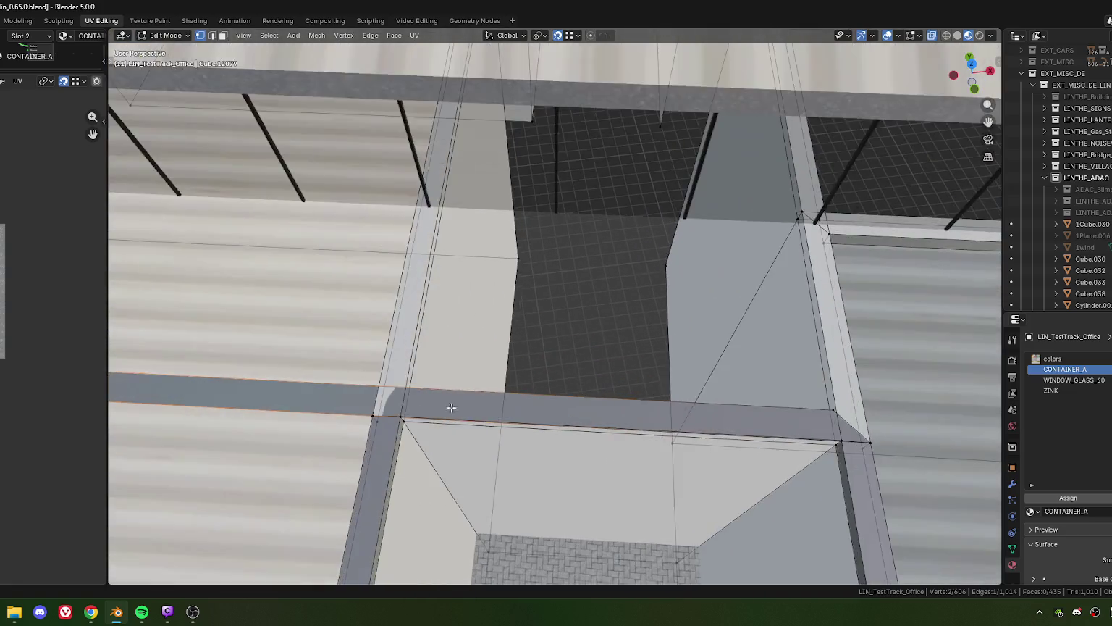
pyautogui.scroll(3)
pyautogui.press('g')
pyautogui.click(448, 376)
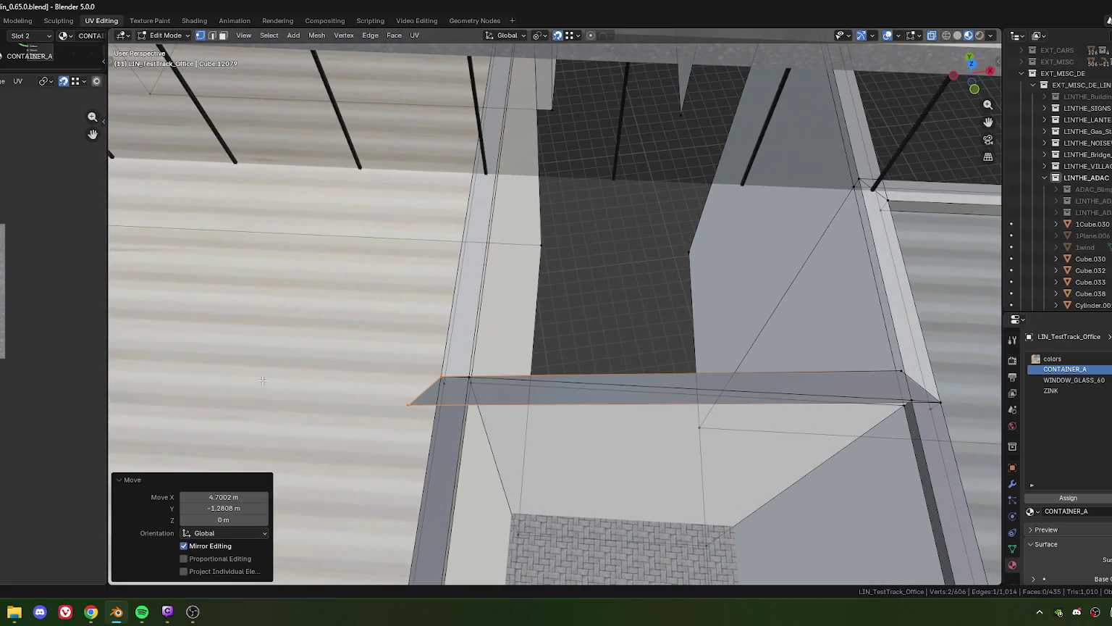
pyautogui.press('g')
pyautogui.click(442, 373)
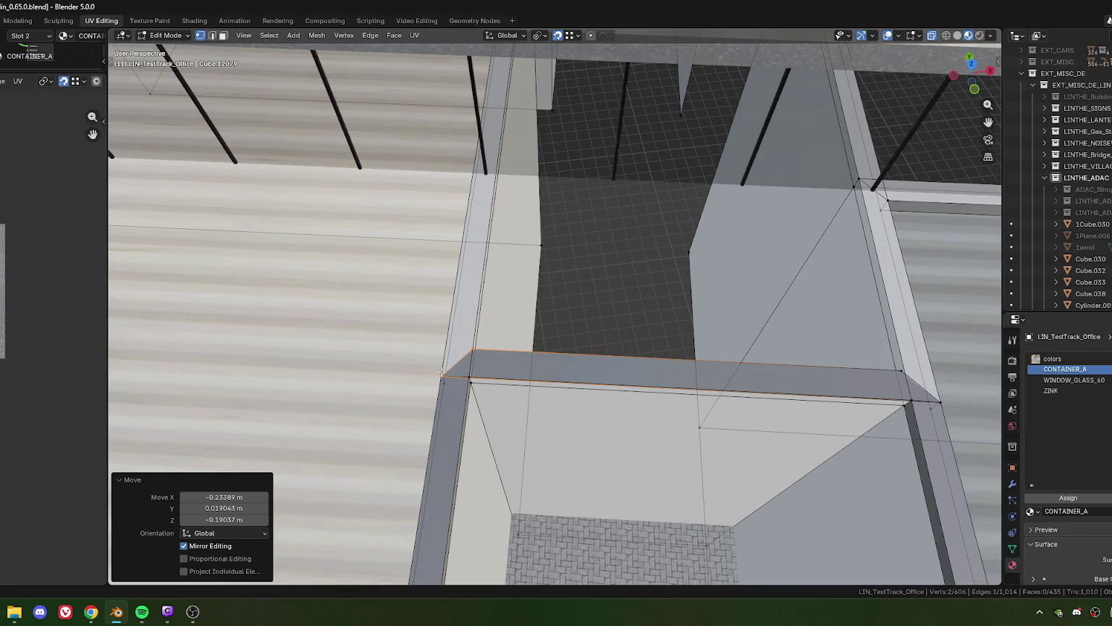
# - Select a run of vertices along the roof rim near the junction
pyautogui.scroll(-3)
pyautogui.scroll(-3)
pyautogui.moveTo(442, 373); pyautogui.dragTo(584, 377)
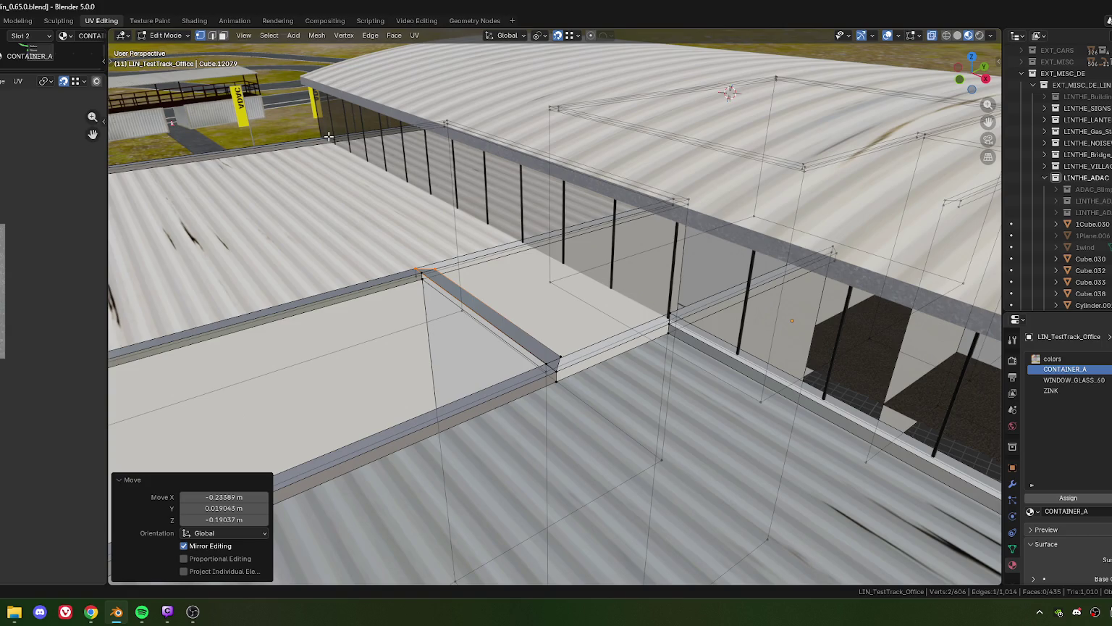
pyautogui.moveTo(632, 304); pyautogui.dragTo(629, 340)
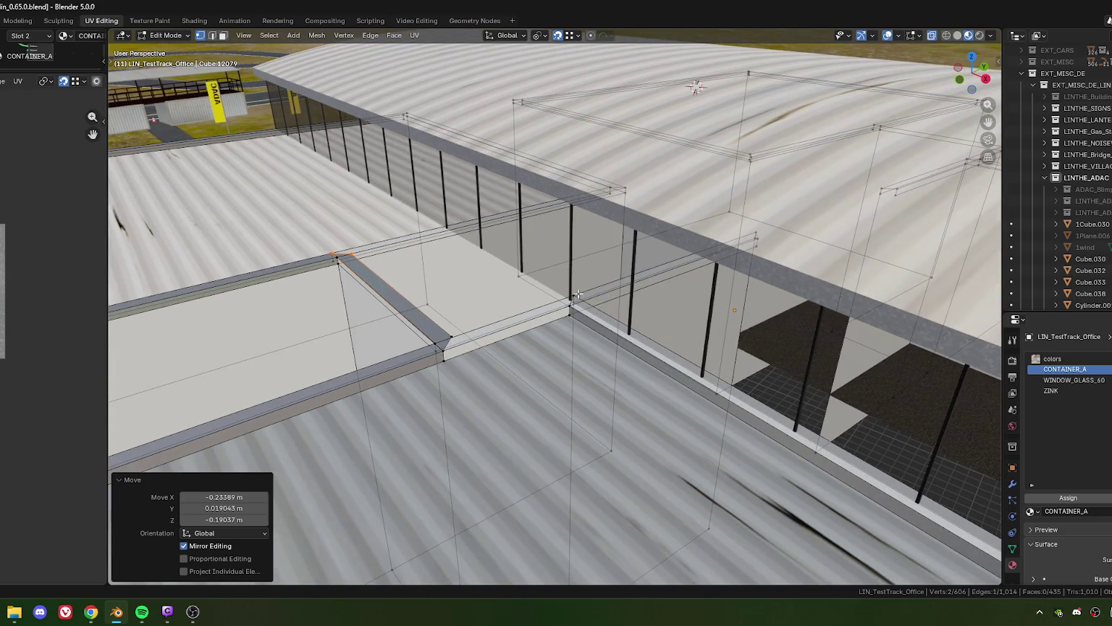
pyautogui.click(577, 295)
pyautogui.moveTo(574, 316); pyautogui.dragTo(438, 310)
pyautogui.scroll(3)
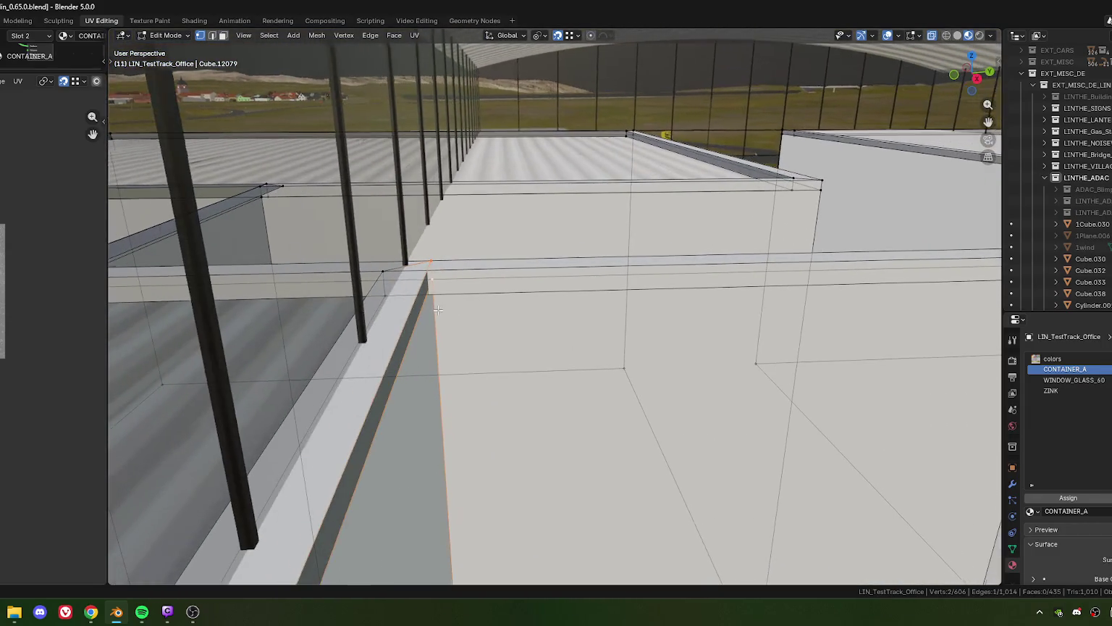
pyautogui.moveTo(395, 309); pyautogui.dragTo(396, 310)
pyautogui.moveTo(396, 310); pyautogui.dragTo(612, 445)
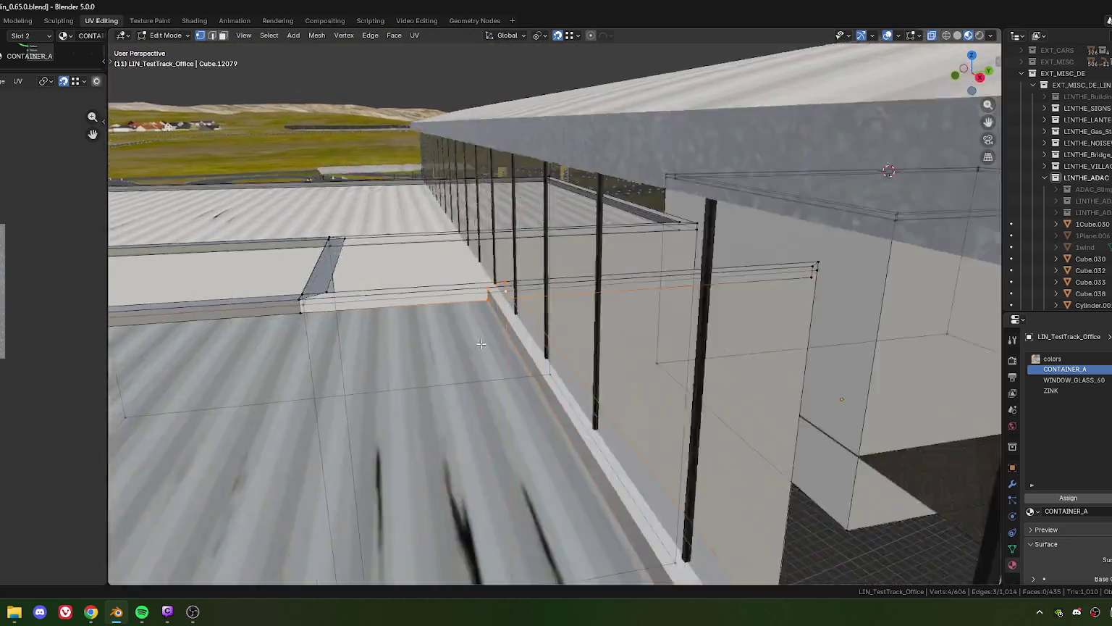
pyautogui.scroll(-3)
pyautogui.click(540, 418)
pyautogui.scroll(-3)
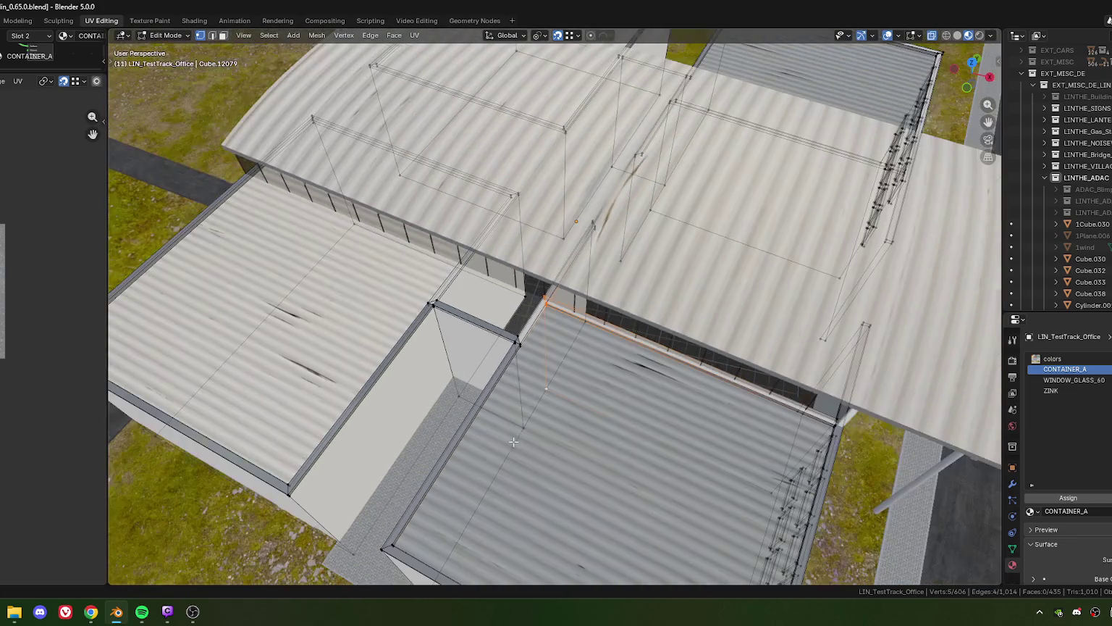
# - Survey the building roofs and select a roof face
pyautogui.moveTo(540, 418); pyautogui.dragTo(568, 382)
pyautogui.scroll(3)
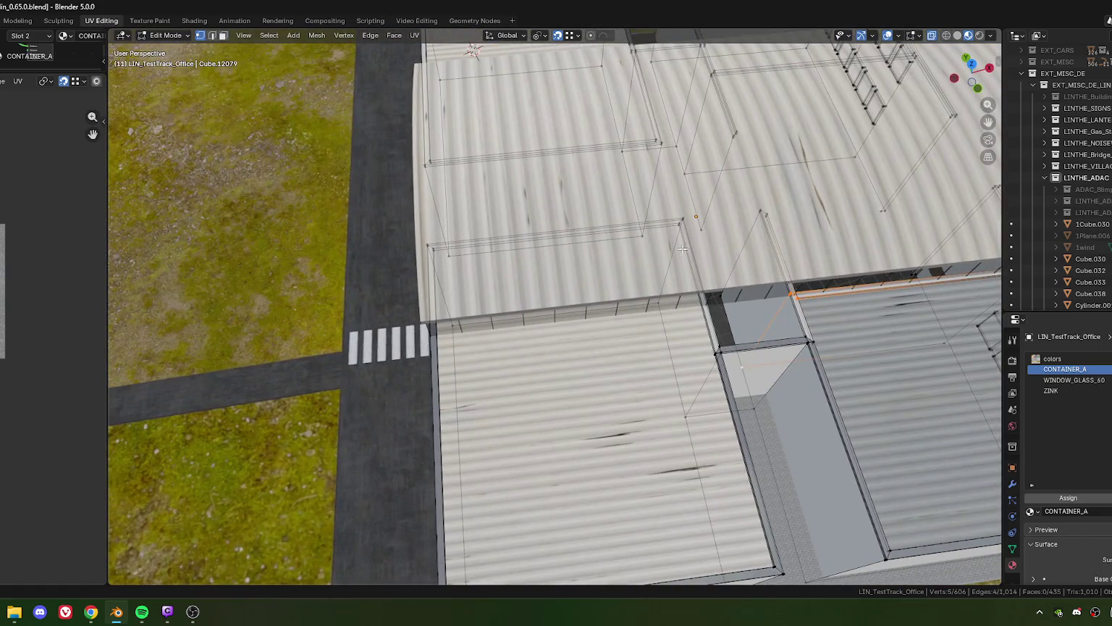
pyautogui.scroll(-3)
pyautogui.moveTo(683, 249); pyautogui.dragTo(453, 381)
pyautogui.scroll(3)
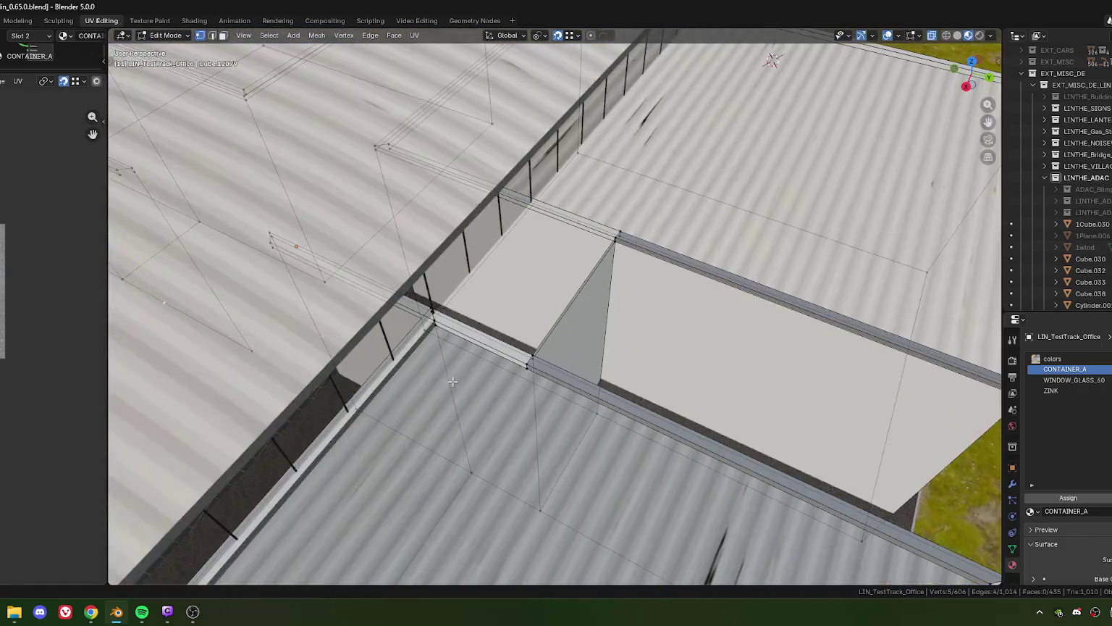
pyautogui.scroll(3)
pyautogui.scroll(3)
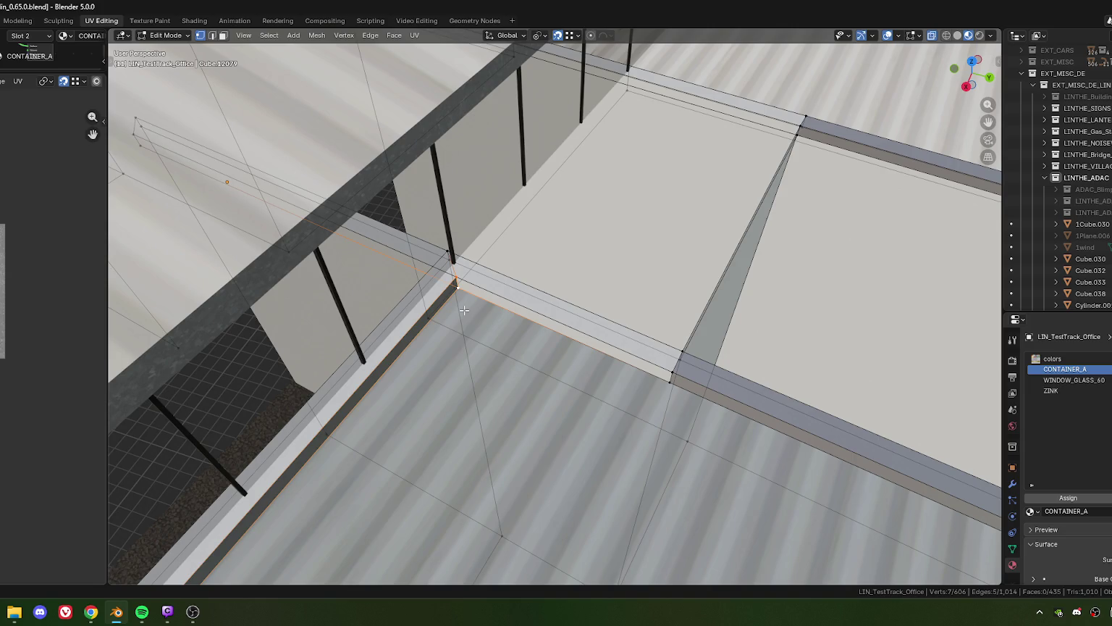
pyautogui.scroll(-3)
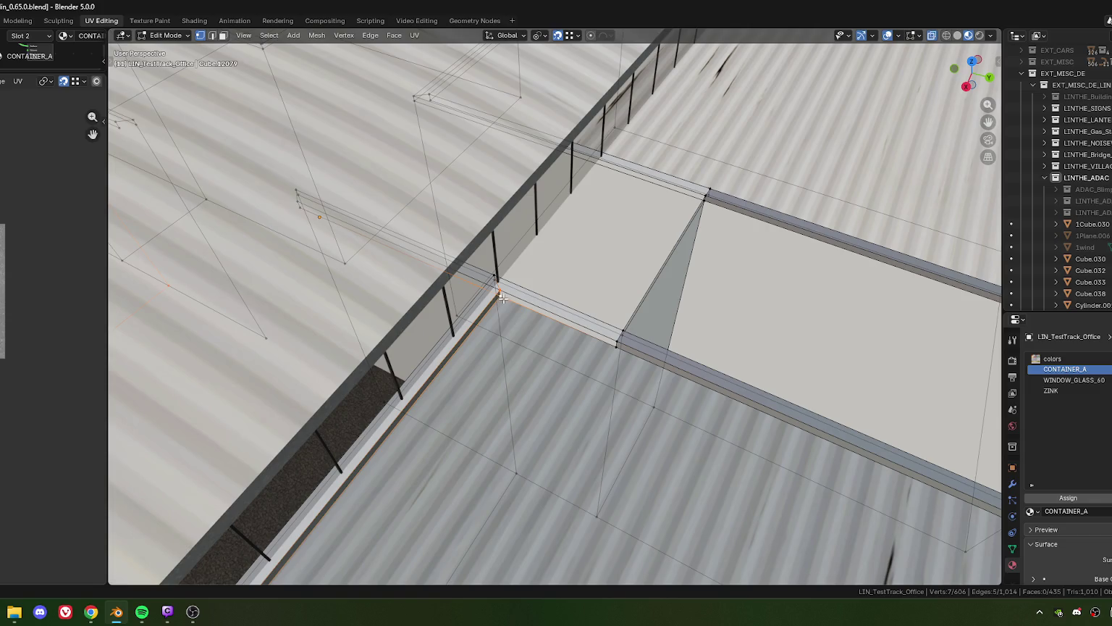
pyautogui.scroll(-3)
pyautogui.click(572, 437)
pyautogui.scroll(-3)
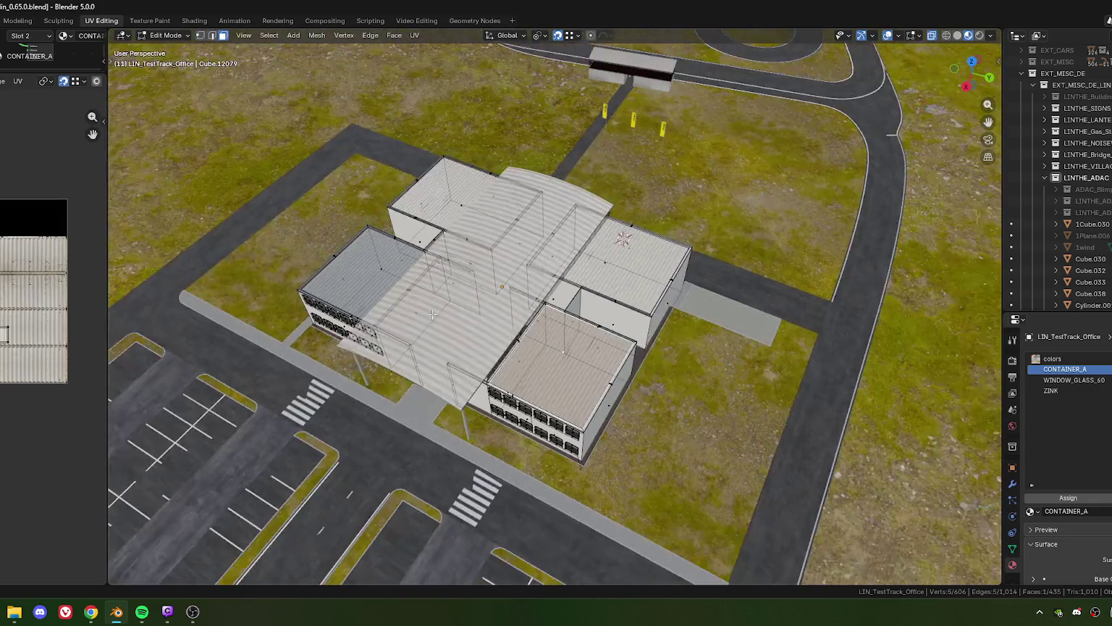
# - Split the two selected roof faces from the mesh, then switch to vertex selection
pyautogui.moveTo(571, 437); pyautogui.dragTo(556, 364)
pyautogui.click(470, 338)
pyautogui.rightClick(472, 338)
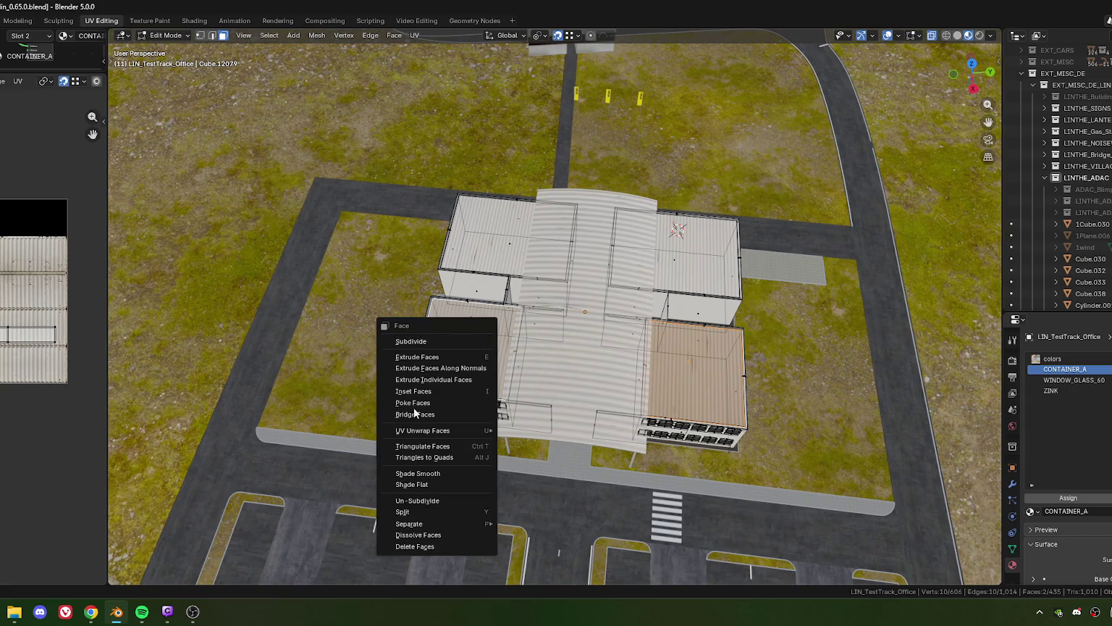
pyautogui.click(419, 511)
pyautogui.scroll(3)
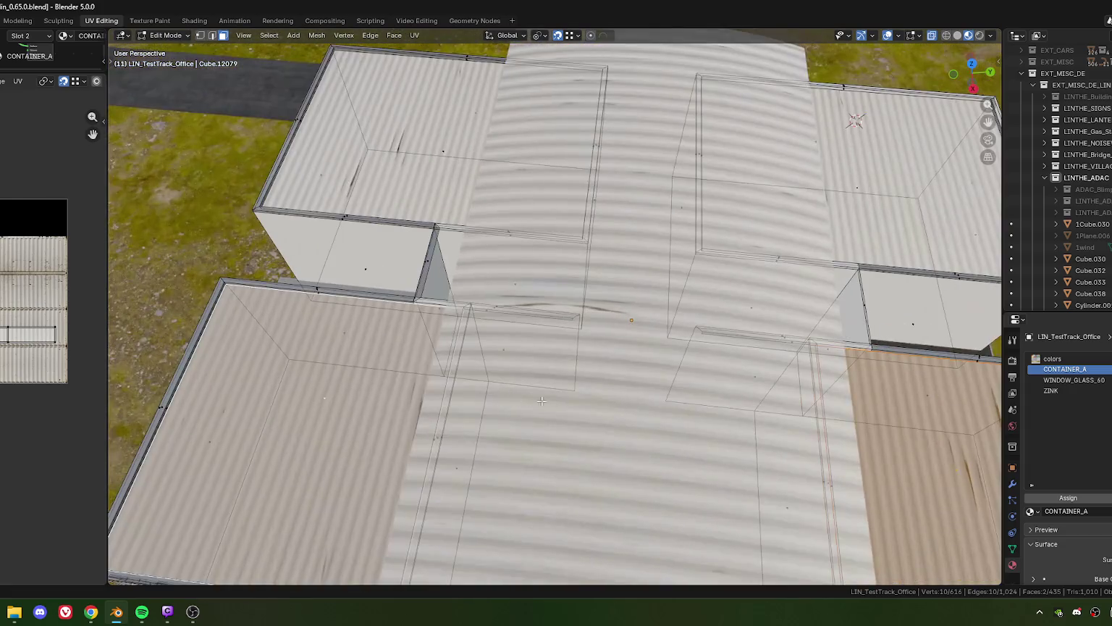
pyautogui.press('1')
# - Move the rim's corner vertex to its new position
pyautogui.moveTo(493, 383); pyautogui.dragTo(607, 371)
pyautogui.scroll(3)
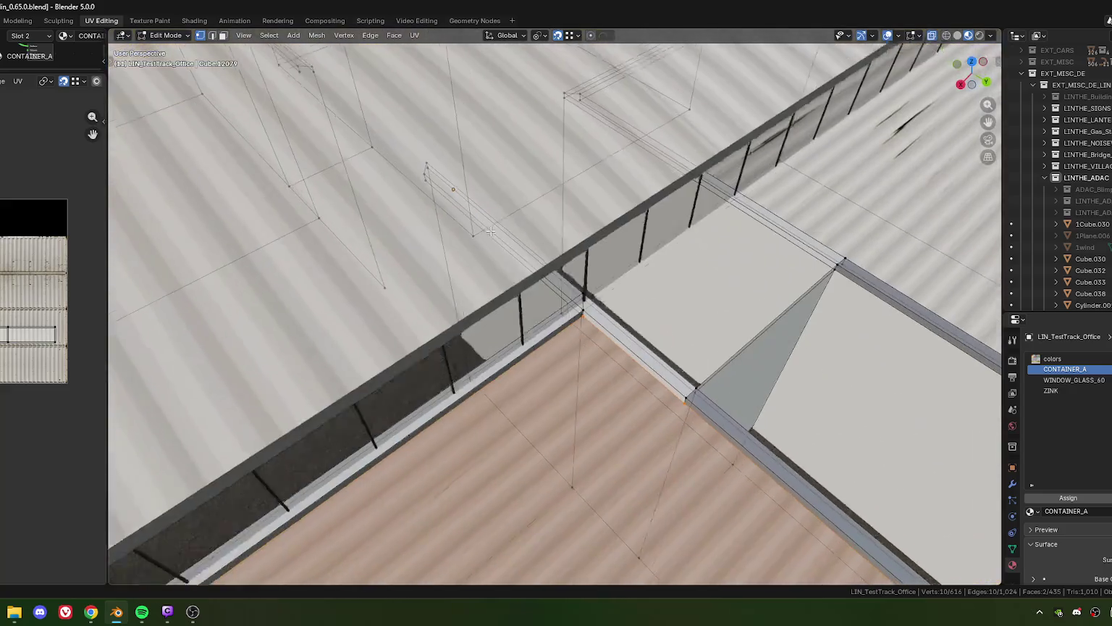
pyautogui.scroll(3)
pyautogui.click(597, 291)
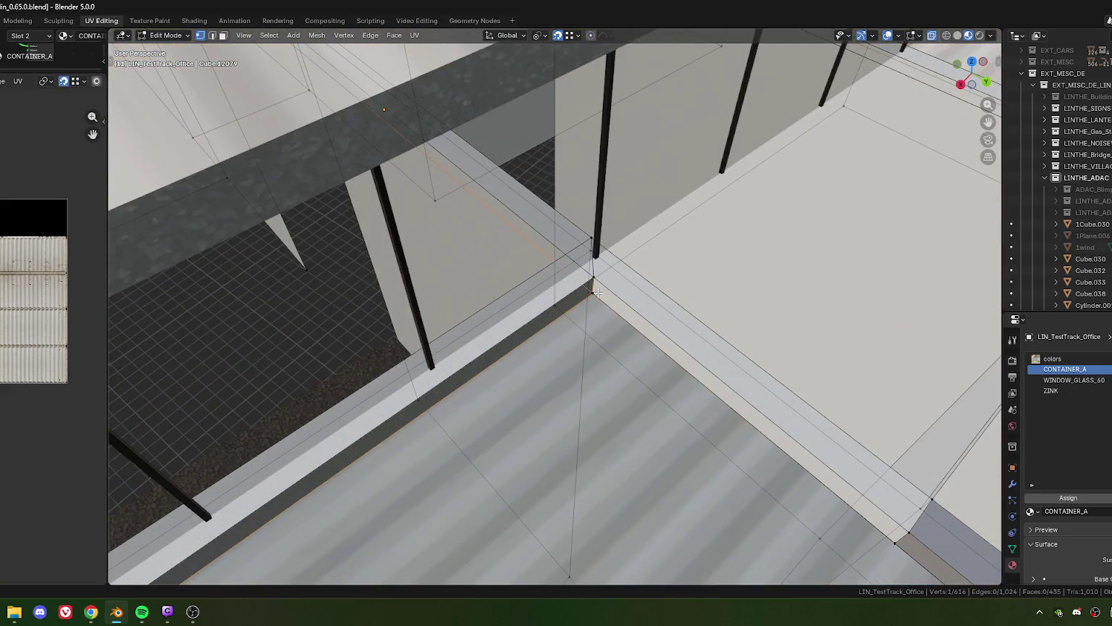
pyautogui.press('g')
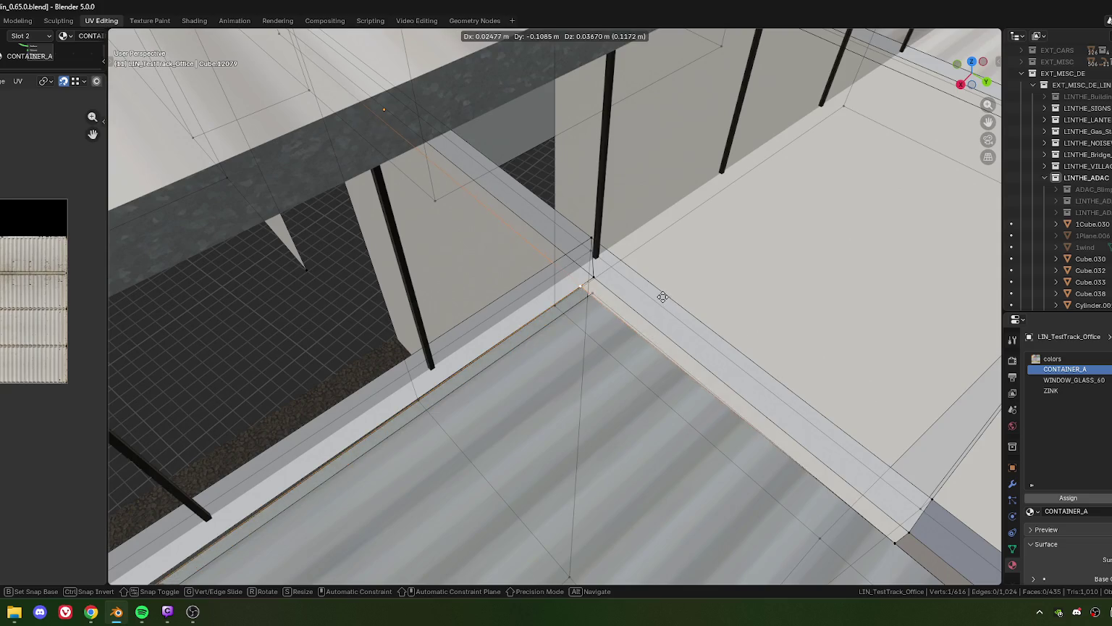
pyautogui.click(604, 280)
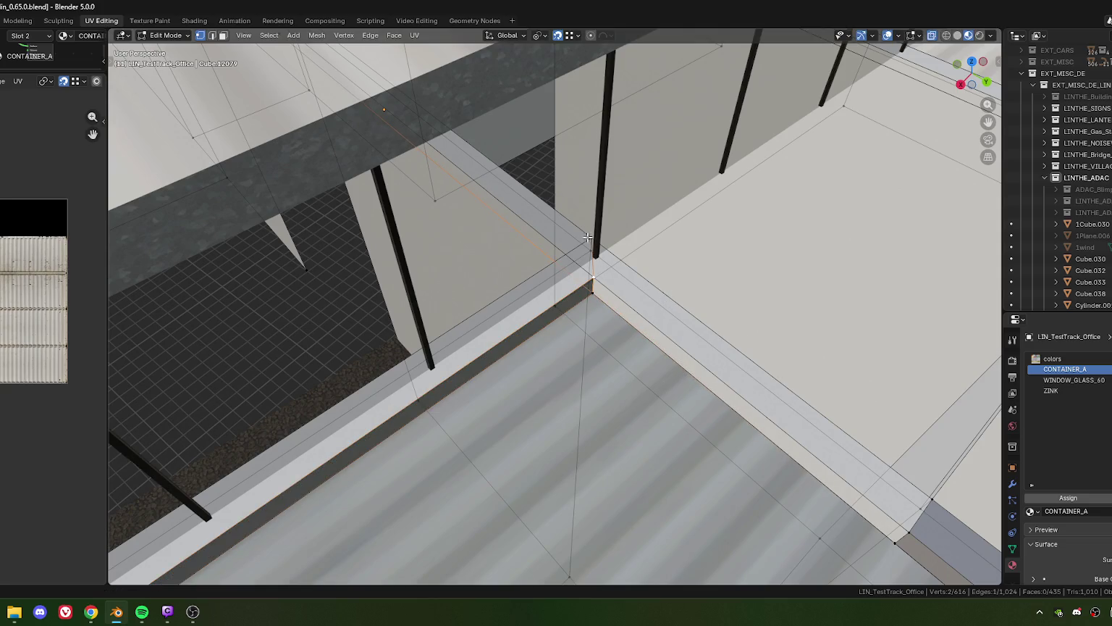
# - Select two more rim corner vertices and move them to where the walls meet
pyautogui.click(588, 237)
pyautogui.moveTo(588, 236); pyautogui.dragTo(530, 302)
pyautogui.click(504, 307)
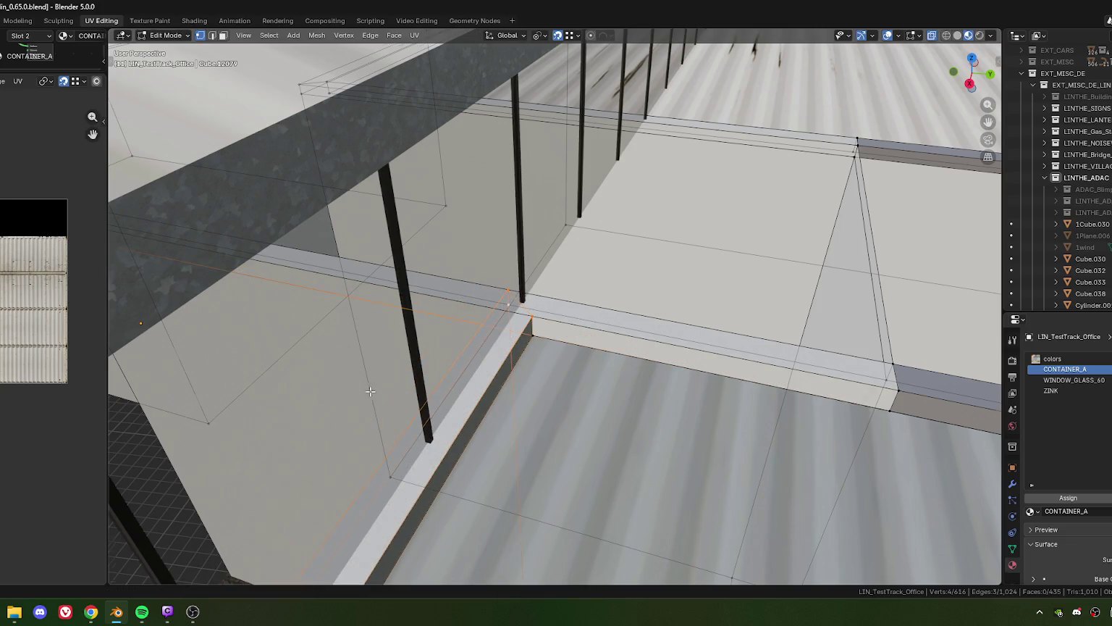
pyautogui.moveTo(370, 391); pyautogui.dragTo(694, 367)
pyautogui.press('g')
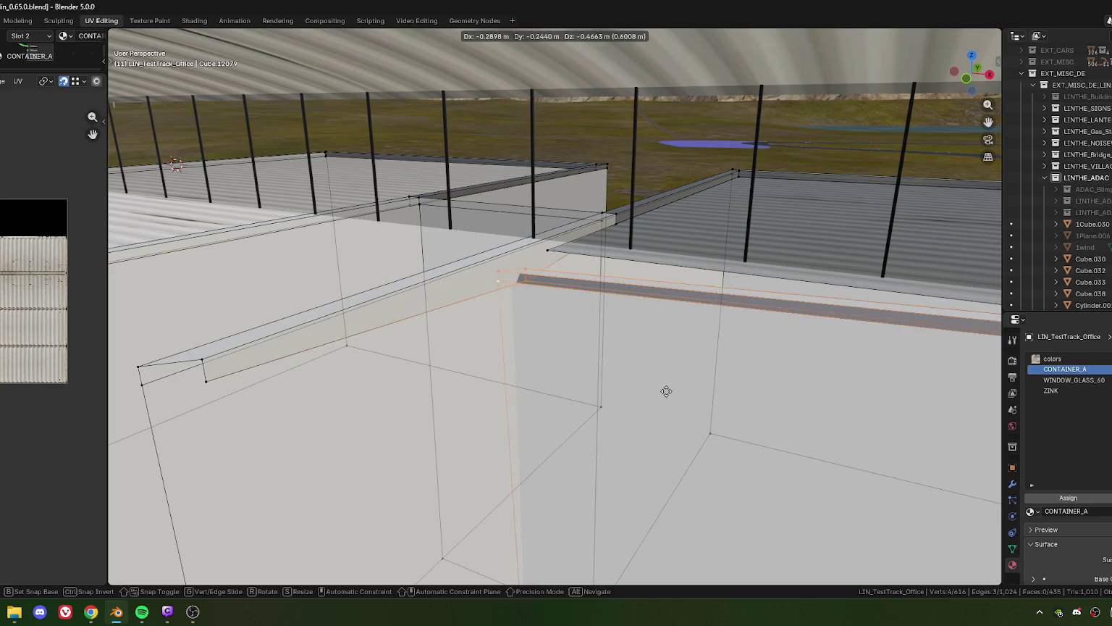
pyautogui.click(673, 391)
pyautogui.moveTo(674, 391); pyautogui.dragTo(598, 339)
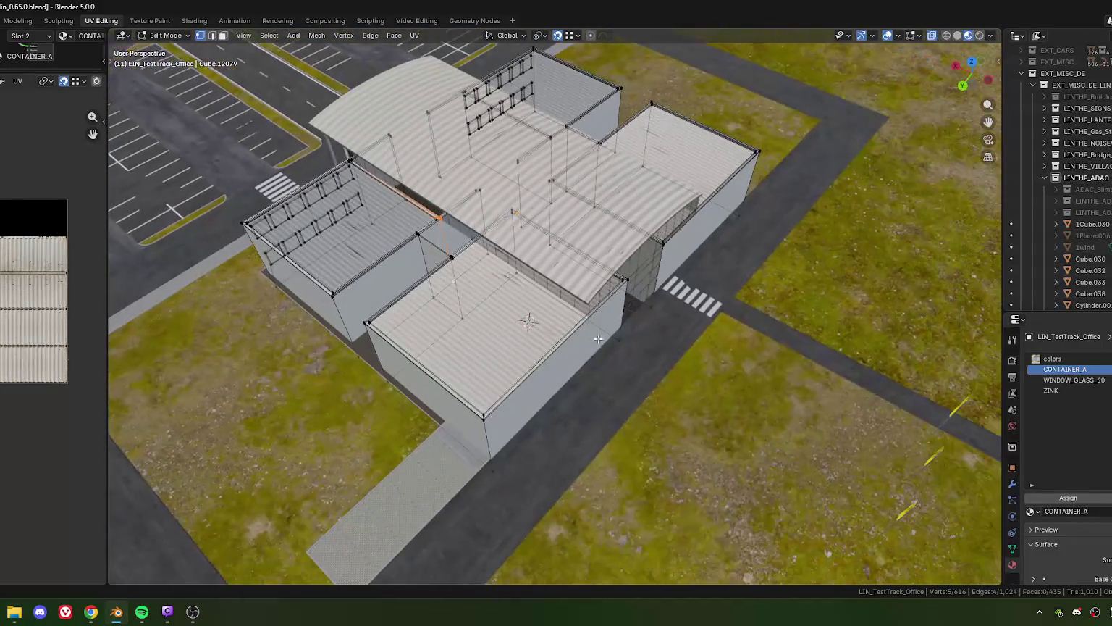
# - Extend the rim edge 19.684 m along Y, then nudge it slightly into line
pyautogui.press('g')
pyautogui.press('y')
pyautogui.press('y')
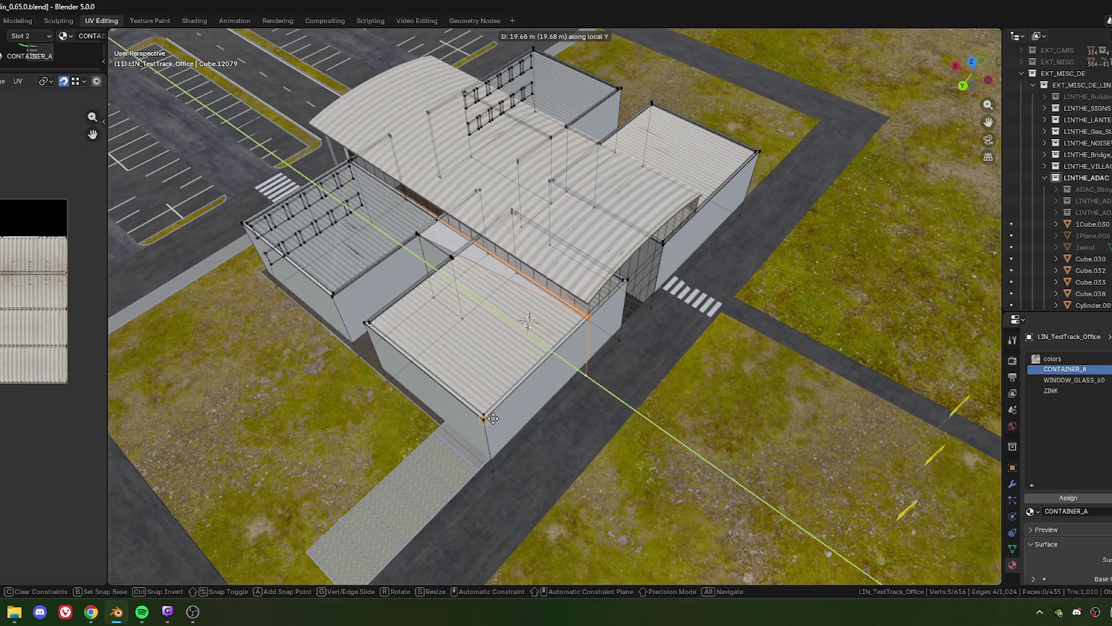
pyautogui.click(492, 419)
pyautogui.moveTo(492, 419); pyautogui.dragTo(580, 289)
pyautogui.scroll(3)
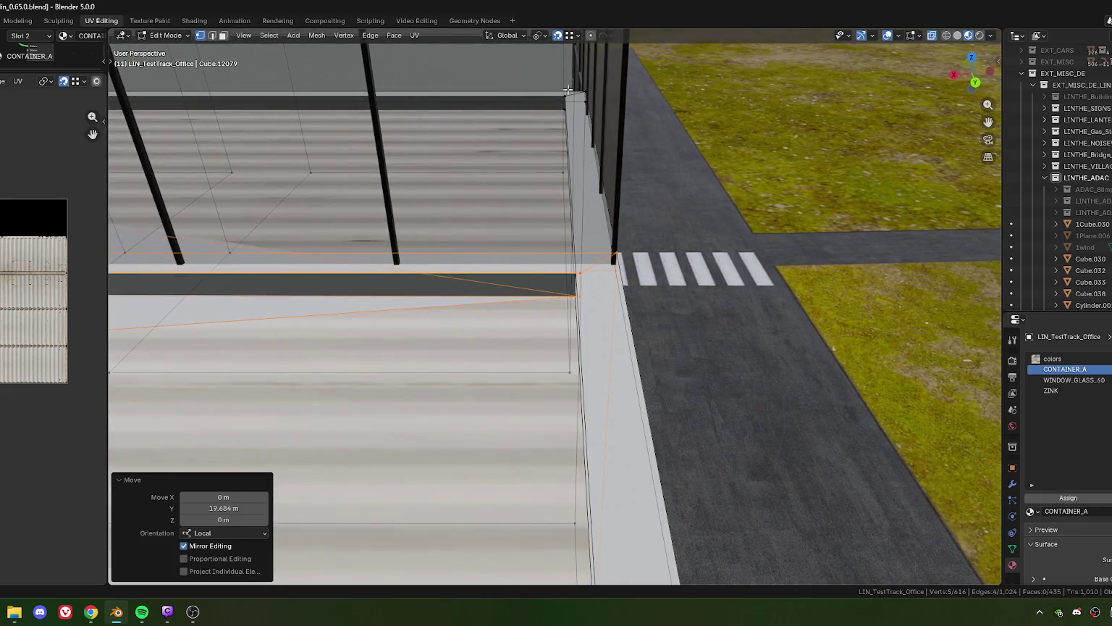
pyautogui.press('g')
pyautogui.press('x')
pyautogui.press('x')
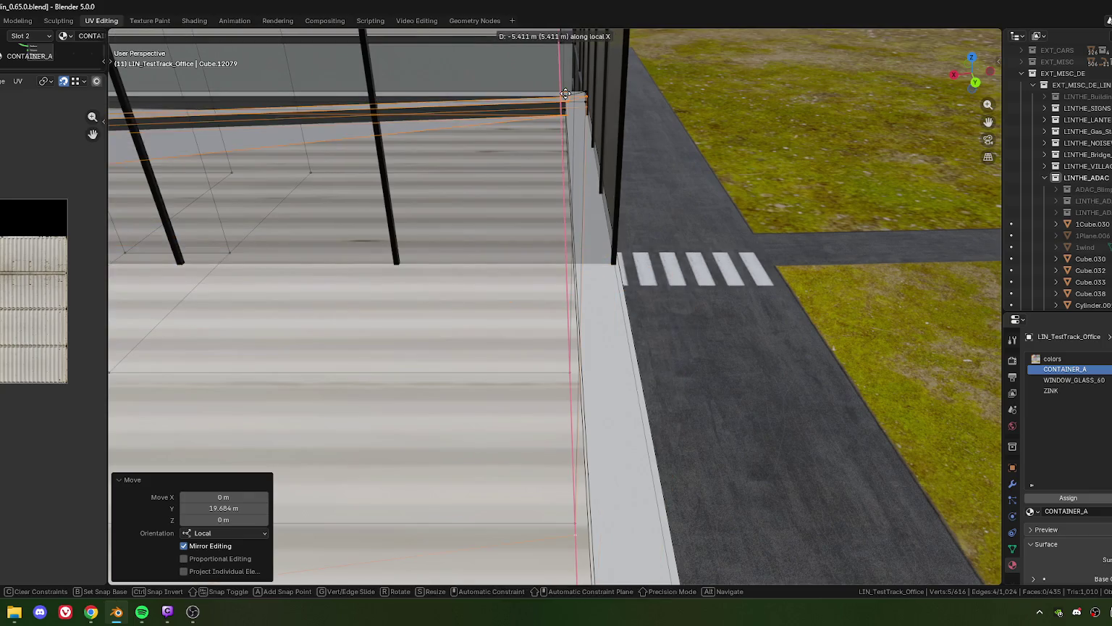
pyautogui.press('y')
pyautogui.press('y')
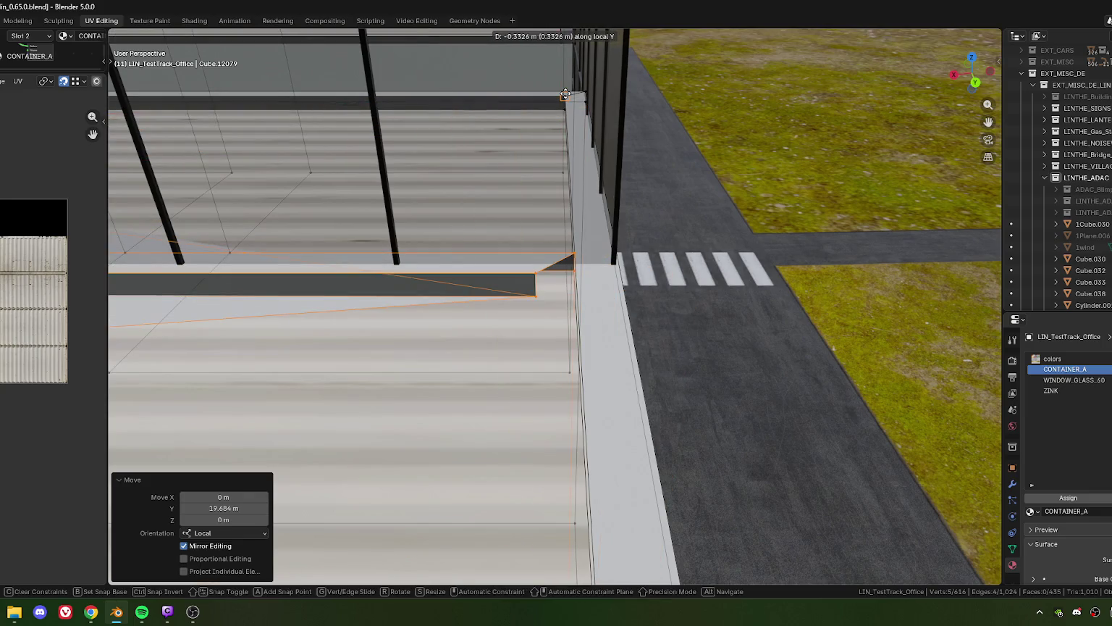
pyautogui.click(565, 95)
# - Shift the two roof-edge vertices 0.299 m along Y
pyautogui.moveTo(523, 263); pyautogui.dragTo(547, 317)
pyautogui.moveTo(547, 317); pyautogui.dragTo(509, 303)
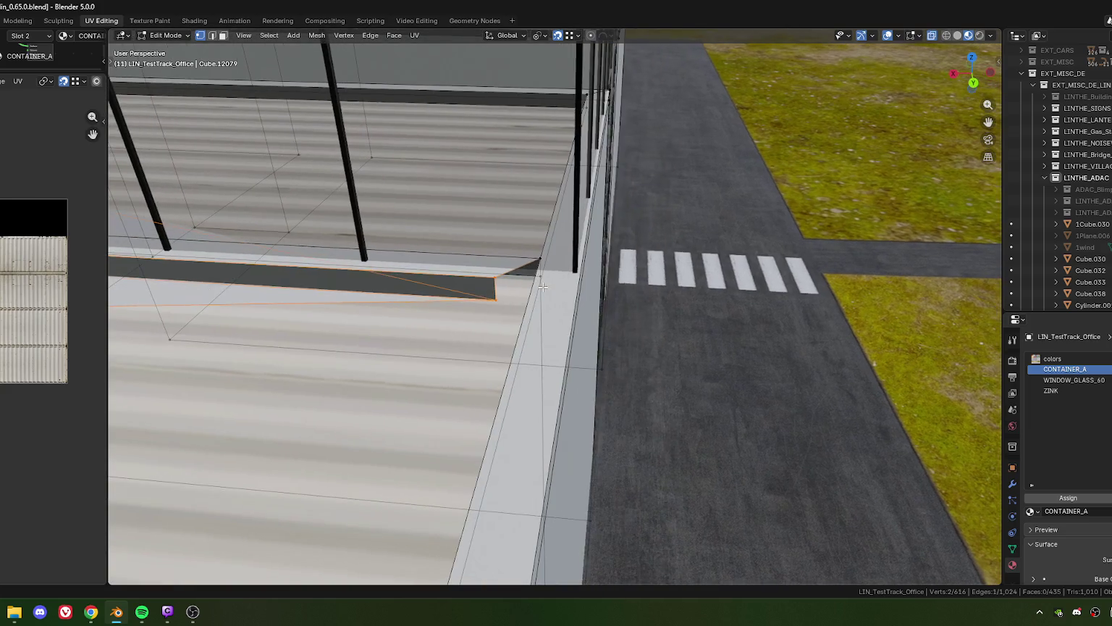
pyautogui.press('g')
pyautogui.press('y')
pyautogui.click(509, 304)
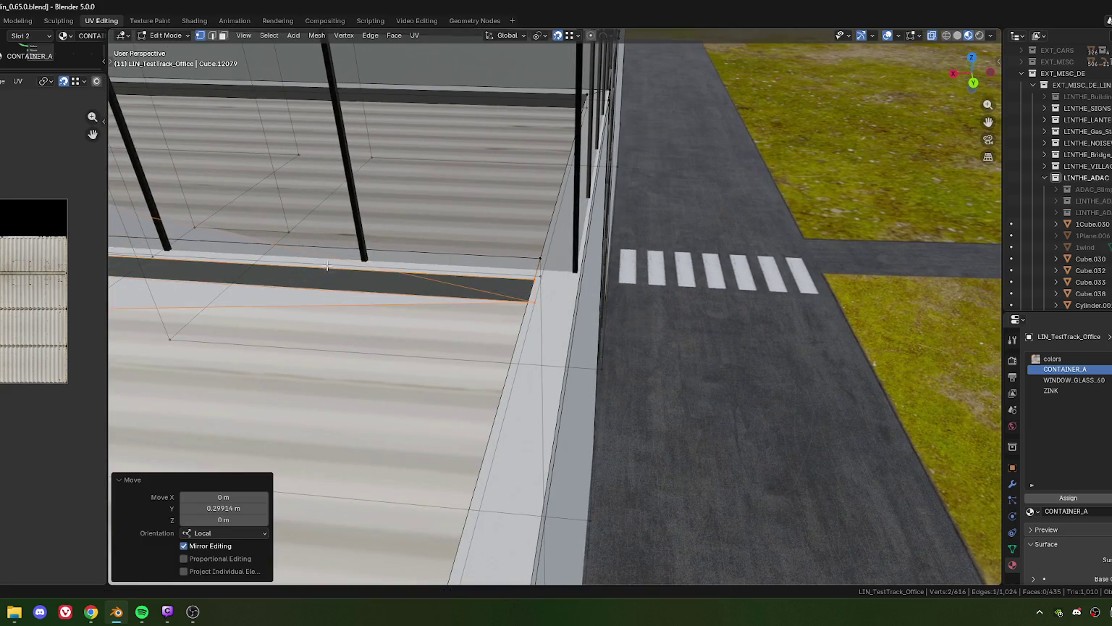
# - Delete the leftover edges on the roof and reposition the selected vertex
pyautogui.moveTo(326, 266); pyautogui.dragTo(337, 331)
pyautogui.click(443, 371)
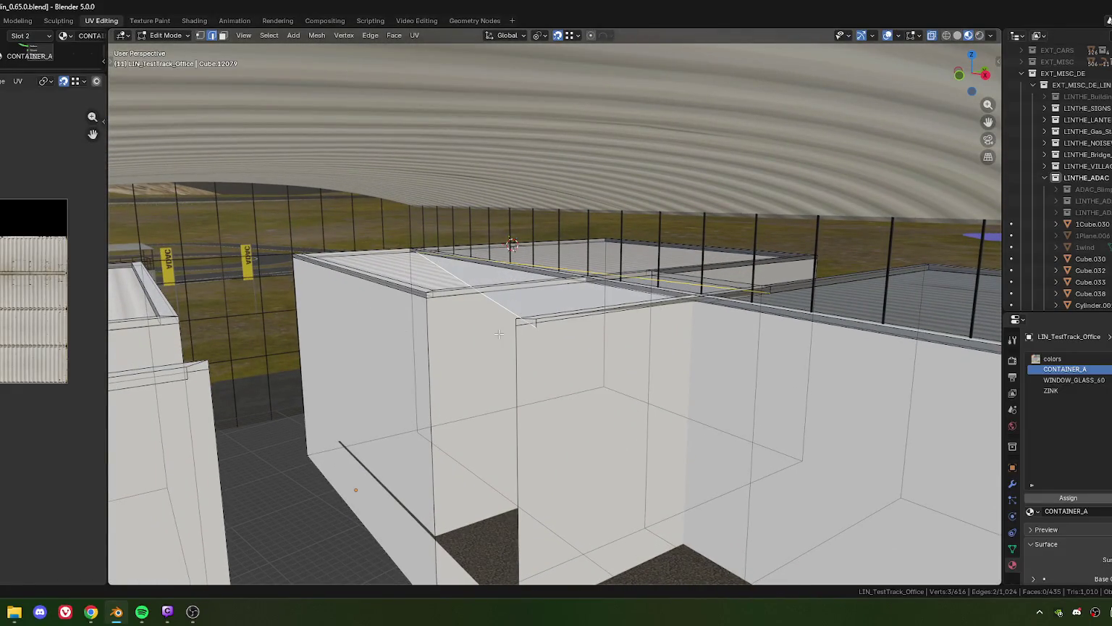
pyautogui.press('x')
pyautogui.click(442, 334)
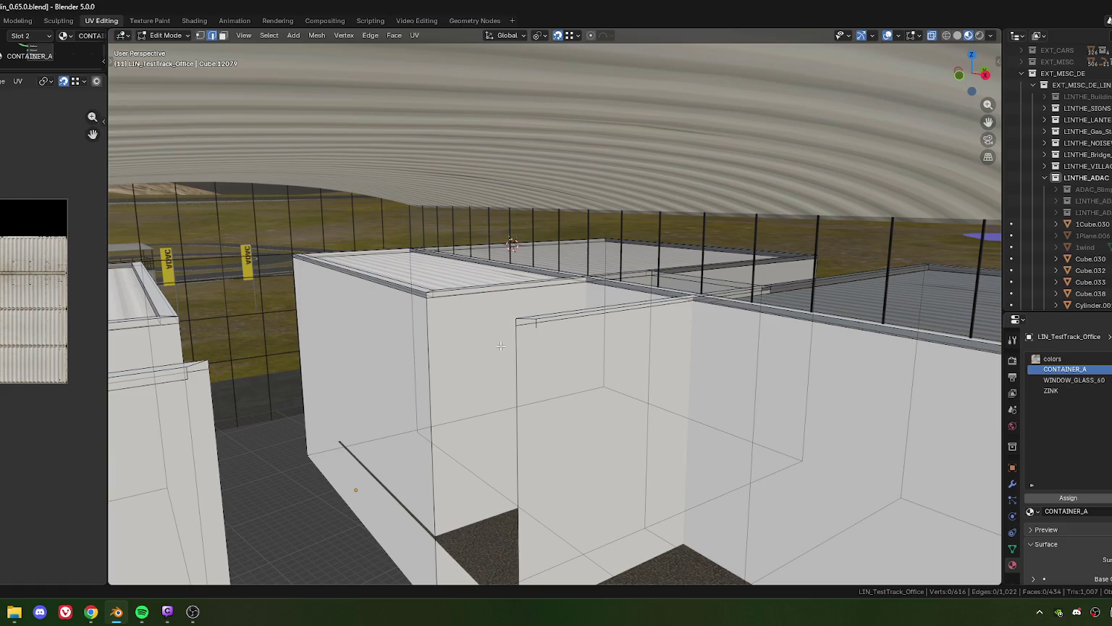
pyautogui.moveTo(452, 338); pyautogui.dragTo(532, 344)
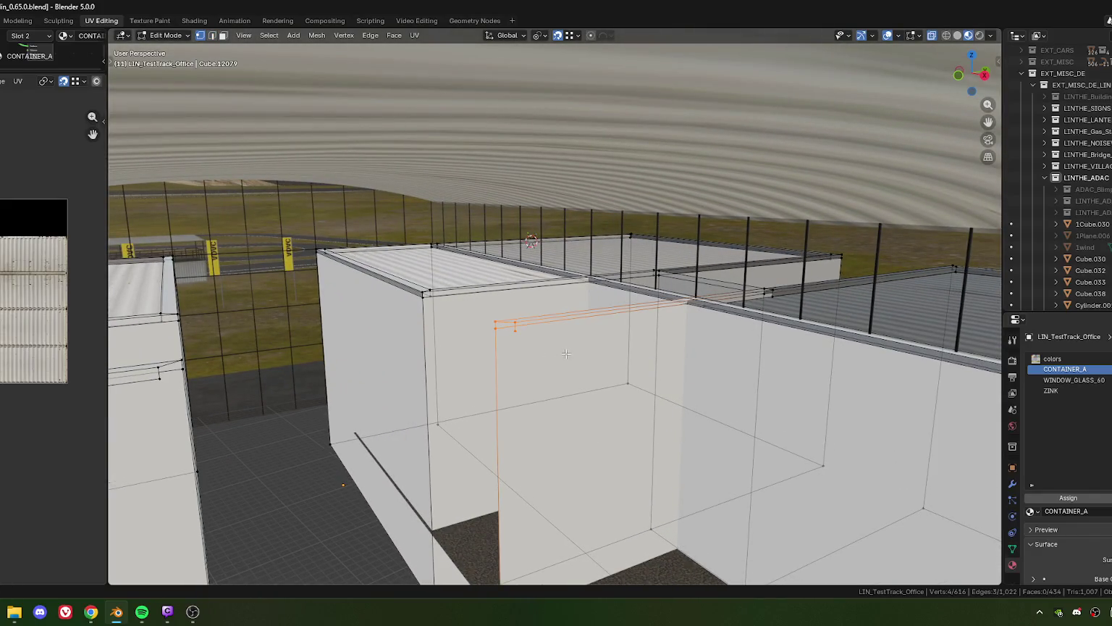
pyautogui.moveTo(667, 347); pyautogui.dragTo(667, 374)
pyautogui.press('g')
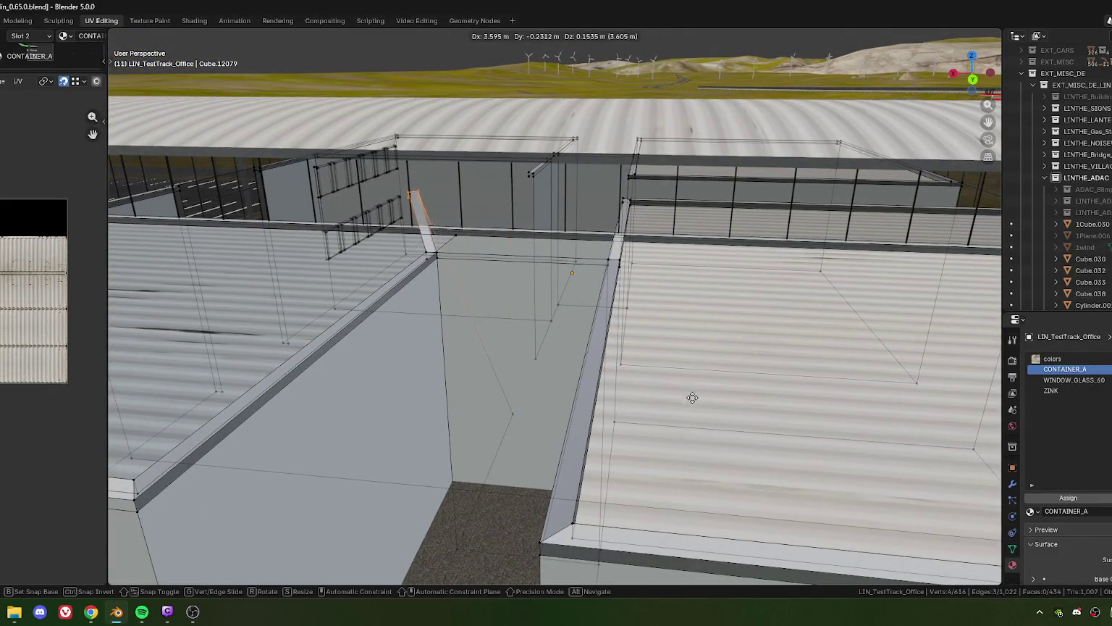
pyautogui.click(740, 387)
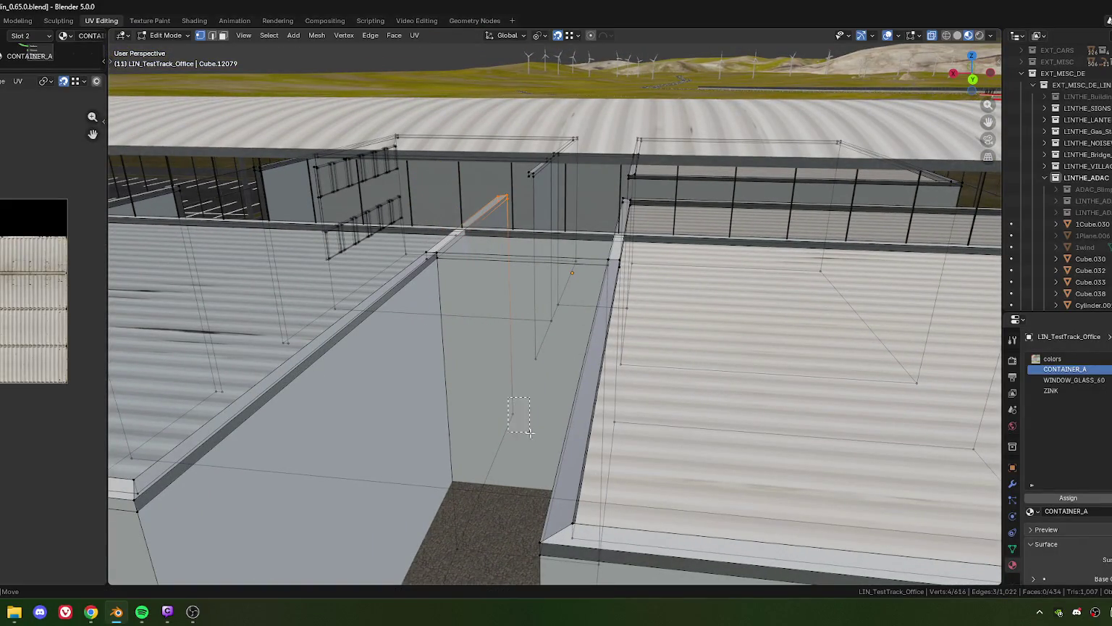
# - Move the five stray vertices at the roof junction, then delete them
pyautogui.press('g')
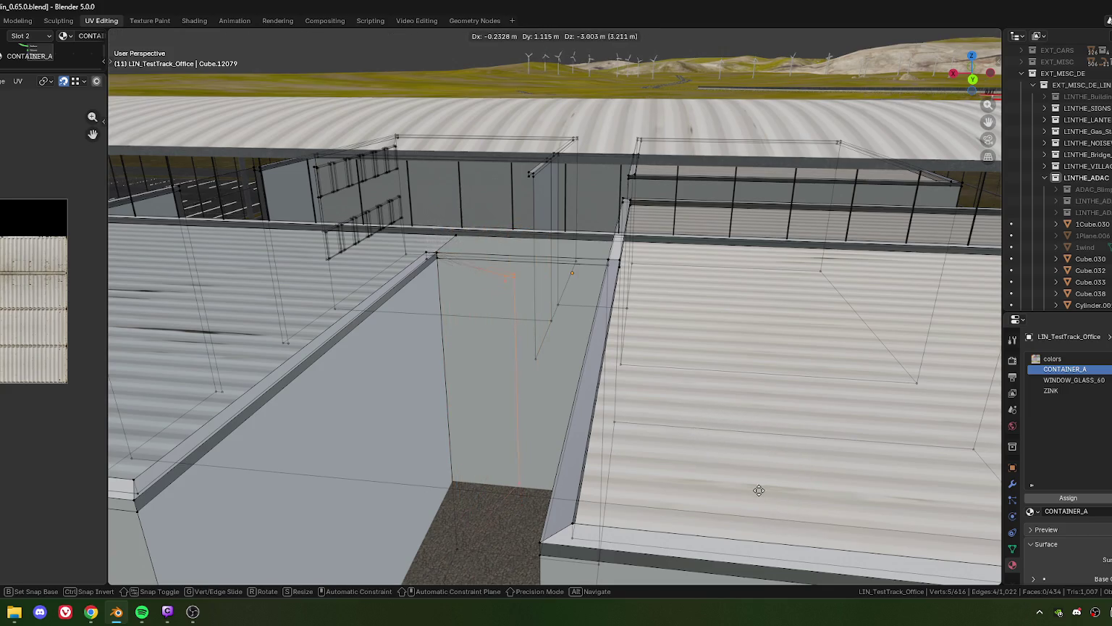
pyautogui.click(759, 485)
pyautogui.press('x')
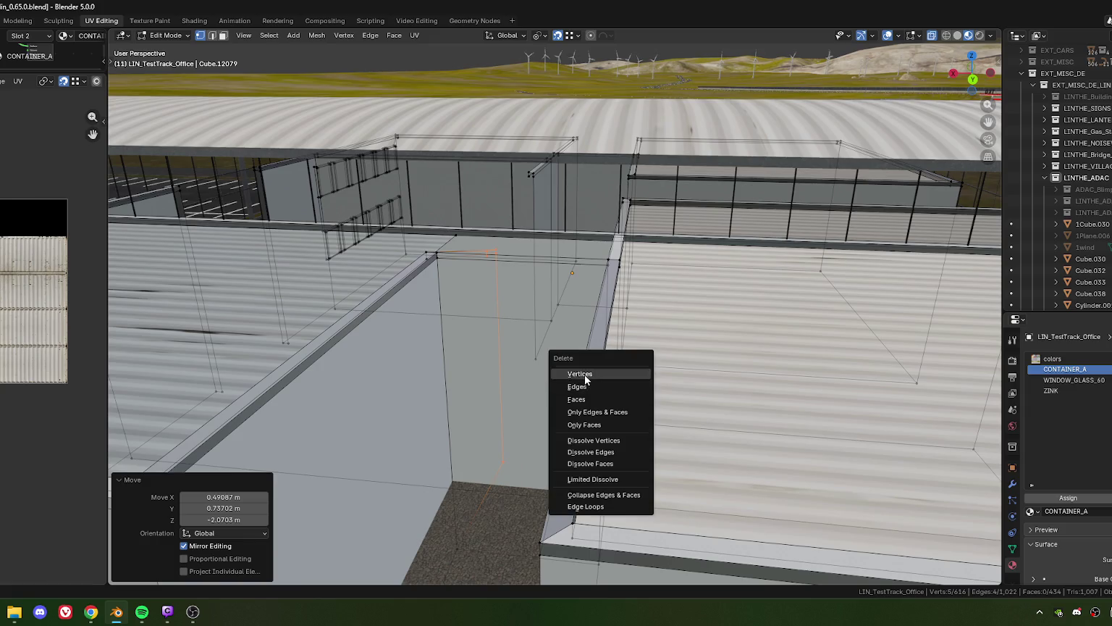
pyautogui.click(585, 374)
pyautogui.moveTo(586, 377); pyautogui.dragTo(632, 335)
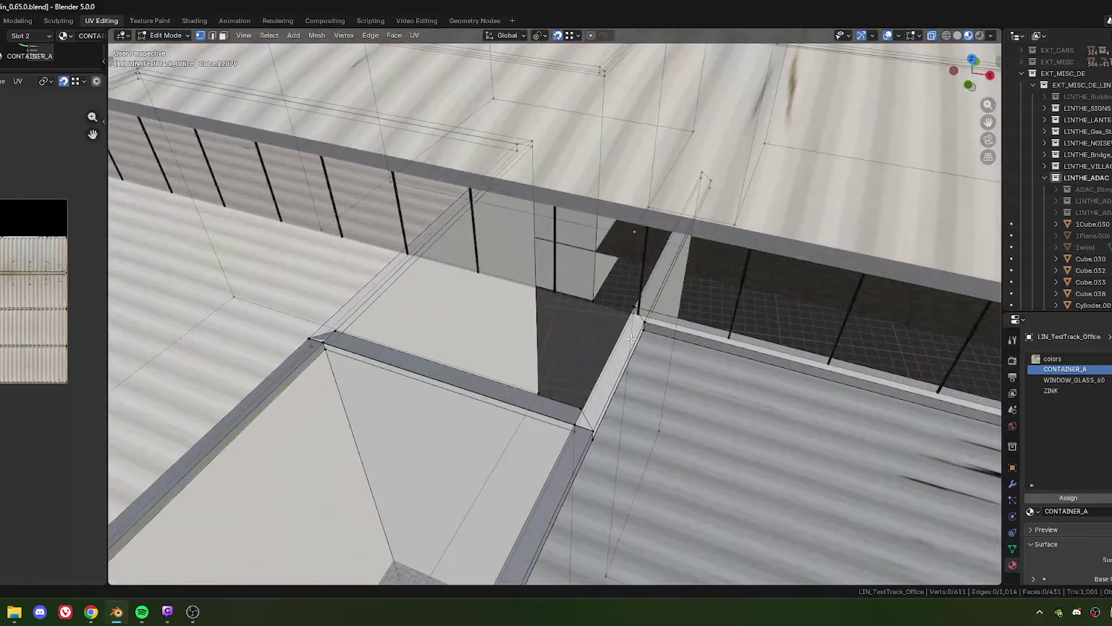
pyautogui.scroll(3)
pyautogui.scroll(3)
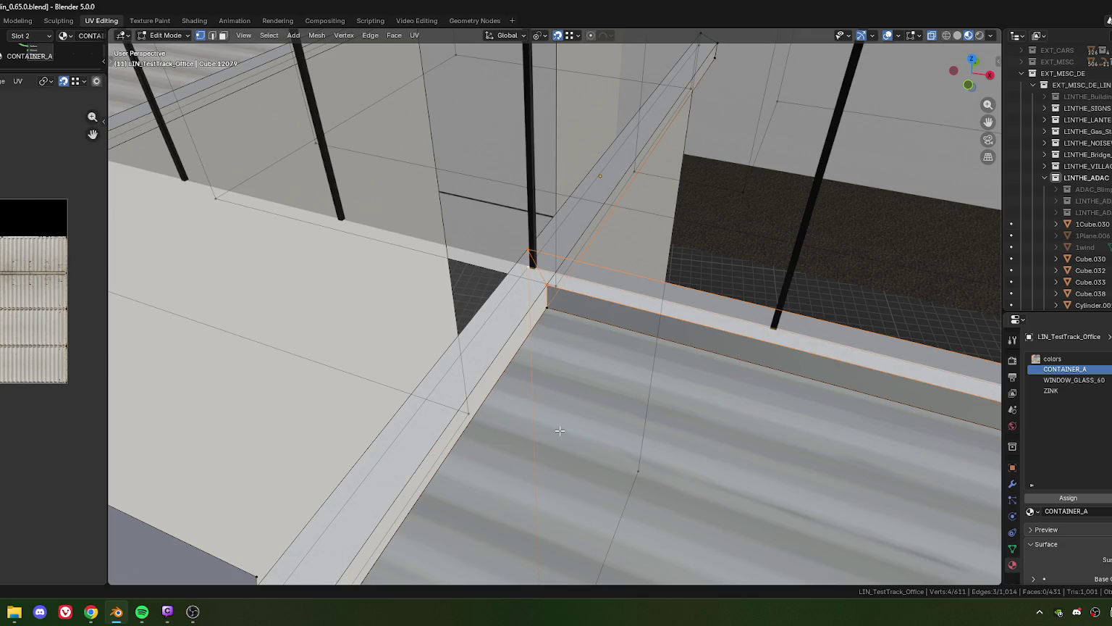
pyautogui.scroll(-3)
pyautogui.scroll(3)
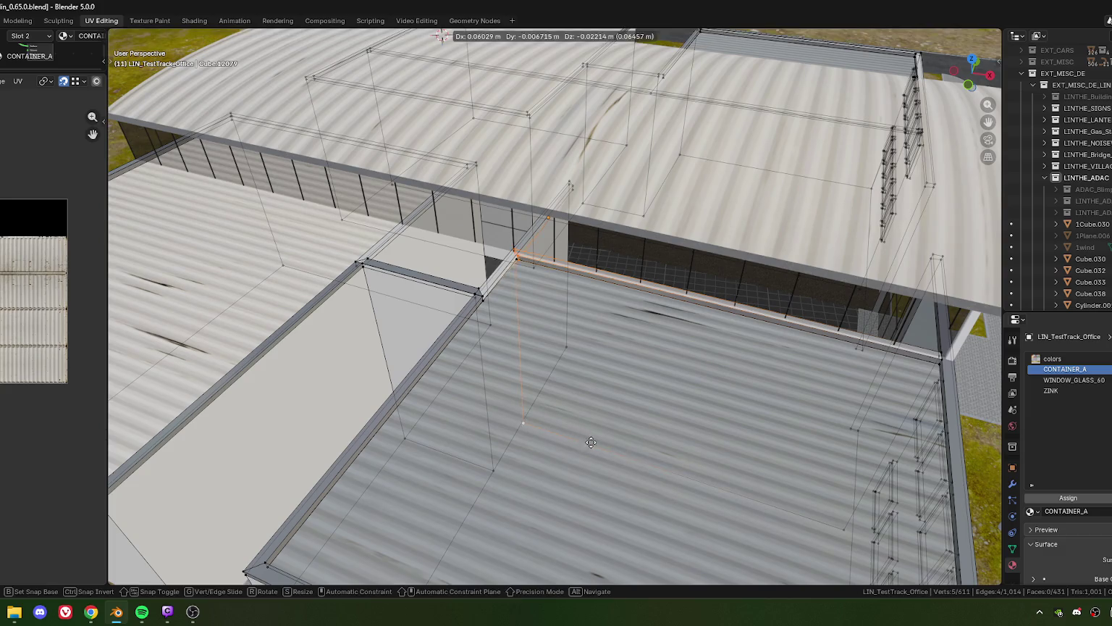
pyautogui.moveTo(188, 174); pyautogui.dragTo(423, 251)
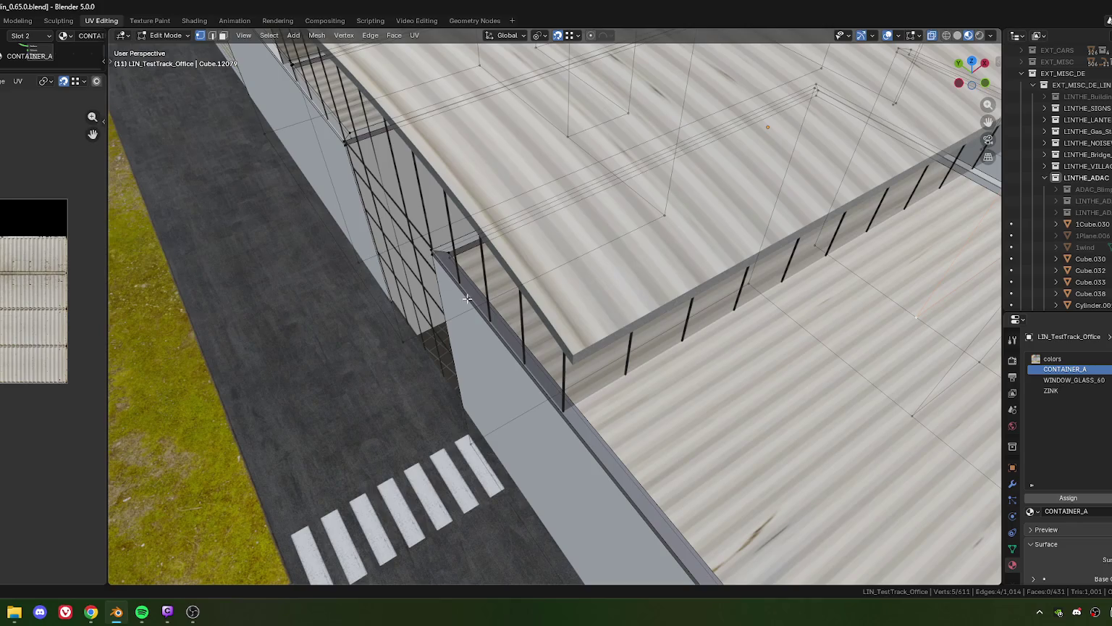
# - Extend the rim geometry 19.352 m along Y beside the glass wall
pyautogui.moveTo(467, 298); pyautogui.dragTo(555, 316)
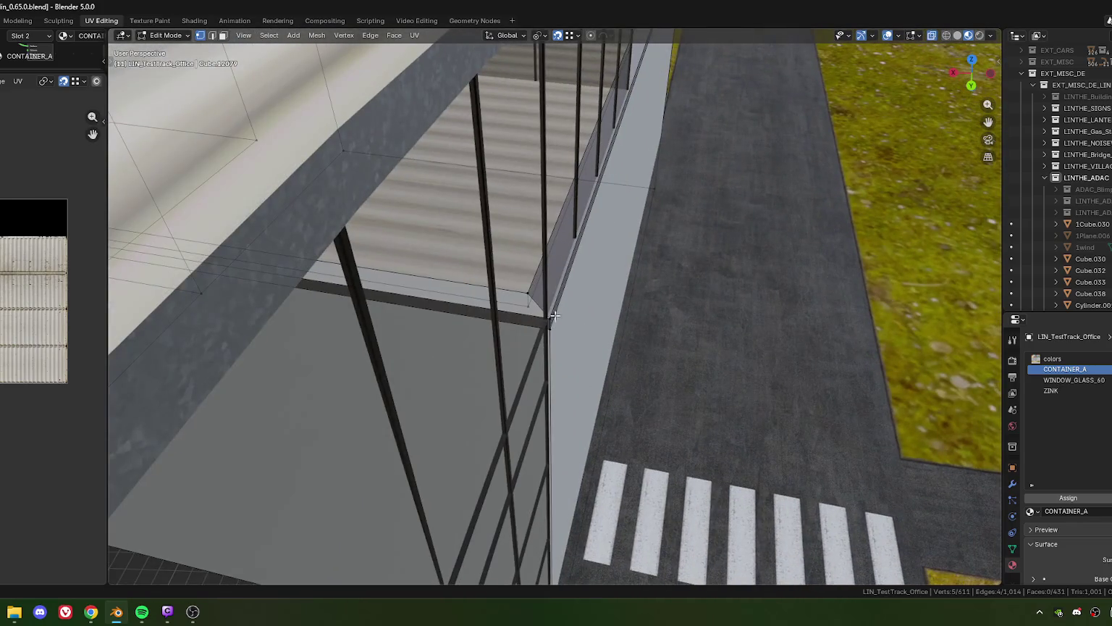
pyautogui.press('g')
pyautogui.press('x')
pyautogui.press('y')
pyautogui.press('y')
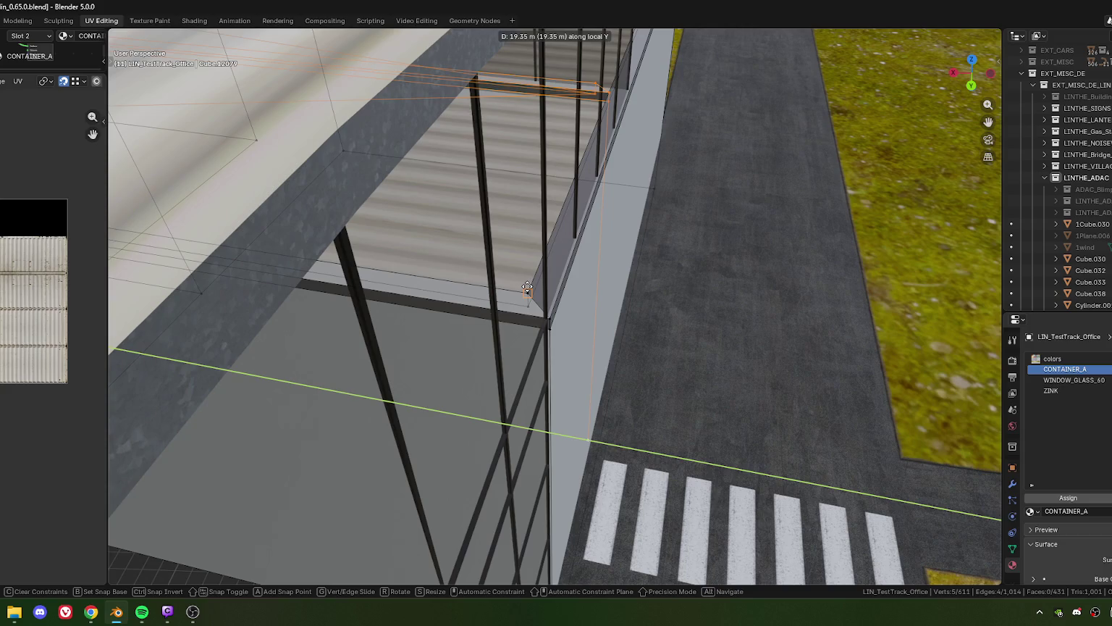
pyautogui.click(551, 227)
pyautogui.moveTo(551, 227); pyautogui.dragTo(503, 353)
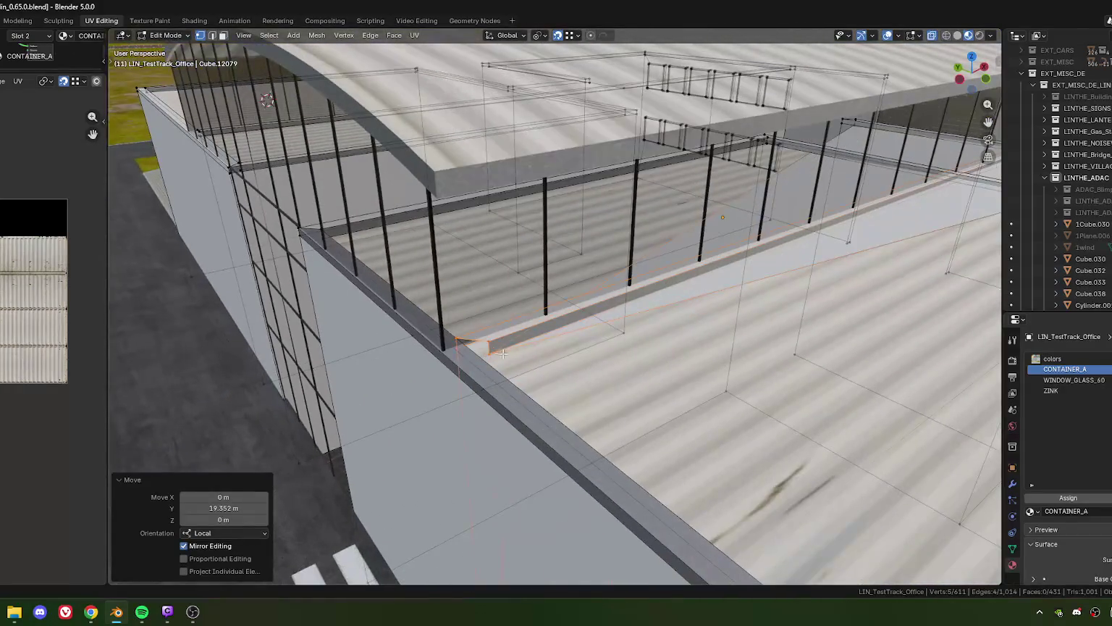
# - Shift the two rim-end vertices about 0.3 m along Y
pyautogui.moveTo(483, 338); pyautogui.dragTo(509, 368)
pyautogui.moveTo(509, 368); pyautogui.dragTo(558, 283)
pyautogui.press('g')
pyautogui.press('y')
pyautogui.click(579, 350)
pyautogui.scroll(-3)
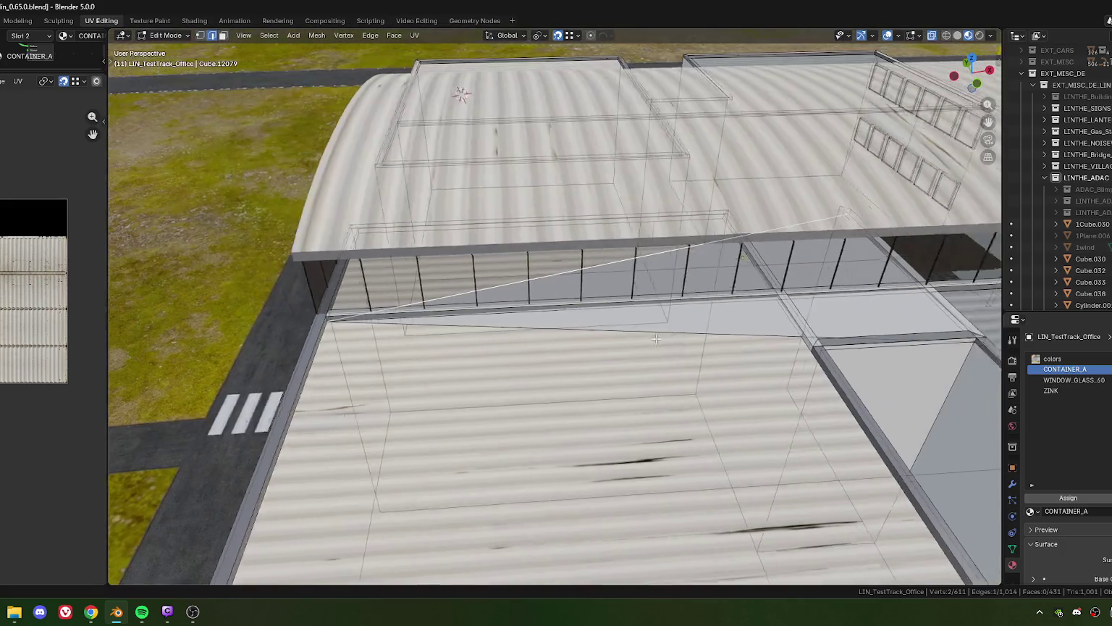
pyautogui.moveTo(607, 261); pyautogui.dragTo(461, 340)
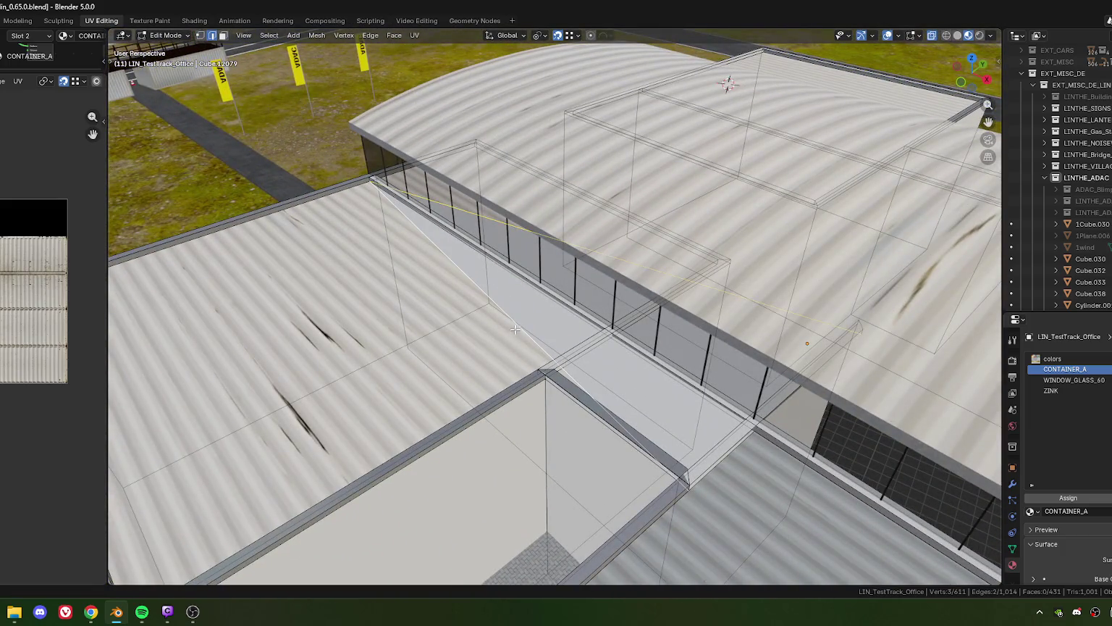
# - Delete the two leftover edges on the roof
pyautogui.press('x')
pyautogui.click(486, 343)
pyautogui.moveTo(486, 343); pyautogui.dragTo(598, 376)
pyautogui.scroll(3)
pyautogui.scroll(3)
pyautogui.scroll(3)
pyautogui.scroll(3)
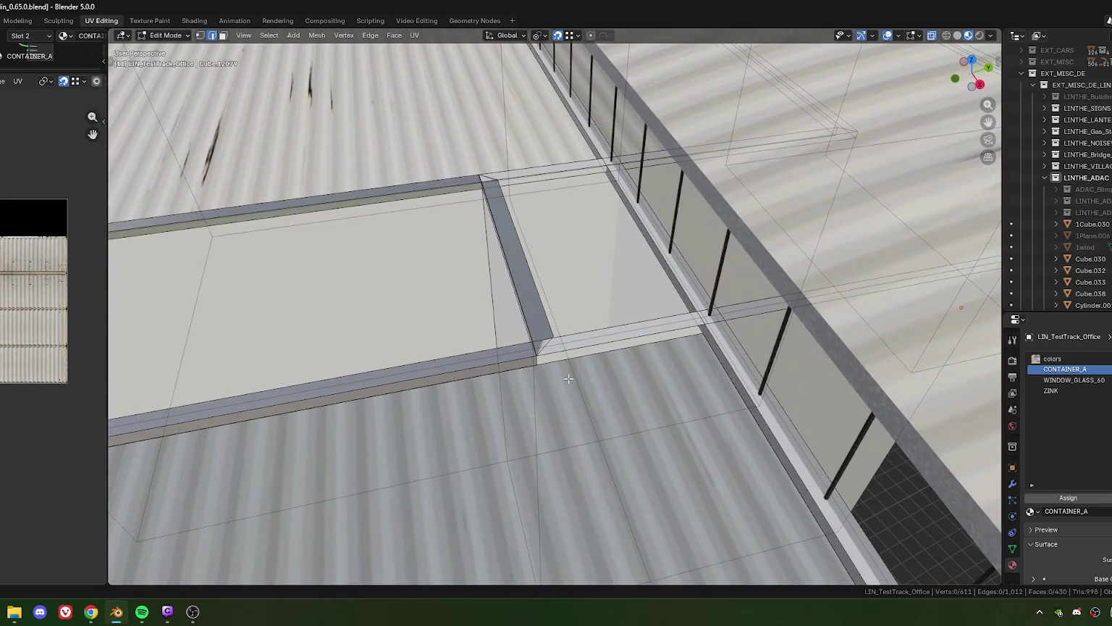
# - Select the roof vertices at the gap and begin sliding them along local X
pyautogui.moveTo(561, 419); pyautogui.dragTo(641, 319)
pyautogui.scroll(-3)
pyautogui.scroll(3)
pyautogui.scroll(3)
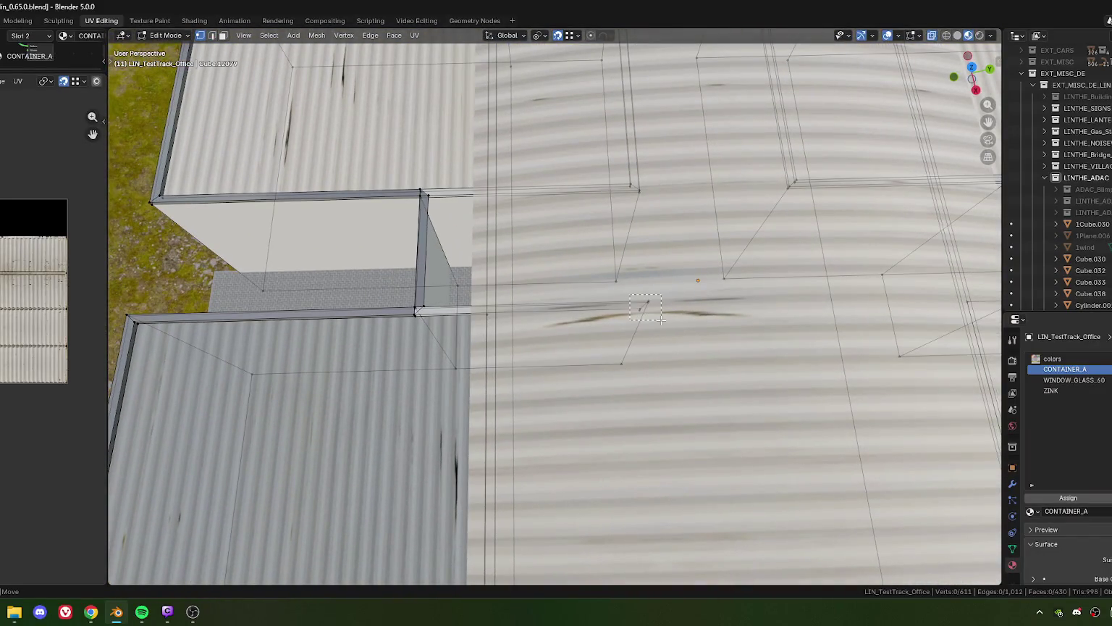
pyautogui.moveTo(630, 295); pyautogui.dragTo(661, 319)
pyautogui.scroll(3)
pyautogui.scroll(-3)
pyautogui.moveTo(661, 320); pyautogui.dragTo(643, 397)
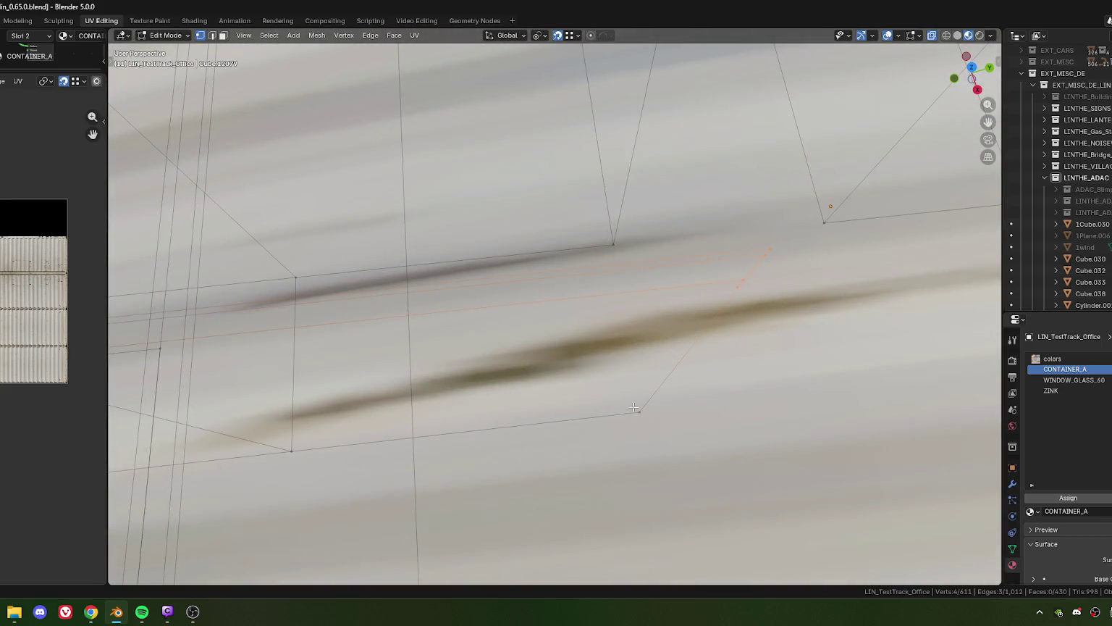
pyautogui.scroll(-3)
pyautogui.scroll(-3)
pyautogui.press('g')
pyautogui.press('x')
pyautogui.press('x')
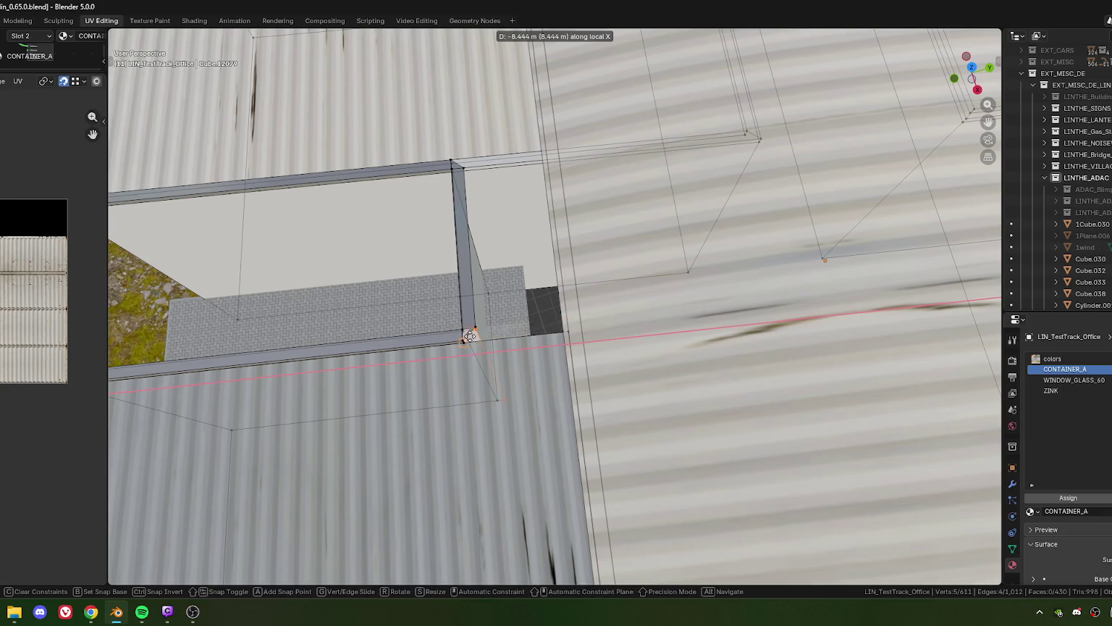
# - Finish moving the vertices about 8.1 m along X and zoom in on the wall corner
pyautogui.click(473, 333)
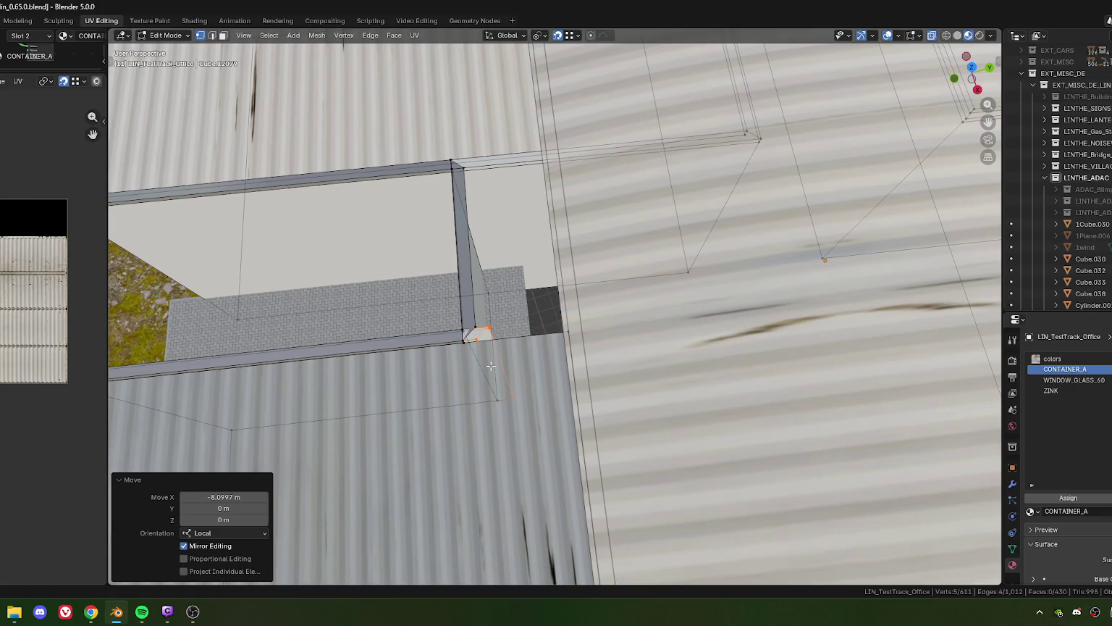
pyautogui.scroll(3)
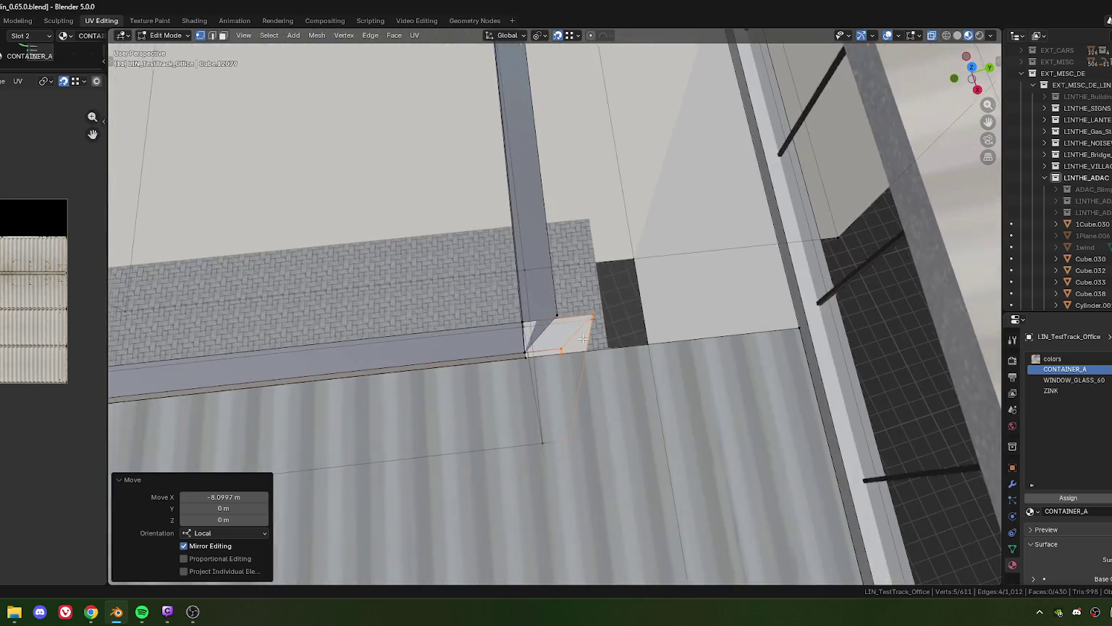
pyautogui.moveTo(491, 367); pyautogui.dragTo(528, 340)
pyautogui.scroll(3)
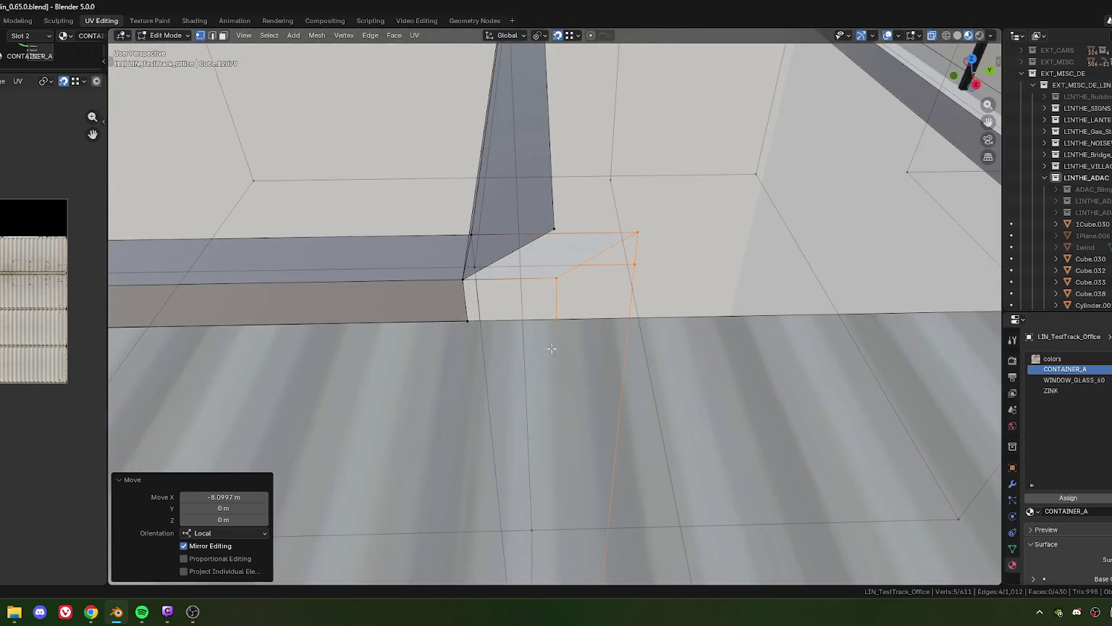
pyautogui.scroll(3)
pyautogui.scroll(3)
pyautogui.scroll(3)
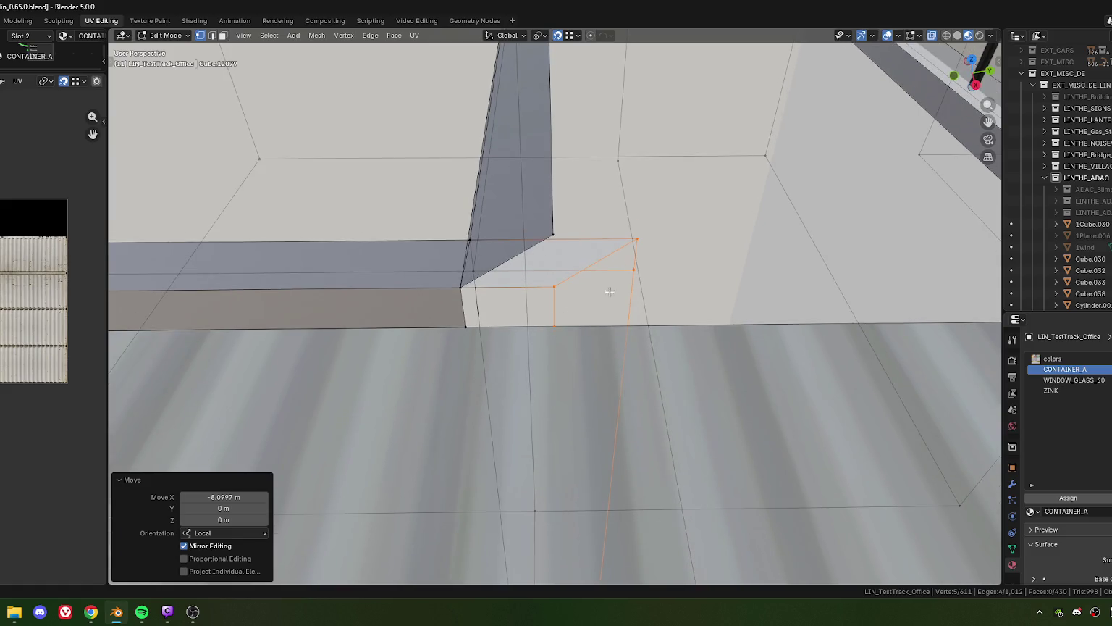
# - Slide the short rim corner edge along the X axis
pyautogui.click(624, 231)
pyautogui.scroll(-3)
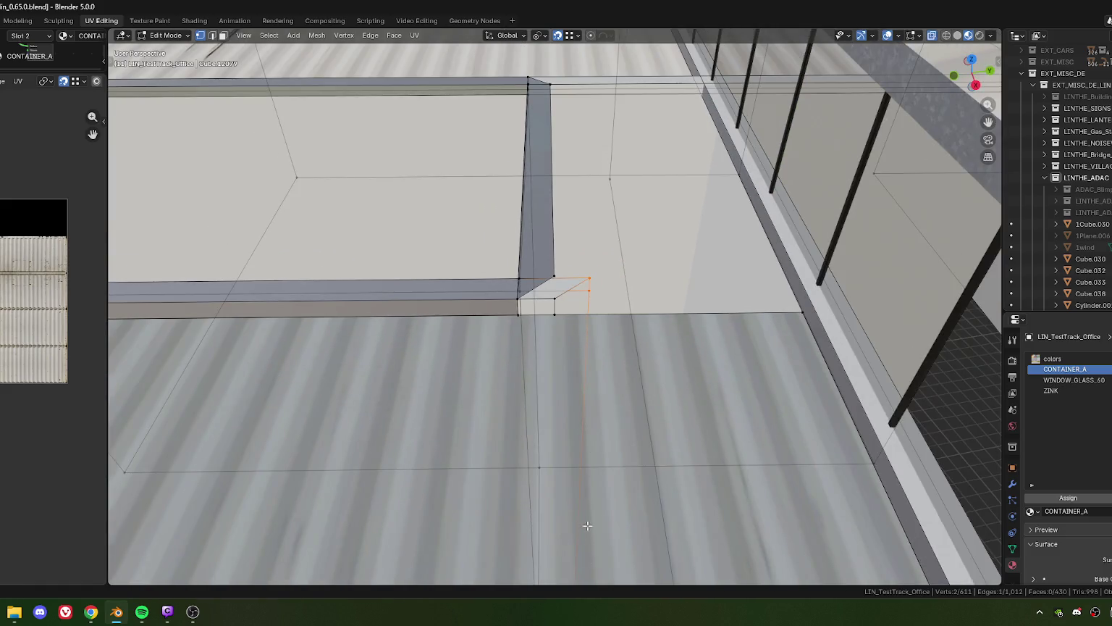
pyautogui.scroll(-3)
pyautogui.scroll(3)
pyautogui.press('g')
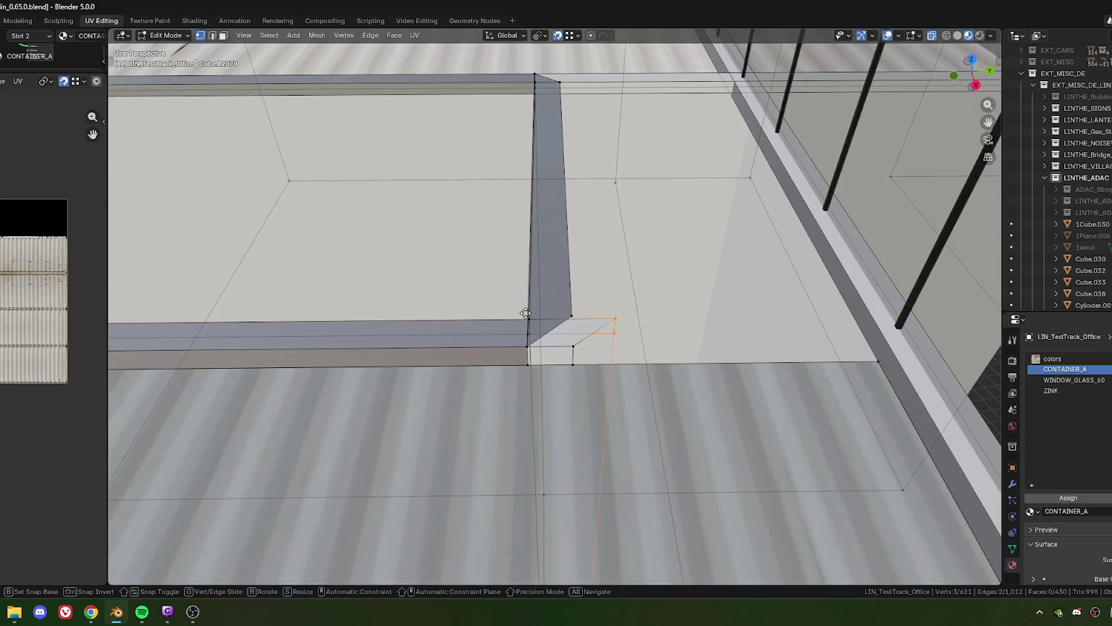
pyautogui.press('x')
pyautogui.press('x')
pyautogui.click(526, 313)
# - Move the single corner vertex about 0.33 m along Y
pyautogui.moveTo(526, 314); pyautogui.dragTo(610, 327)
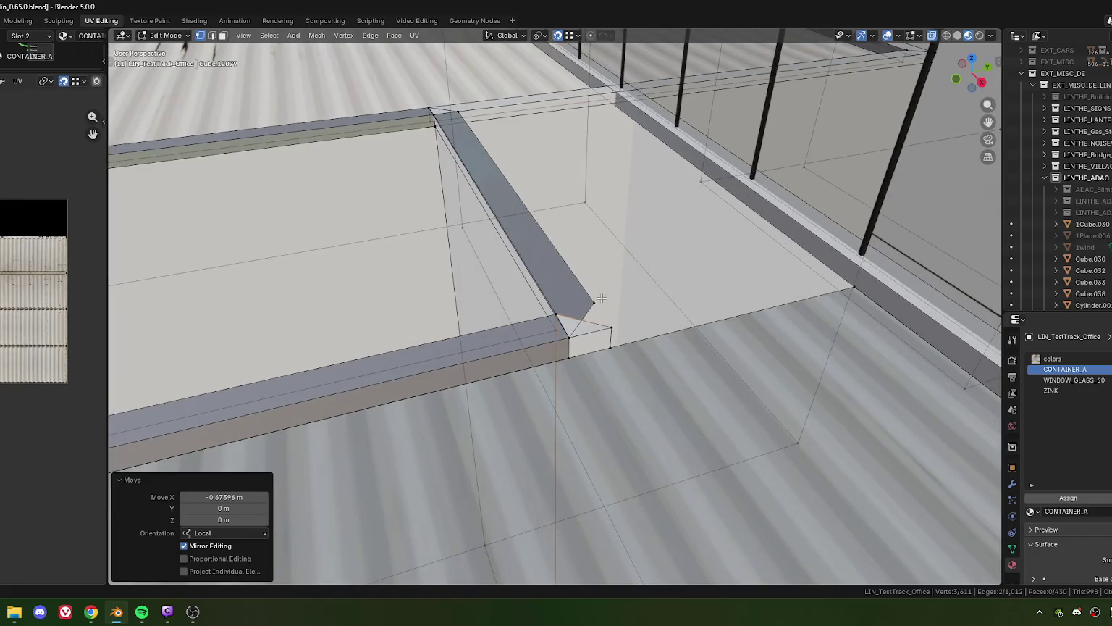
pyautogui.click(611, 327)
pyautogui.press('g')
pyautogui.press('y')
pyautogui.press('y')
pyautogui.click(613, 330)
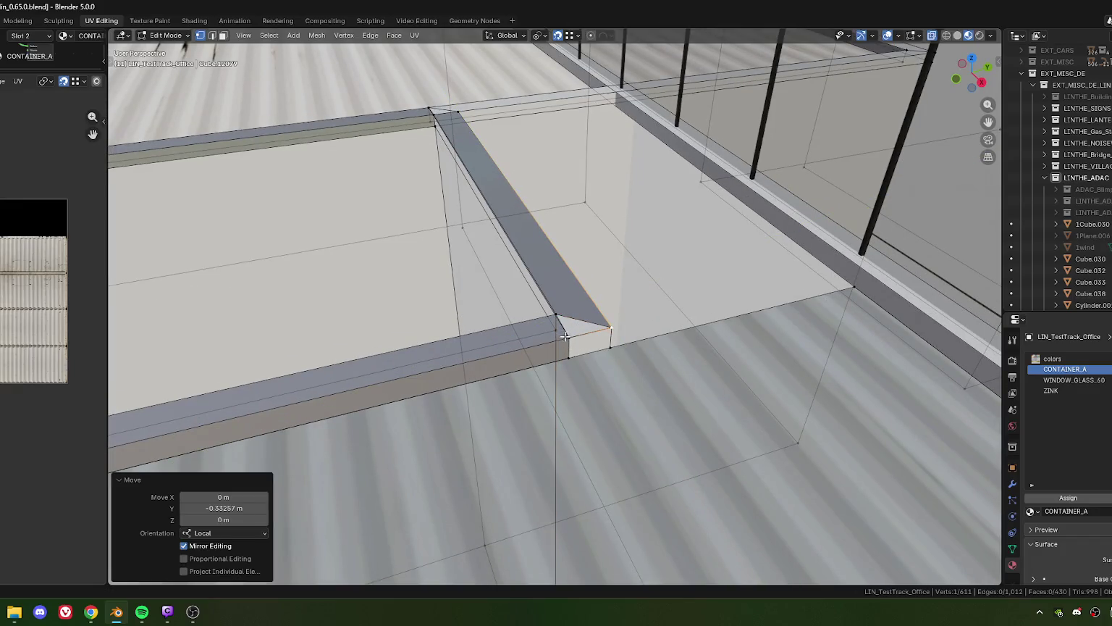
# - Move the four rim-corner vertices along the Y axis
pyautogui.moveTo(568, 334); pyautogui.dragTo(581, 383)
pyautogui.moveTo(581, 383); pyautogui.dragTo(754, 416)
pyautogui.press('g')
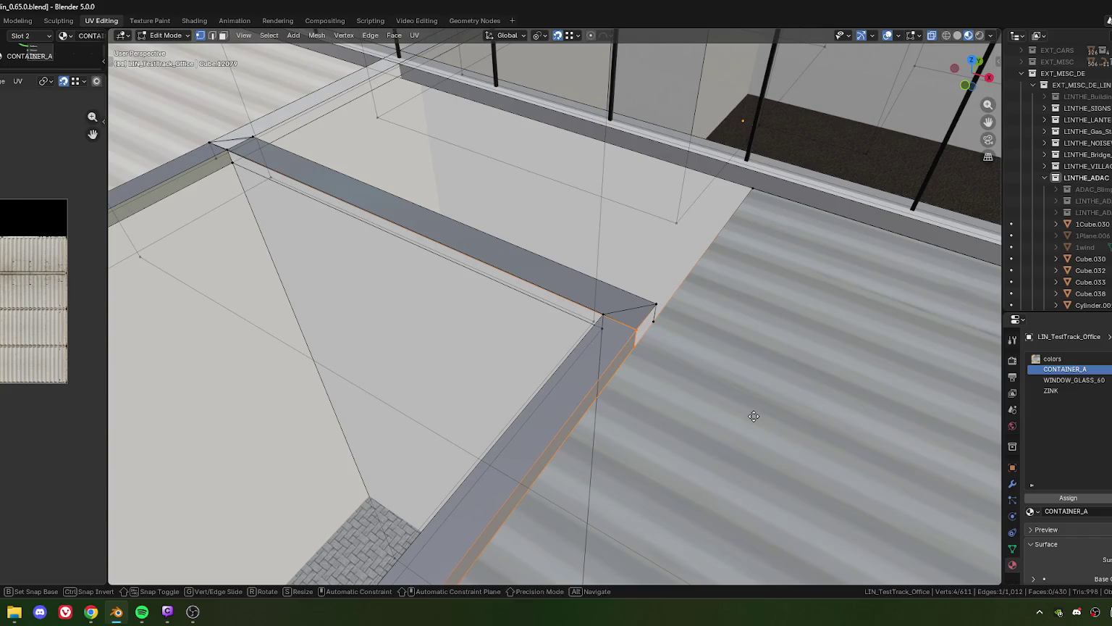
pyautogui.press('y')
pyautogui.click(741, 410)
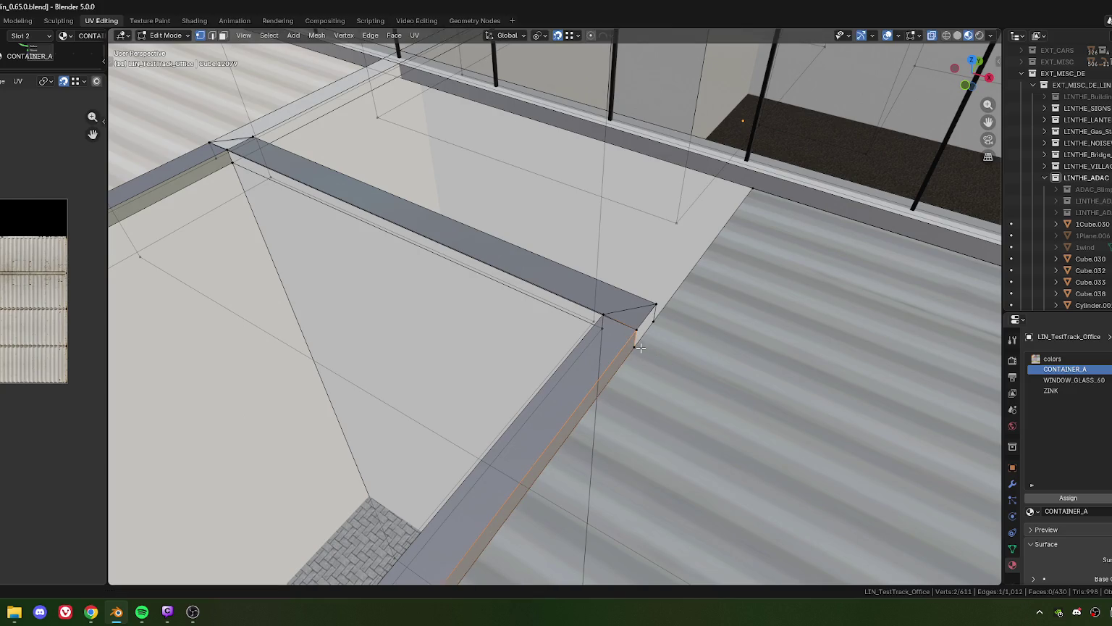
# - Select the lower roof face beside the rim corner
pyautogui.moveTo(648, 353); pyautogui.dragTo(614, 367)
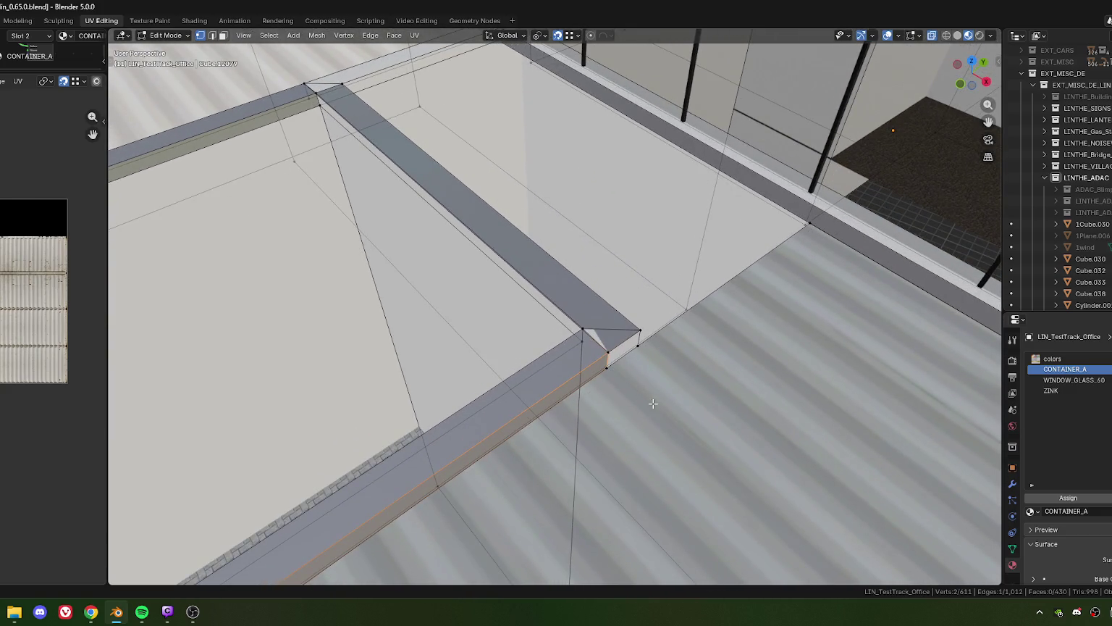
pyautogui.scroll(-3)
pyautogui.click(573, 357)
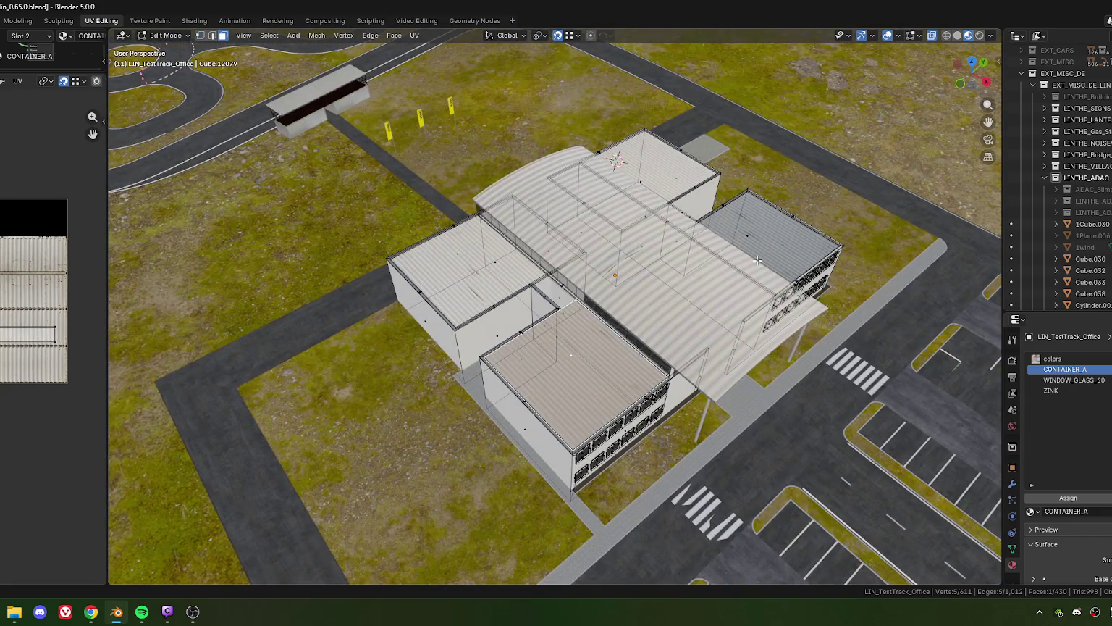
# - Hide the lower and right roof faces to expose the rim corner
pyautogui.click(749, 251)
pyautogui.press('h')
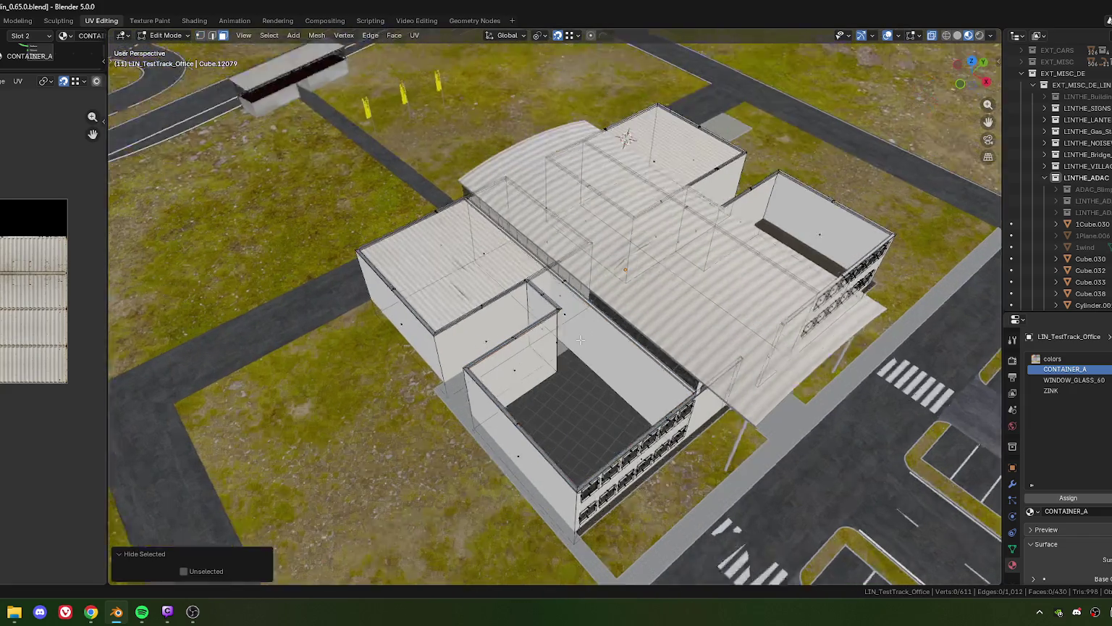
pyautogui.scroll(3)
pyautogui.scroll(3)
pyautogui.moveTo(572, 353); pyautogui.dragTo(592, 338)
pyautogui.scroll(3)
# - Move the corner vertex along Y, then 0.34397 m along X
pyautogui.press('g')
pyautogui.press('y')
pyautogui.press('y')
pyautogui.click(567, 330)
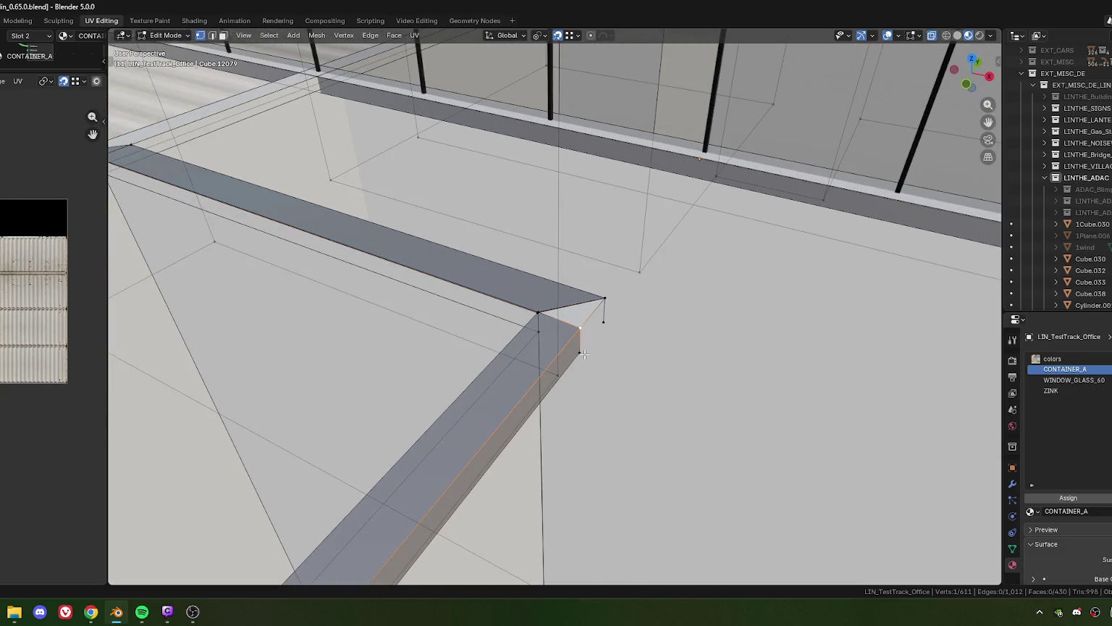
pyautogui.press('g')
pyautogui.press('x')
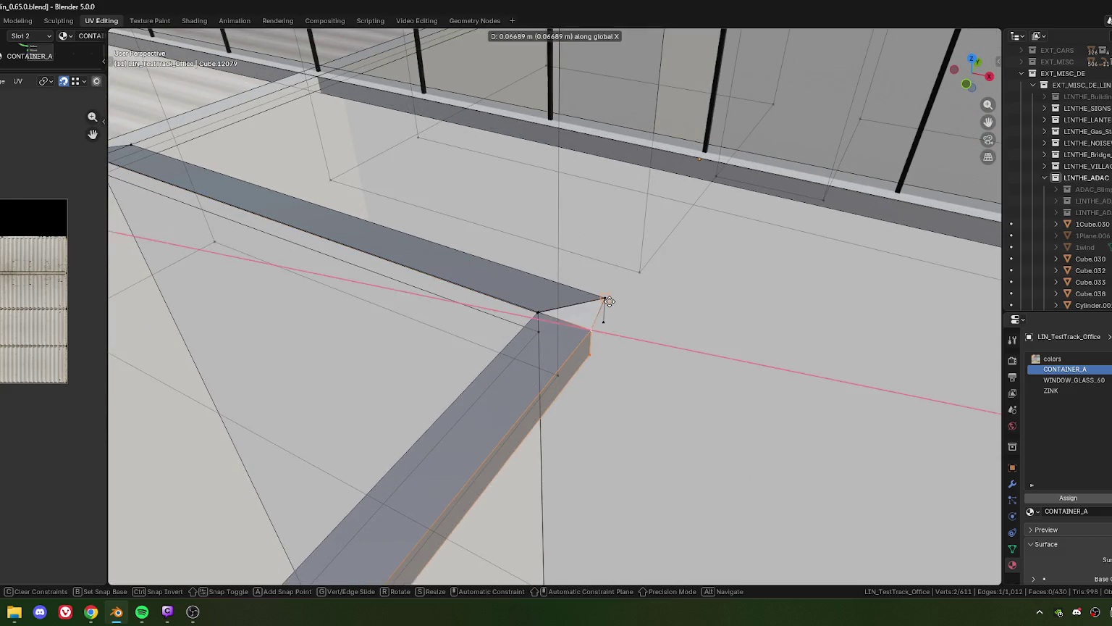
pyautogui.click(604, 310)
pyautogui.moveTo(604, 310); pyautogui.dragTo(504, 313)
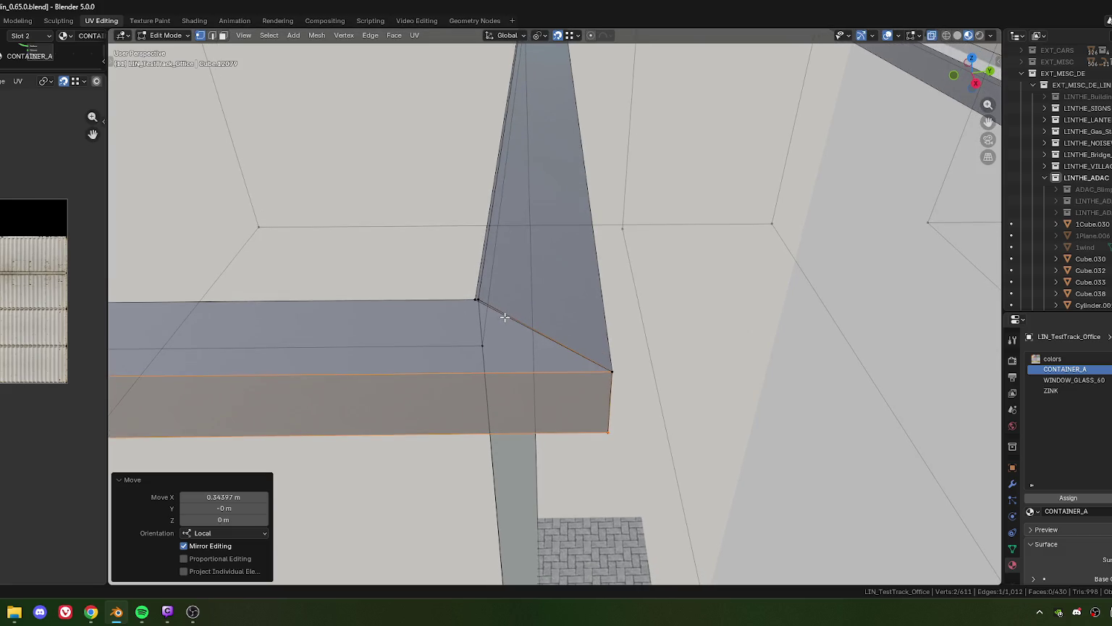
pyautogui.scroll(-3)
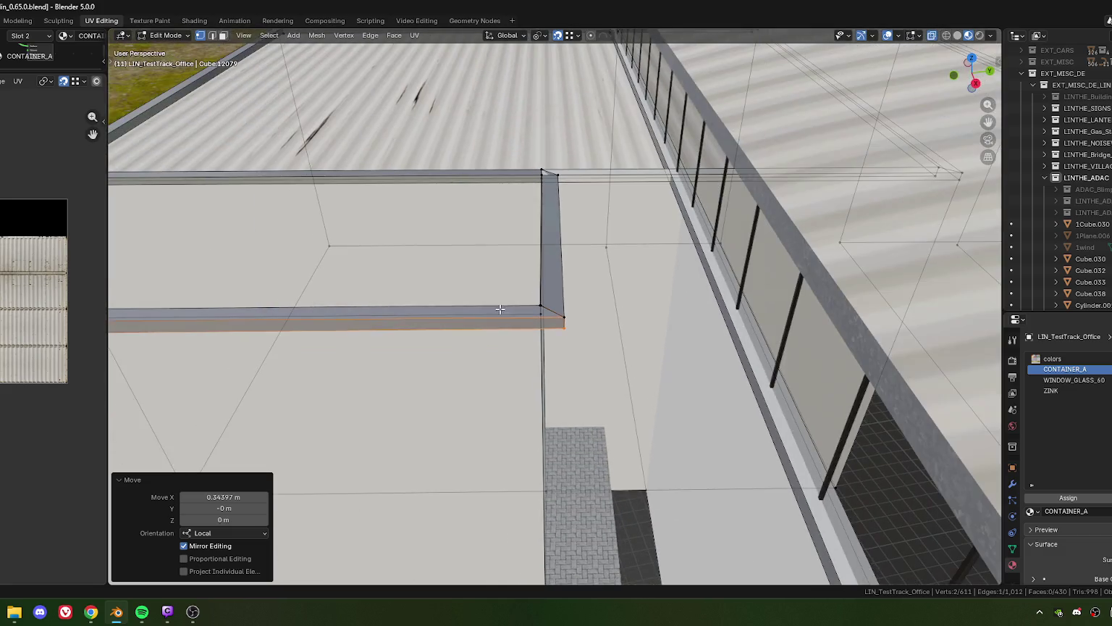
# - Shift the ZINK cap strip face along the Y axis
pyautogui.press('3')
pyautogui.click(555, 239)
pyautogui.scroll(3)
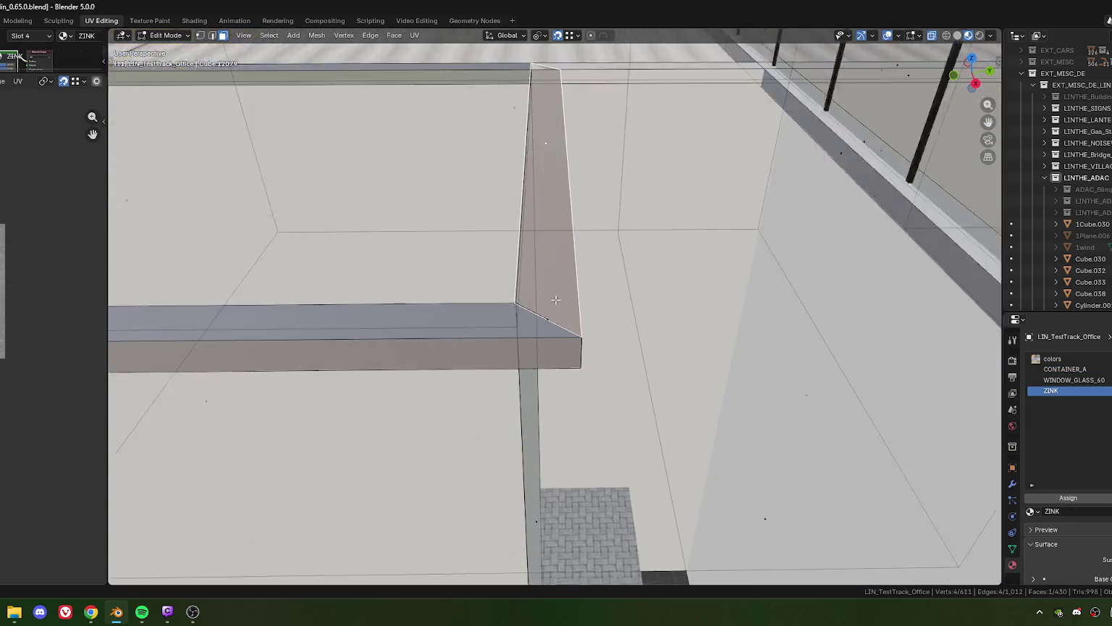
pyautogui.scroll(3)
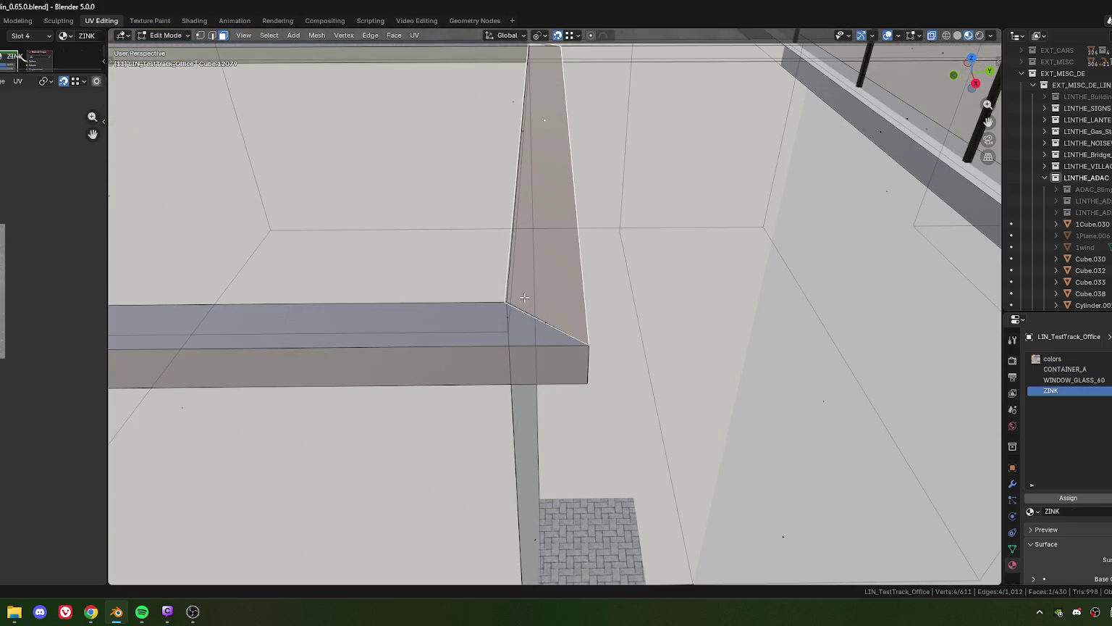
pyautogui.press('y')
pyautogui.press('y')
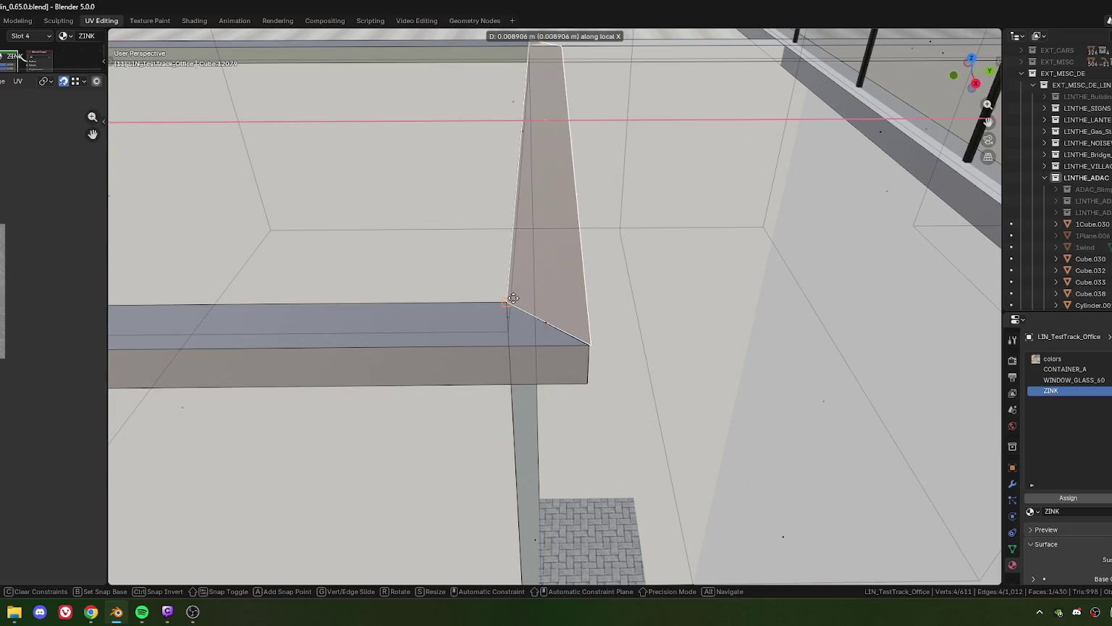
pyautogui.click(512, 298)
# - Slide the cap corner vertex and the lower corner vertex along X
pyautogui.press('1')
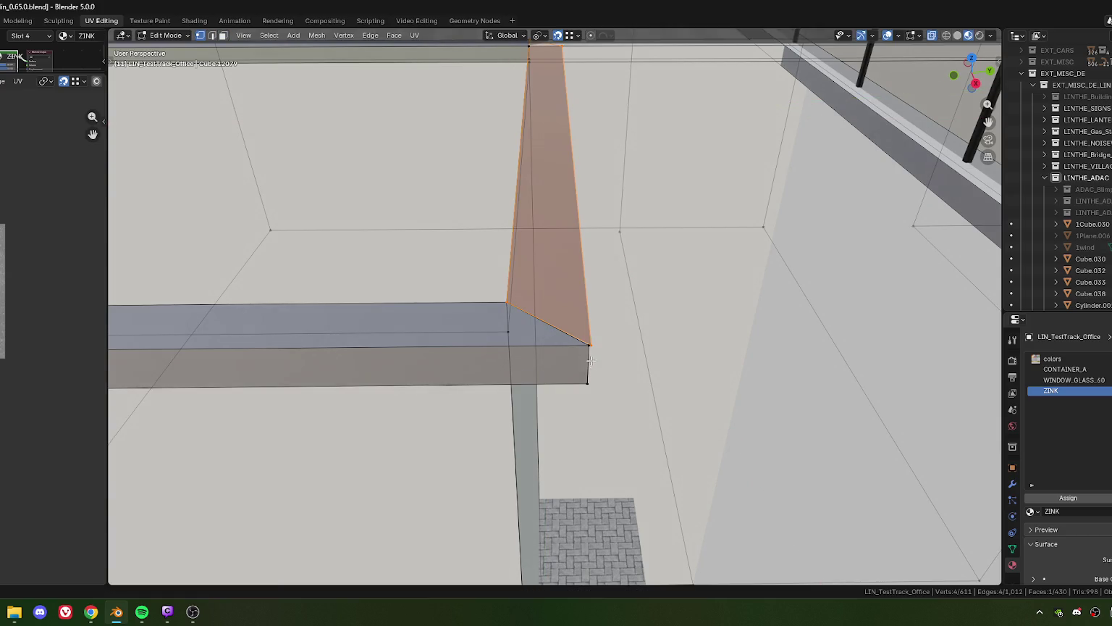
pyautogui.click(587, 346)
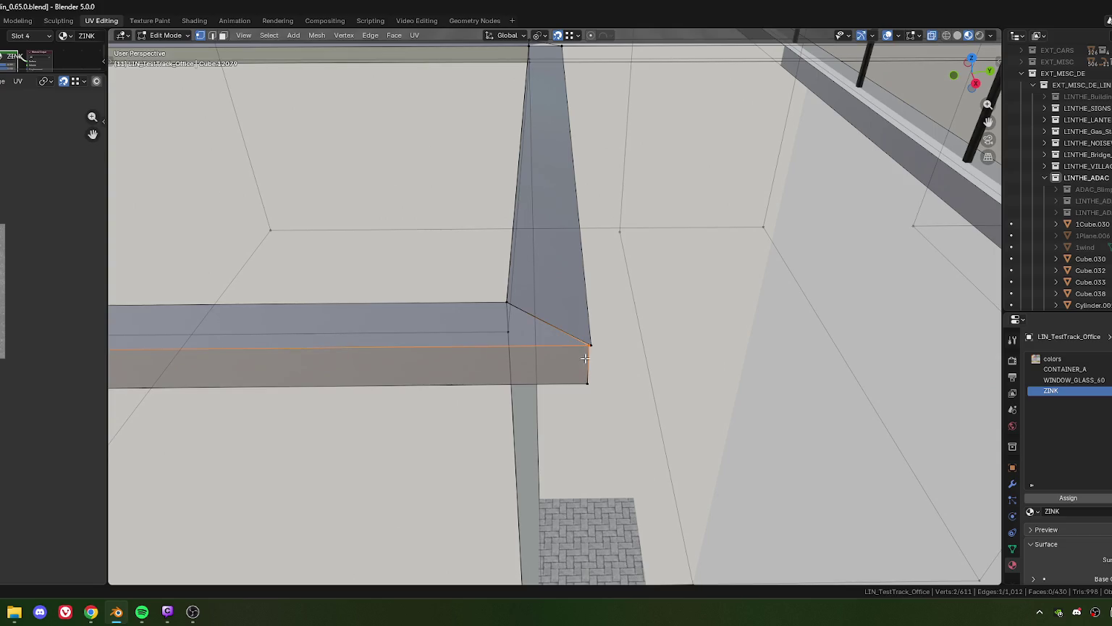
pyautogui.press('g')
pyautogui.press('x')
pyautogui.press('x')
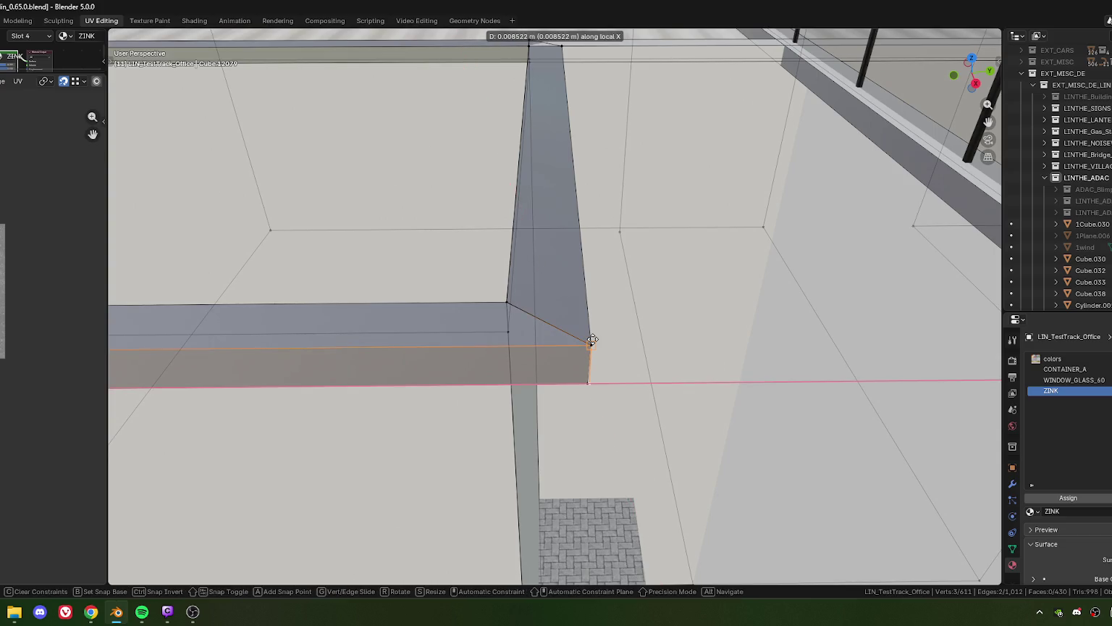
pyautogui.click(593, 340)
pyautogui.click(588, 382)
pyautogui.press('g')
pyautogui.press('x')
pyautogui.press('x')
pyautogui.click(599, 382)
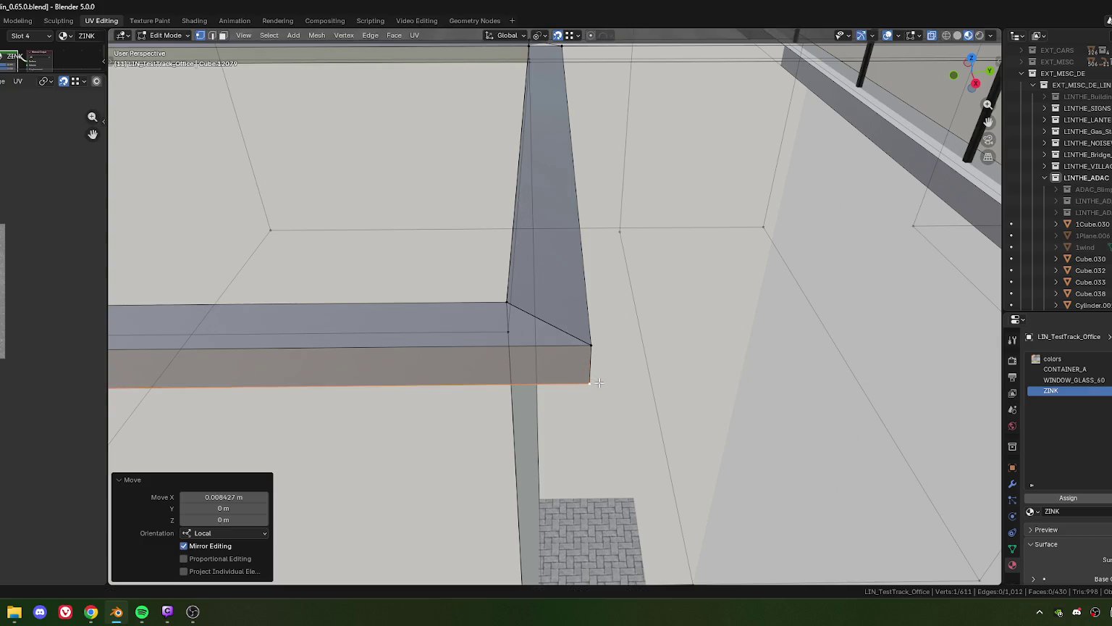
# - Merge the rim-corner vertices by distance
pyautogui.moveTo(634, 438); pyautogui.dragTo(546, 318)
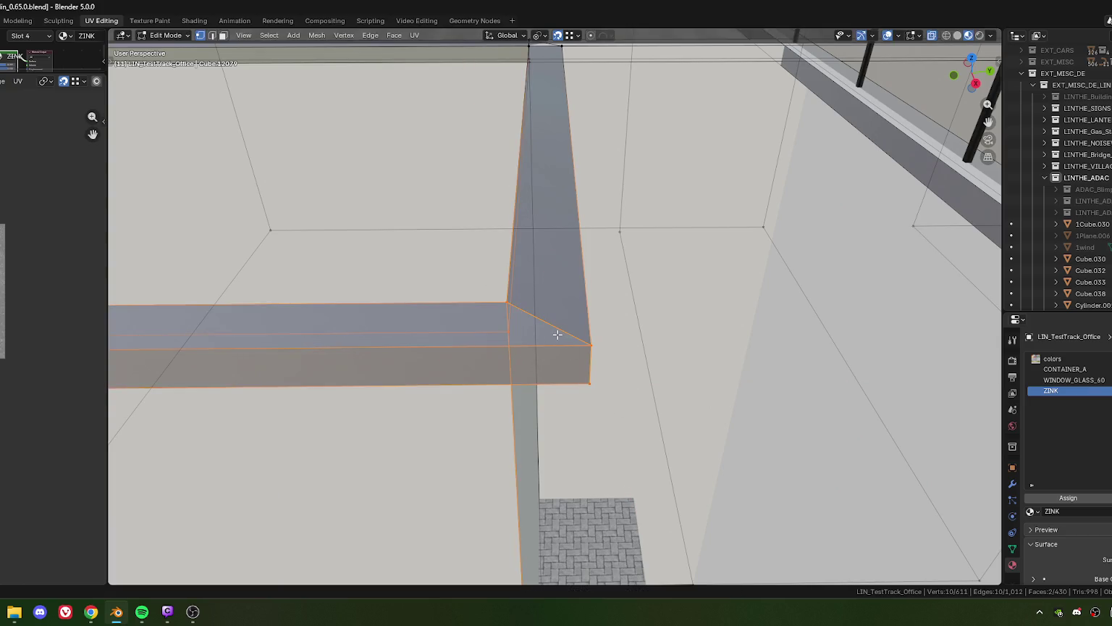
pyautogui.press('m')
pyautogui.click(557, 335)
# - Orbit out from the merged corner to view the whole building
pyautogui.moveTo(557, 335); pyautogui.dragTo(627, 336)
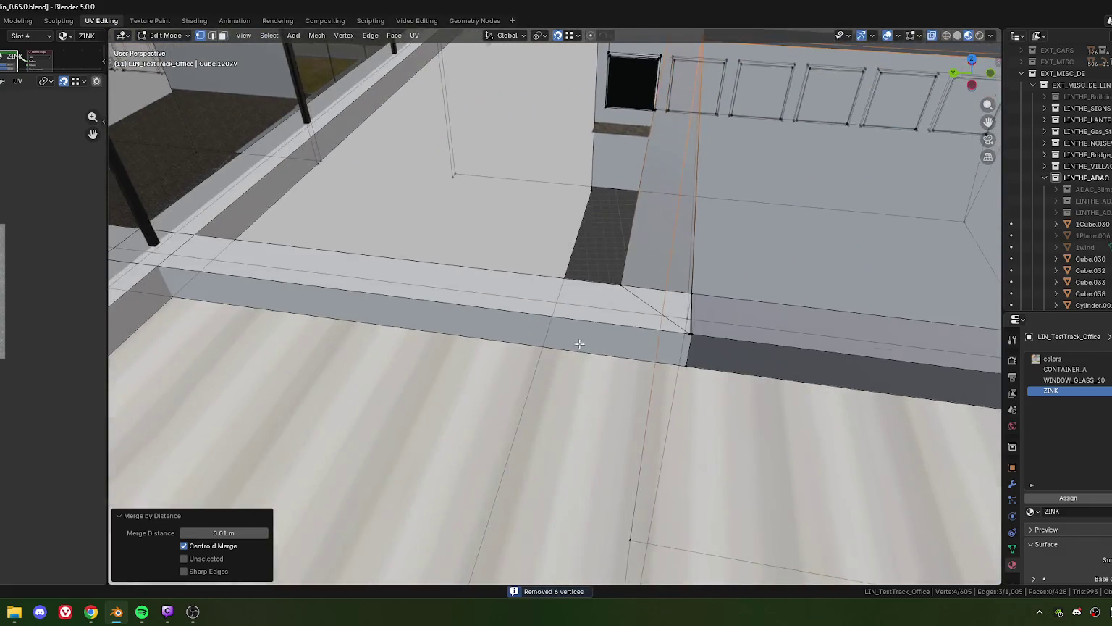
pyautogui.scroll(-3)
pyautogui.scroll(-3)
pyautogui.scroll(-3)
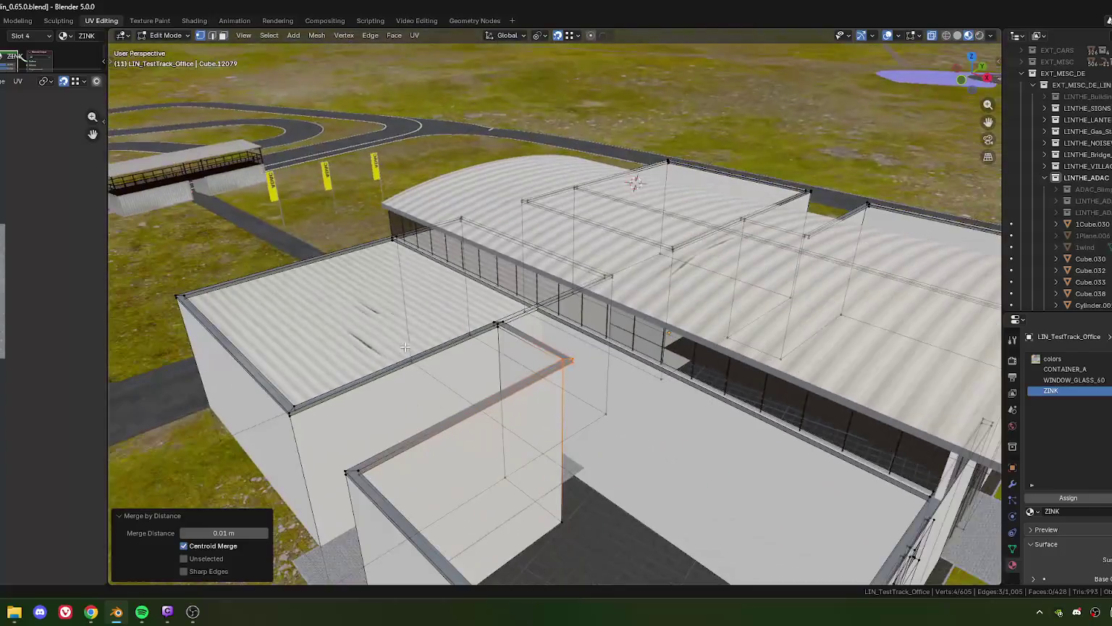
pyautogui.moveTo(463, 346); pyautogui.dragTo(441, 339)
# - Select the left block's roof face and bring up the face operations menu
pyautogui.press('3')
pyautogui.click(441, 338)
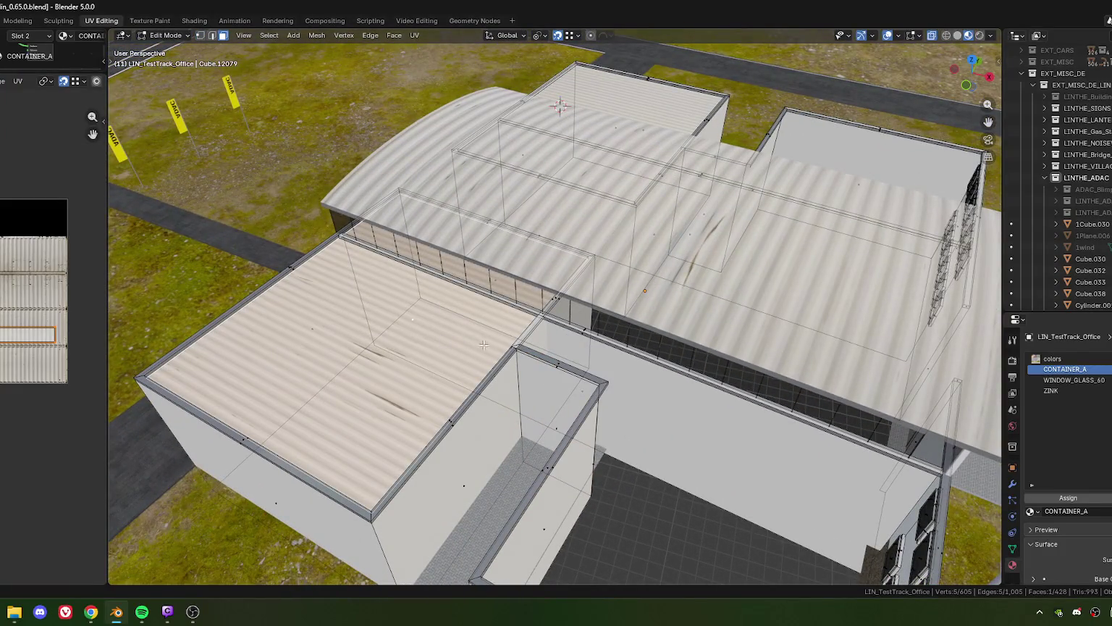
pyautogui.moveTo(485, 367); pyautogui.dragTo(500, 373)
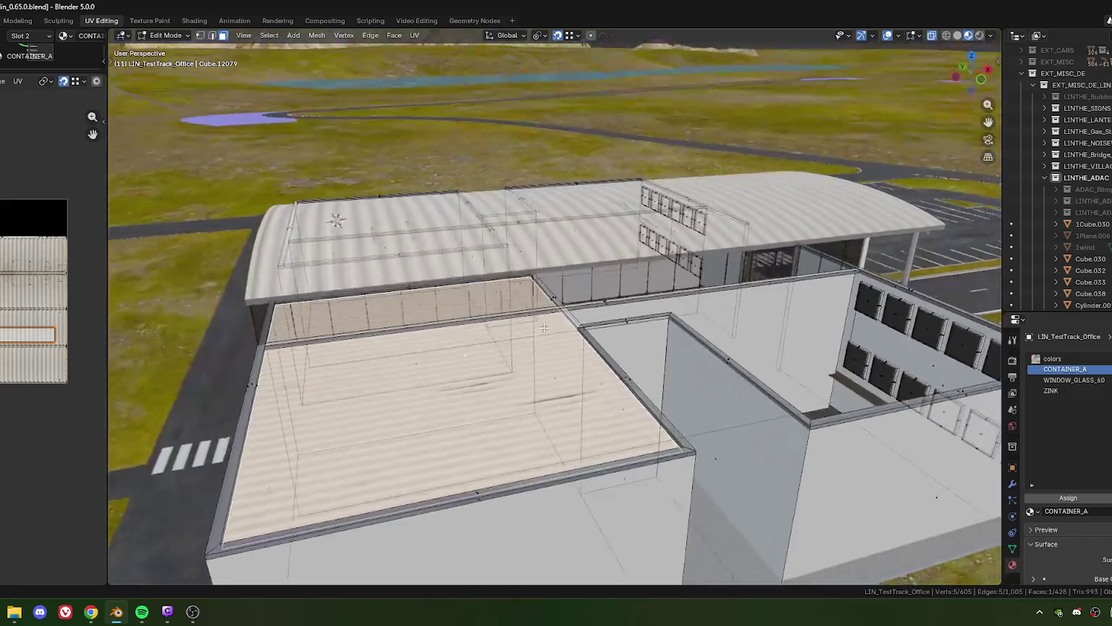
pyautogui.scroll(3)
pyautogui.scroll(-3)
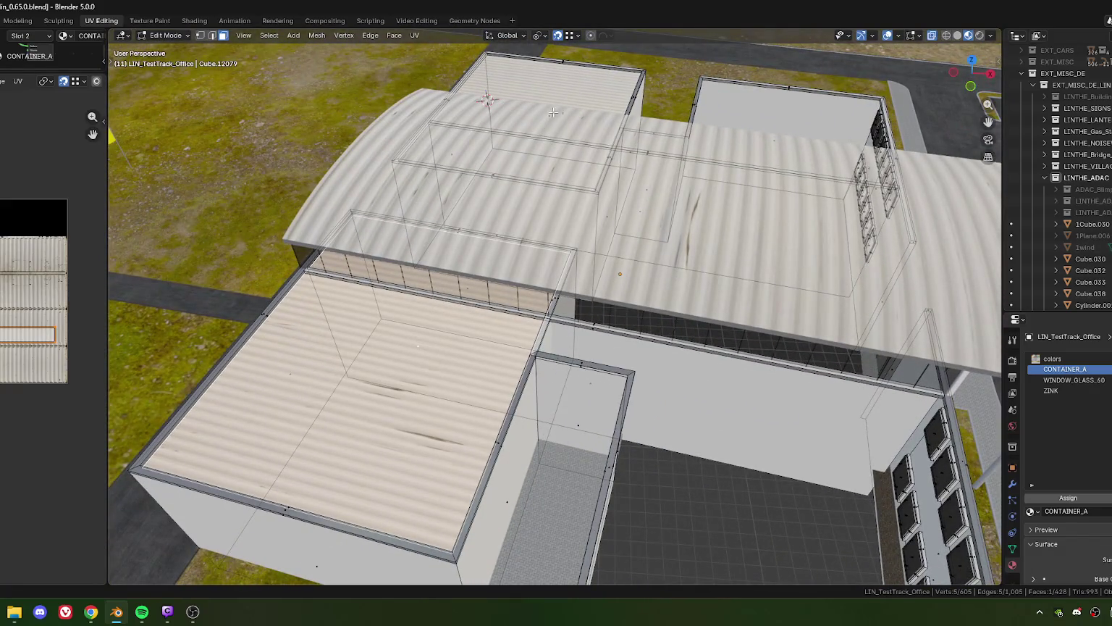
pyautogui.rightClick(450, 350)
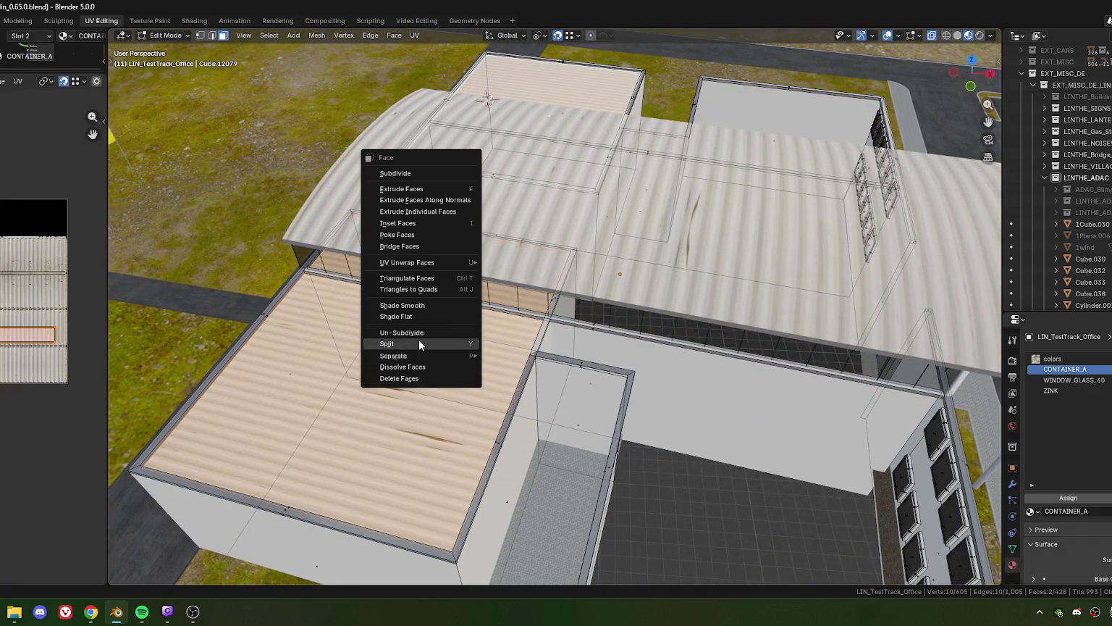
# - Split the selected roof faces off and hide them
pyautogui.click(419, 339)
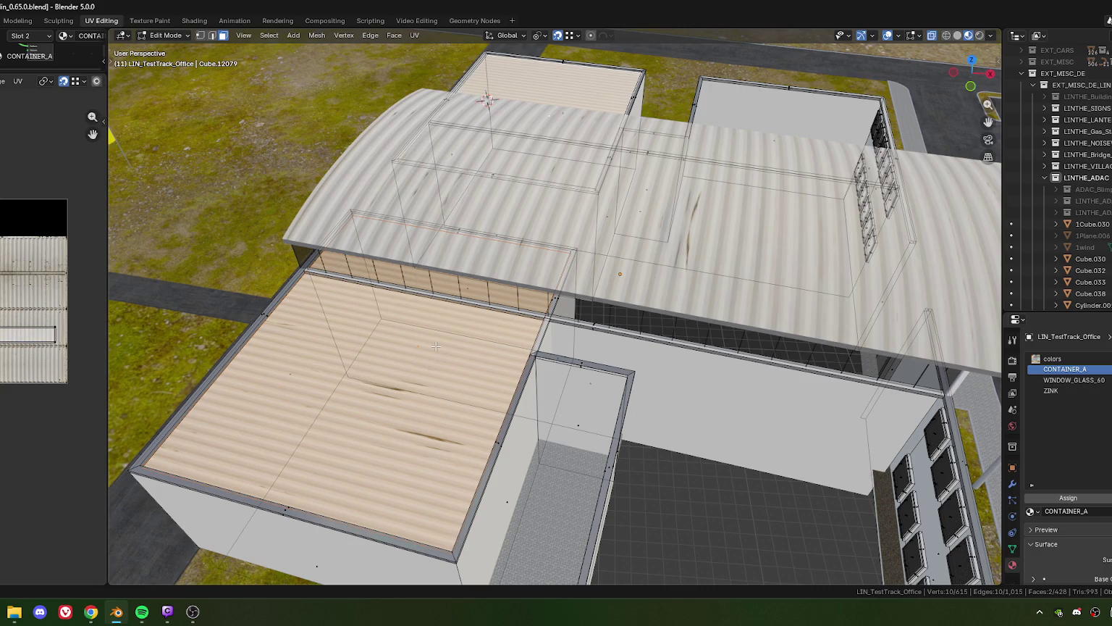
pyautogui.press('h')
pyautogui.moveTo(436, 347); pyautogui.dragTo(365, 133)
# - Select the horizontal rim bar spanning the corridor opening
pyautogui.press('2')
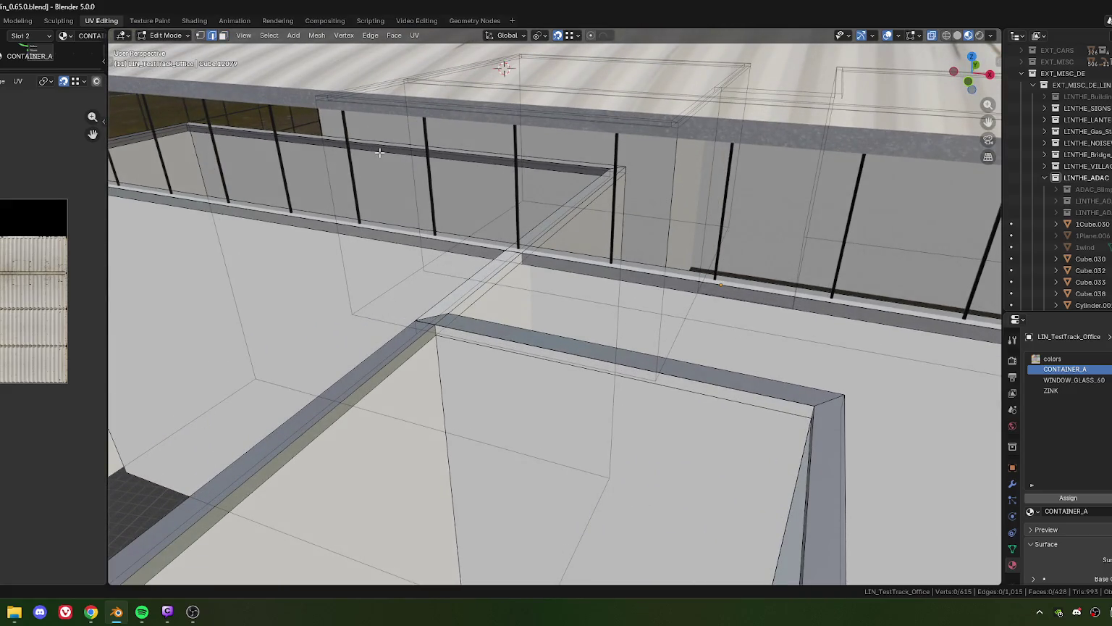
pyautogui.moveTo(367, 135); pyautogui.dragTo(385, 157)
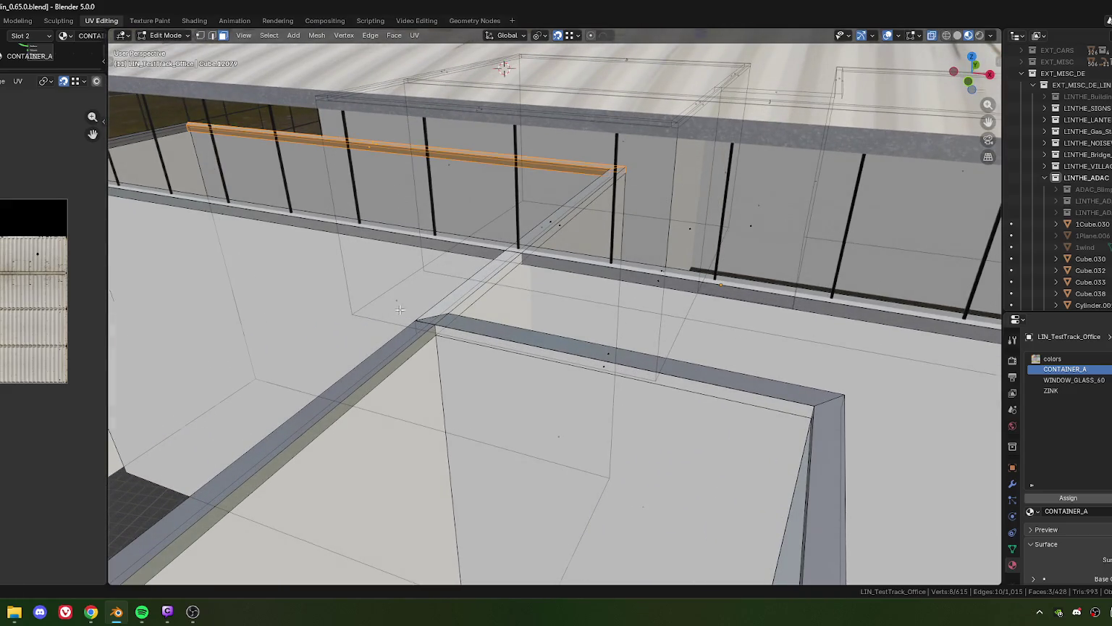
pyautogui.scroll(-3)
pyautogui.moveTo(400, 309); pyautogui.dragTo(619, 287)
pyautogui.moveTo(607, 348); pyautogui.dragTo(557, 290)
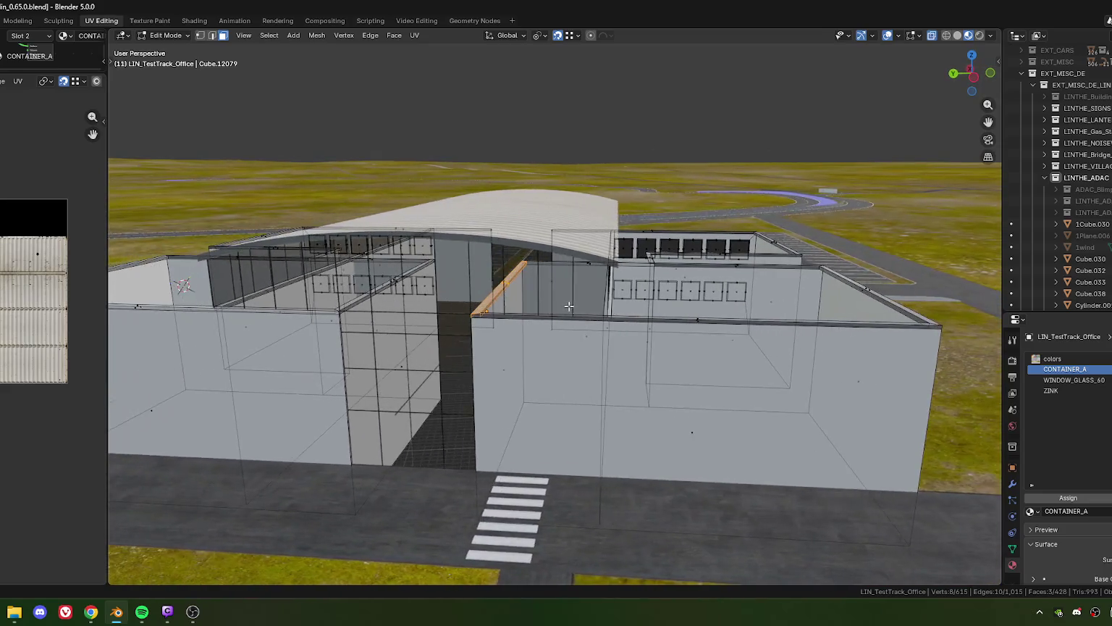
pyautogui.scroll(3)
pyautogui.scroll(3)
pyautogui.scroll(-3)
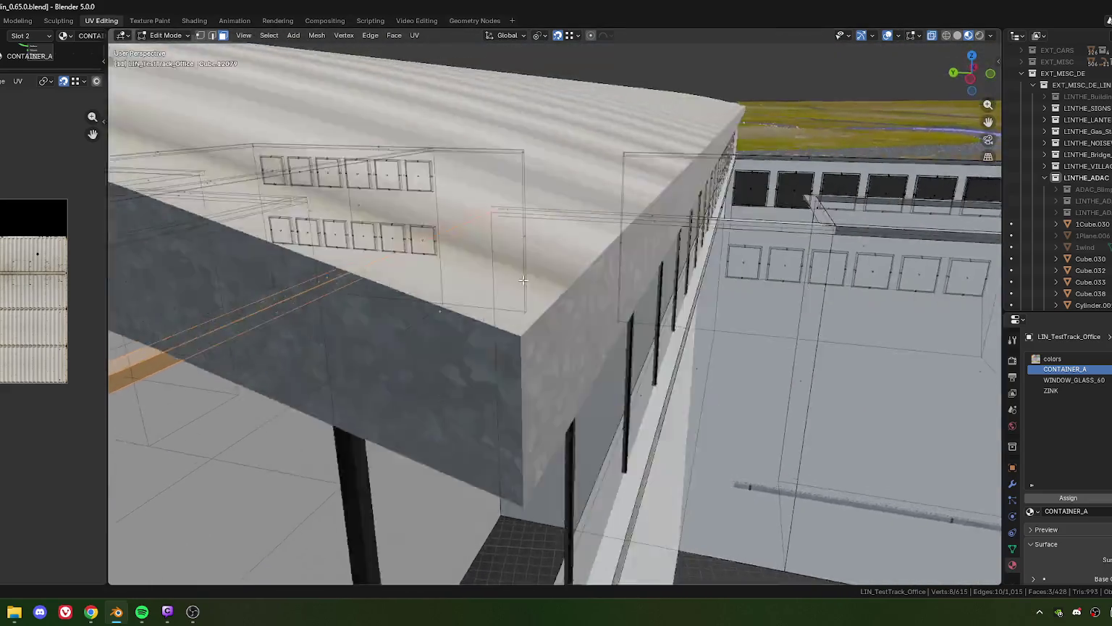
pyautogui.scroll(-3)
pyautogui.moveTo(546, 270); pyautogui.dragTo(577, 328)
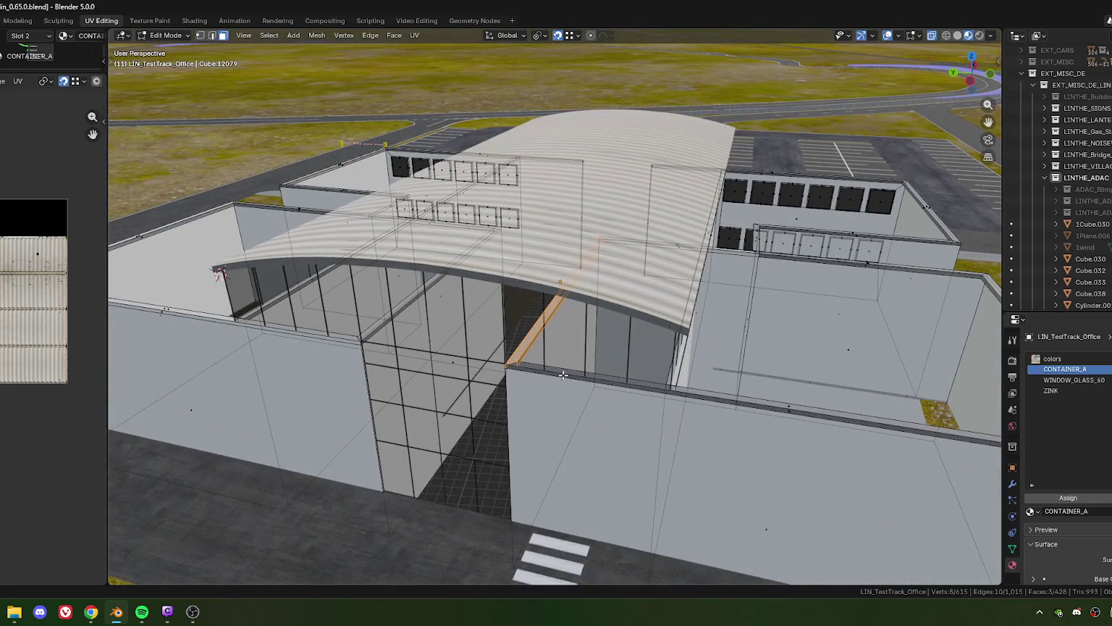
# - Add the corridor opening wall faces and split the selection from the mesh
pyautogui.click(573, 393)
pyautogui.moveTo(574, 393); pyautogui.dragTo(544, 348)
pyautogui.click(471, 385)
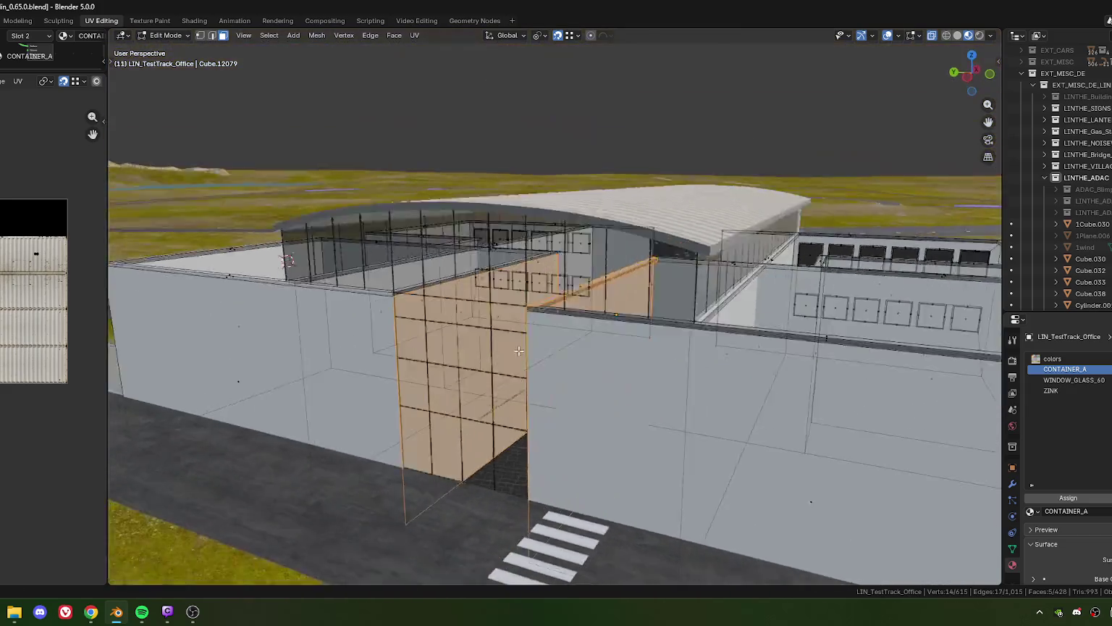
pyautogui.scroll(-3)
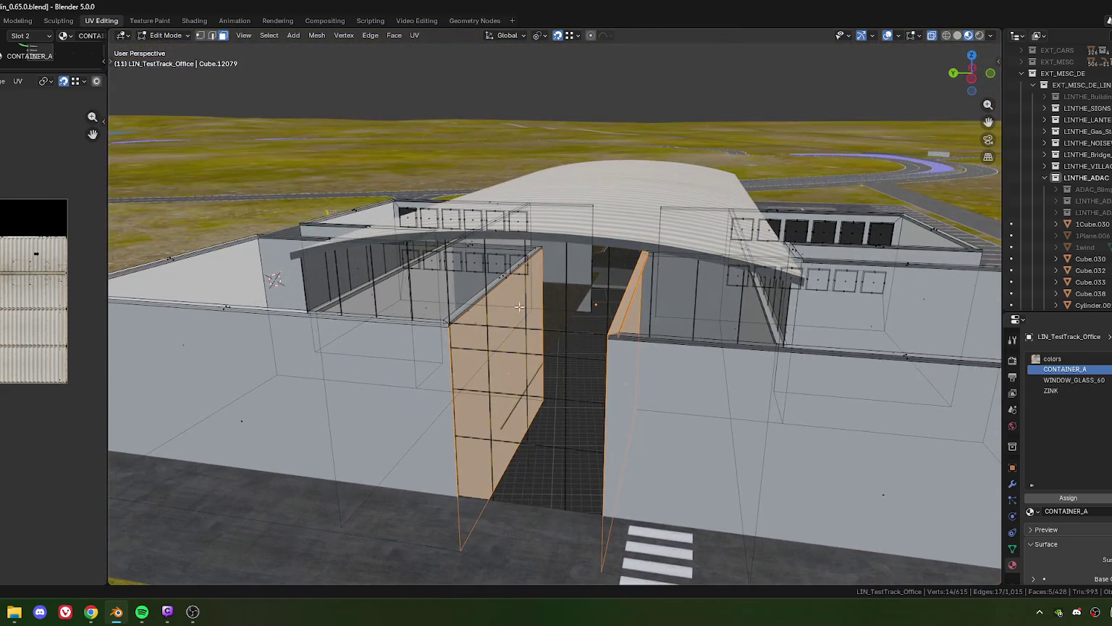
pyautogui.moveTo(519, 307); pyautogui.dragTo(512, 298)
pyautogui.hotkey('ctrl', 'f')
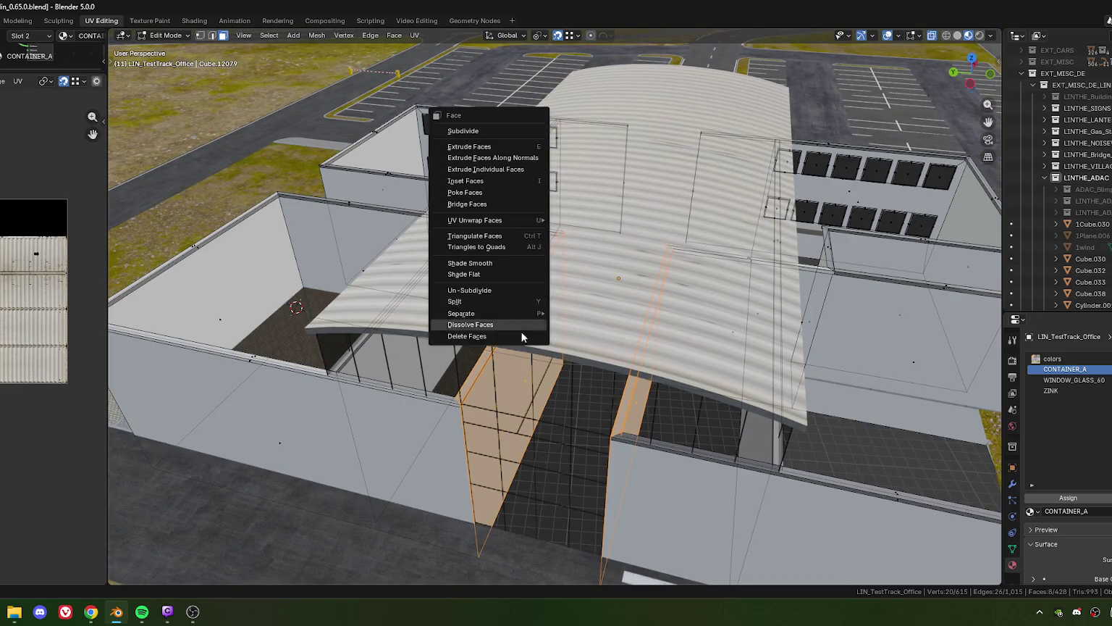
pyautogui.click(467, 300)
# - Look toward the glass wall and return to Object Mode
pyautogui.scroll(3)
pyautogui.moveTo(468, 299); pyautogui.dragTo(536, 252)
pyautogui.scroll(3)
pyautogui.scroll(-3)
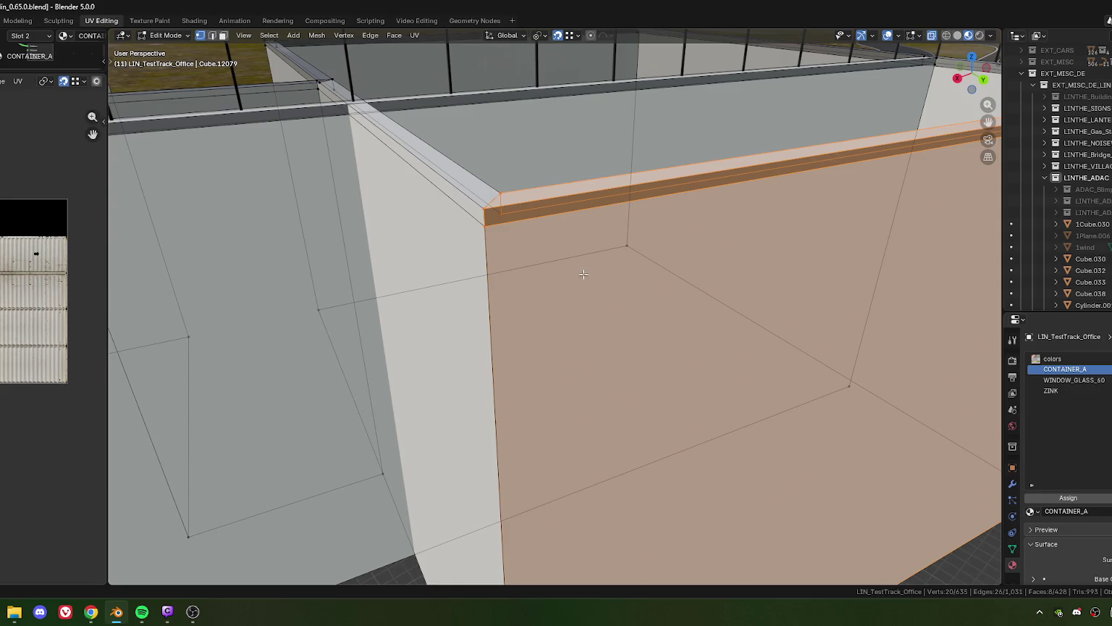
pyautogui.press('Tab')
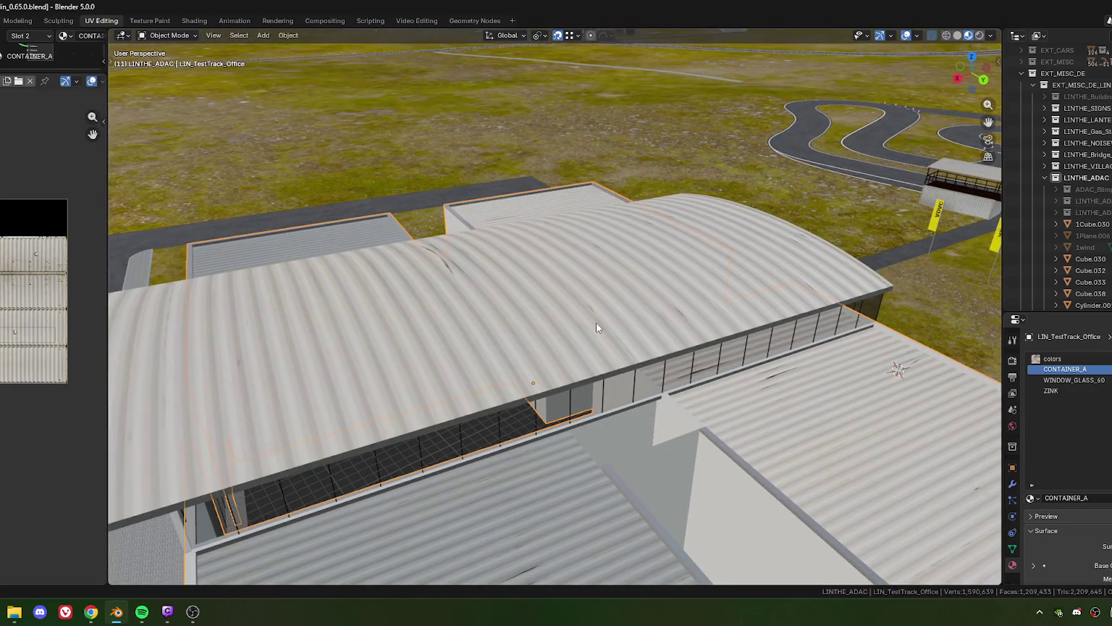
# - Hide the curved roof and start editing the office wall mesh
pyautogui.click(596, 326)
pyautogui.press('h')
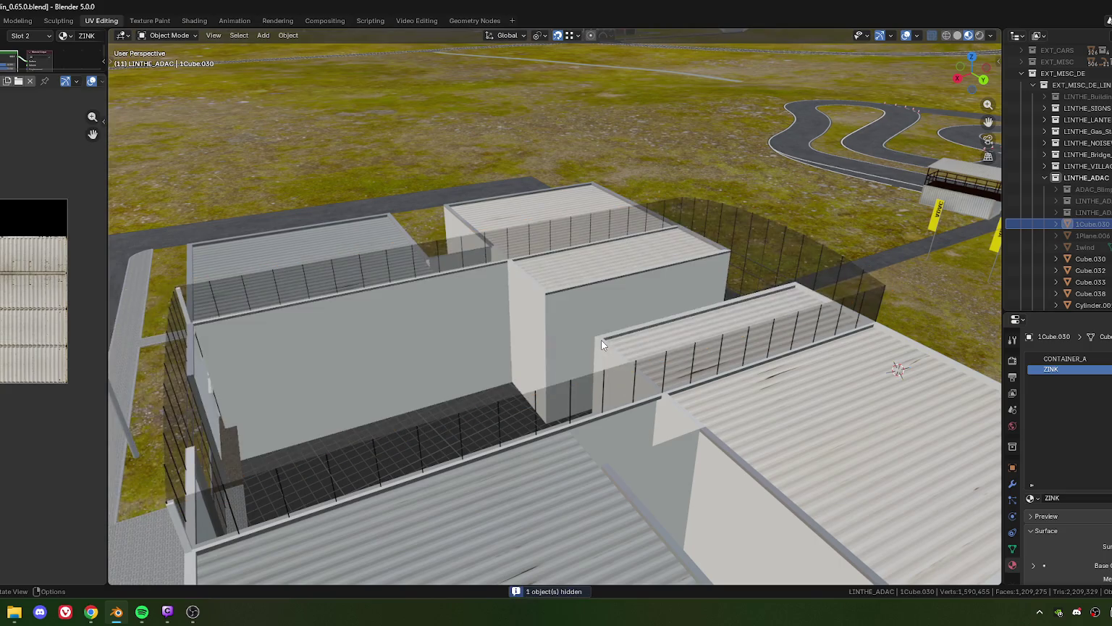
pyautogui.scroll(3)
pyautogui.moveTo(585, 340); pyautogui.dragTo(555, 353)
pyautogui.click(551, 377)
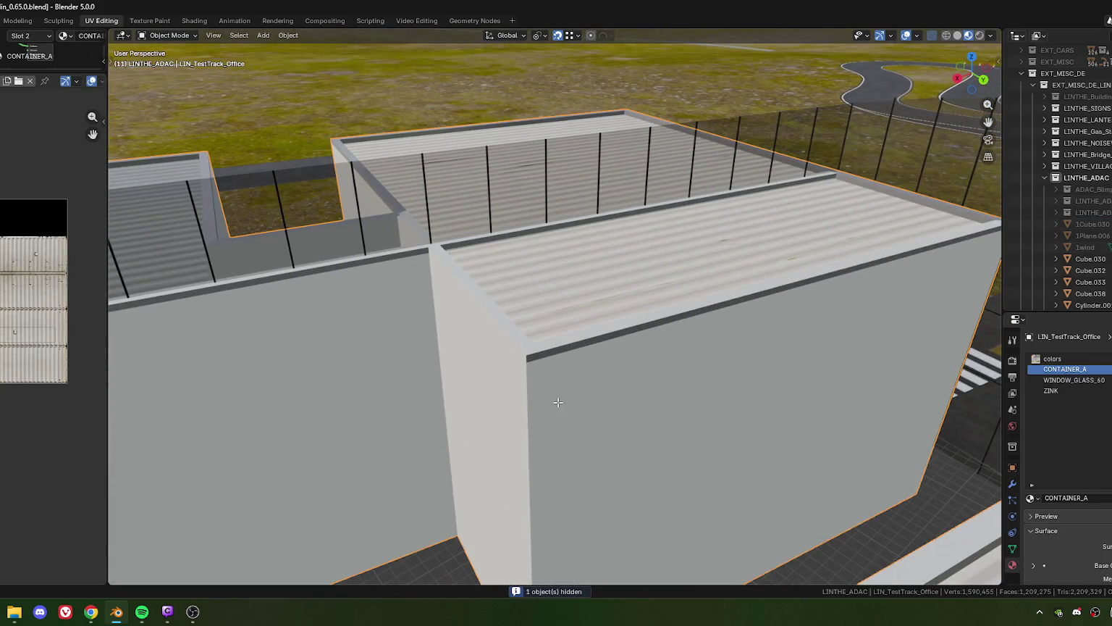
pyautogui.press('Tab')
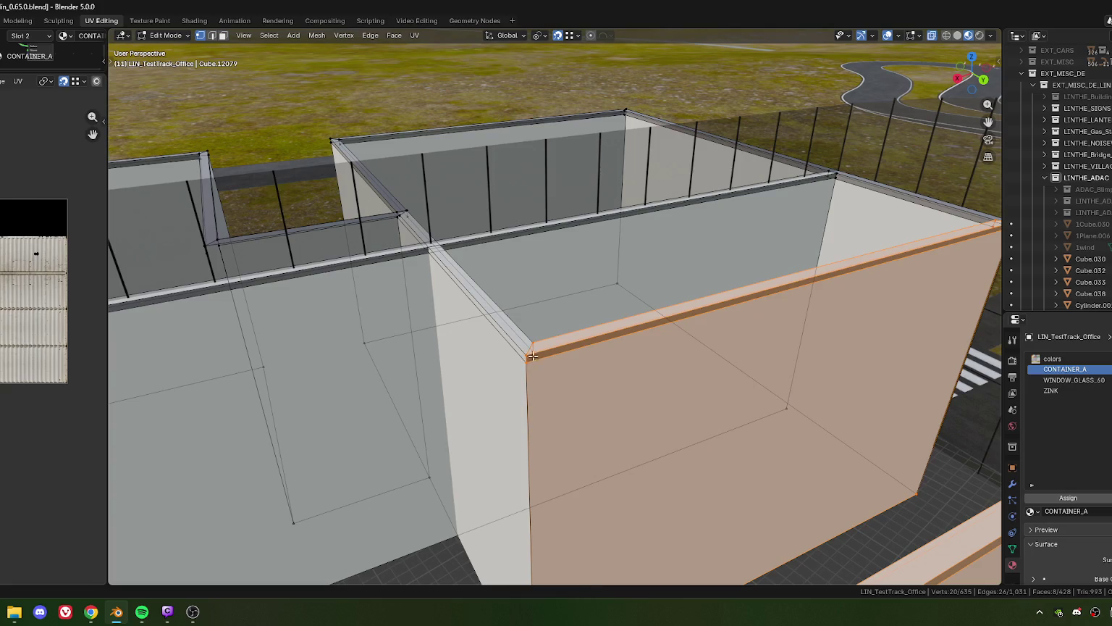
# - Select the faces bridging the corridor gap
pyautogui.moveTo(495, 347); pyautogui.dragTo(519, 341)
pyautogui.scroll(-3)
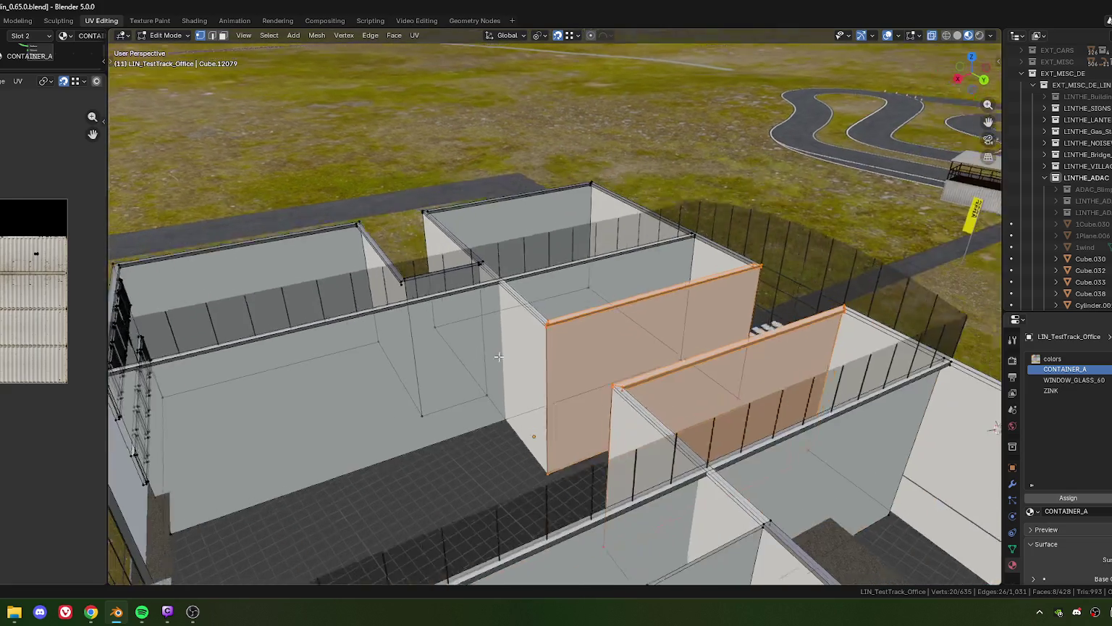
pyautogui.scroll(3)
pyautogui.click(505, 305)
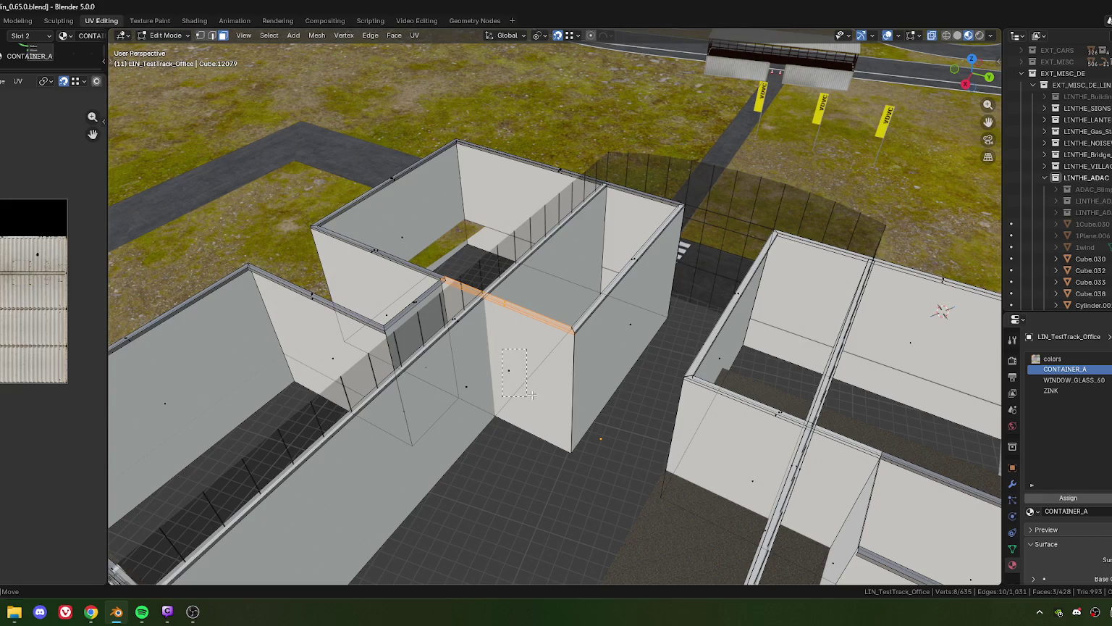
pyautogui.moveTo(577, 335); pyautogui.dragTo(581, 366)
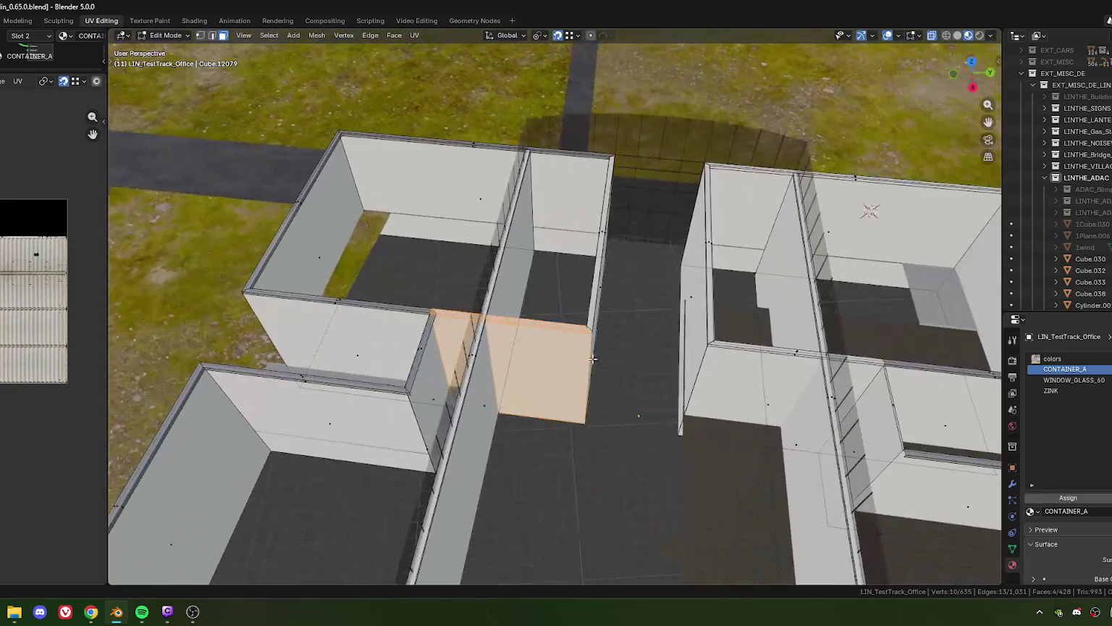
pyautogui.scroll(3)
pyautogui.moveTo(581, 366); pyautogui.dragTo(733, 366)
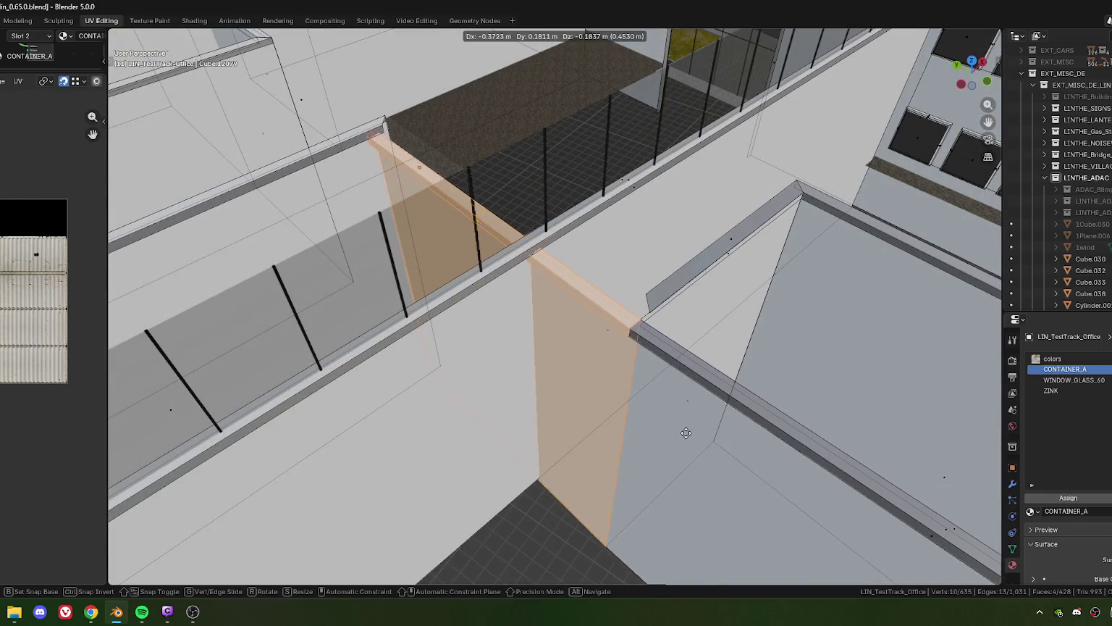
pyautogui.rightClick(688, 421)
pyautogui.scroll(-3)
pyautogui.moveTo(688, 420); pyautogui.dragTo(536, 330)
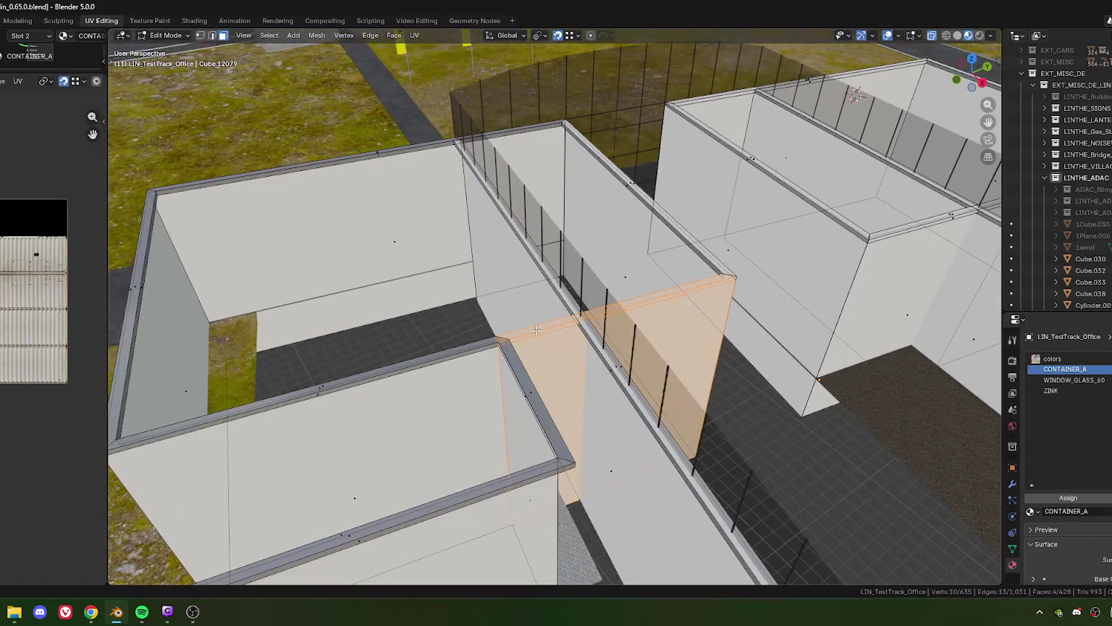
# - Split off and delete the four bridging wall faces
pyautogui.rightClick(544, 335)
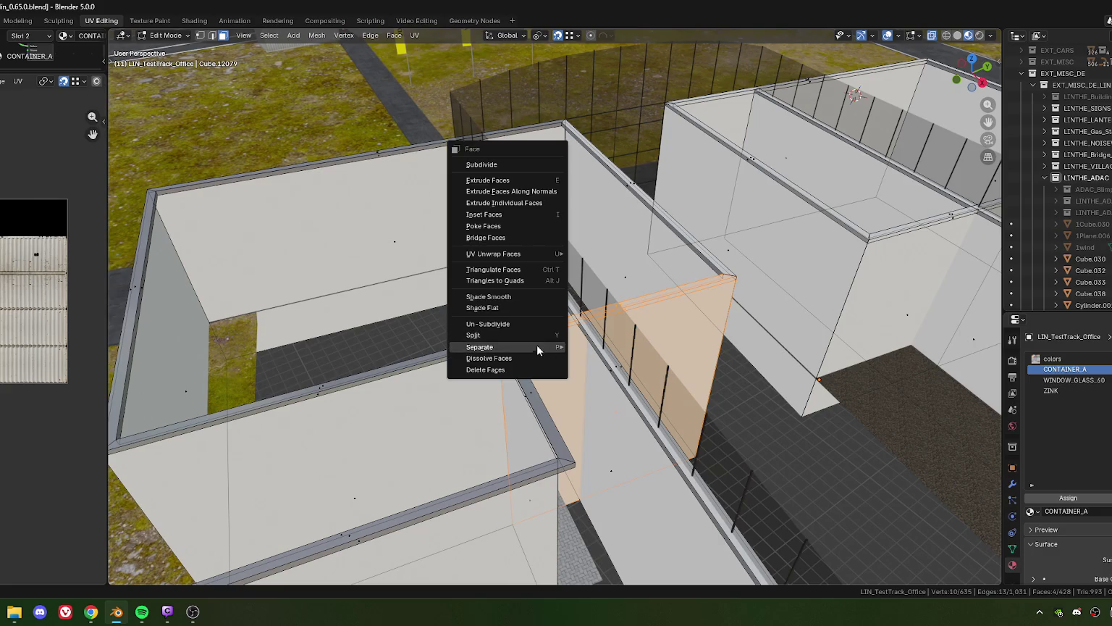
pyautogui.click(499, 332)
pyautogui.rightClick(577, 353)
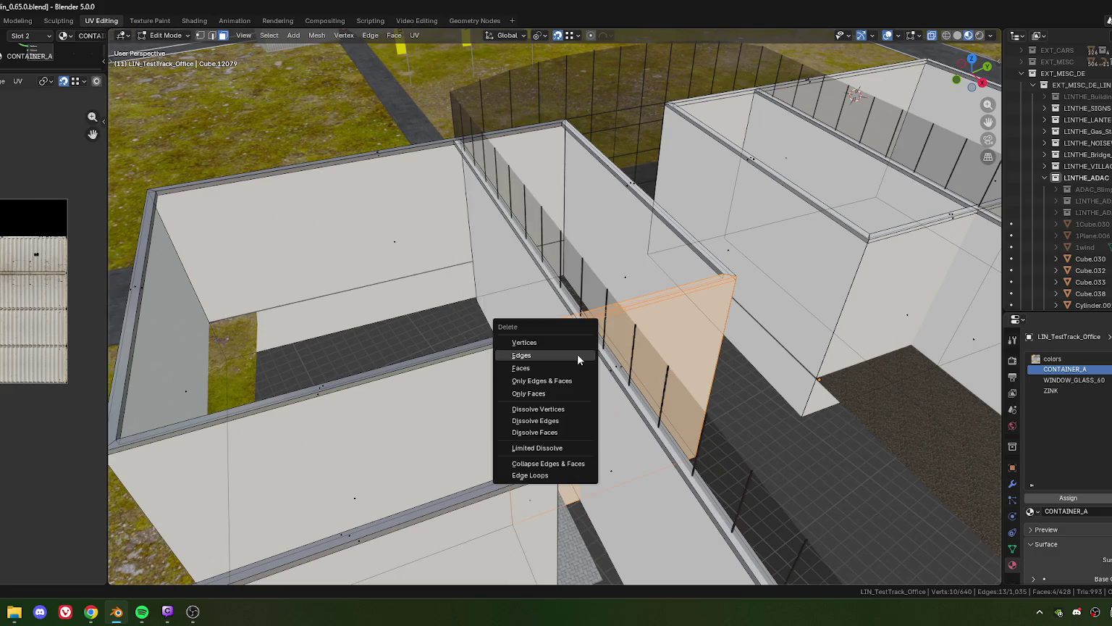
pyautogui.click(539, 340)
pyautogui.scroll(3)
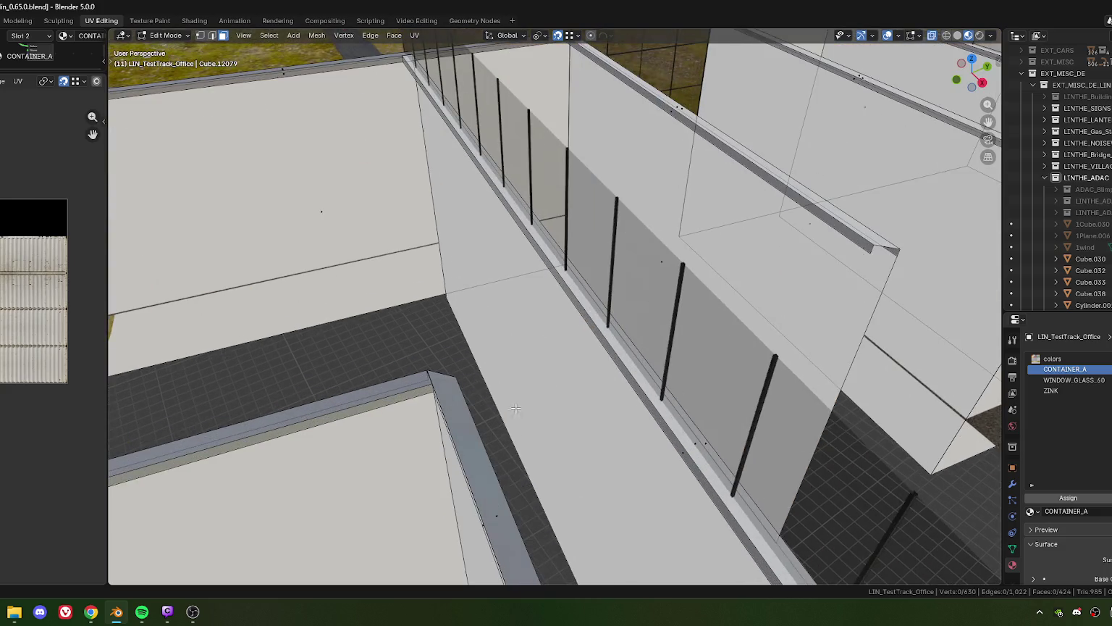
# - Slide the selected wall end 14.37 m along the wall's Y axis
pyautogui.scroll(3)
pyautogui.scroll(3)
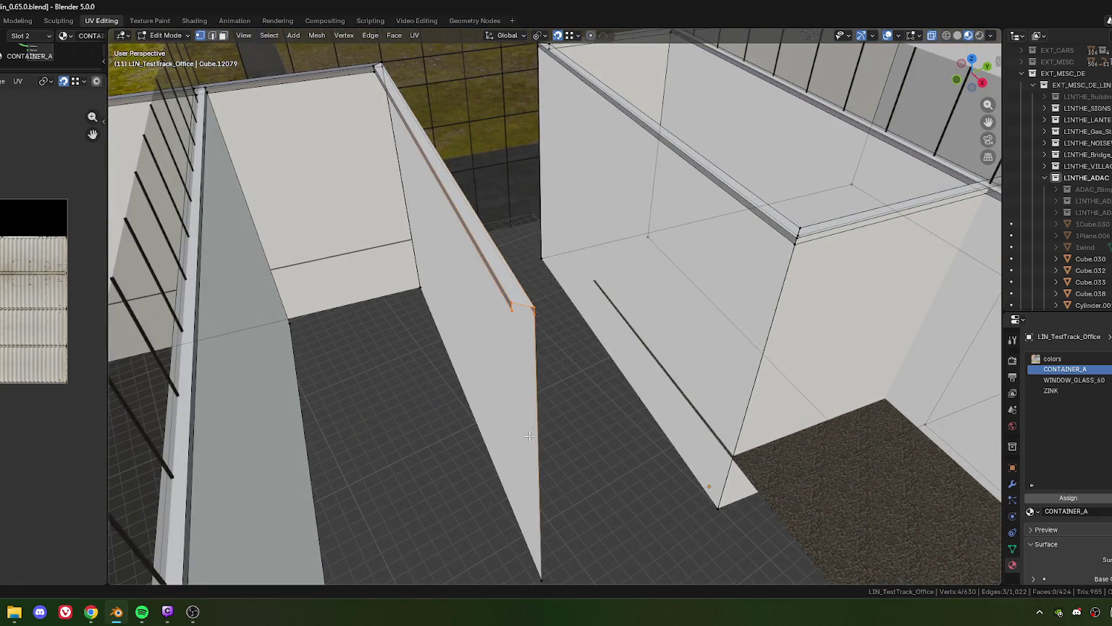
pyautogui.scroll(-3)
pyautogui.moveTo(497, 418); pyautogui.dragTo(588, 343)
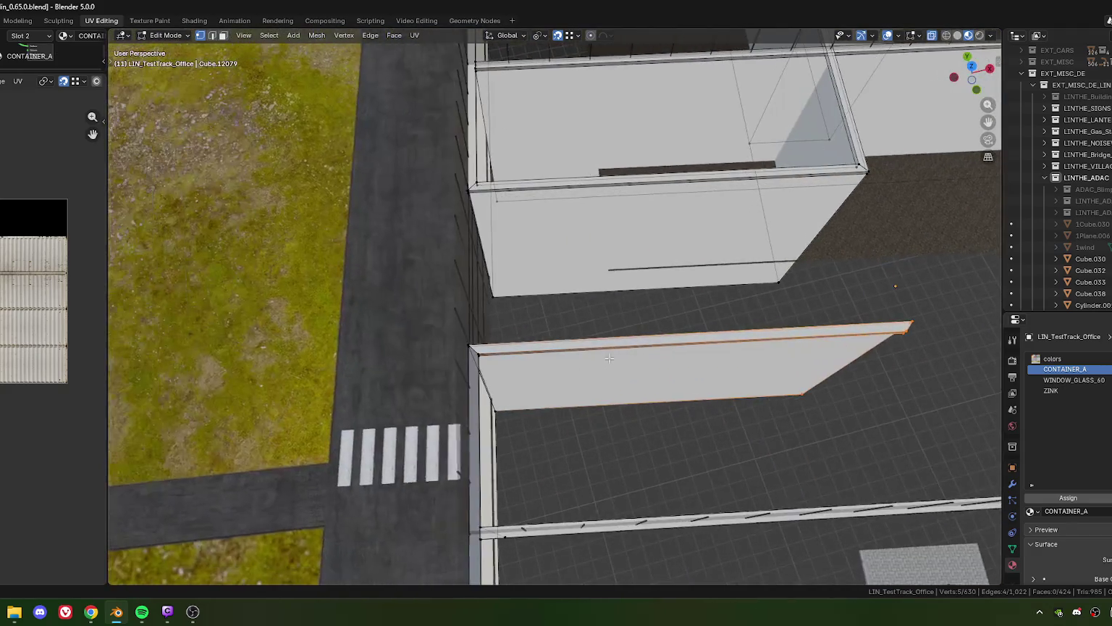
pyautogui.press('g')
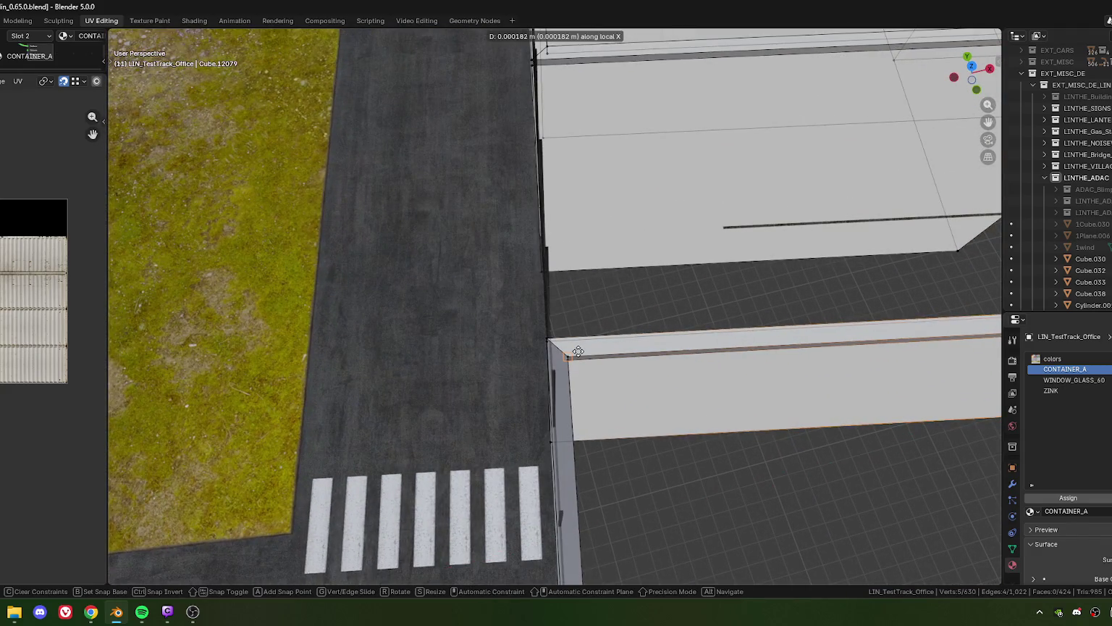
pyautogui.press('y')
pyautogui.press('y')
pyautogui.click(578, 351)
# - Select the three wall-end vertices and shift them slightly along one axis
pyautogui.scroll(3)
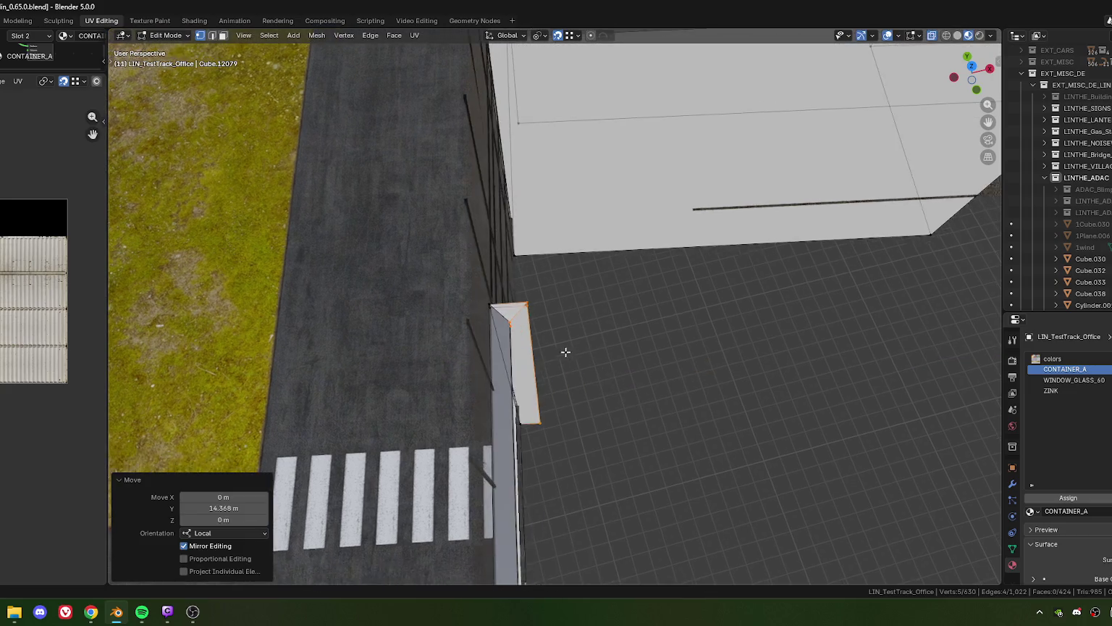
pyautogui.scroll(3)
pyautogui.moveTo(478, 290); pyautogui.dragTo(493, 315)
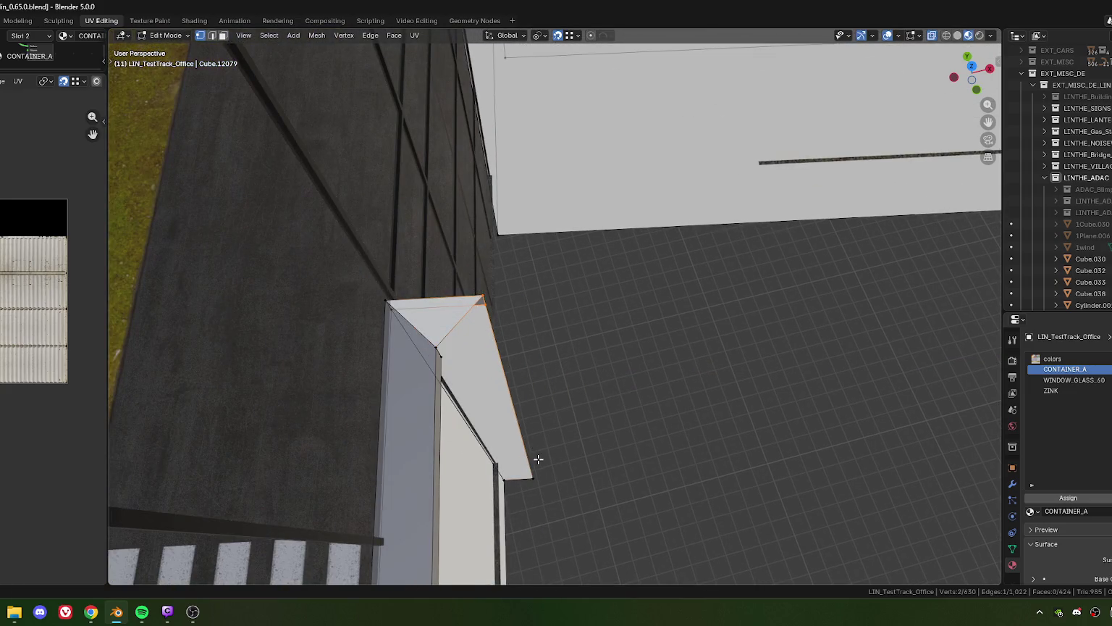
pyautogui.moveTo(561, 491); pyautogui.dragTo(562, 500)
pyautogui.moveTo(562, 499); pyautogui.dragTo(596, 420)
pyautogui.press('x')
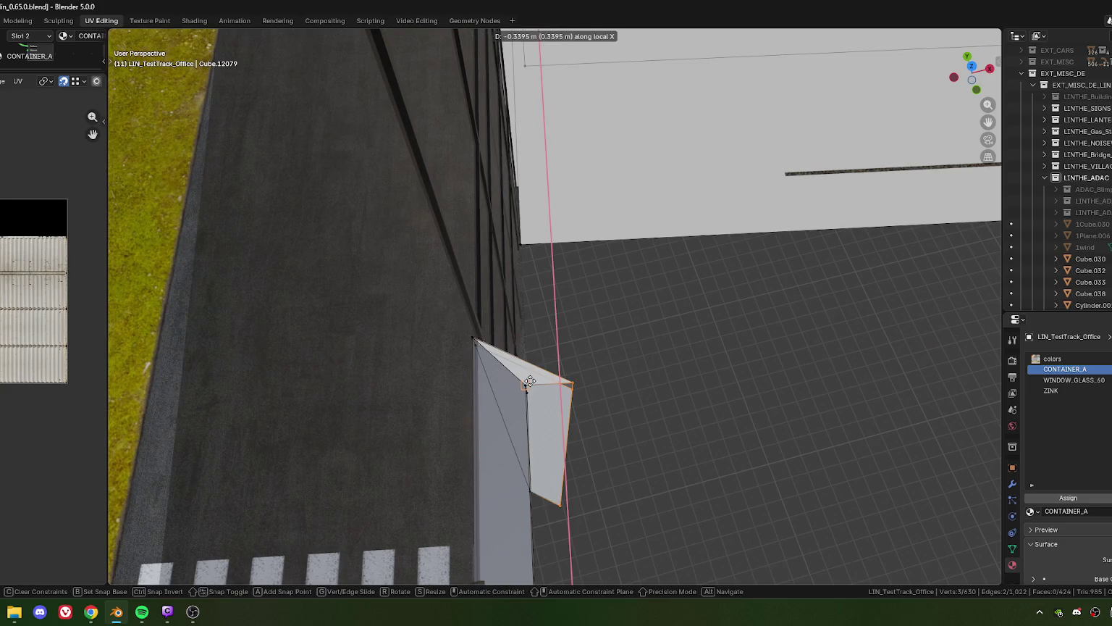
pyautogui.press('y')
pyautogui.click(596, 385)
# - Add the corner vertices and move the corner out 0.339 m along X
pyautogui.moveTo(602, 373); pyautogui.dragTo(593, 346)
pyautogui.click(544, 358)
pyautogui.press('g')
pyautogui.press('x')
pyautogui.click(593, 346)
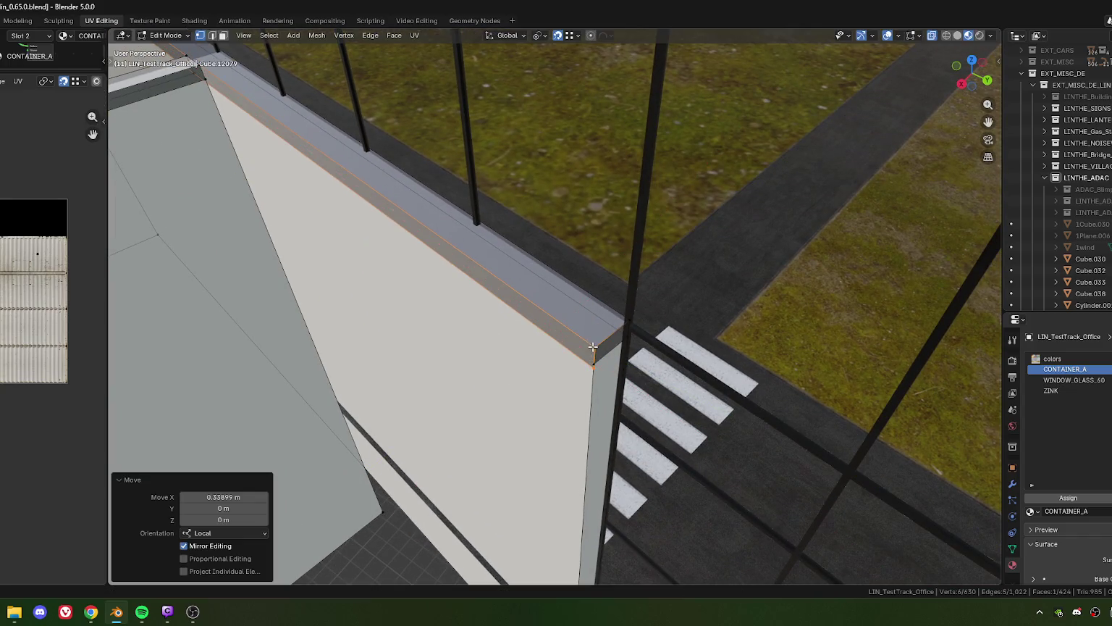
# - Merge the vertical wall corner's vertices at their centre
pyautogui.click(599, 371)
pyautogui.moveTo(599, 370); pyautogui.dragTo(550, 320)
pyautogui.moveTo(585, 334); pyautogui.dragTo(565, 331)
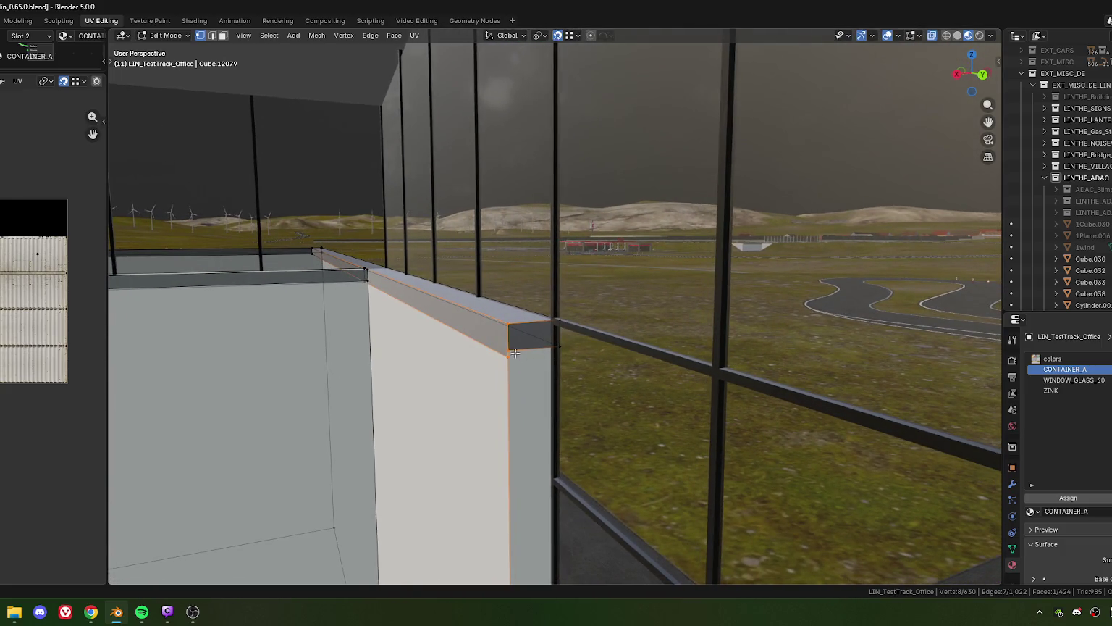
pyautogui.press('m')
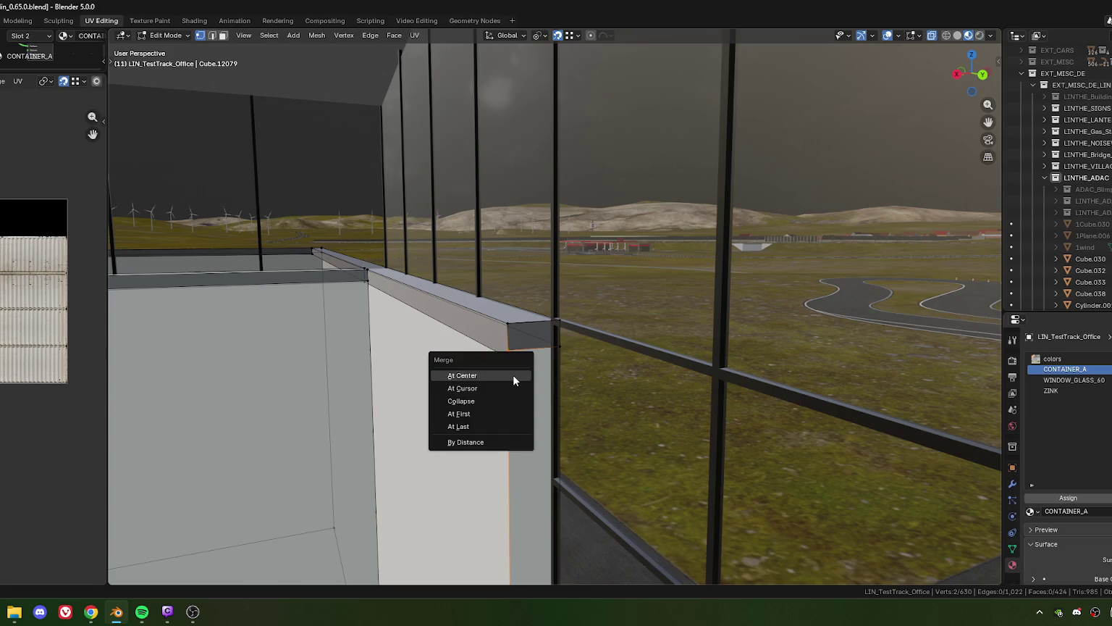
pyautogui.click(513, 375)
# - Merge the rim cap corner's overlapping vertices by distance
pyautogui.moveTo(513, 375); pyautogui.dragTo(523, 391)
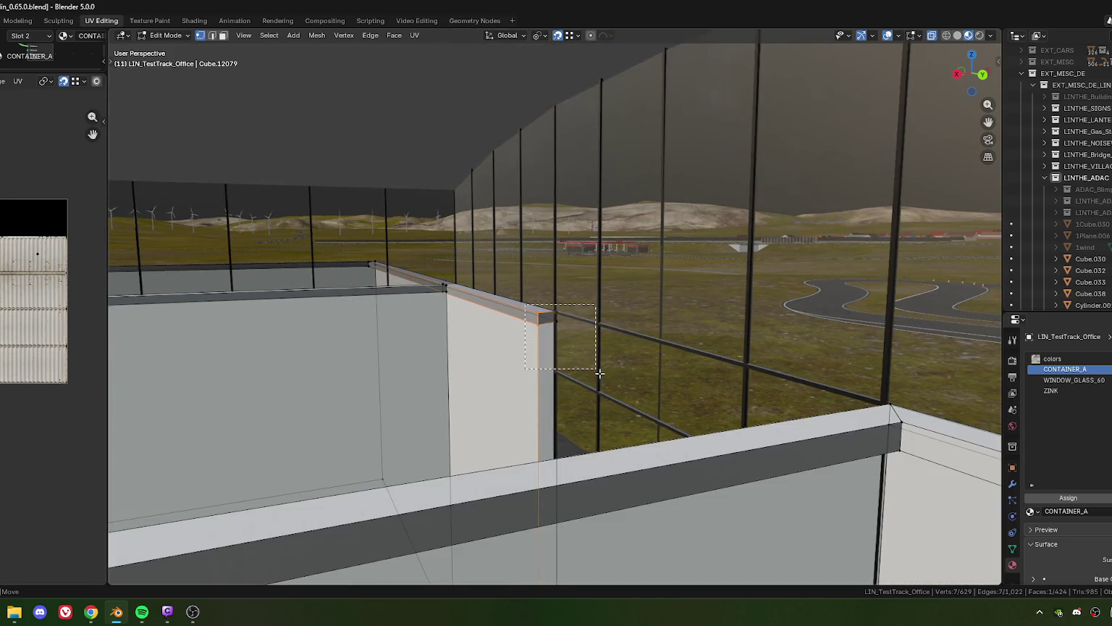
pyautogui.moveTo(600, 373); pyautogui.dragTo(598, 371)
pyautogui.moveTo(598, 372); pyautogui.dragTo(604, 447)
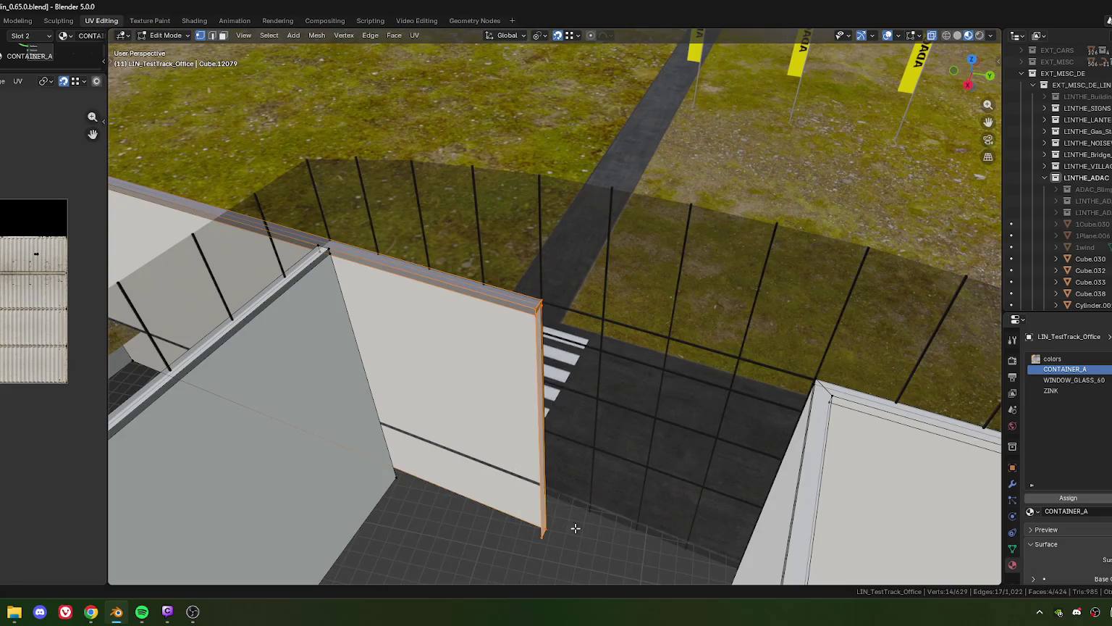
pyautogui.moveTo(578, 505); pyautogui.dragTo(549, 336)
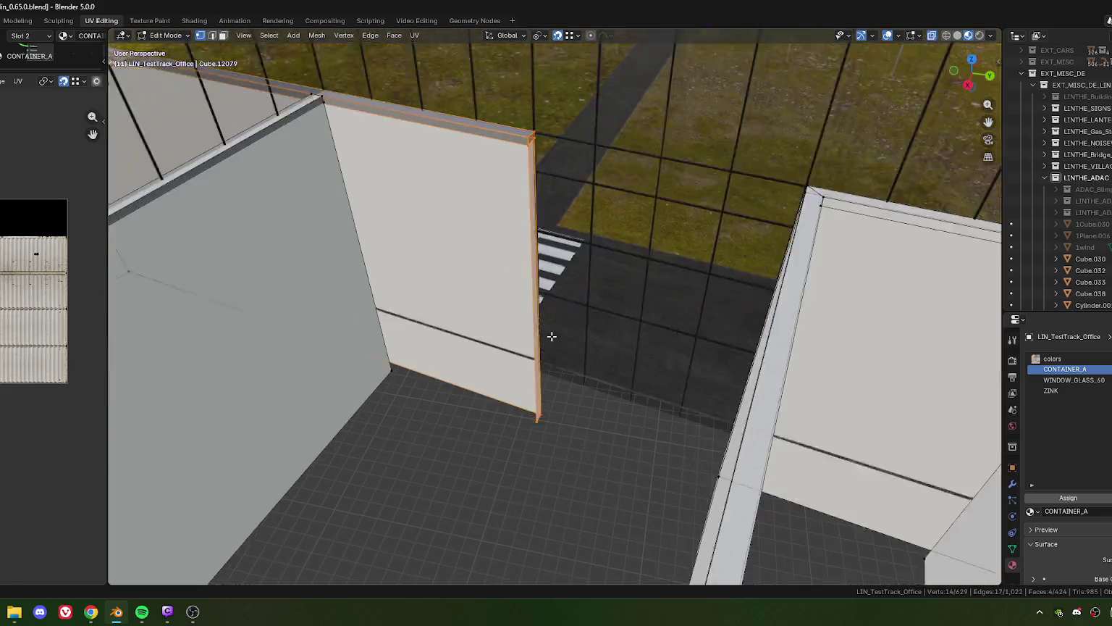
pyautogui.scroll(3)
pyautogui.moveTo(578, 442); pyautogui.dragTo(579, 309)
pyautogui.press('m')
pyautogui.click(485, 320)
pyautogui.scroll(-3)
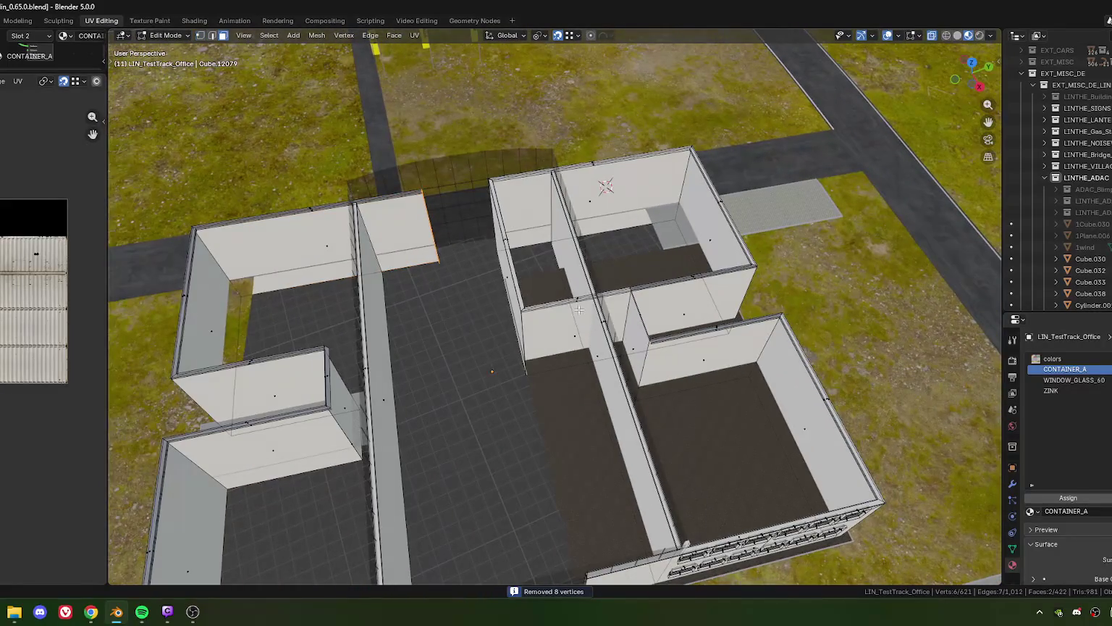
# - Split off and delete the interior wall section to open the corridor
pyautogui.rightClick(574, 322)
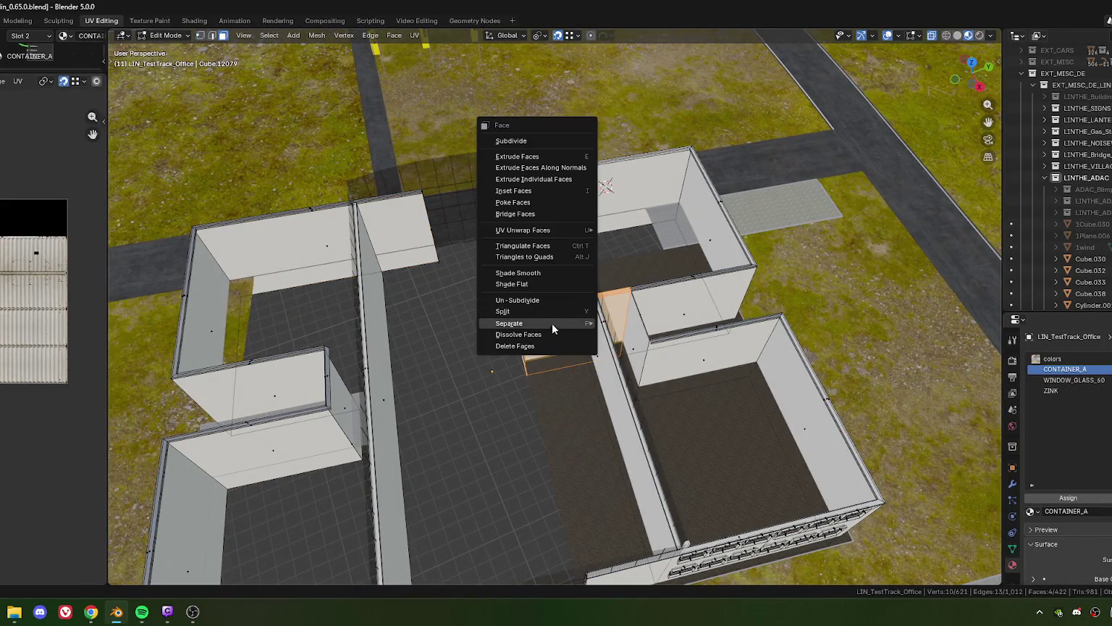
pyautogui.click(523, 311)
pyautogui.press('x')
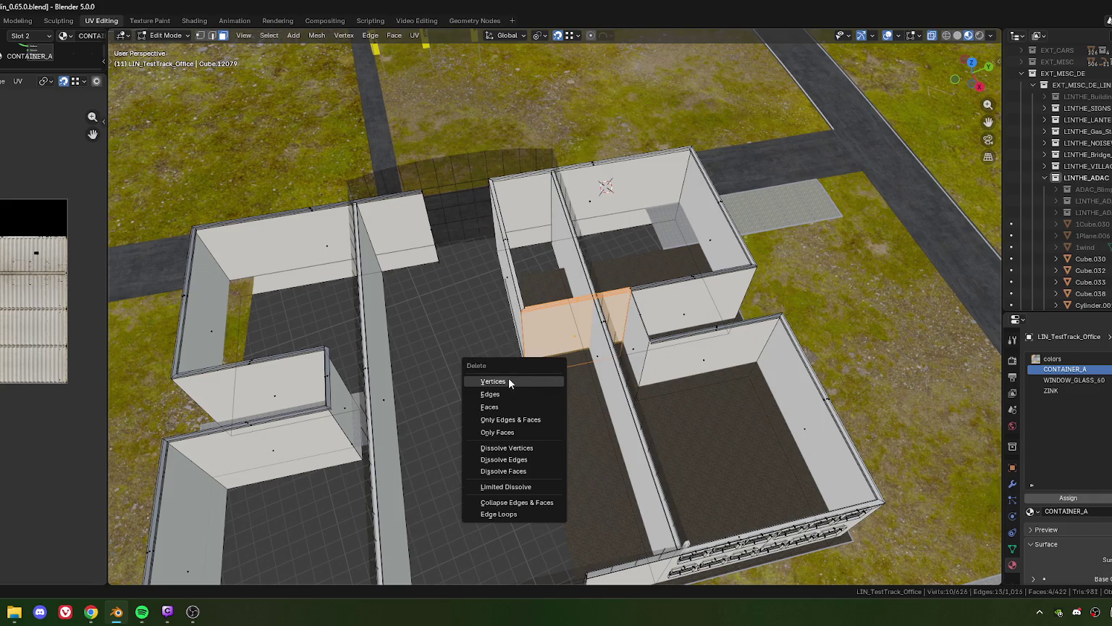
pyautogui.click(508, 381)
pyautogui.scroll(3)
pyautogui.scroll(3)
pyautogui.scroll(3)
# - Move the outer wall's end edges along local Y, undoing a mistaken X move
pyautogui.moveTo(557, 299); pyautogui.dragTo(604, 455)
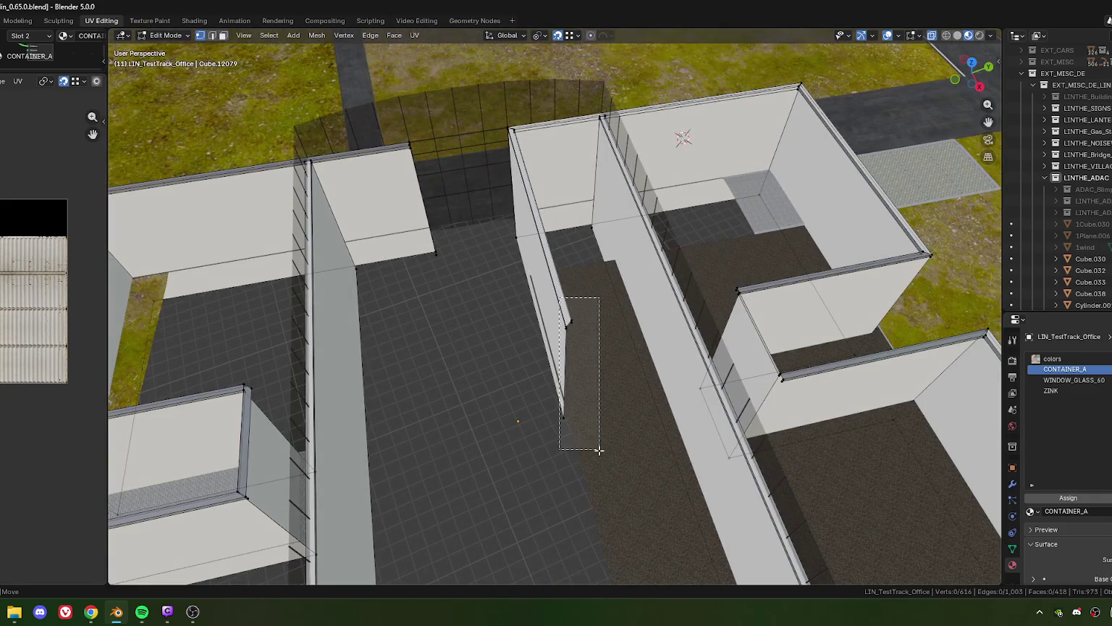
pyautogui.moveTo(603, 455); pyautogui.dragTo(521, 348)
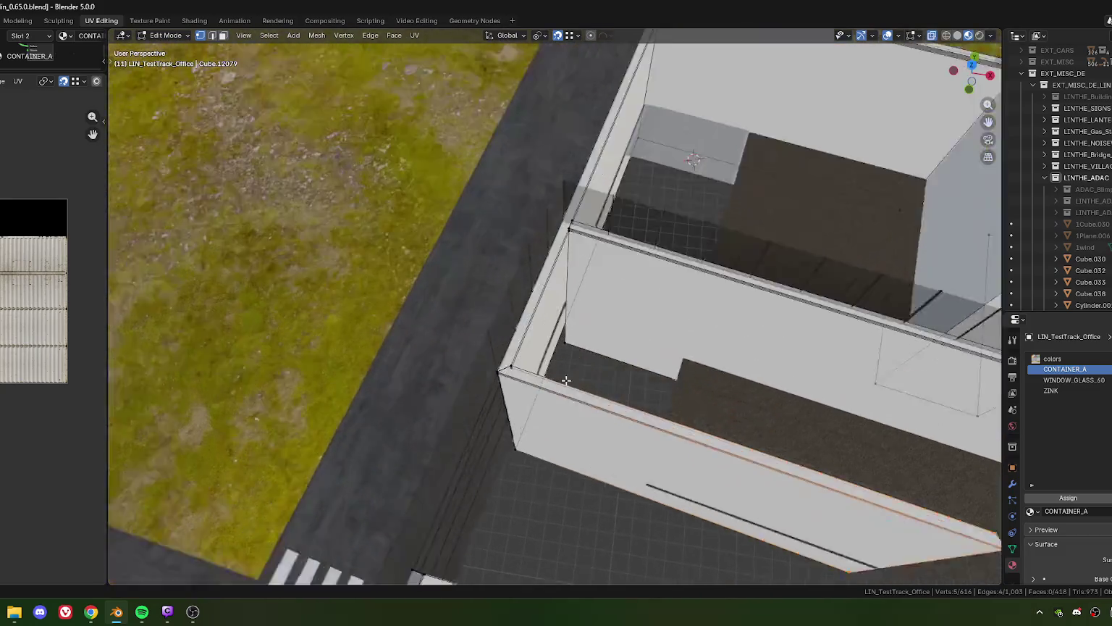
pyautogui.press('g')
pyautogui.press('x')
pyautogui.press('x')
pyautogui.click(522, 349)
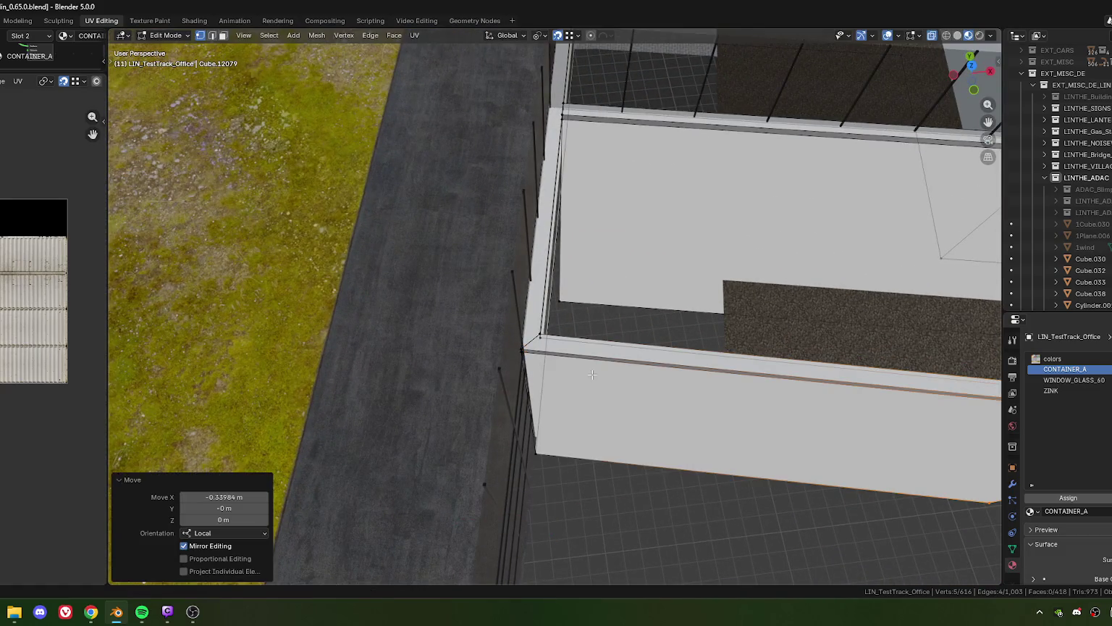
pyautogui.hotkey('ctrl', 'z')
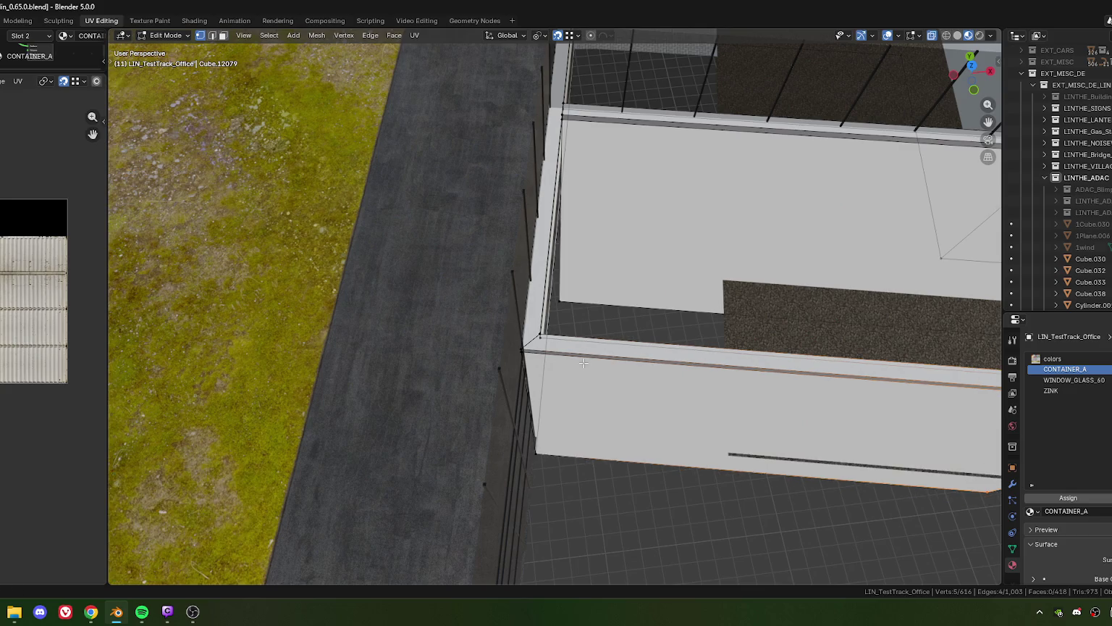
pyautogui.press('g')
pyautogui.press('y')
pyautogui.press('y')
pyautogui.click(529, 347)
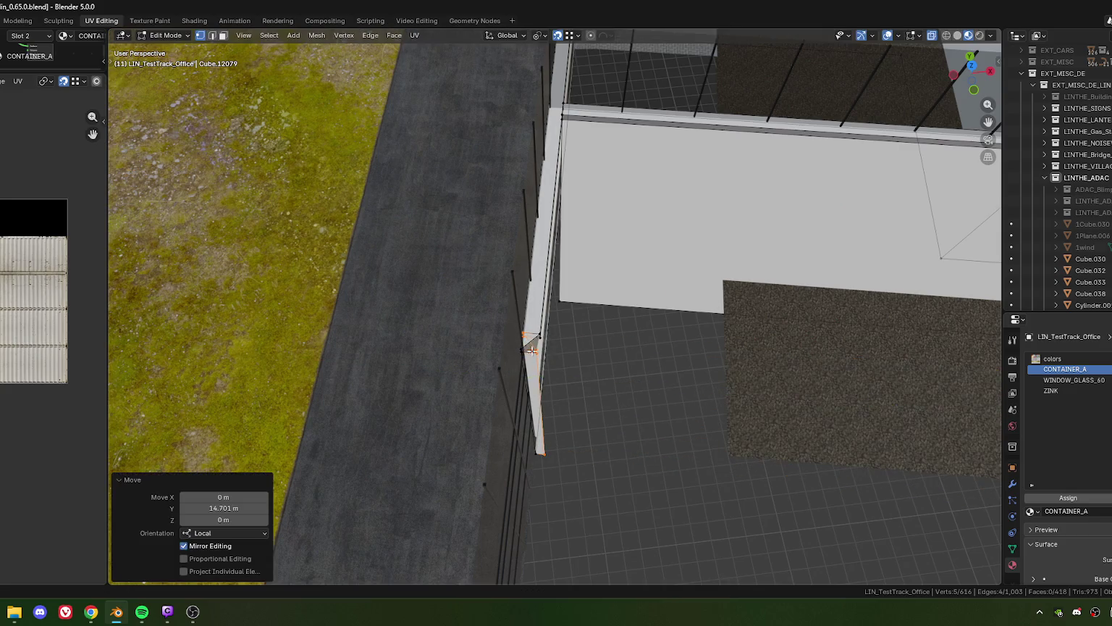
# - Apply a small local Y correction to the wall-end edges
pyautogui.scroll(3)
pyautogui.moveTo(545, 377); pyautogui.dragTo(559, 318)
pyautogui.press('g')
pyautogui.press('y')
pyautogui.press('y')
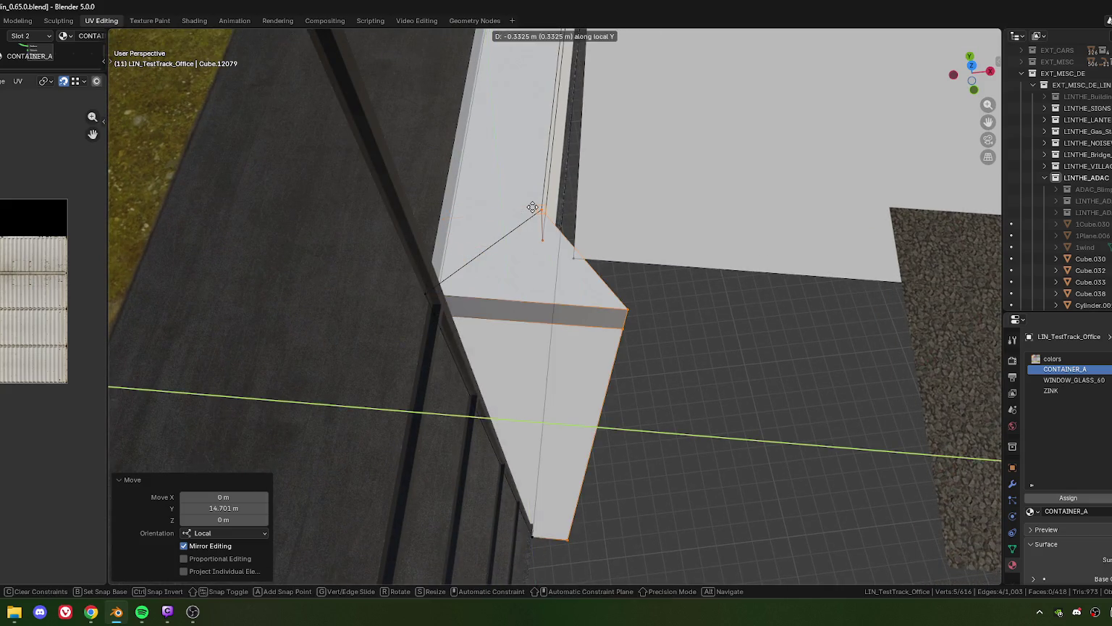
pyautogui.click(534, 209)
# - Reposition the single end edge along local Y
pyautogui.click(626, 339)
pyautogui.scroll(-3)
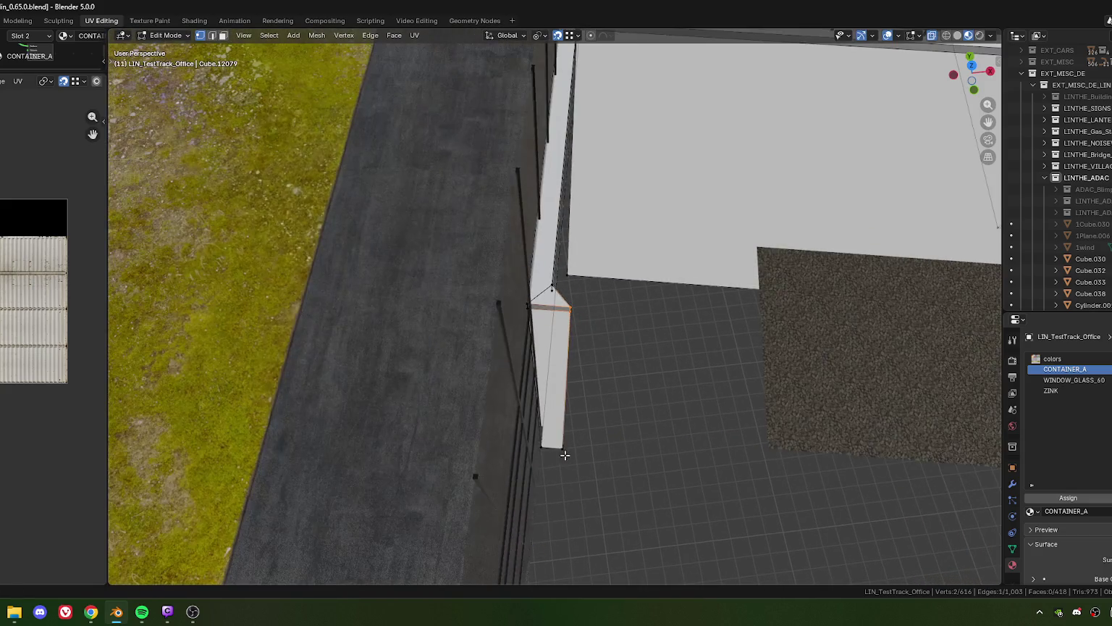
pyautogui.press('g')
pyautogui.press('y')
pyautogui.press('y')
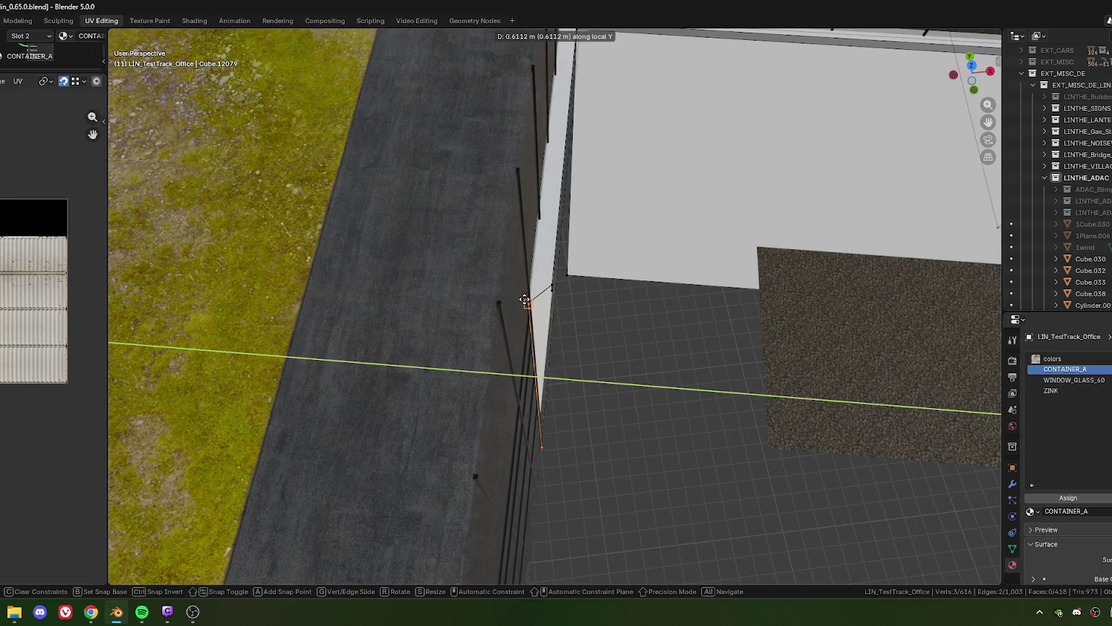
pyautogui.click(518, 304)
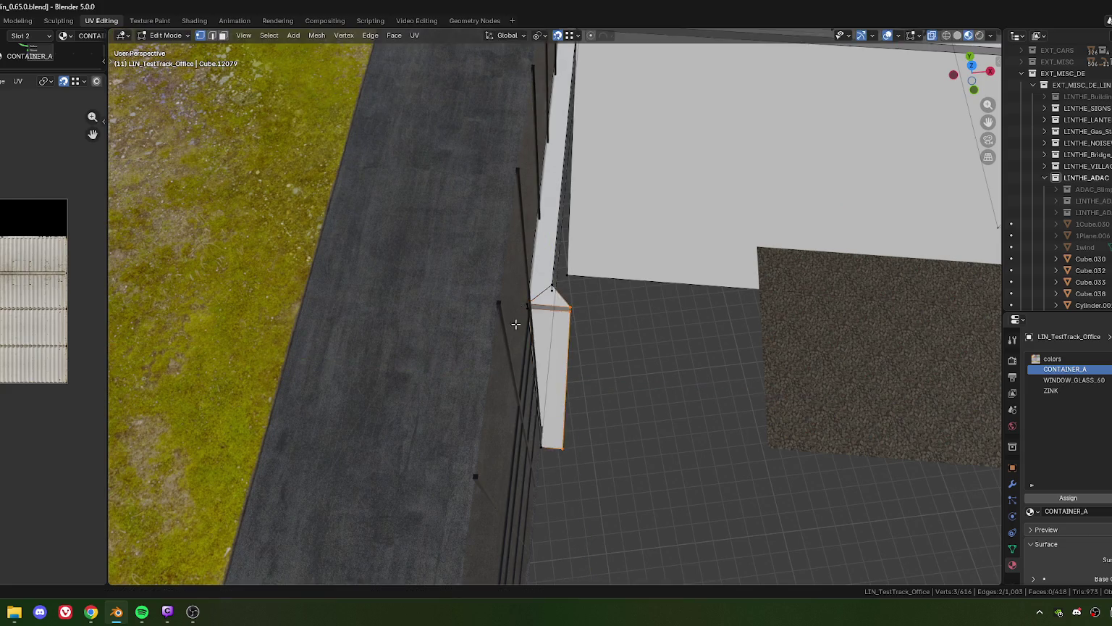
# - Shift the end edge a further 0.29917 m along local Y
pyautogui.moveTo(516, 323); pyautogui.dragTo(534, 333)
pyautogui.scroll(3)
pyautogui.scroll(3)
pyautogui.press('g')
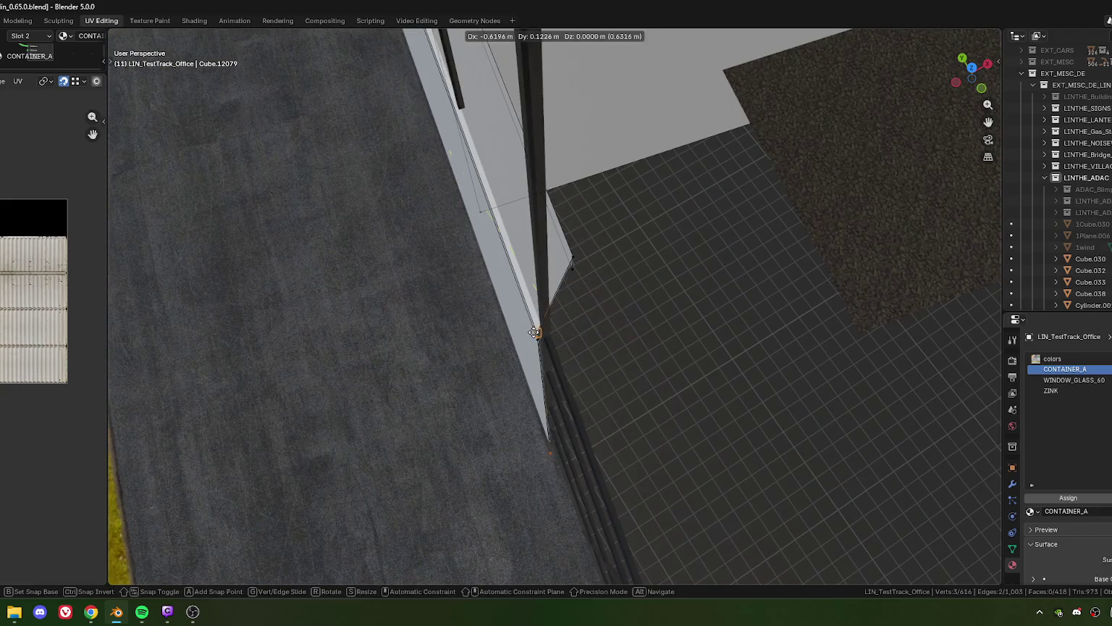
pyautogui.press('y')
pyautogui.press('y')
pyautogui.click(602, 281)
# - Nudge the wall end's top face slightly along local X
pyautogui.moveTo(602, 282); pyautogui.dragTo(621, 290)
pyautogui.click(486, 193)
pyautogui.scroll(-3)
pyautogui.press('g')
pyautogui.press('x')
pyautogui.press('x')
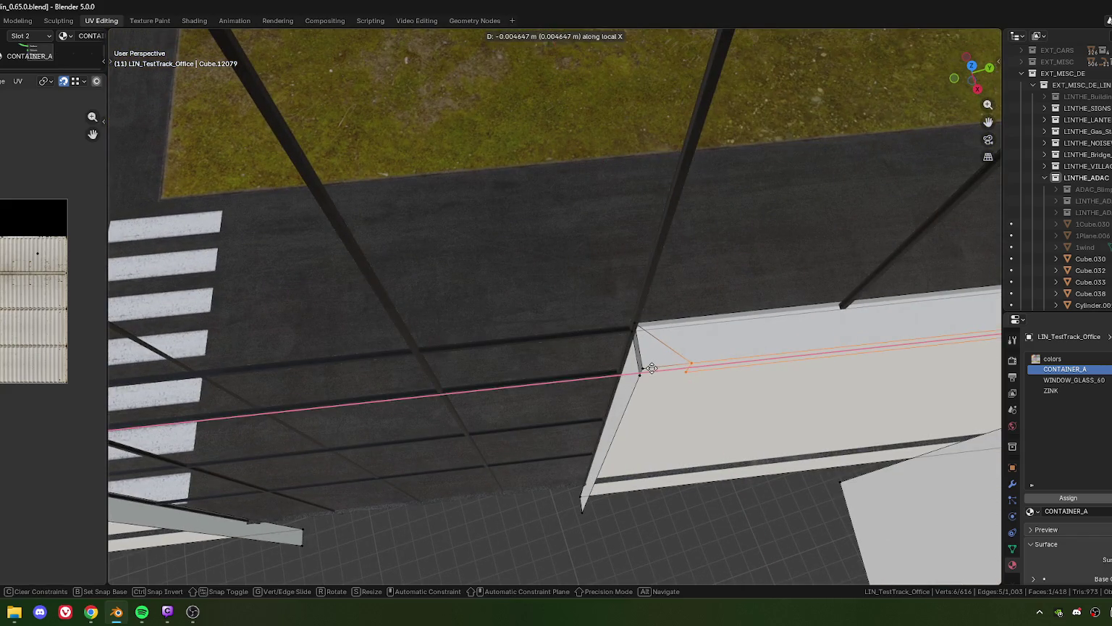
pyautogui.click(639, 375)
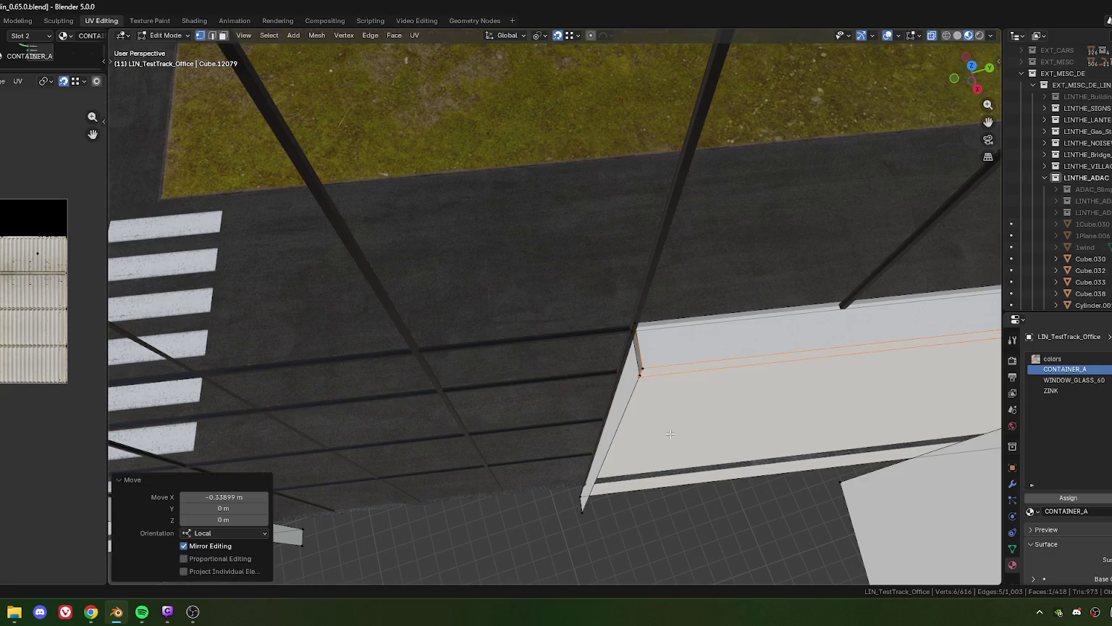
# - Merge the wall's two top corner vertices into one
pyautogui.moveTo(639, 376); pyautogui.dragTo(570, 235)
pyautogui.click(570, 238)
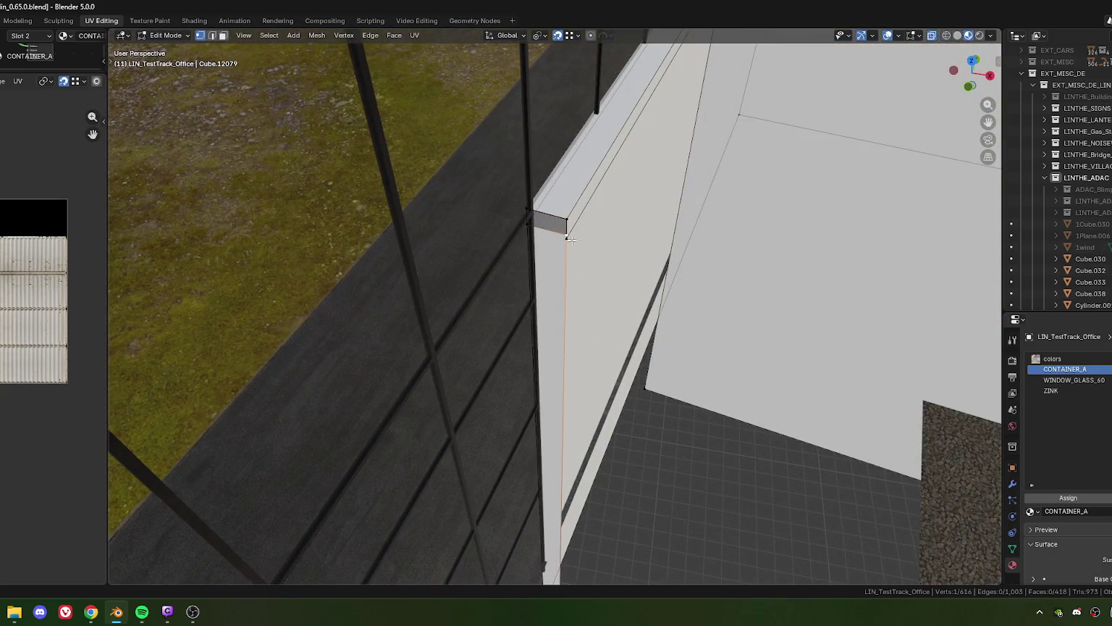
pyautogui.press('m')
# - Select the vertices along the wall edge and merge them by distance
pyautogui.click(586, 284)
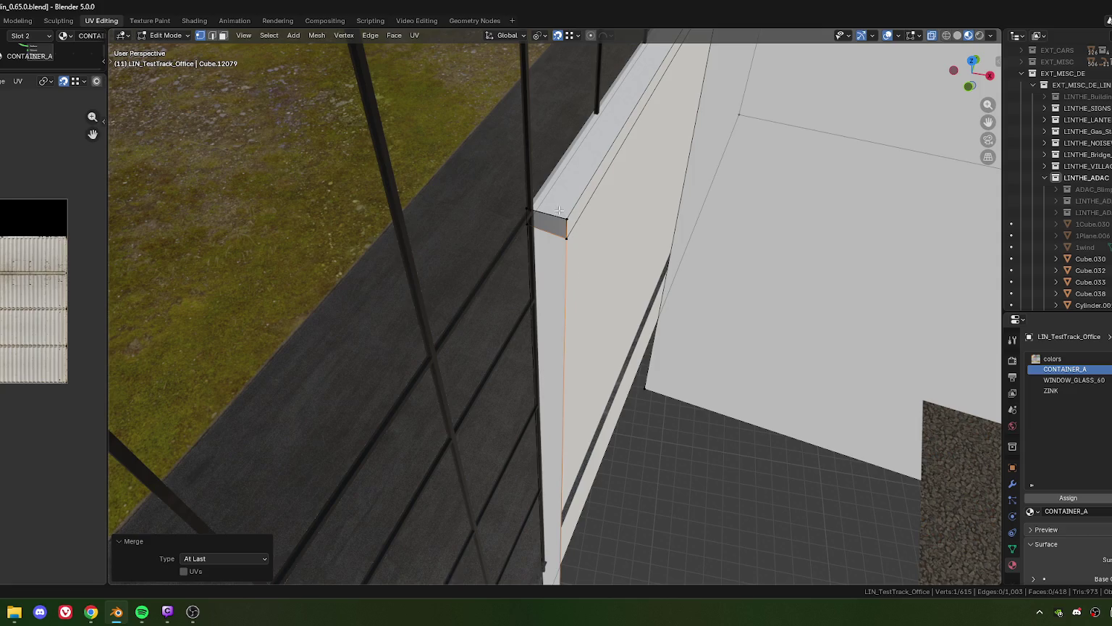
pyautogui.click(559, 210)
pyautogui.moveTo(559, 210); pyautogui.dragTo(547, 498)
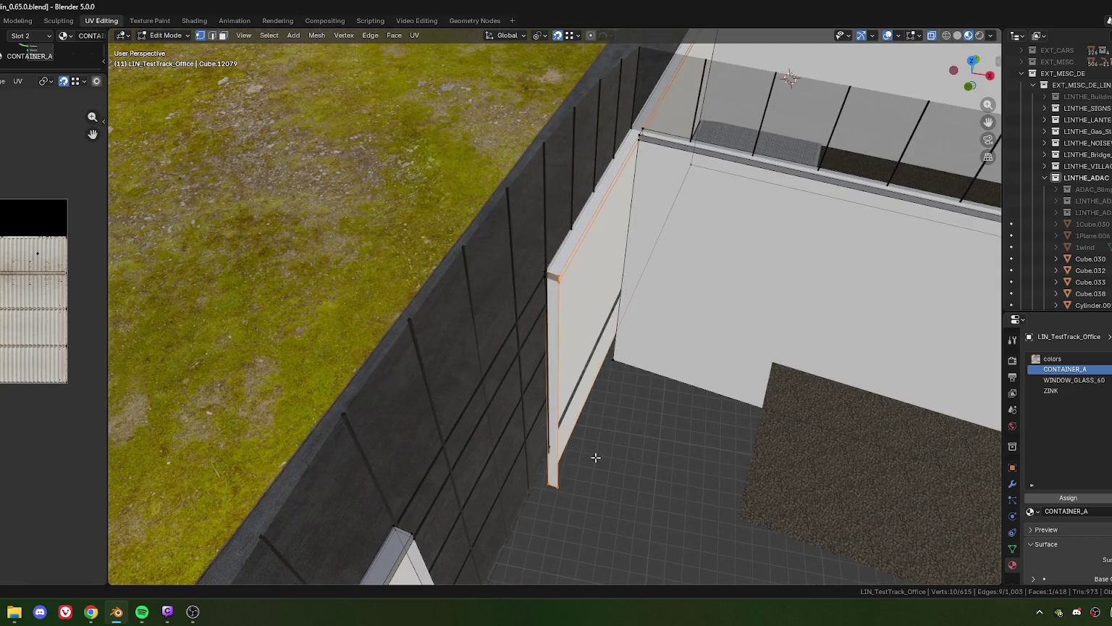
pyautogui.press('m')
pyautogui.click(596, 456)
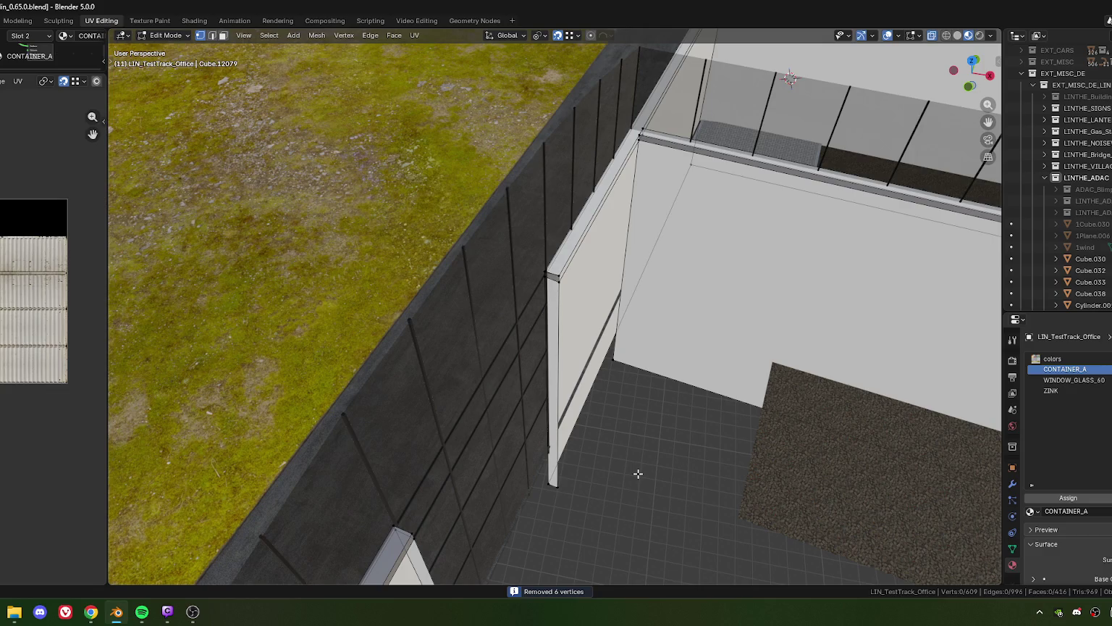
pyautogui.scroll(-3)
pyautogui.scroll(-3)
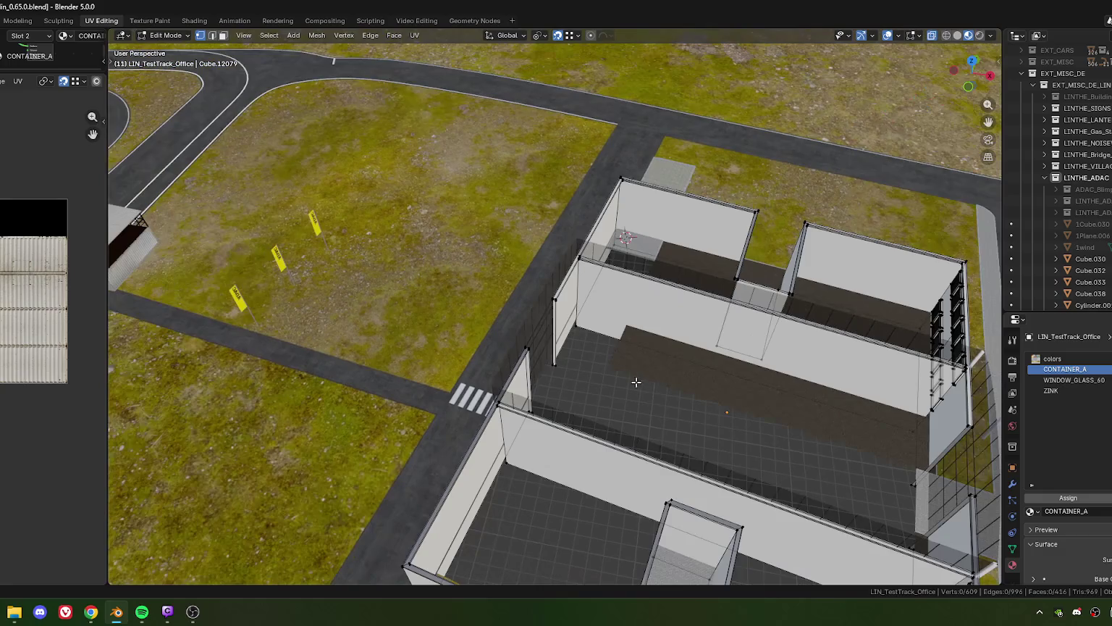
pyautogui.moveTo(727, 449); pyautogui.dragTo(576, 197)
pyautogui.scroll(3)
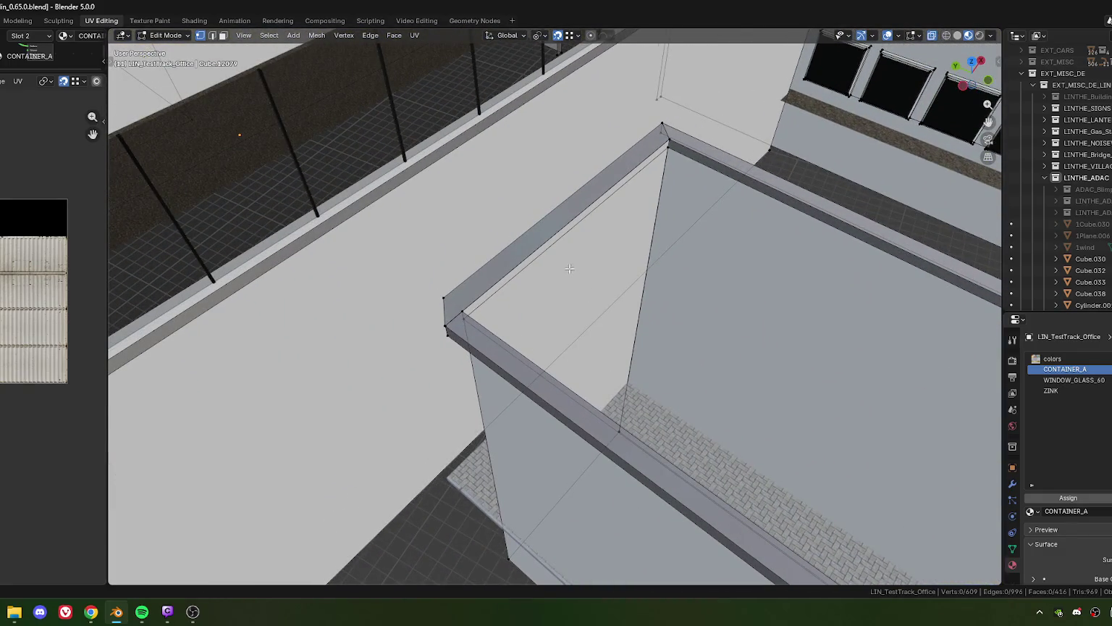
# - Select the rim strip's corner vertex in vertex select mode
pyautogui.click(578, 209)
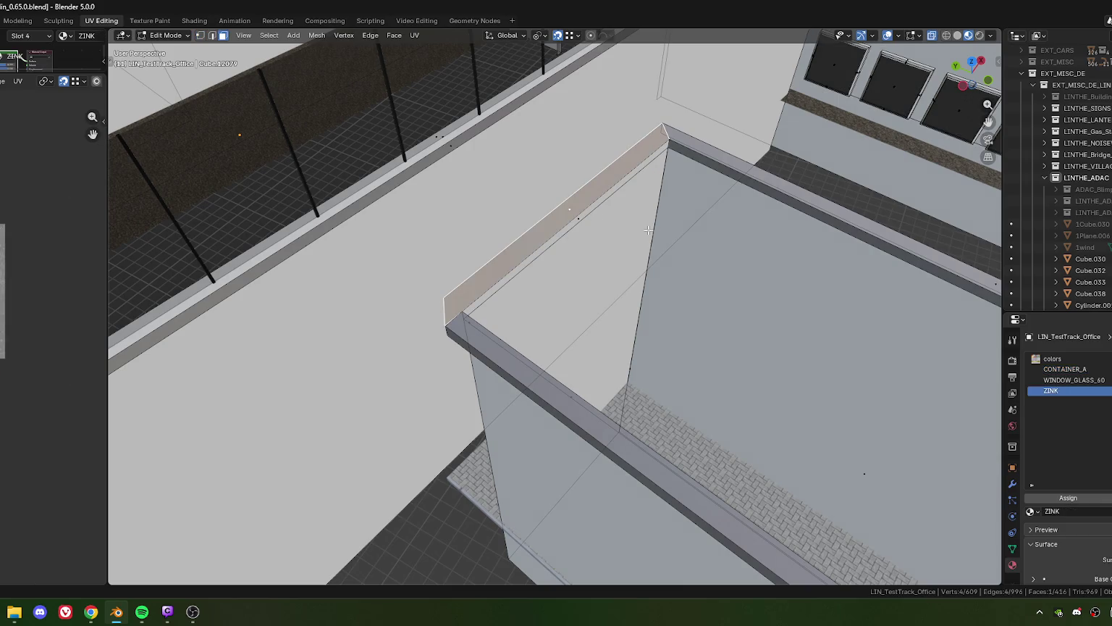
pyautogui.moveTo(648, 230); pyautogui.dragTo(599, 309)
pyautogui.scroll(3)
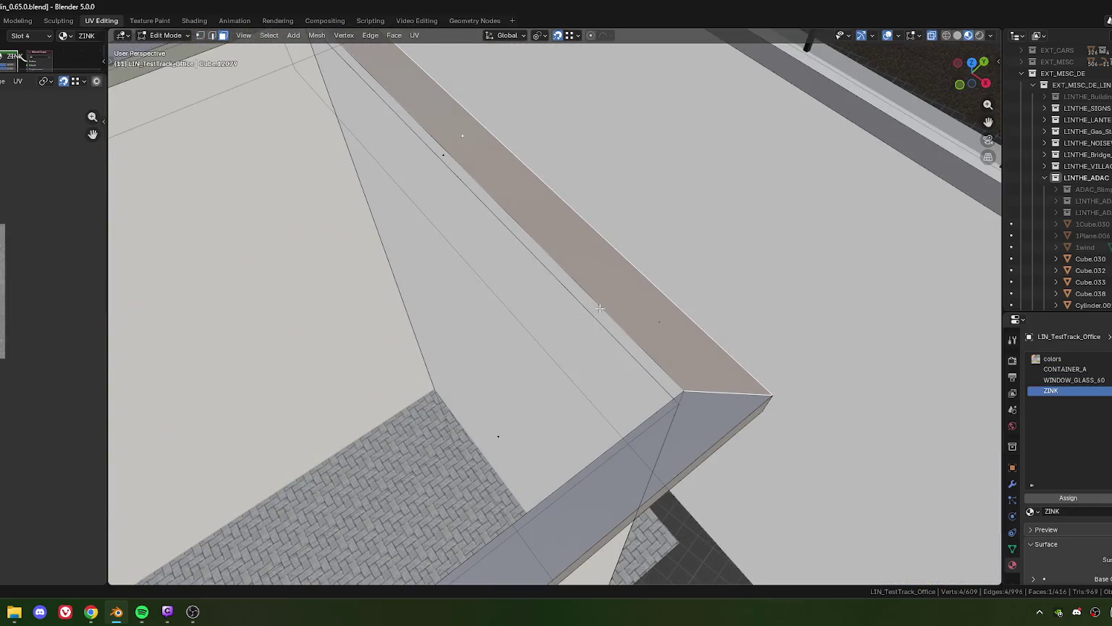
pyautogui.press('1')
pyautogui.click(680, 391)
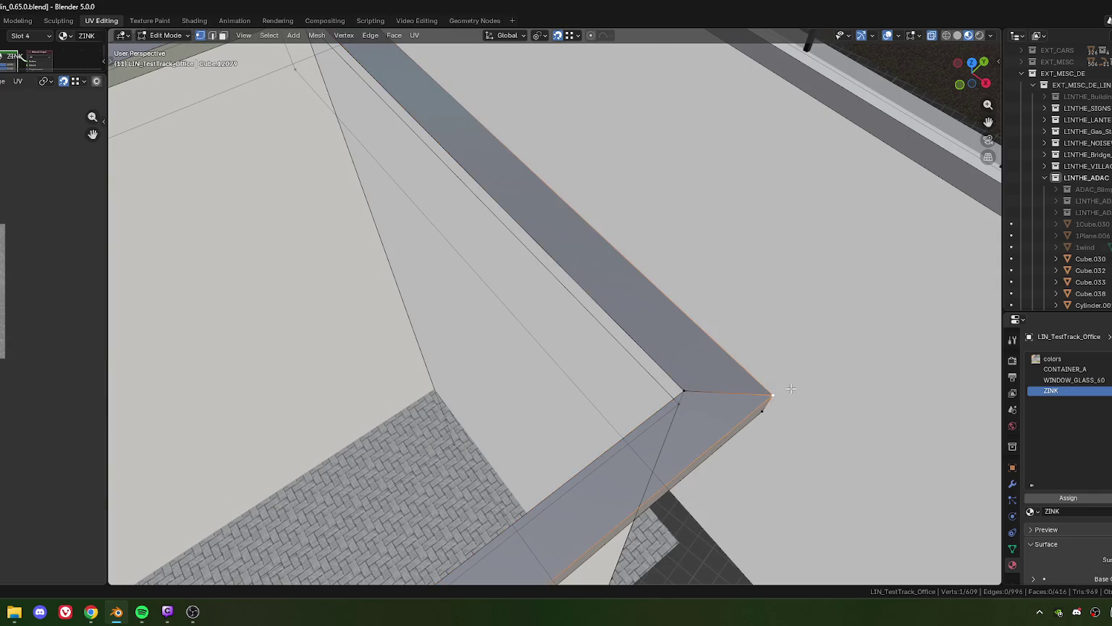
# - Select the rim corner edges and view the corner from top
pyautogui.moveTo(674, 408); pyautogui.dragTo(557, 379)
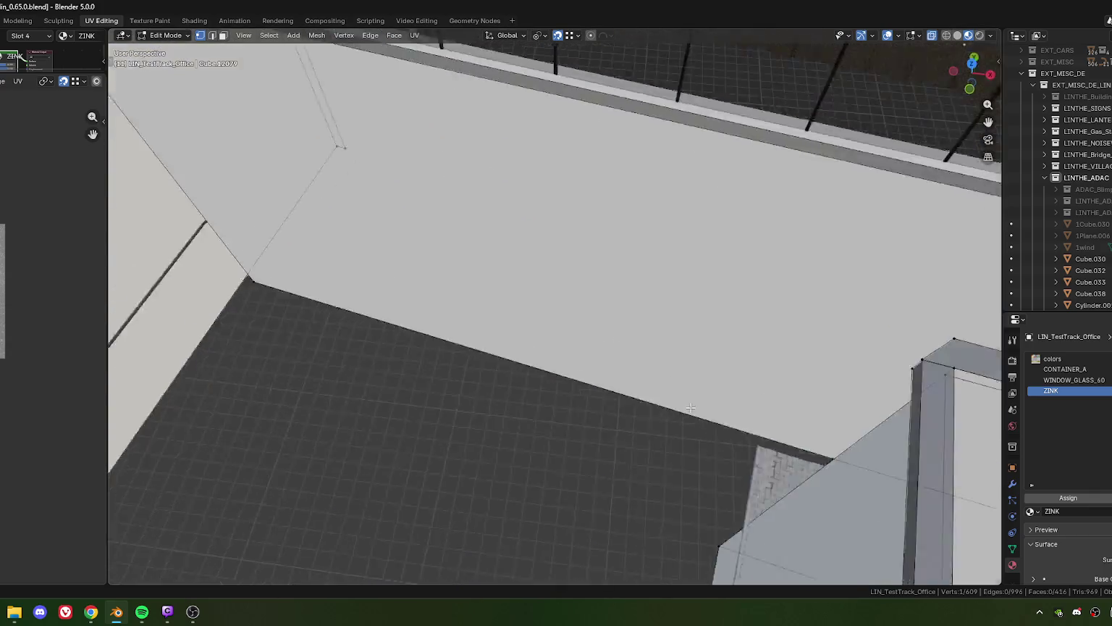
pyautogui.moveTo(540, 360); pyautogui.dragTo(540, 360)
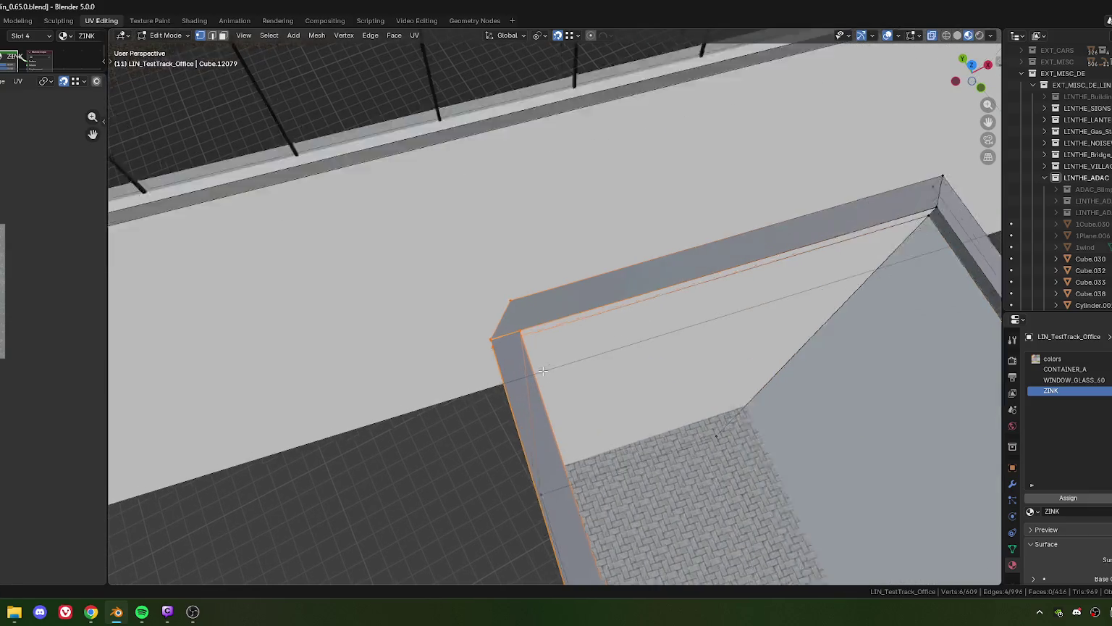
pyautogui.scroll(3)
pyautogui.scroll(3)
pyautogui.moveTo(582, 342); pyautogui.dragTo(441, 337)
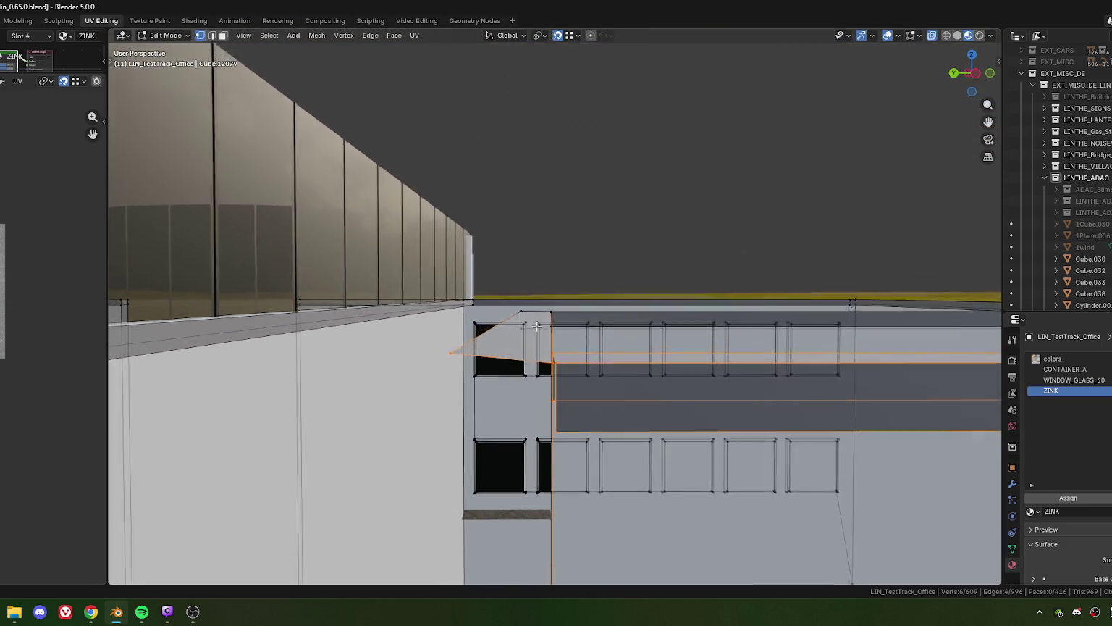
pyautogui.press('KP_7')
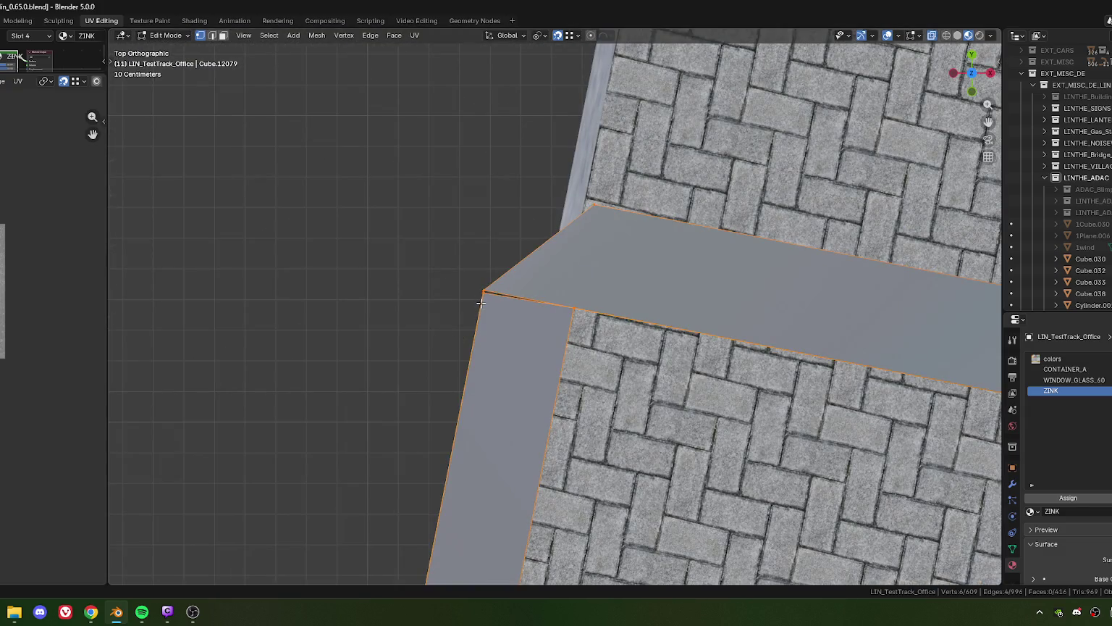
pyautogui.scroll(3)
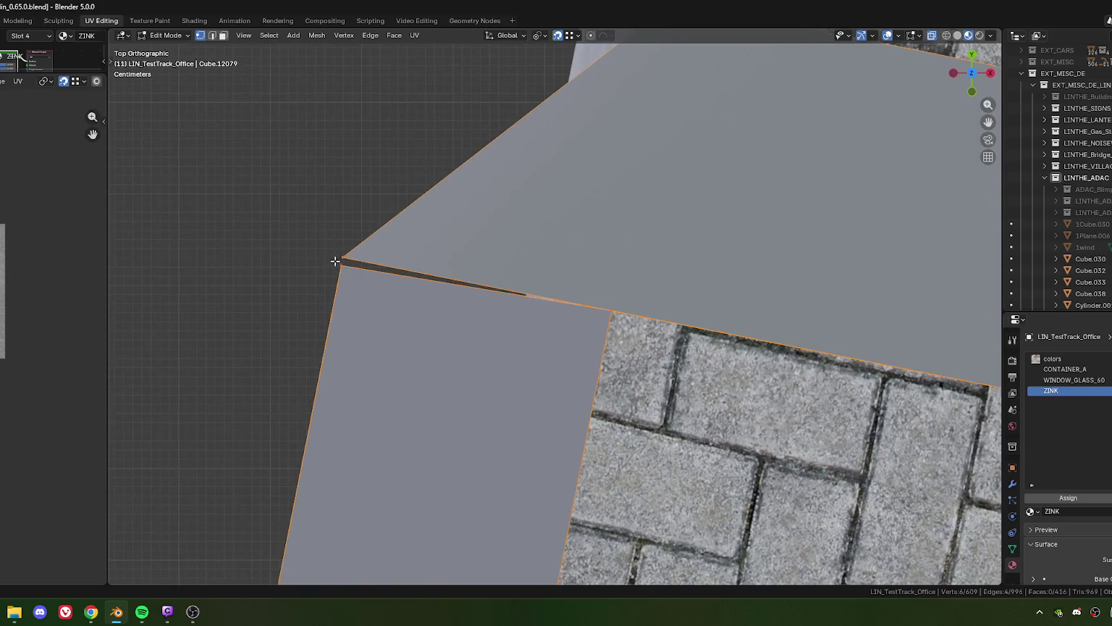
# - Move one rim corner vertex along the rim's local X axis
pyautogui.click(335, 260)
pyautogui.scroll(-3)
pyautogui.scroll(-3)
pyautogui.press('g')
pyautogui.press('y')
pyautogui.press('y')
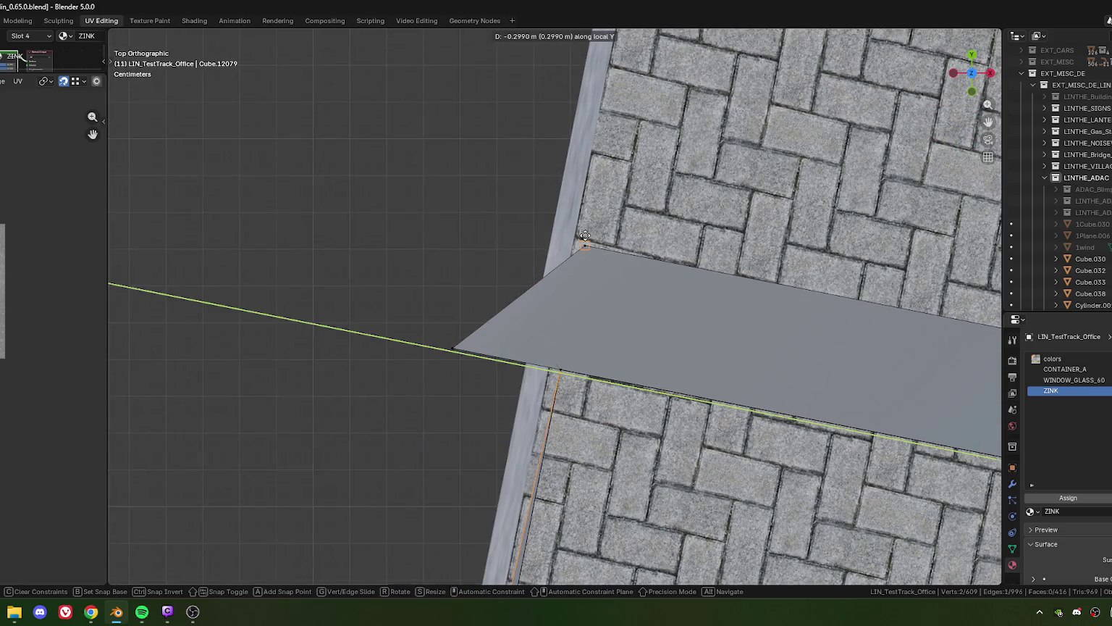
pyautogui.press('x')
pyautogui.press('x')
pyautogui.click(585, 236)
# - Move the rim's other corner vertex along local Y
pyautogui.click(560, 370)
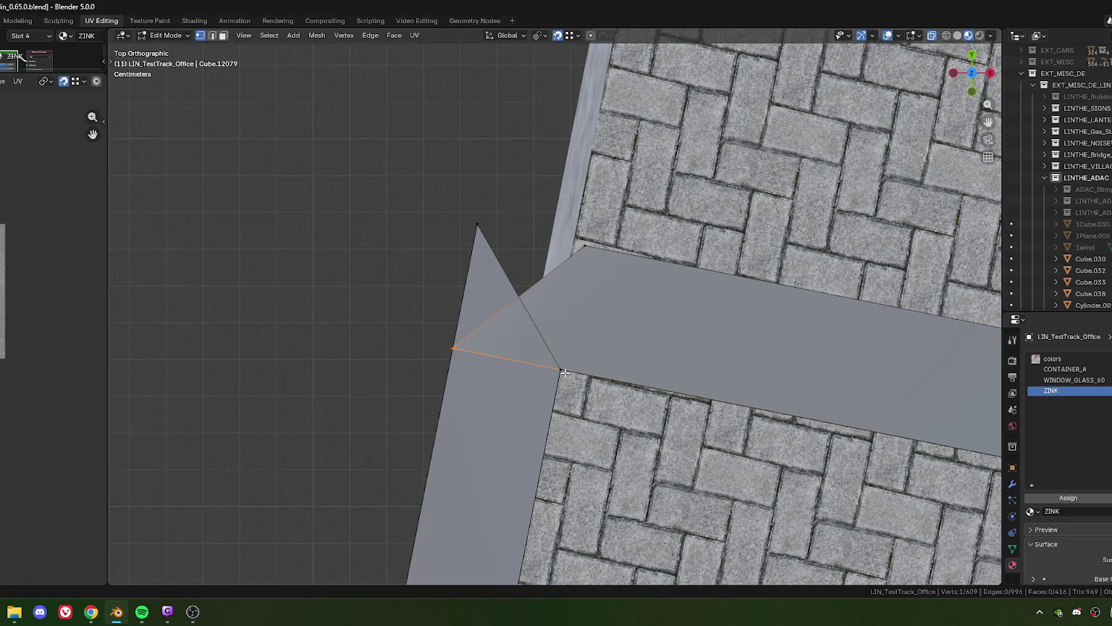
pyautogui.press('g')
pyautogui.press('y')
pyautogui.press('y')
pyautogui.click(565, 370)
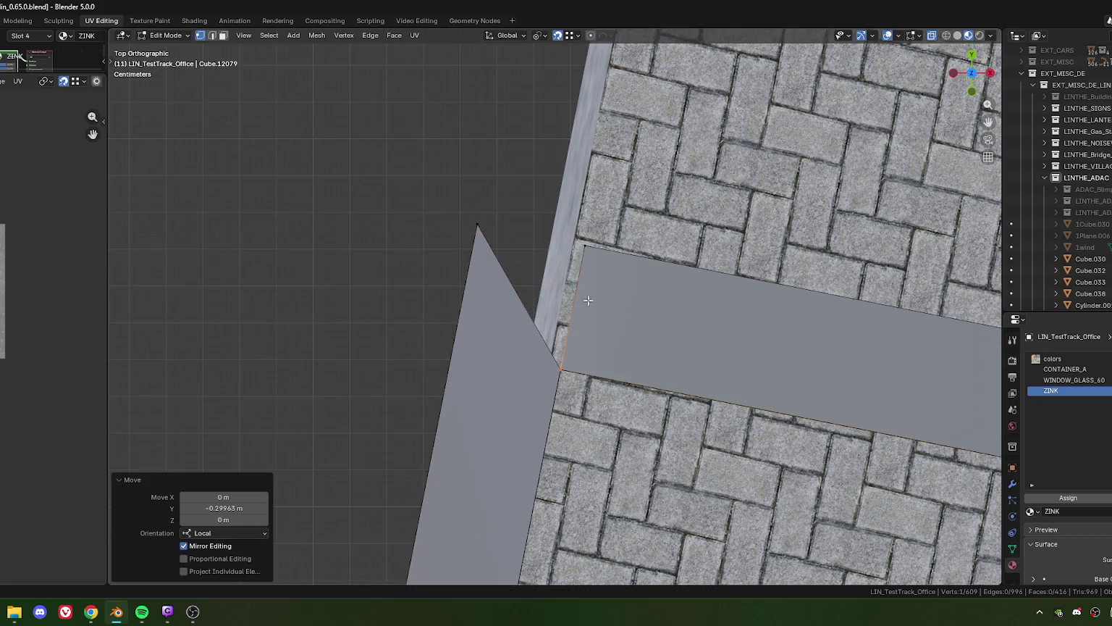
# - Bring the strip corner onto the pointy corner to form the miter
pyautogui.moveTo(575, 233); pyautogui.dragTo(616, 283)
pyautogui.press('g')
pyautogui.scroll(-3)
pyautogui.click(472, 224)
# - Box-select the mitered corner and merge its overlapping vertices by distance
pyautogui.moveTo(422, 187); pyautogui.dragTo(521, 289)
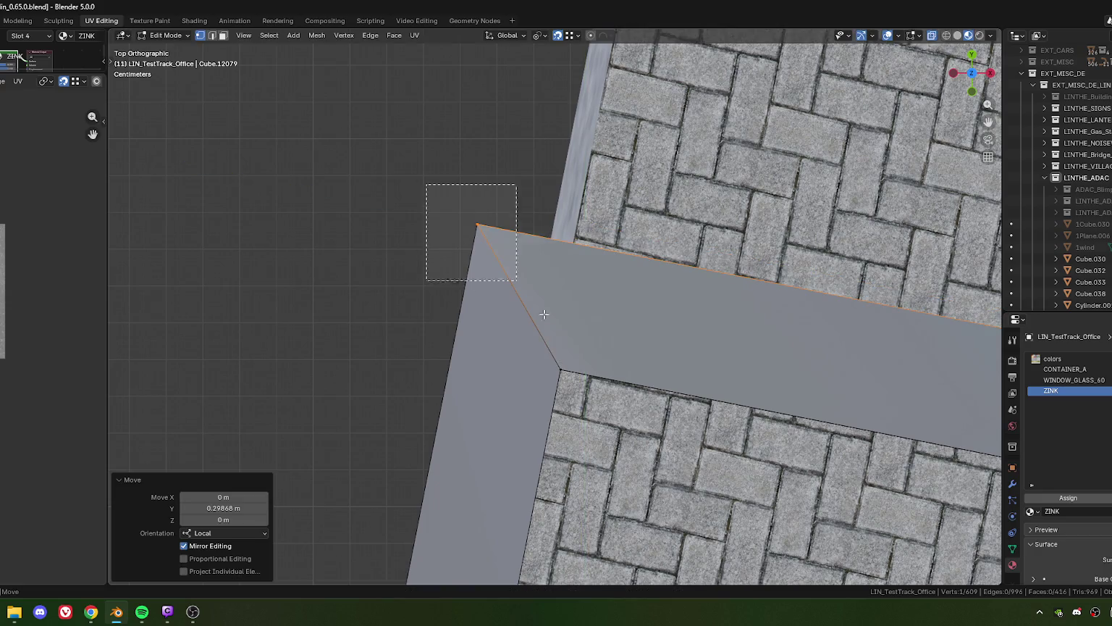
pyautogui.scroll(-3)
pyautogui.moveTo(545, 452); pyautogui.dragTo(630, 442)
pyautogui.press('m')
pyautogui.press('b')
# - Select another wall's top rim edge and inspect it in top orthographic view
pyautogui.click(634, 444)
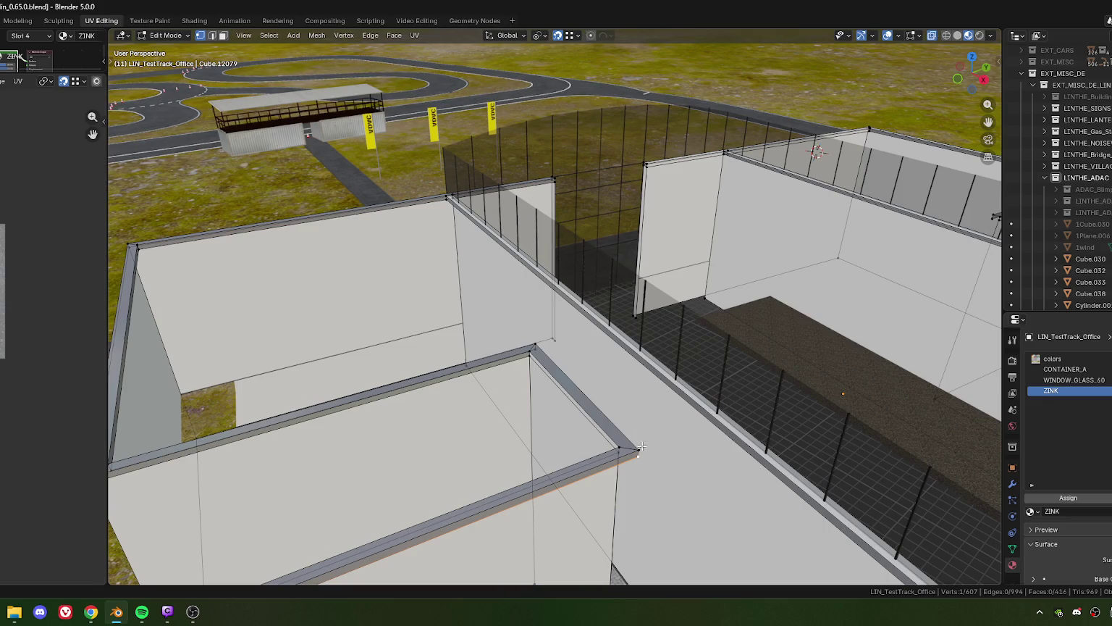
pyautogui.click(536, 348)
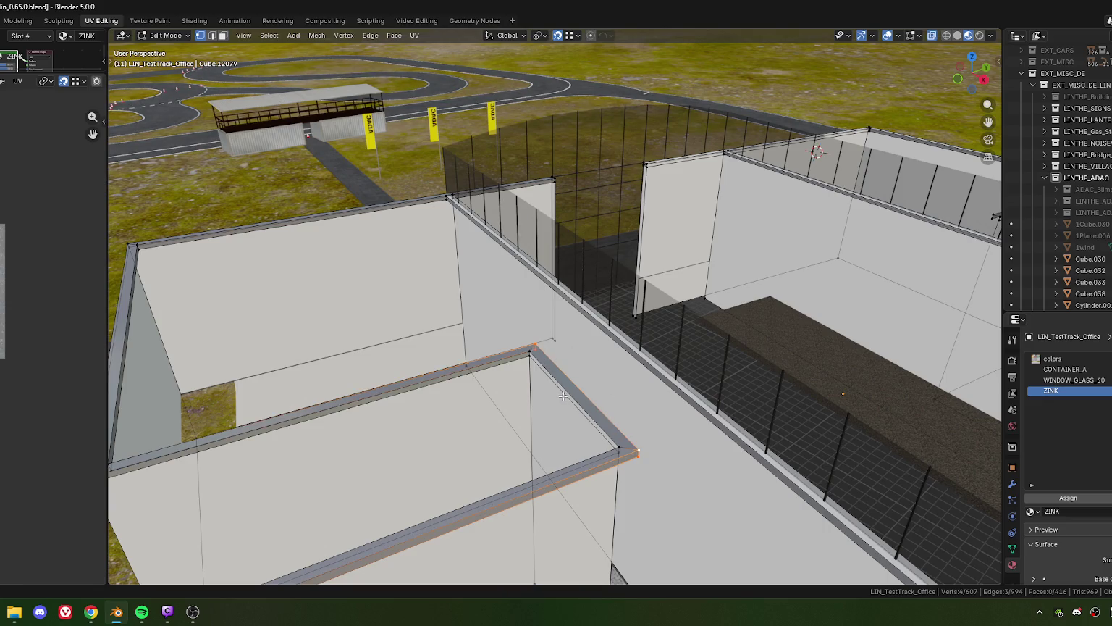
pyautogui.moveTo(566, 400); pyautogui.dragTo(579, 396)
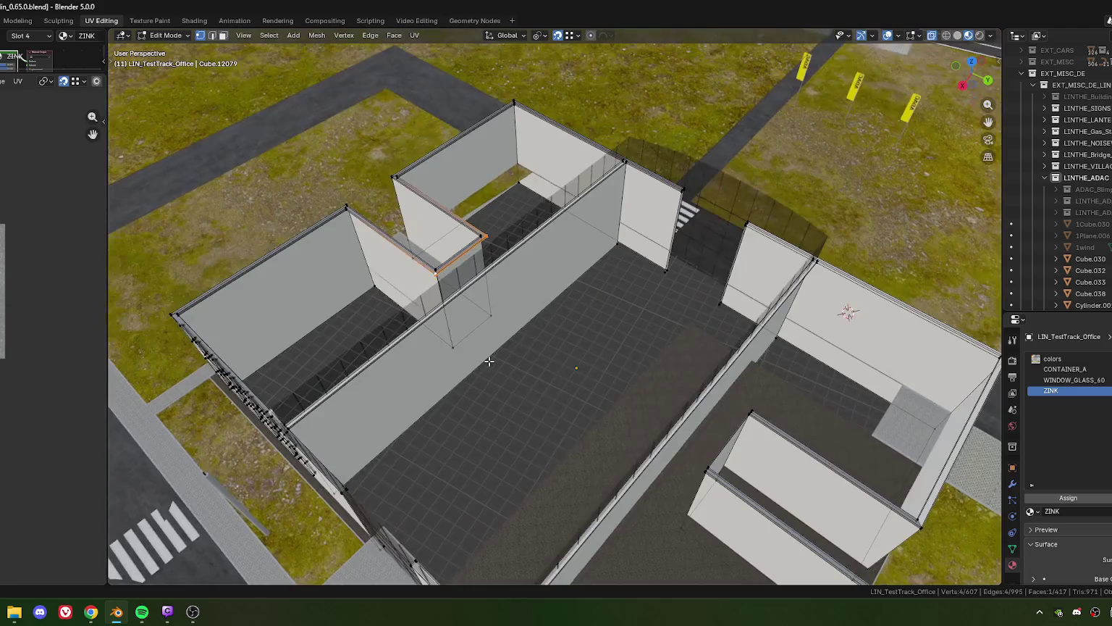
pyautogui.moveTo(519, 340); pyautogui.dragTo(589, 326)
pyautogui.scroll(3)
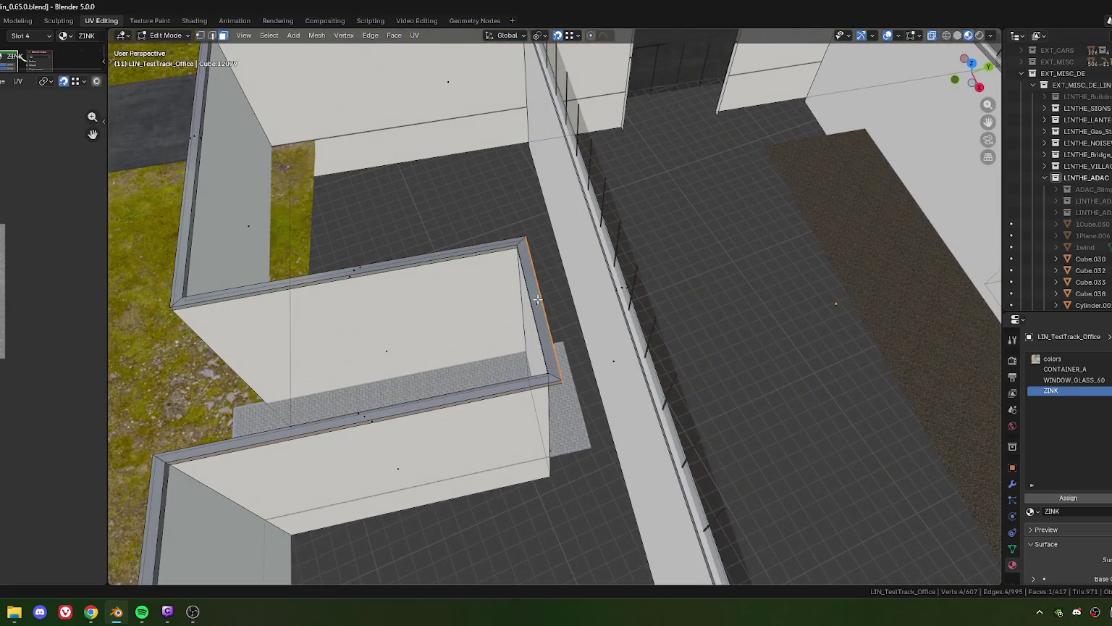
pyautogui.moveTo(594, 383); pyautogui.dragTo(599, 400)
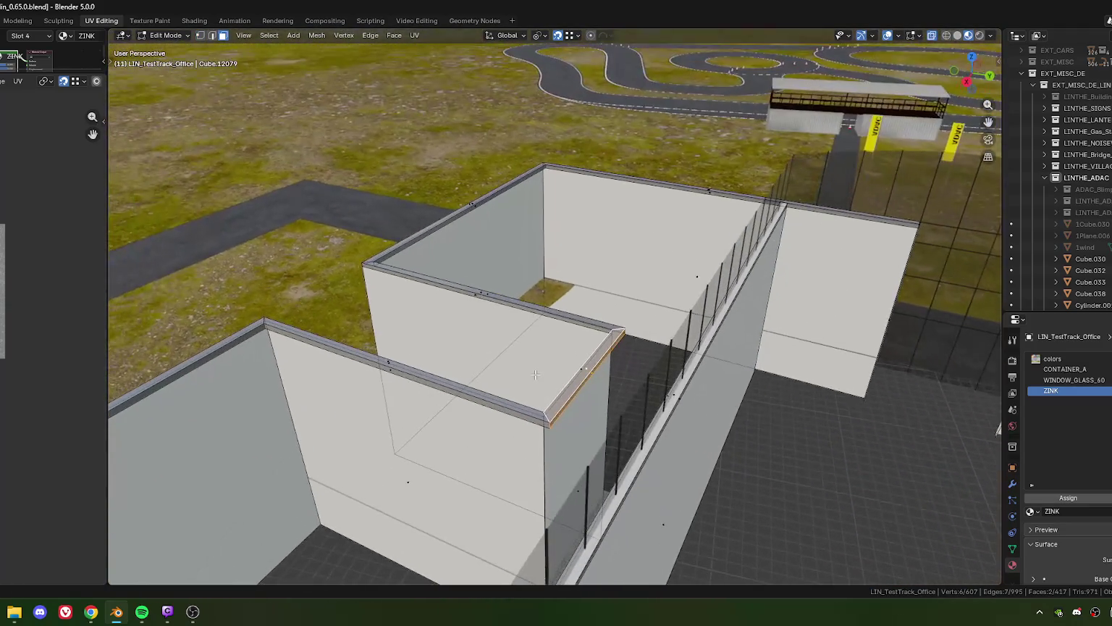
pyautogui.press('KP_7')
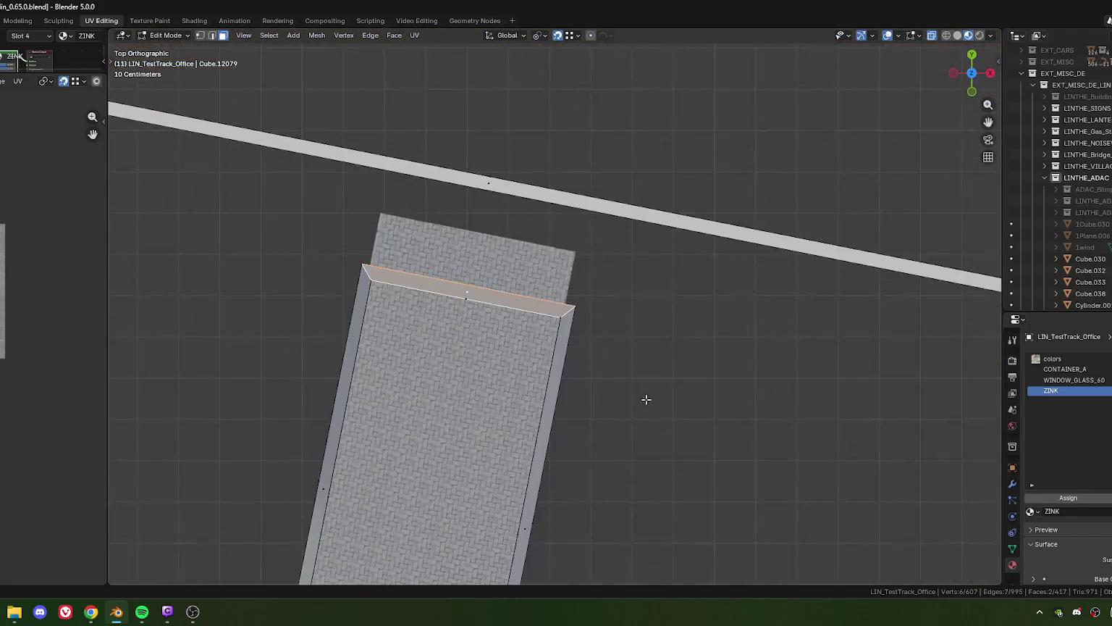
# - Copy the rim end cap, slide it along local X to the other wall end, and rotate it 180°
pyautogui.scroll(-3)
pyautogui.scroll(3)
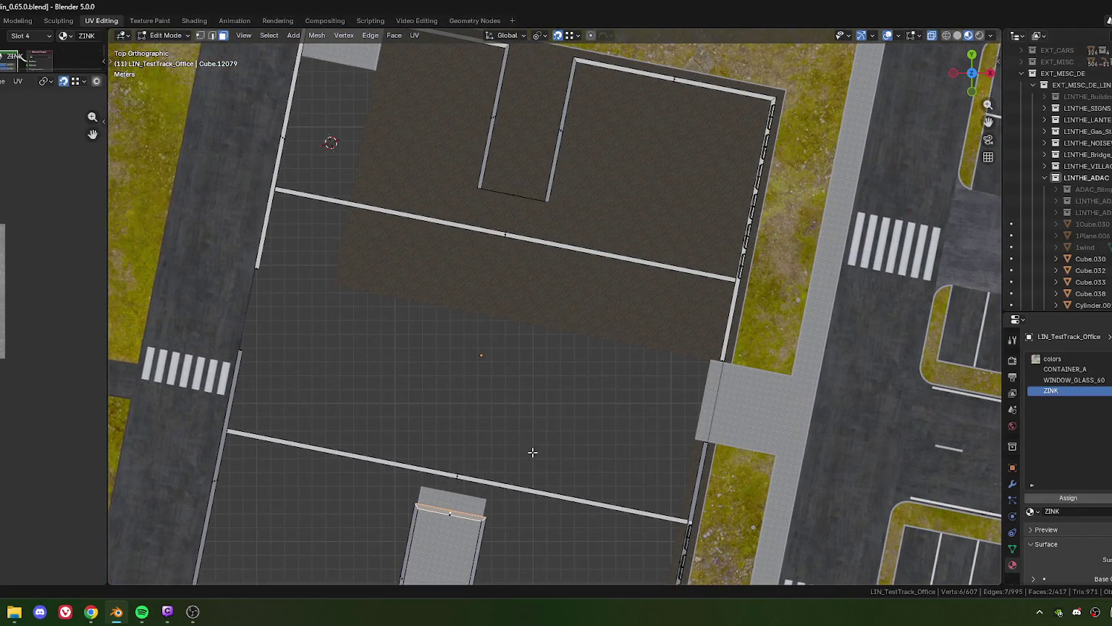
pyautogui.press('g')
pyautogui.press('y')
pyautogui.press('y')
pyautogui.press('x')
pyautogui.press('x')
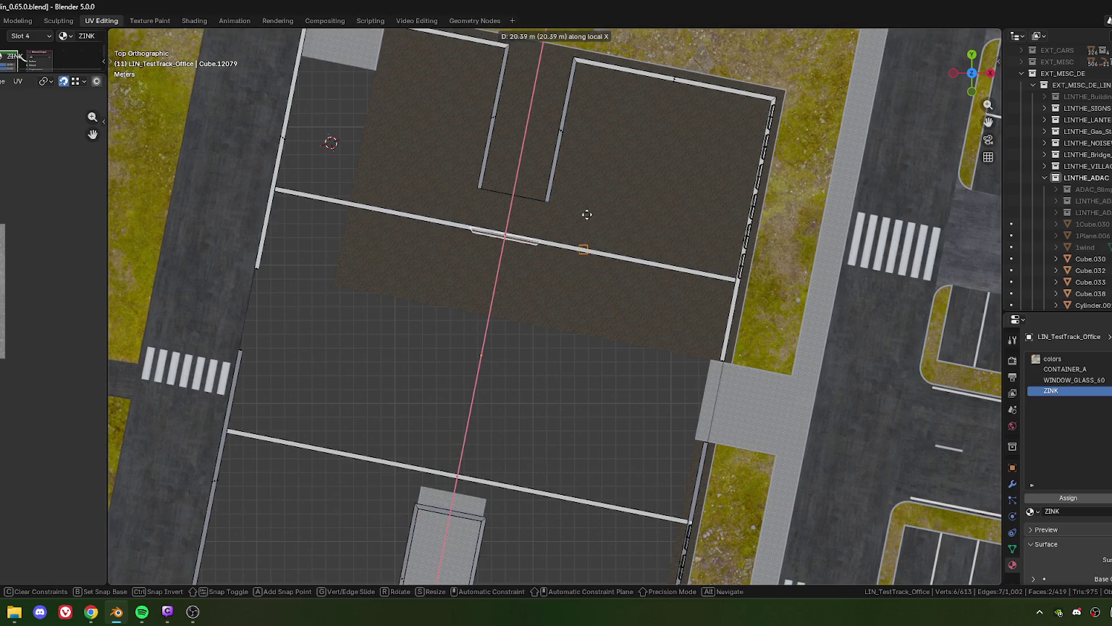
pyautogui.click(622, 161)
pyautogui.write('r')
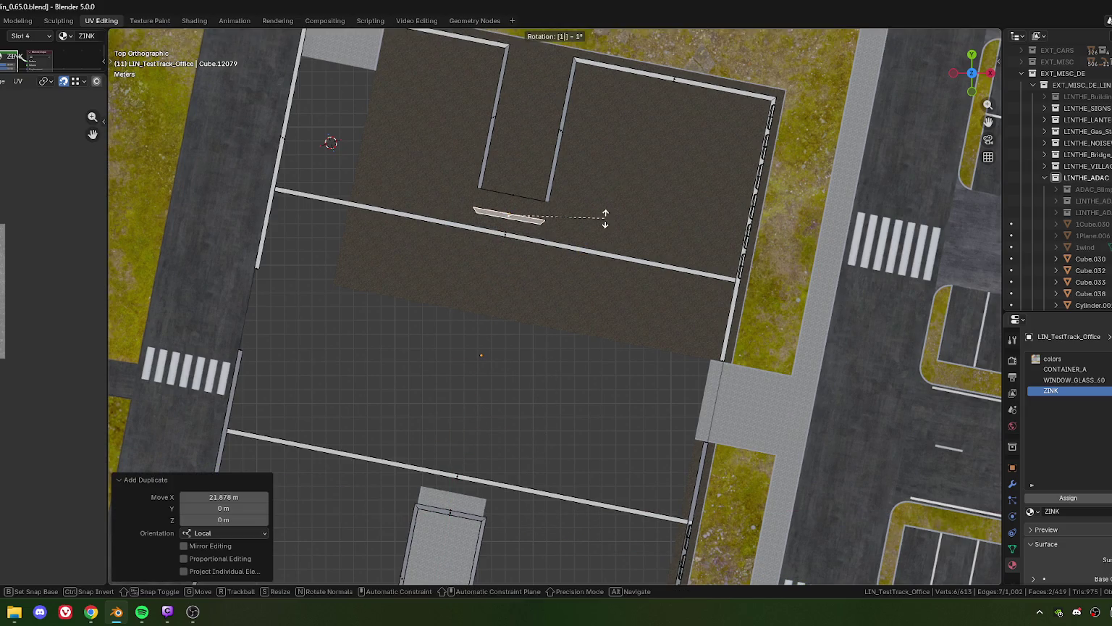
pyautogui.write('180')
pyautogui.press('Return')
# - Move the flipped cap along local X to seat it on the wall corner
pyautogui.scroll(3)
pyautogui.scroll(-3)
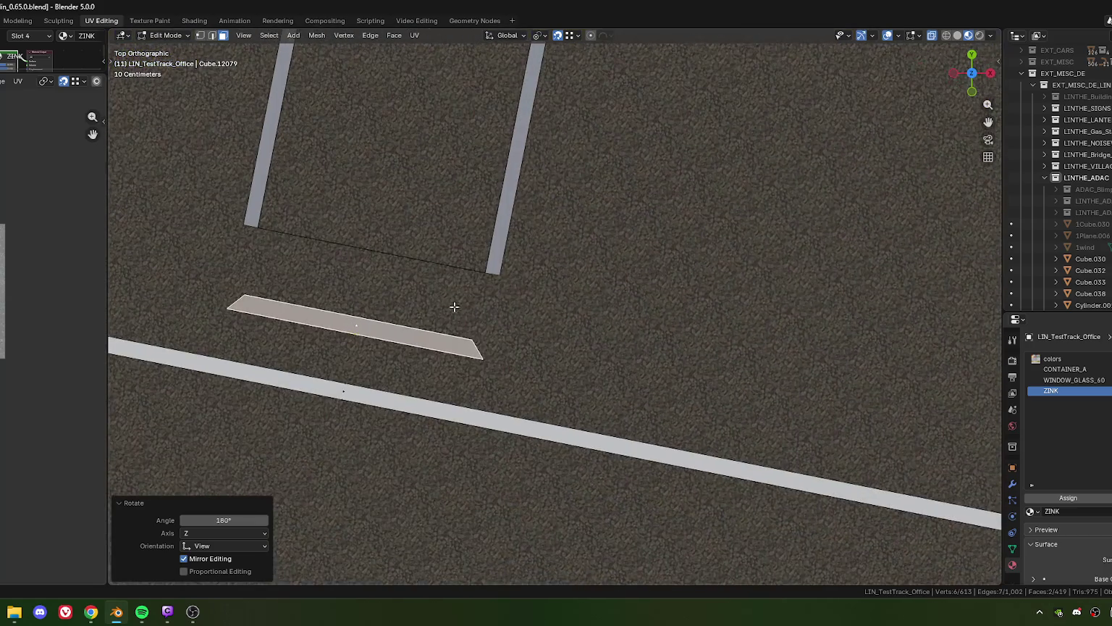
pyautogui.moveTo(454, 308); pyautogui.dragTo(579, 355)
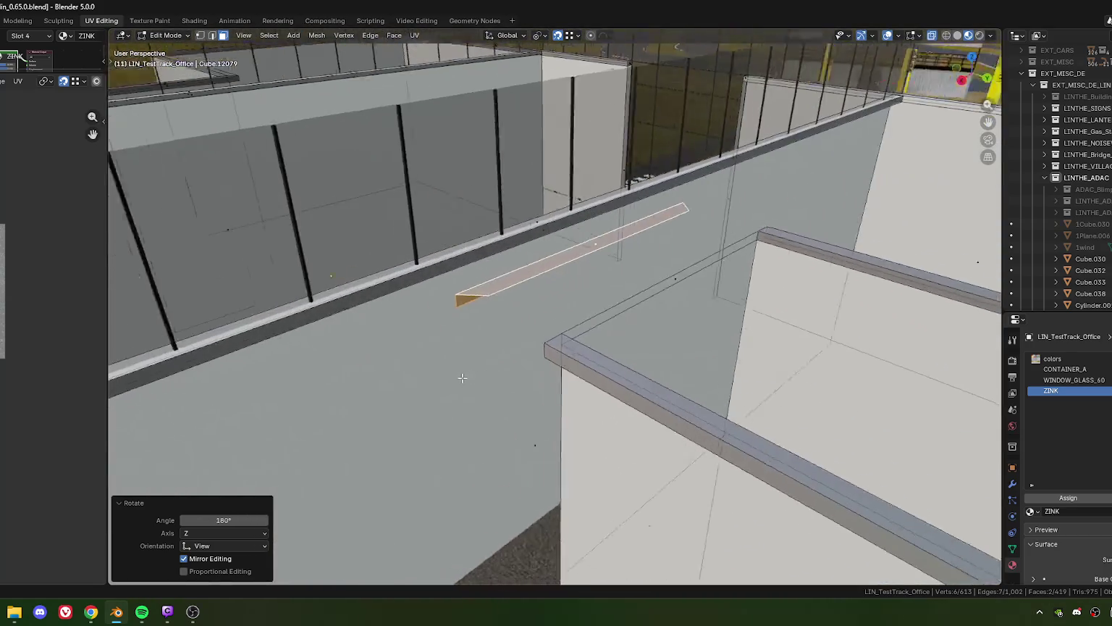
pyautogui.scroll(3)
pyautogui.press('g')
pyautogui.press('x')
pyautogui.press('x')
pyautogui.click(587, 360)
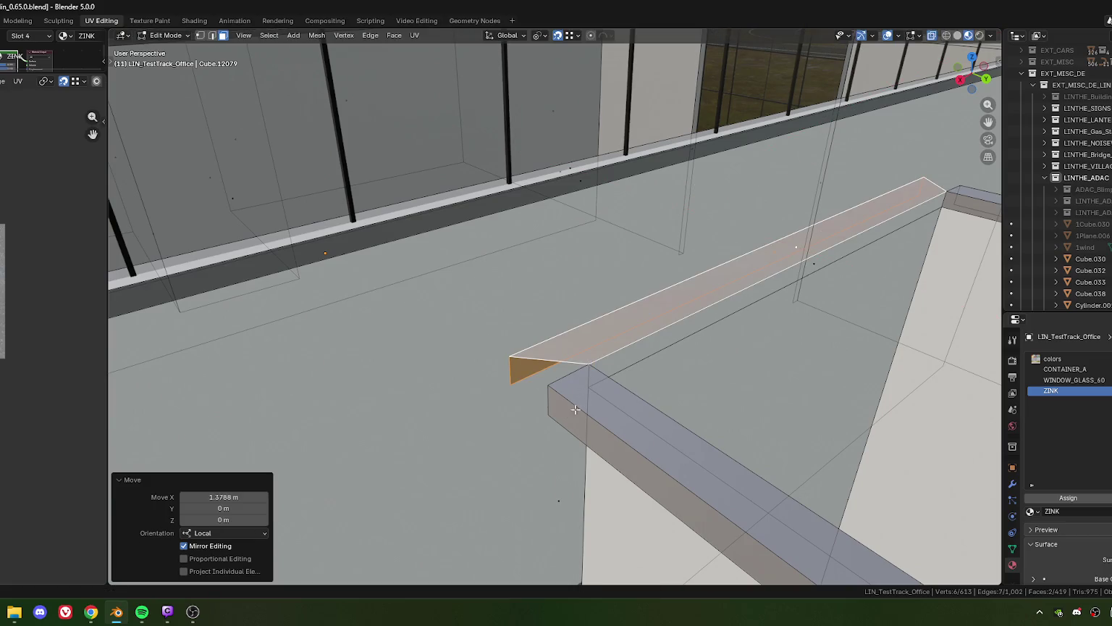
# - Slide the cap's lower edge along local X to align it with the wall rim
pyautogui.press('1')
pyautogui.click(536, 400)
pyautogui.press('g')
pyautogui.press('x')
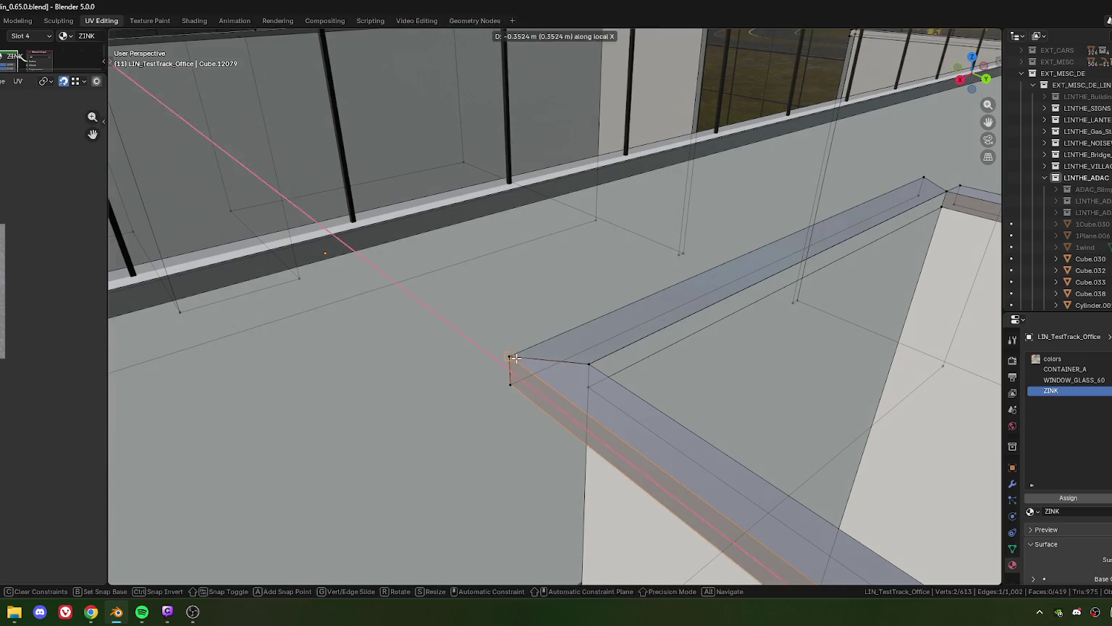
pyautogui.click(802, 300)
pyautogui.moveTo(802, 300); pyautogui.dragTo(659, 357)
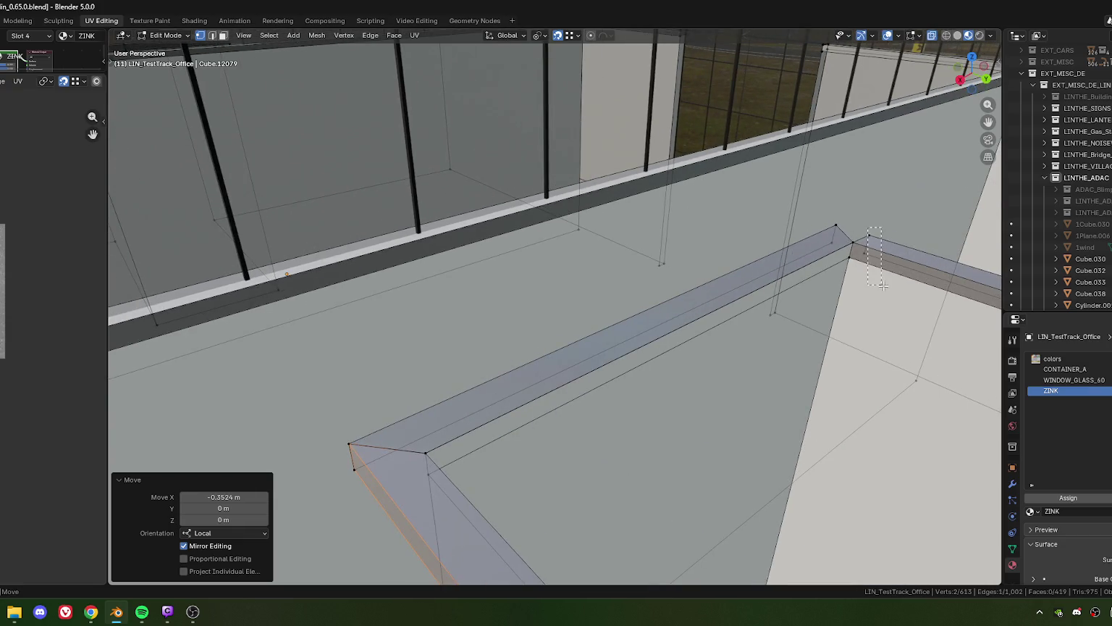
# - Select the cap's corner vertices and merge them by distance, leaving 607 vertices
pyautogui.moveTo(883, 285); pyautogui.dragTo(864, 240)
pyautogui.click(840, 225)
pyautogui.moveTo(840, 224); pyautogui.dragTo(636, 422)
pyautogui.click(429, 392)
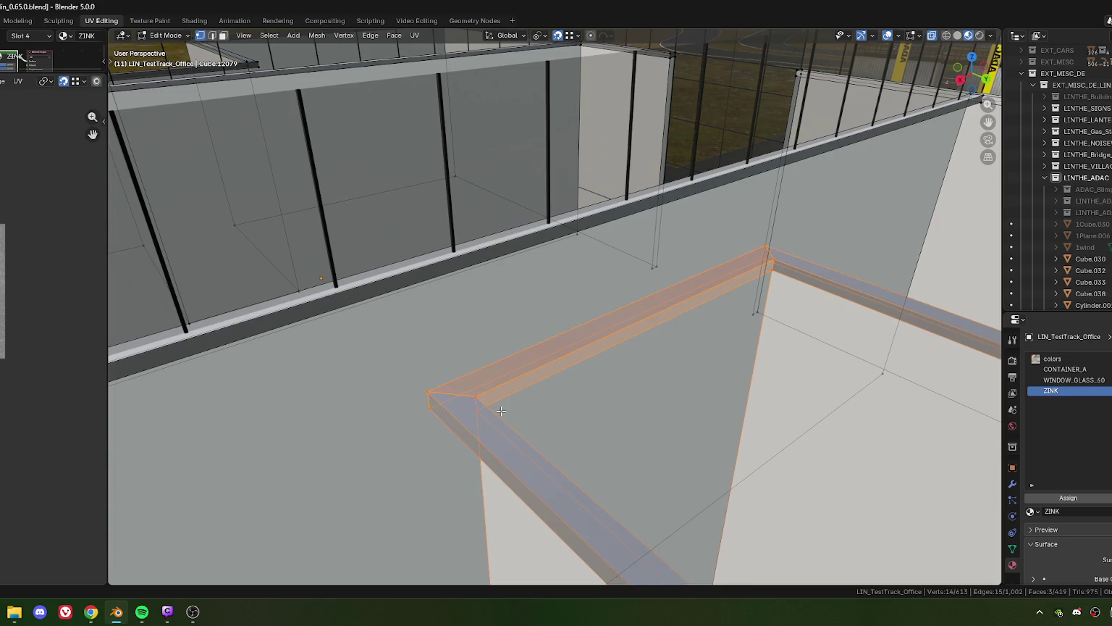
pyautogui.press('m')
pyautogui.press('b')
pyautogui.moveTo(501, 410); pyautogui.dragTo(543, 418)
pyautogui.moveTo(670, 396); pyautogui.dragTo(686, 337)
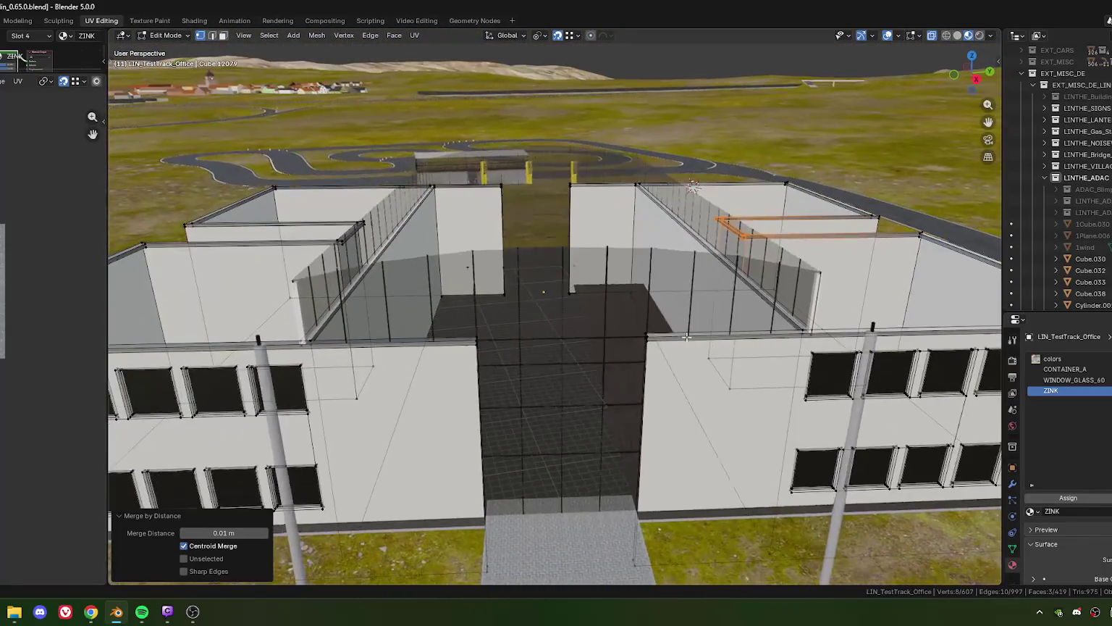
pyautogui.scroll(3)
pyautogui.moveTo(573, 263); pyautogui.dragTo(551, 356)
pyautogui.scroll(3)
pyautogui.moveTo(516, 267); pyautogui.dragTo(619, 368)
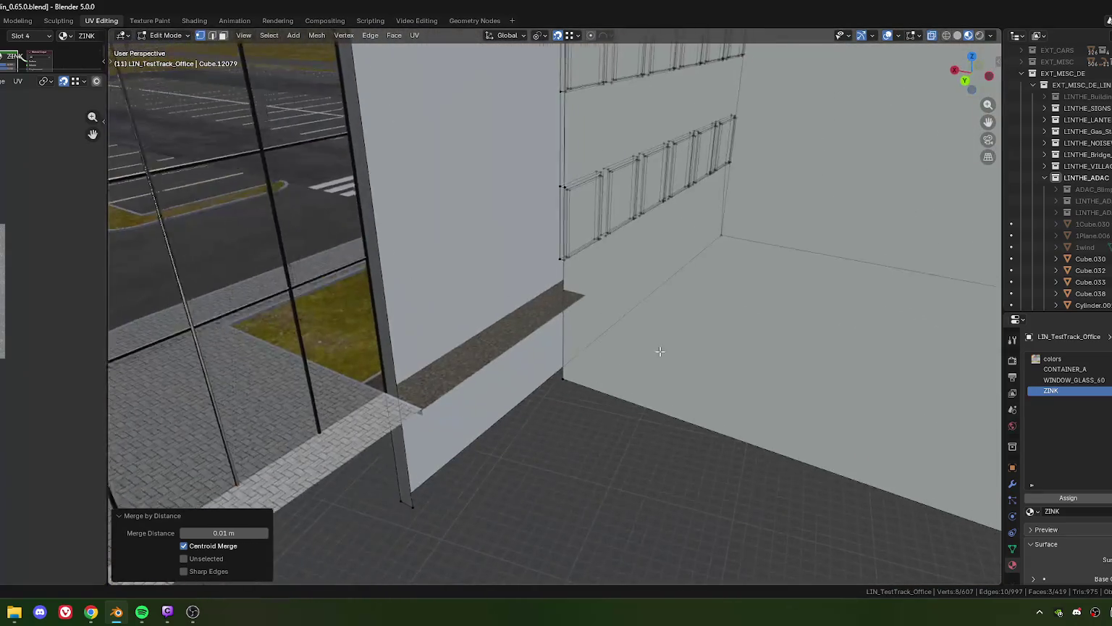
pyautogui.scroll(-3)
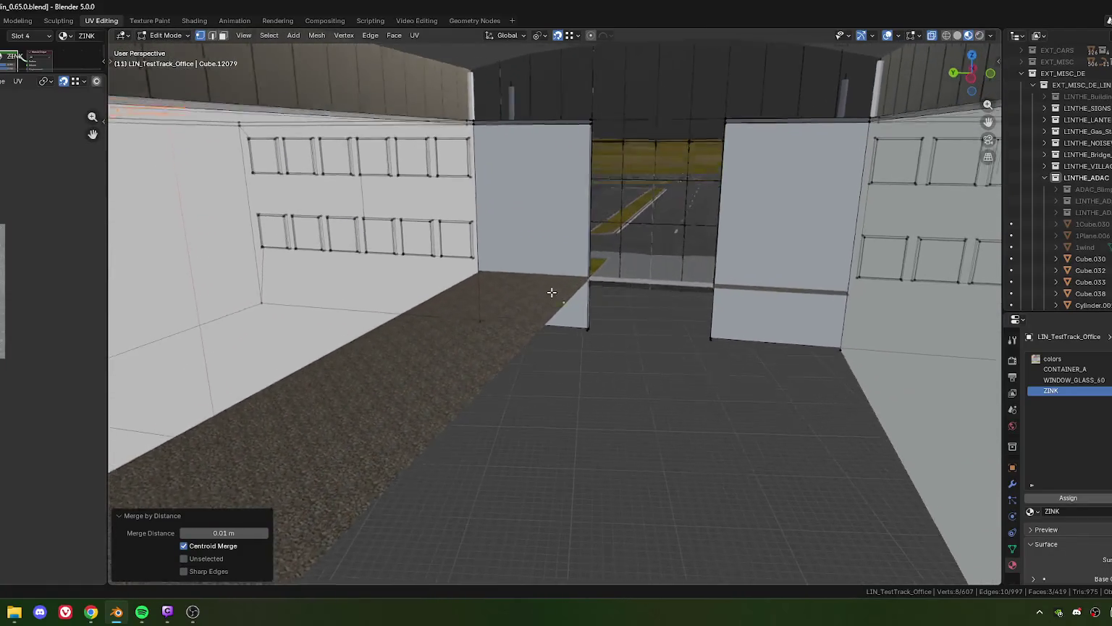
pyautogui.scroll(-3)
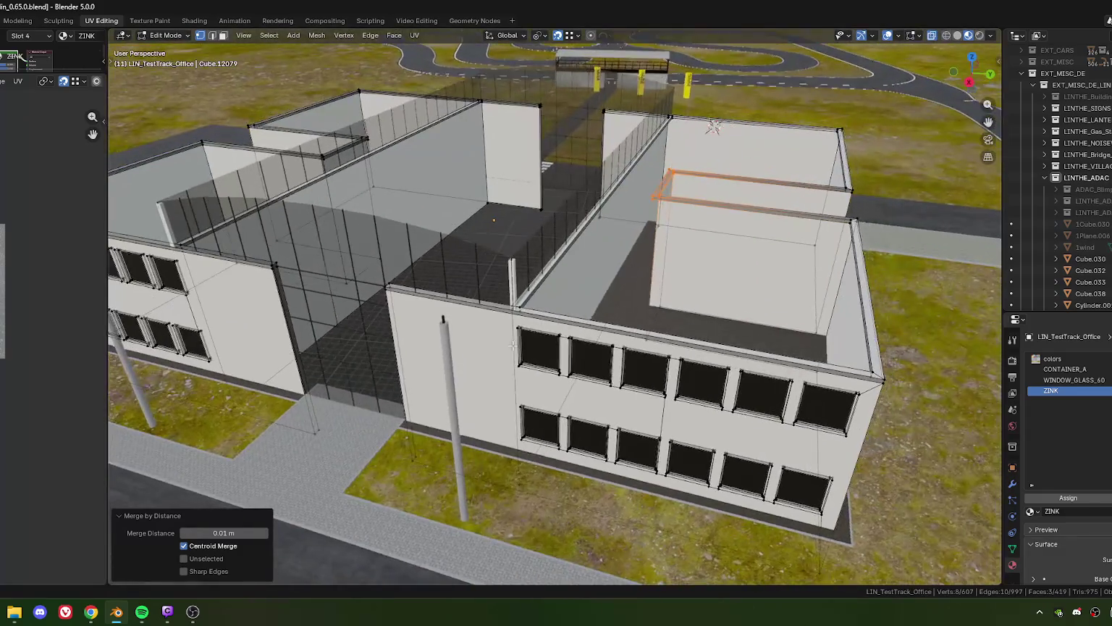
pyautogui.moveTo(513, 345); pyautogui.dragTo(525, 302)
pyautogui.scroll(3)
pyautogui.scroll(-3)
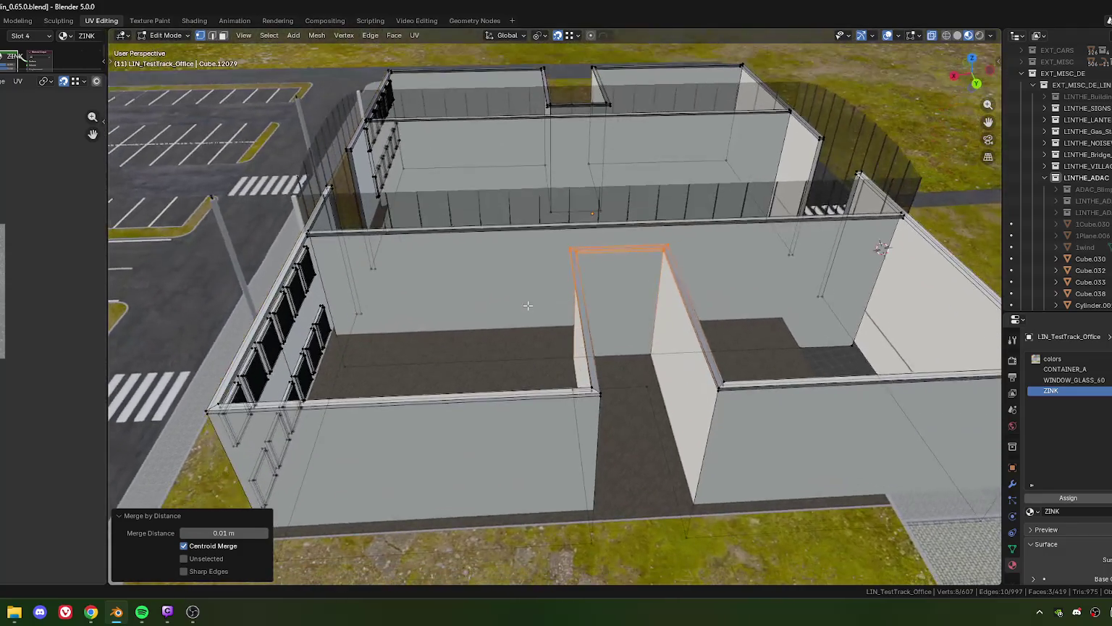
pyautogui.moveTo(774, 260); pyautogui.dragTo(573, 373)
pyautogui.scroll(3)
pyautogui.click(563, 241)
pyautogui.scroll(-3)
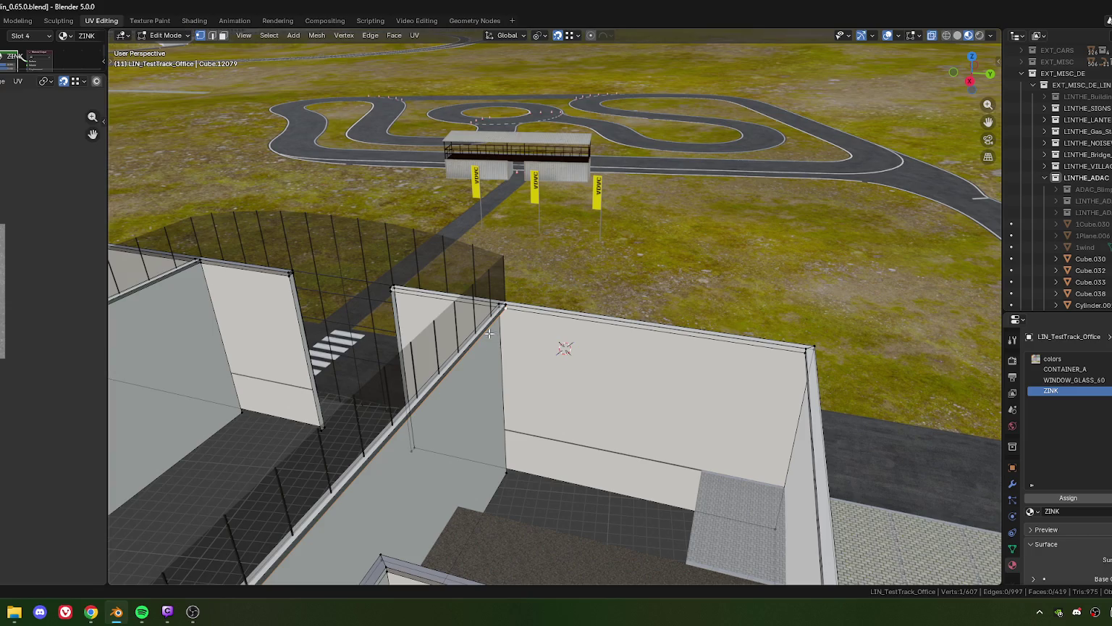
pyautogui.scroll(3)
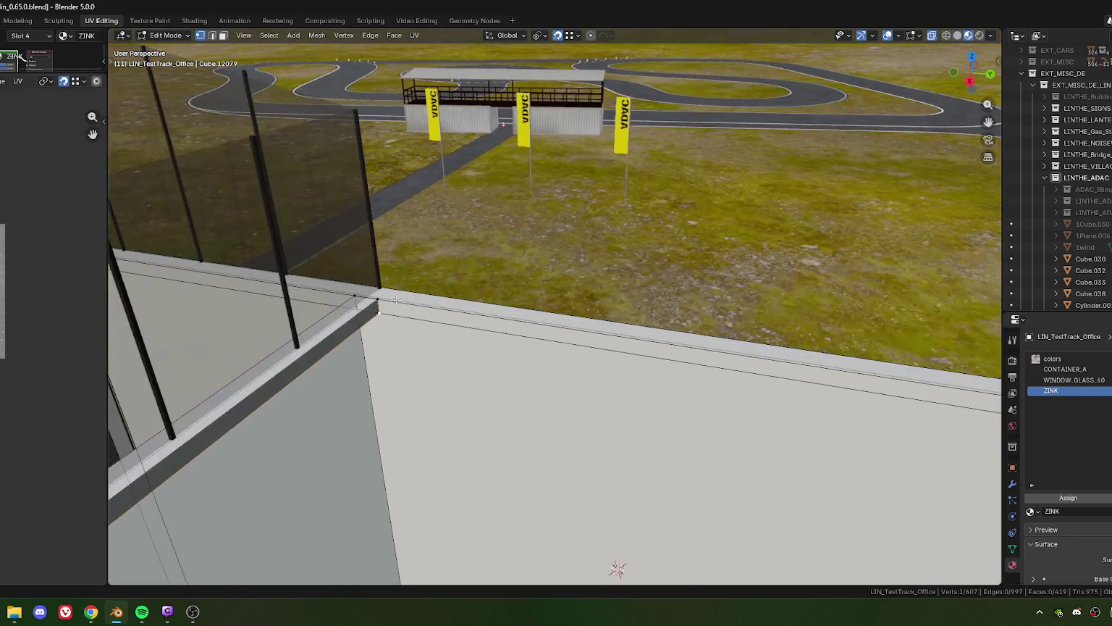
pyautogui.moveTo(520, 319); pyautogui.dragTo(499, 366)
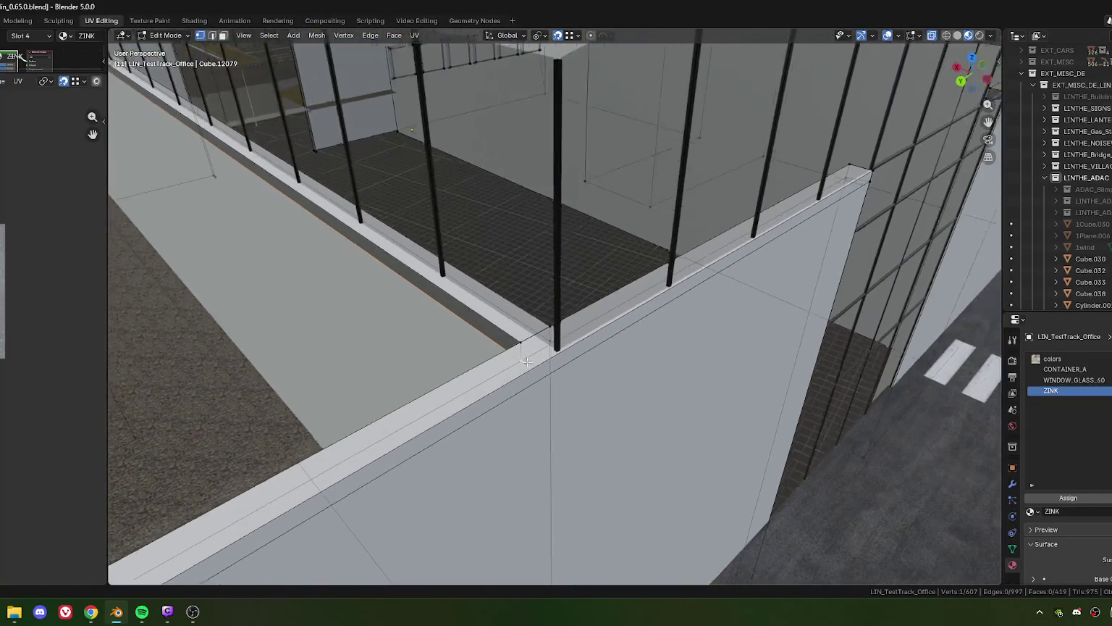
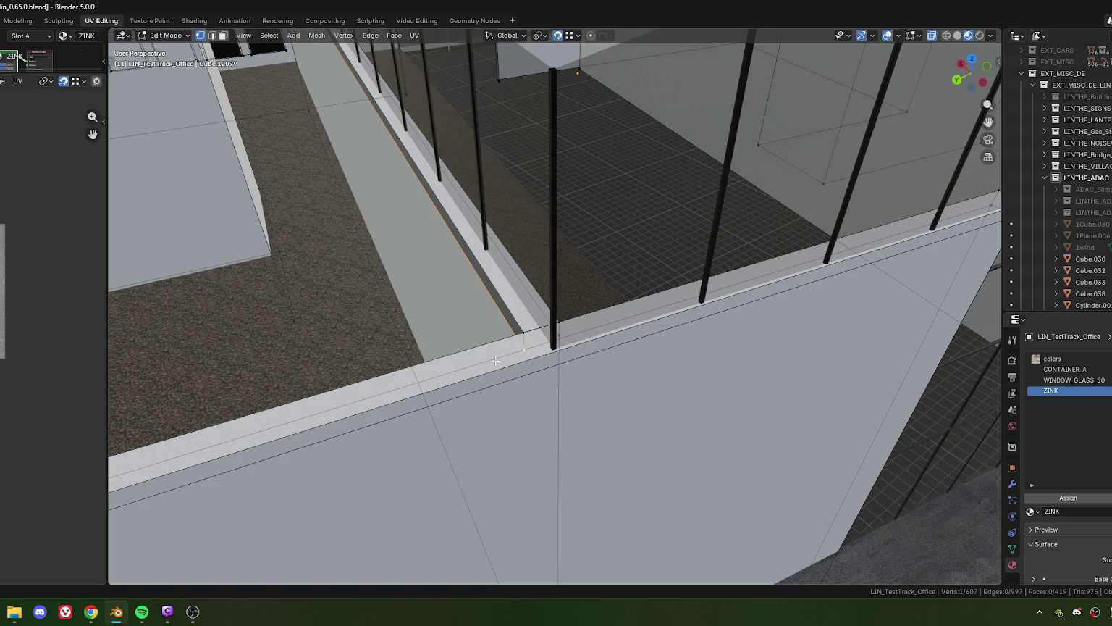
# - Subdivide the parapet edges at the wall corner
pyautogui.moveTo(496, 360); pyautogui.dragTo(520, 351)
pyautogui.moveTo(601, 363); pyautogui.dragTo(565, 364)
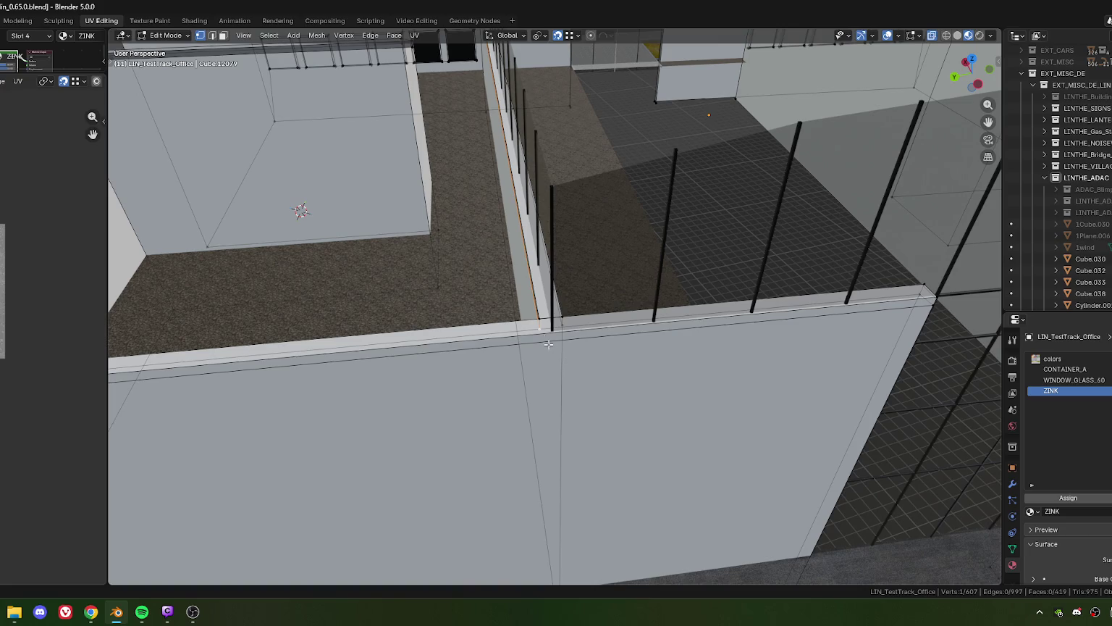
pyautogui.scroll(3)
pyautogui.scroll(3)
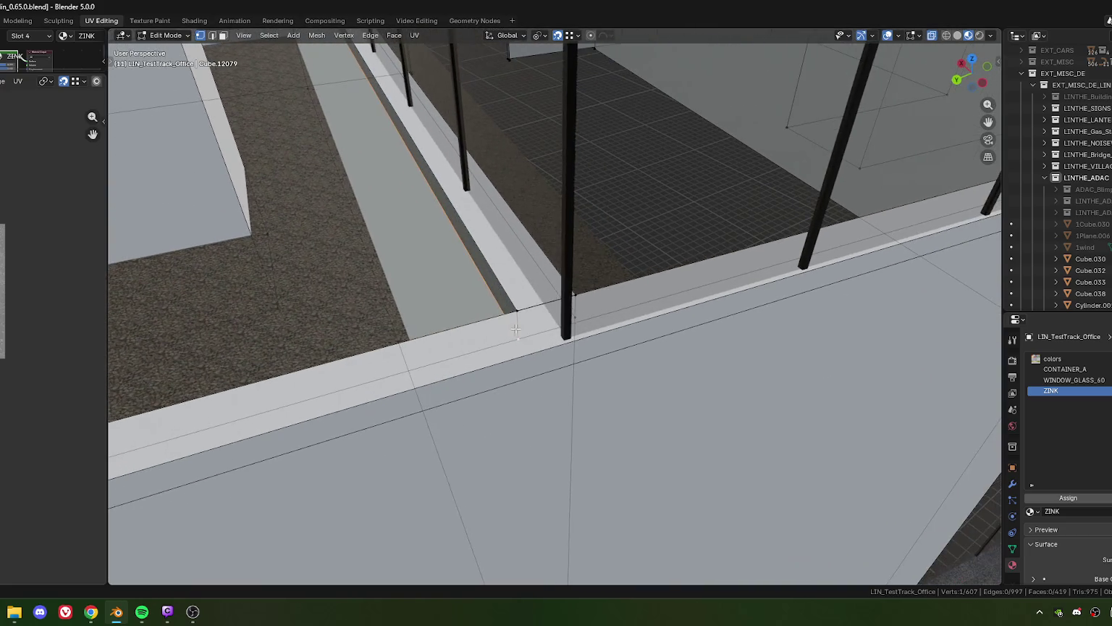
pyautogui.scroll(3)
pyautogui.scroll(3)
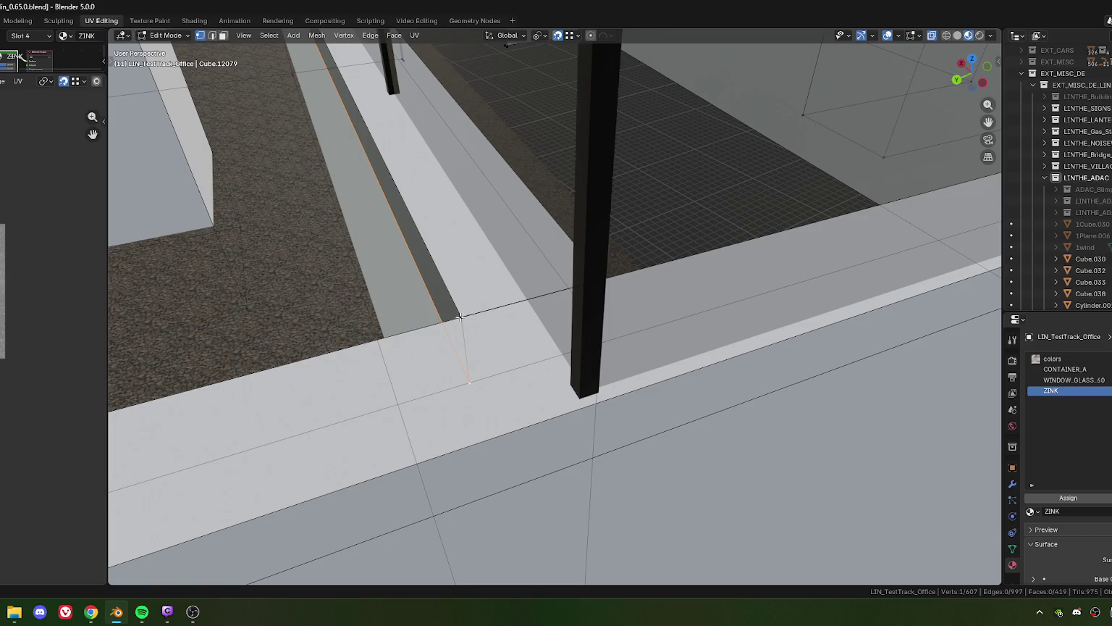
pyautogui.moveTo(434, 330); pyautogui.dragTo(436, 337)
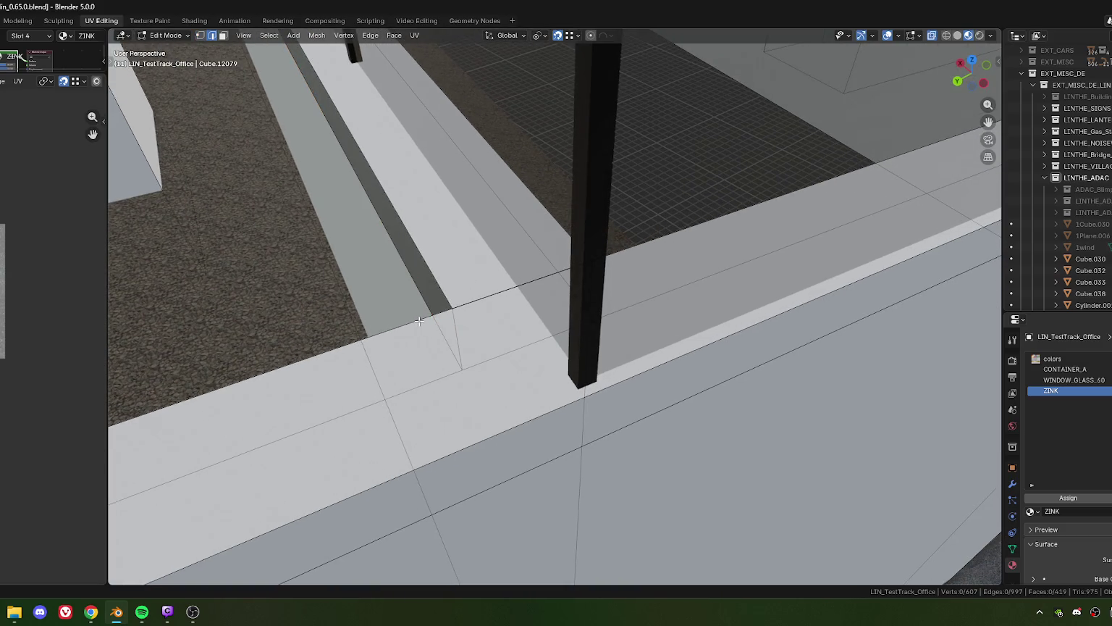
pyautogui.click(418, 320)
pyautogui.hotkey('ctrl', 'e')
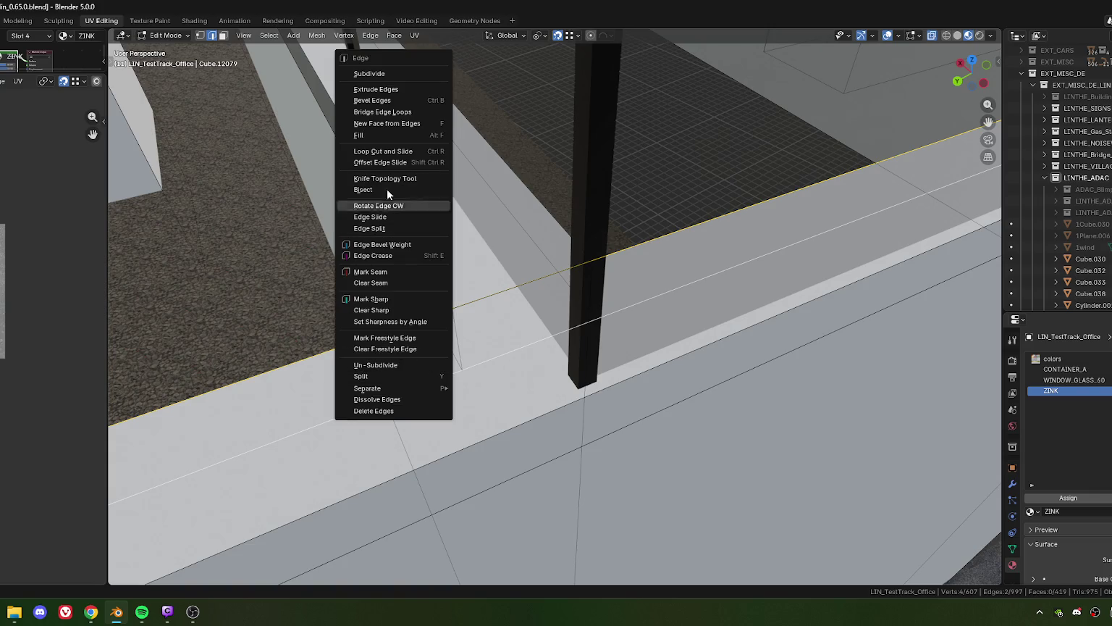
pyautogui.click(371, 74)
# - Slide the new wall-top edge along the wall to the corner
pyautogui.scroll(-3)
pyautogui.scroll(-3)
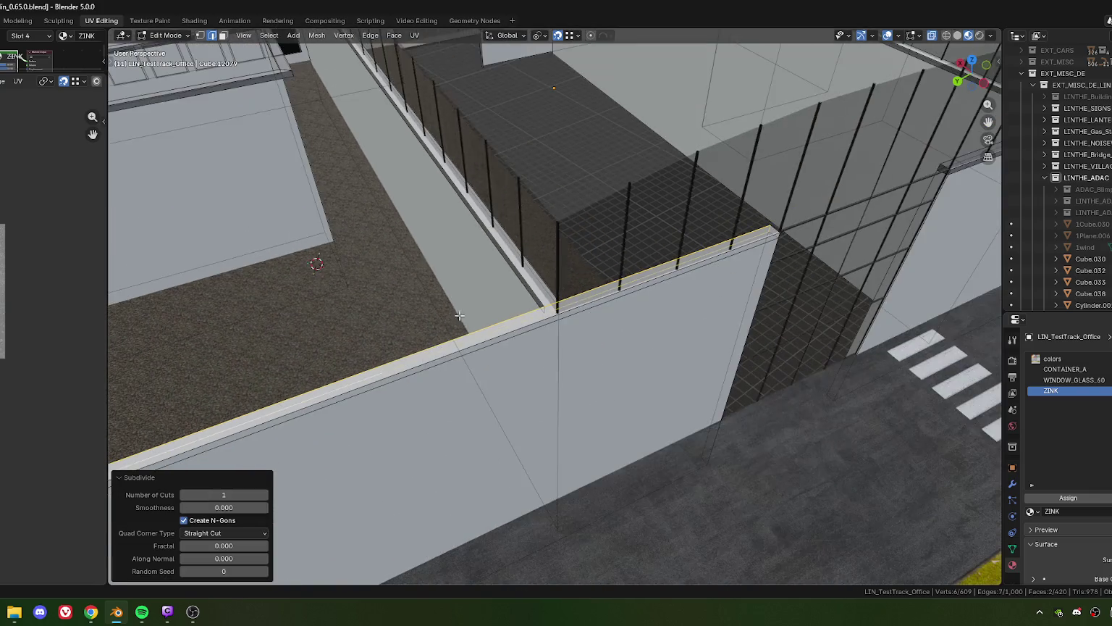
pyautogui.scroll(-3)
pyautogui.moveTo(459, 316); pyautogui.dragTo(464, 297)
pyautogui.scroll(3)
pyautogui.scroll(3)
pyautogui.click(457, 300)
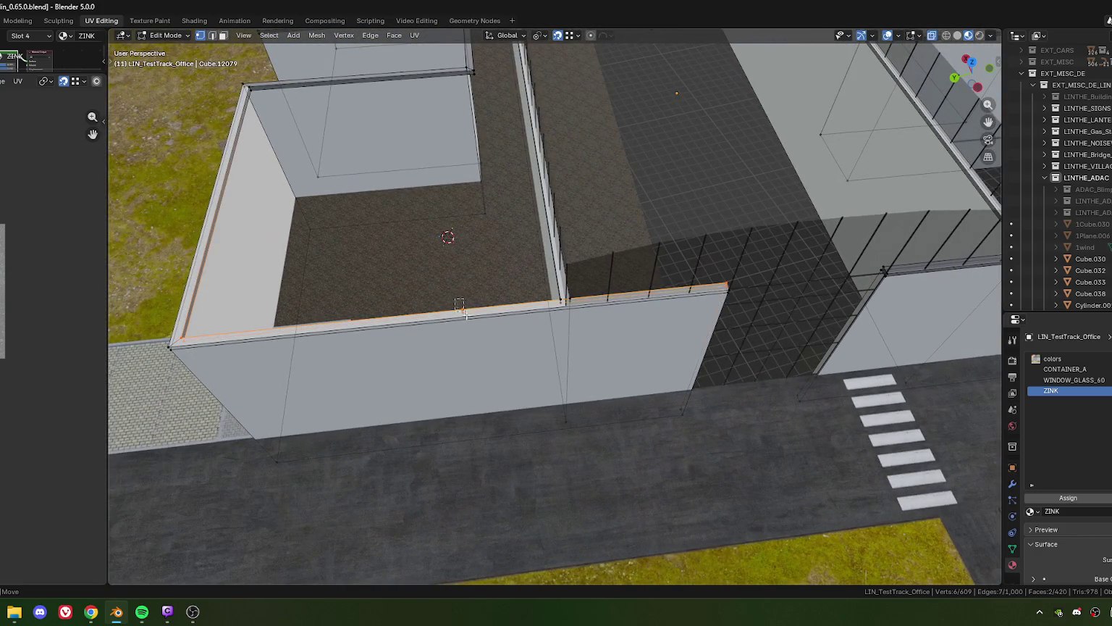
pyautogui.scroll(3)
pyautogui.scroll(3)
pyautogui.press('g')
pyautogui.press('g')
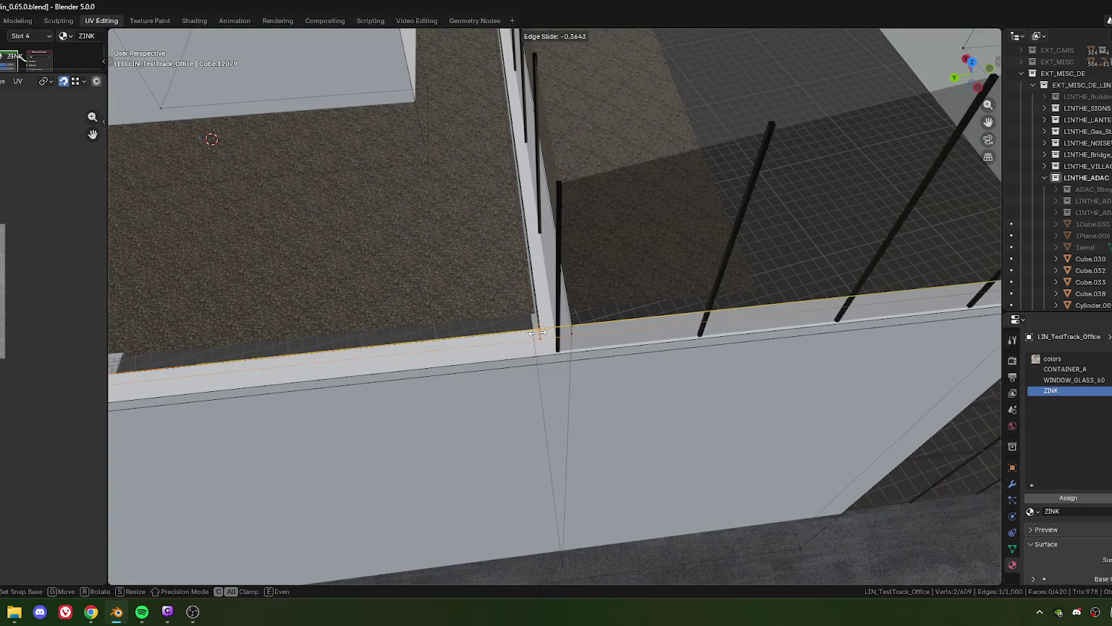
pyautogui.click(540, 332)
# - Merge the corner vertices by distance, removing 2 vertices
pyautogui.click(538, 323)
pyautogui.moveTo(539, 325); pyautogui.dragTo(569, 345)
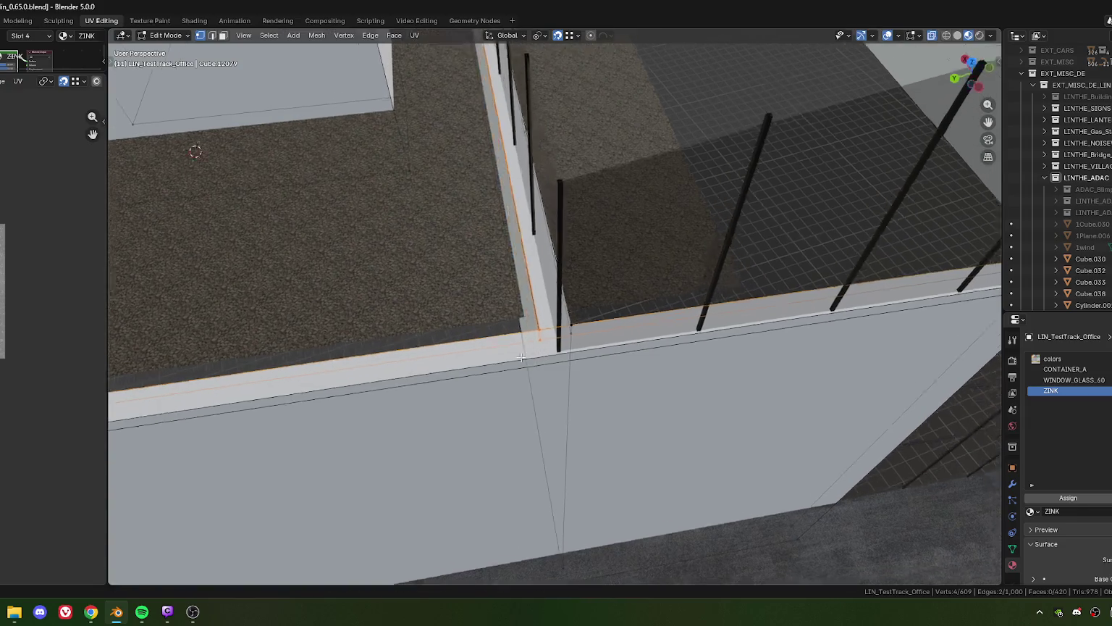
pyautogui.press('m')
pyautogui.click(532, 349)
pyautogui.scroll(-3)
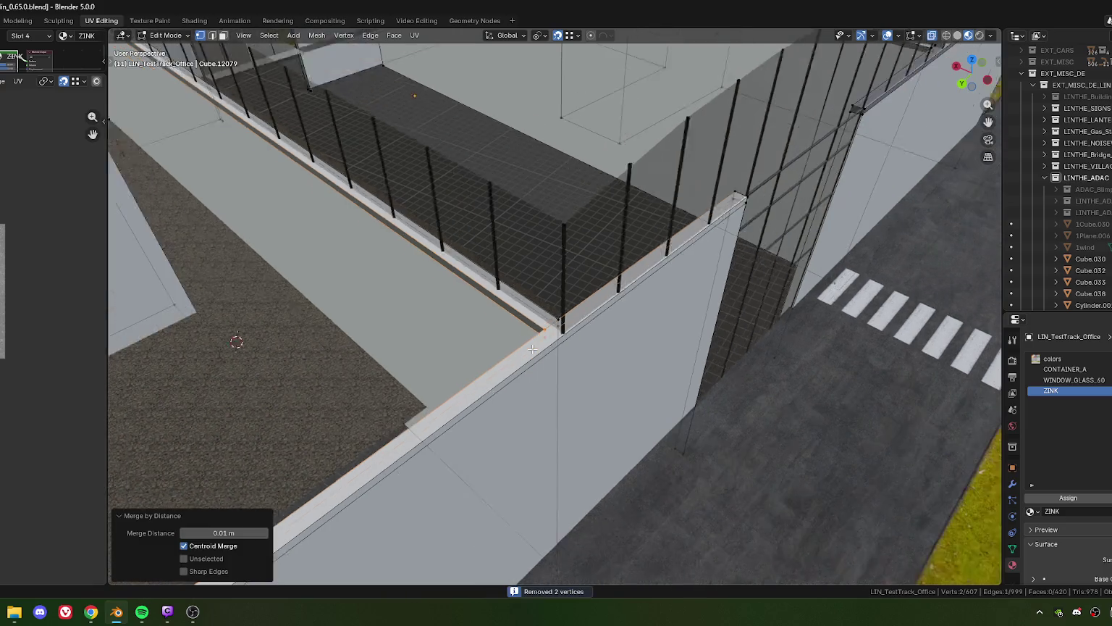
pyautogui.moveTo(236, 342); pyautogui.dragTo(476, 298)
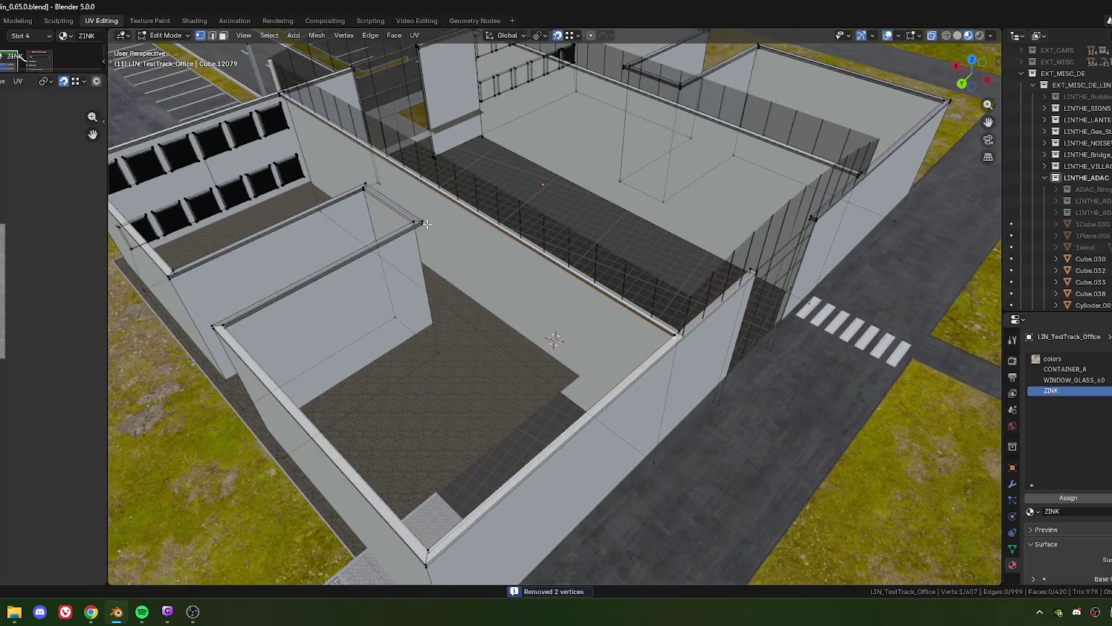
# - Add several roof corner vertices to the selection around the office block
pyautogui.click(427, 225)
pyautogui.moveTo(426, 225); pyautogui.dragTo(363, 245)
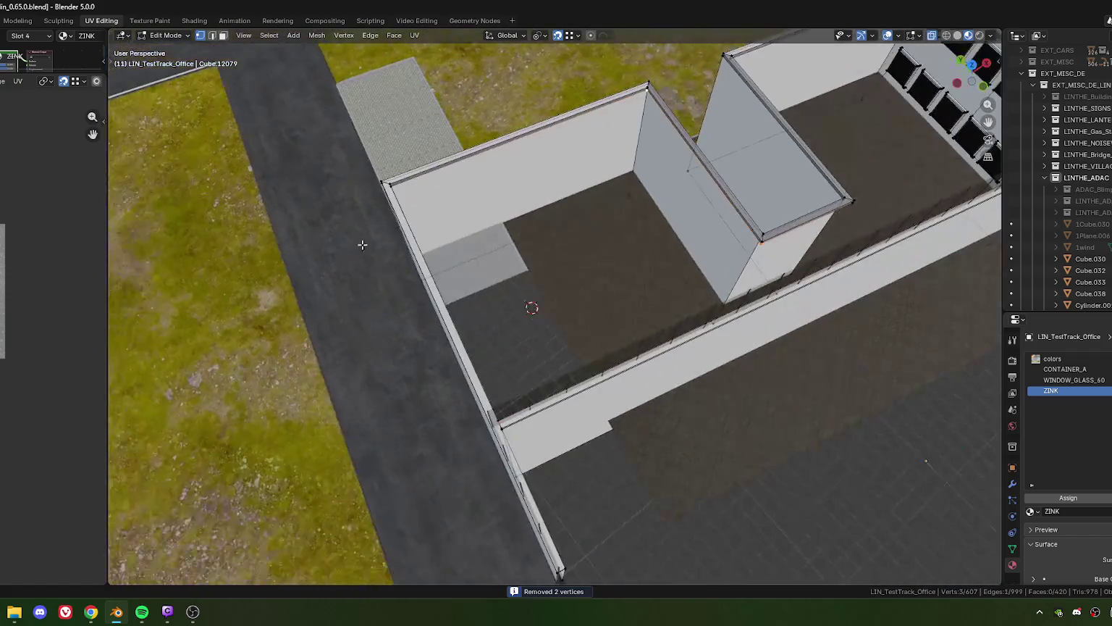
pyautogui.moveTo(702, 192); pyautogui.dragTo(434, 311)
pyautogui.click(388, 272)
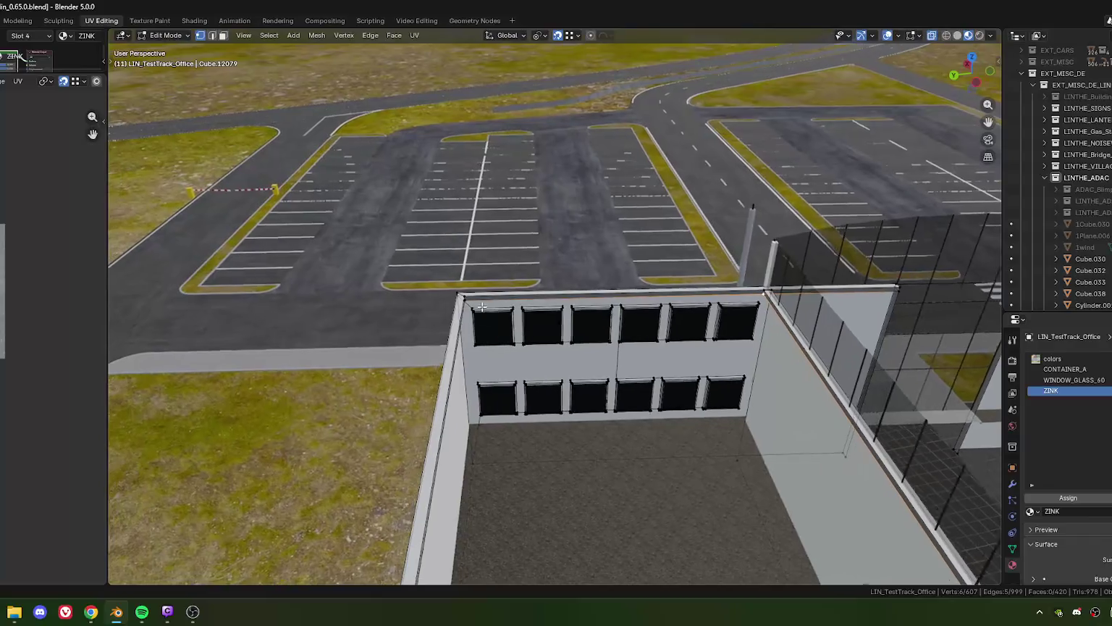
pyautogui.click(352, 290)
pyautogui.moveTo(352, 290); pyautogui.dragTo(404, 343)
pyautogui.scroll(3)
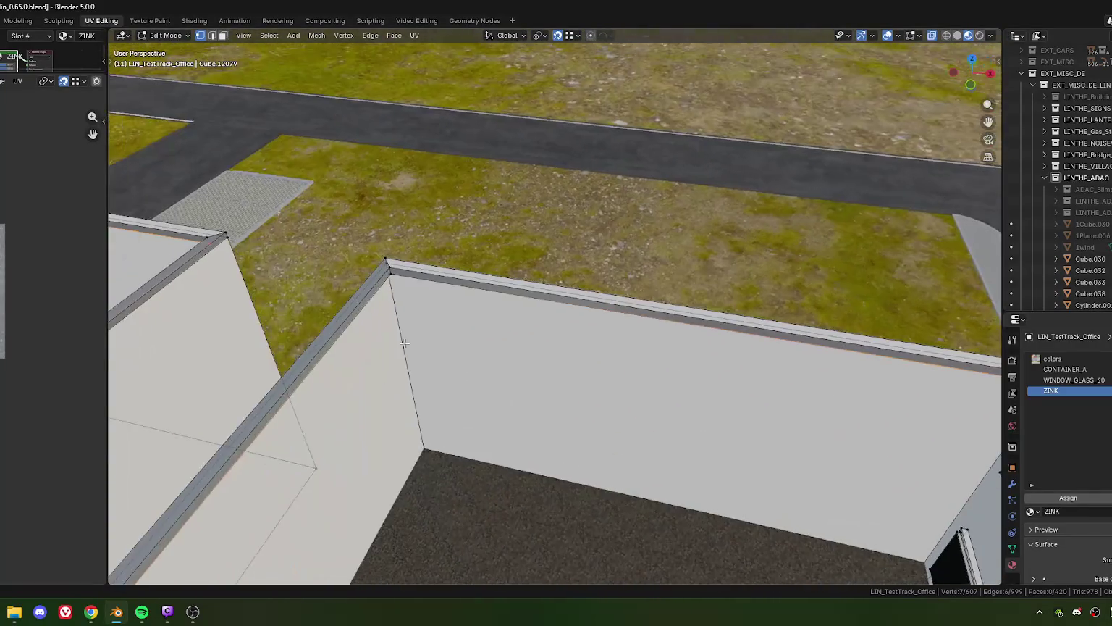
pyautogui.click(393, 277)
pyautogui.scroll(-3)
pyautogui.moveTo(393, 276); pyautogui.dragTo(422, 338)
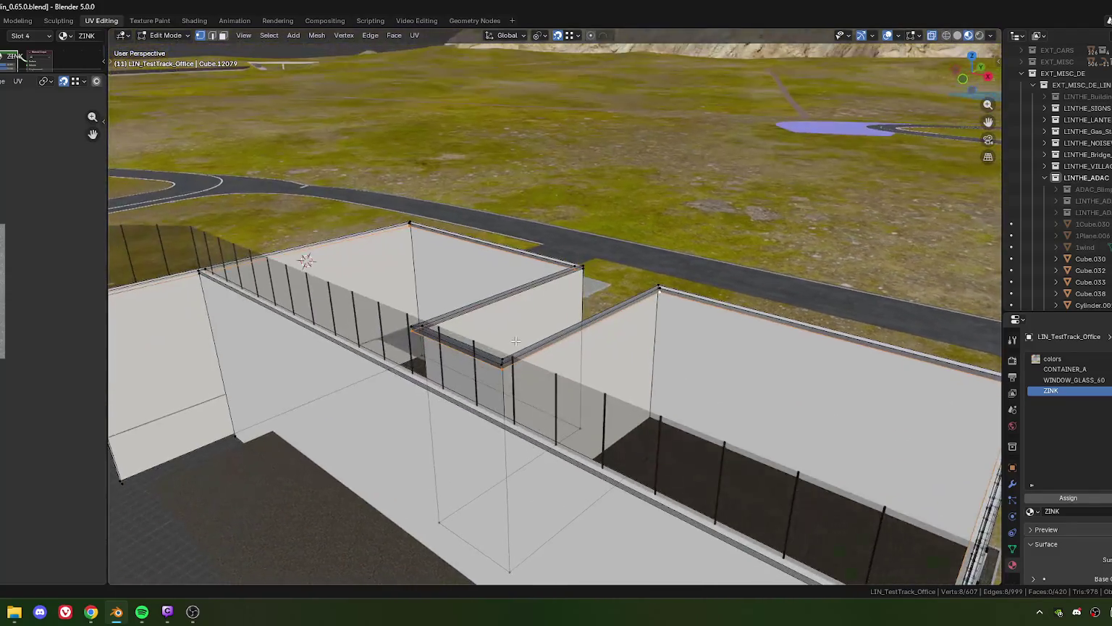
# - Orbit and zoom around the building to inspect the whole roof outline
pyautogui.scroll(-3)
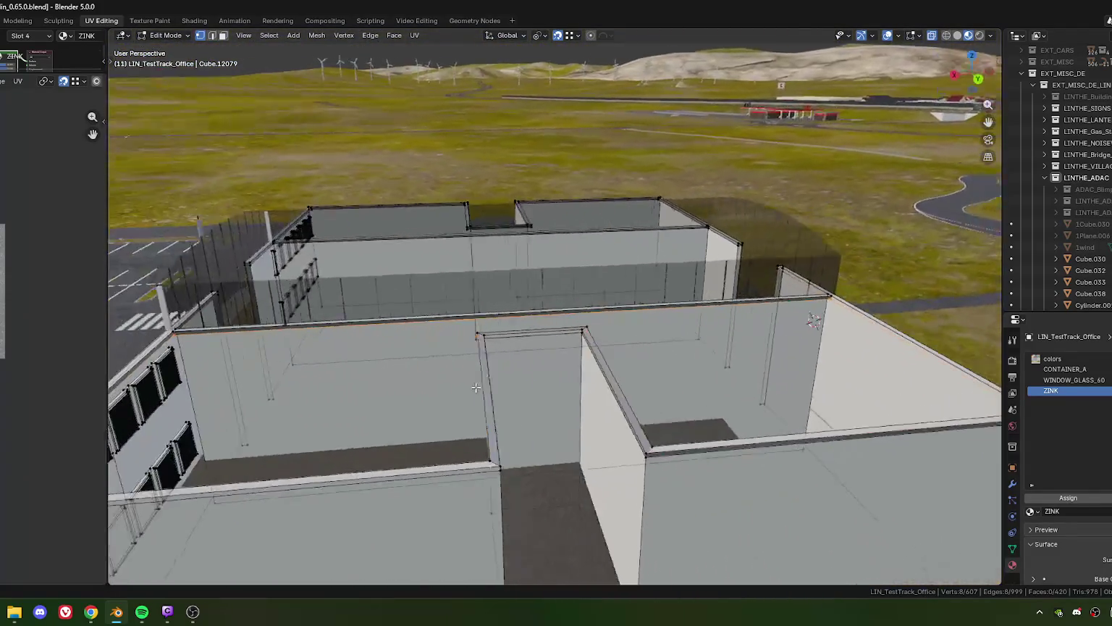
pyautogui.moveTo(422, 337); pyautogui.dragTo(557, 393)
pyautogui.scroll(-3)
pyautogui.scroll(3)
pyautogui.scroll(-3)
pyautogui.scroll(3)
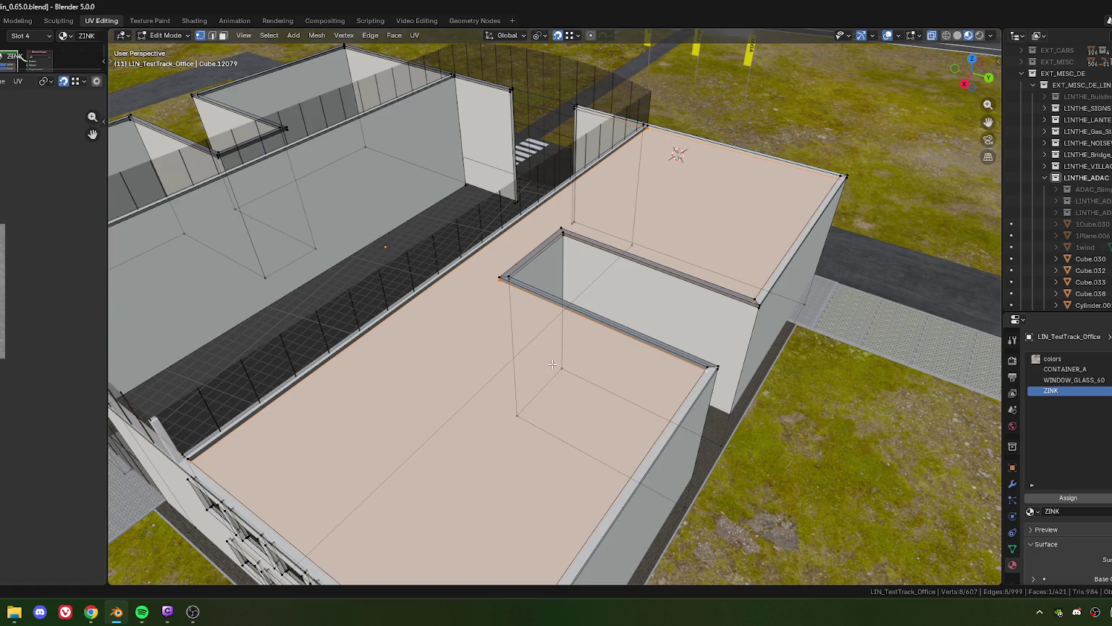
pyautogui.scroll(-3)
pyautogui.scroll(-3)
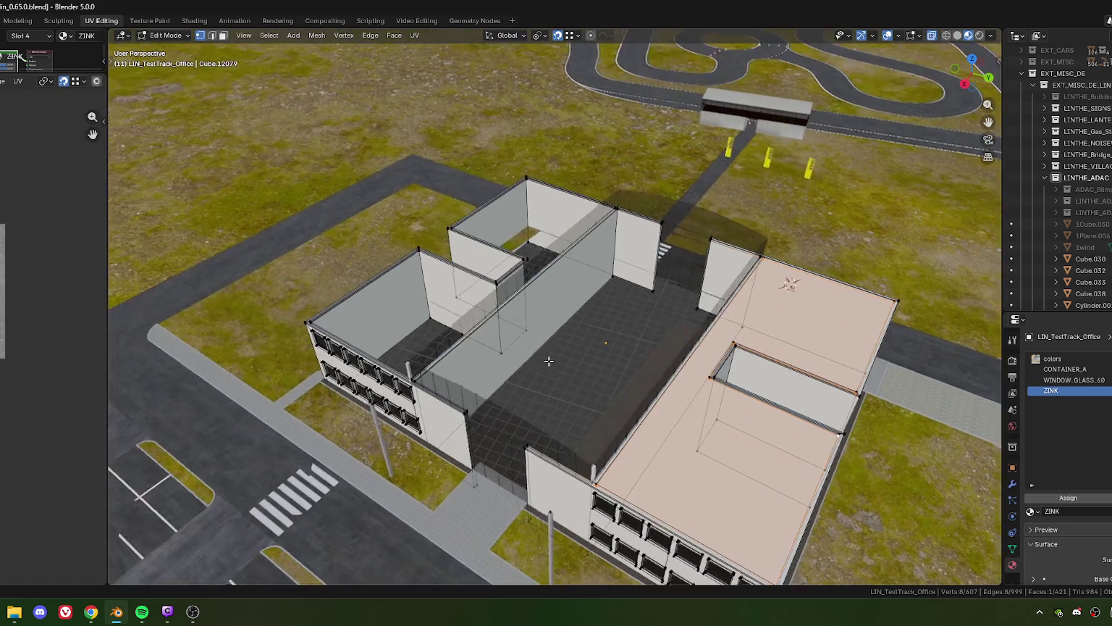
pyautogui.moveTo(459, 316); pyautogui.dragTo(553, 315)
pyautogui.scroll(3)
pyautogui.scroll(3)
pyautogui.scroll(3)
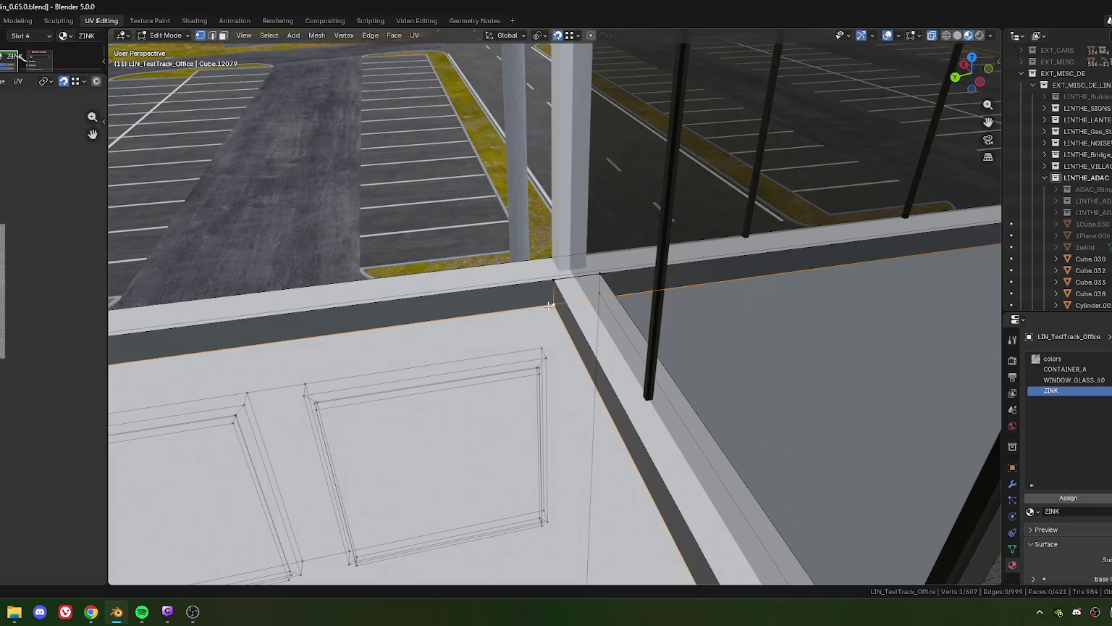
# - Subdivide the parapet ledge's top edge
pyautogui.press('2')
pyautogui.click(545, 305)
pyautogui.click(537, 285)
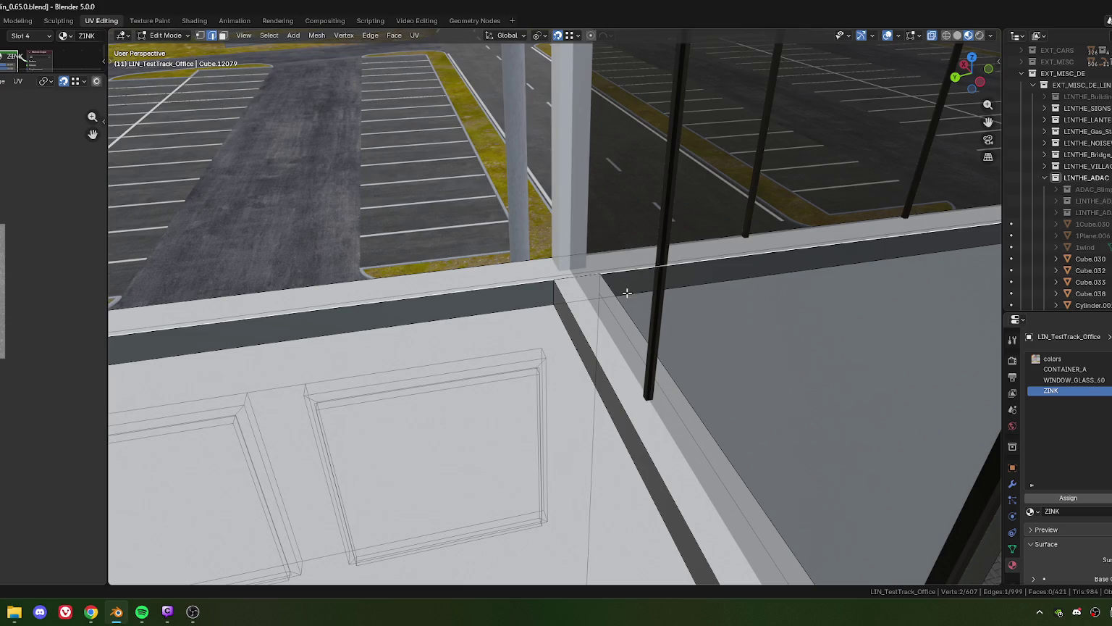
pyautogui.click(628, 293)
pyautogui.click(540, 307)
pyautogui.click(536, 284)
pyautogui.rightClick(535, 285)
pyautogui.click(496, 270)
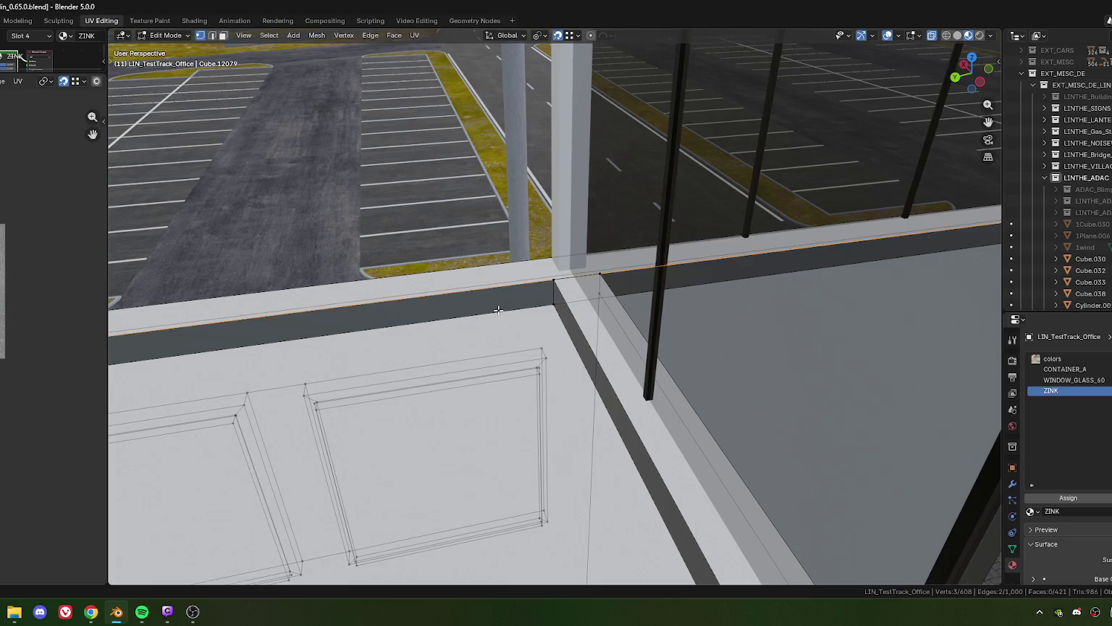
# - Vertex-slide the new ledge vertex toward the corner
pyautogui.scroll(-3)
pyautogui.scroll(3)
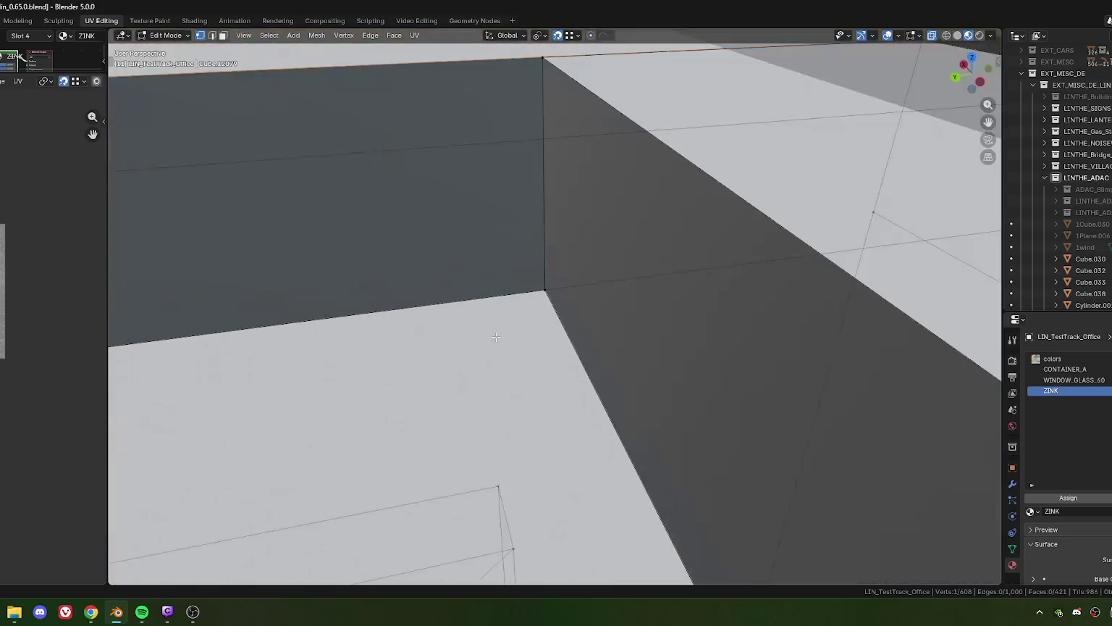
pyautogui.scroll(-3)
pyautogui.hotkey('shift', 'v')
pyautogui.click(554, 280)
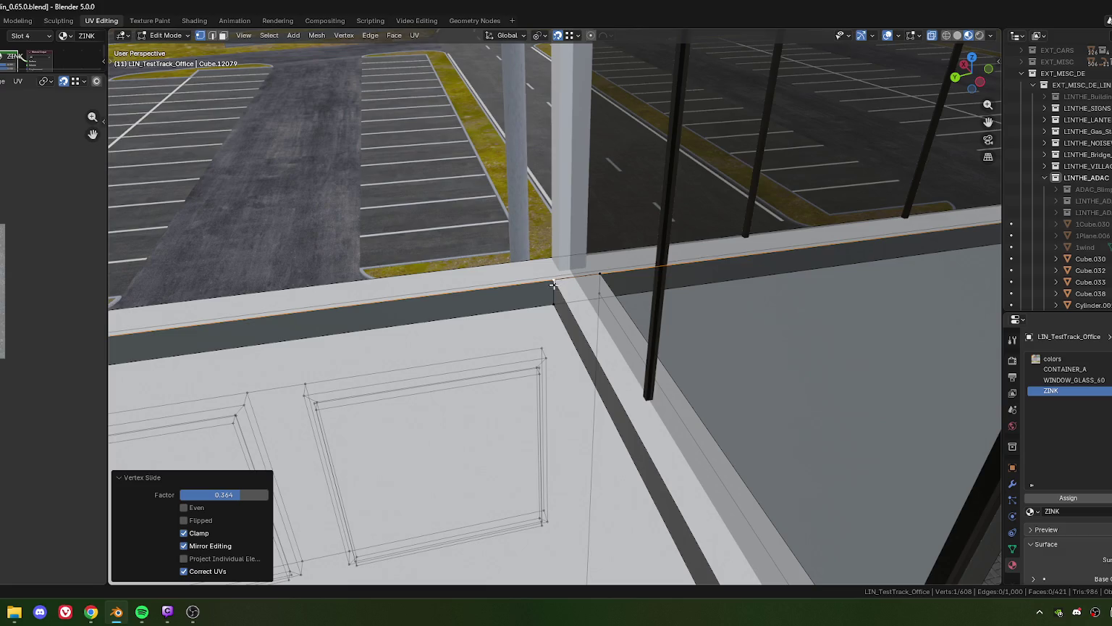
# - Weld the two ledge-corner vertices into one
pyautogui.click(555, 307)
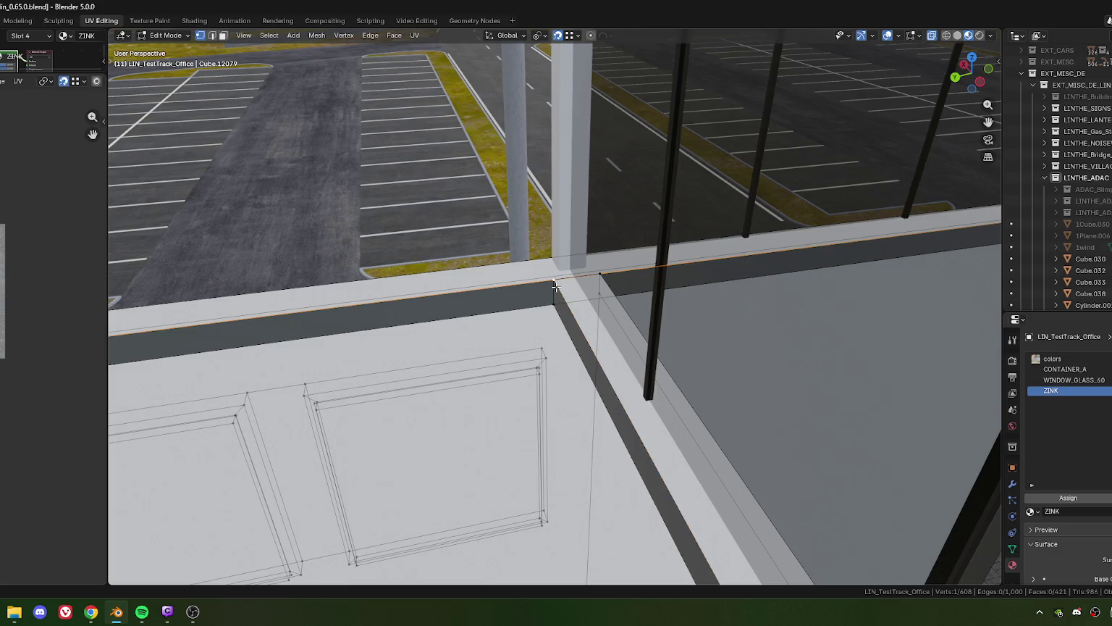
pyautogui.click(558, 301)
pyautogui.press('m')
pyautogui.click(561, 278)
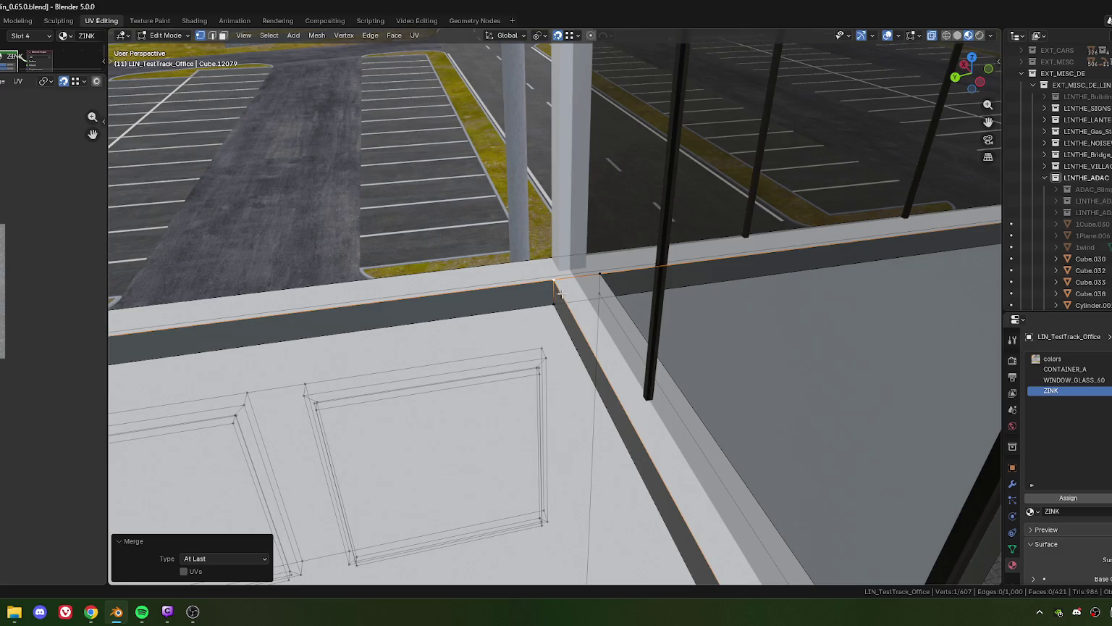
pyautogui.click(557, 307)
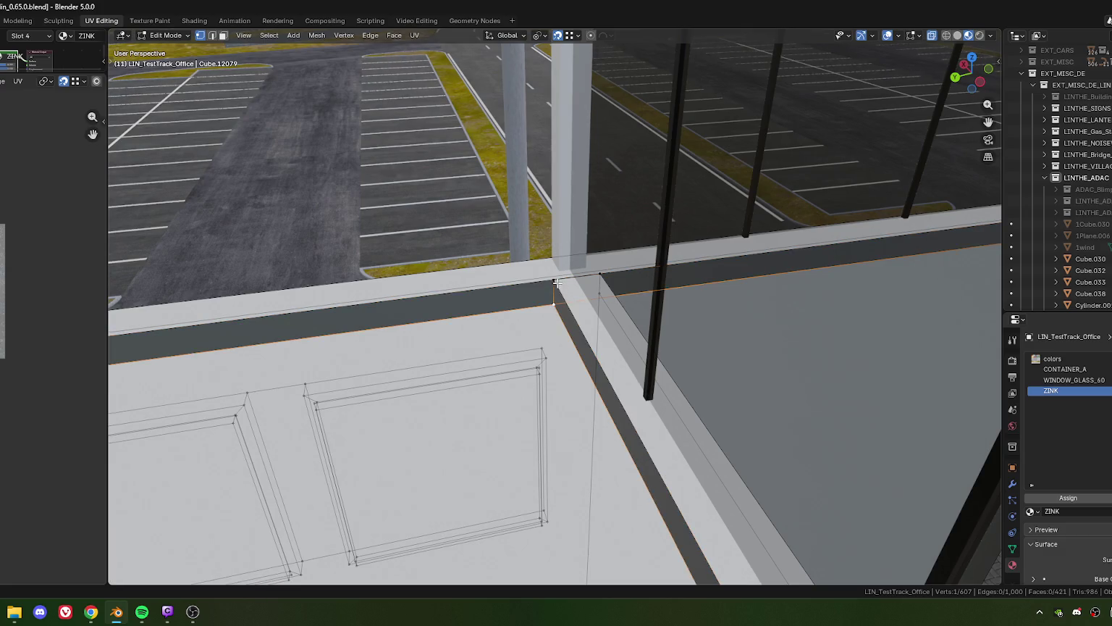
pyautogui.press('g')
pyautogui.press('Escape')
# - Select the long ledge edge and frame the view on the dark band
pyautogui.press('2')
pyautogui.click(589, 297)
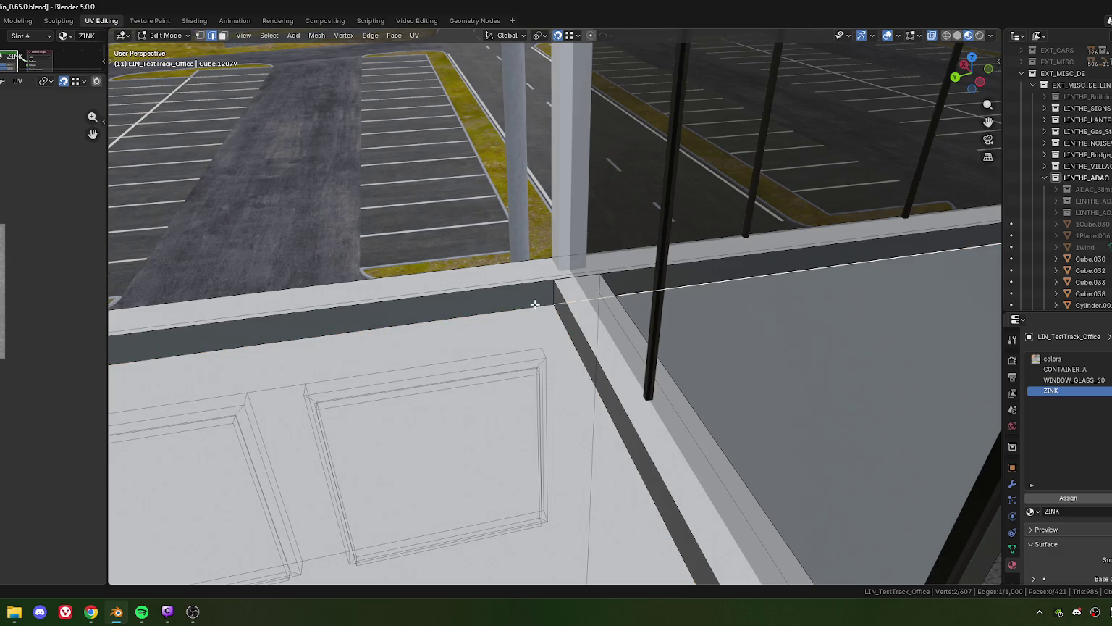
pyautogui.click(535, 305)
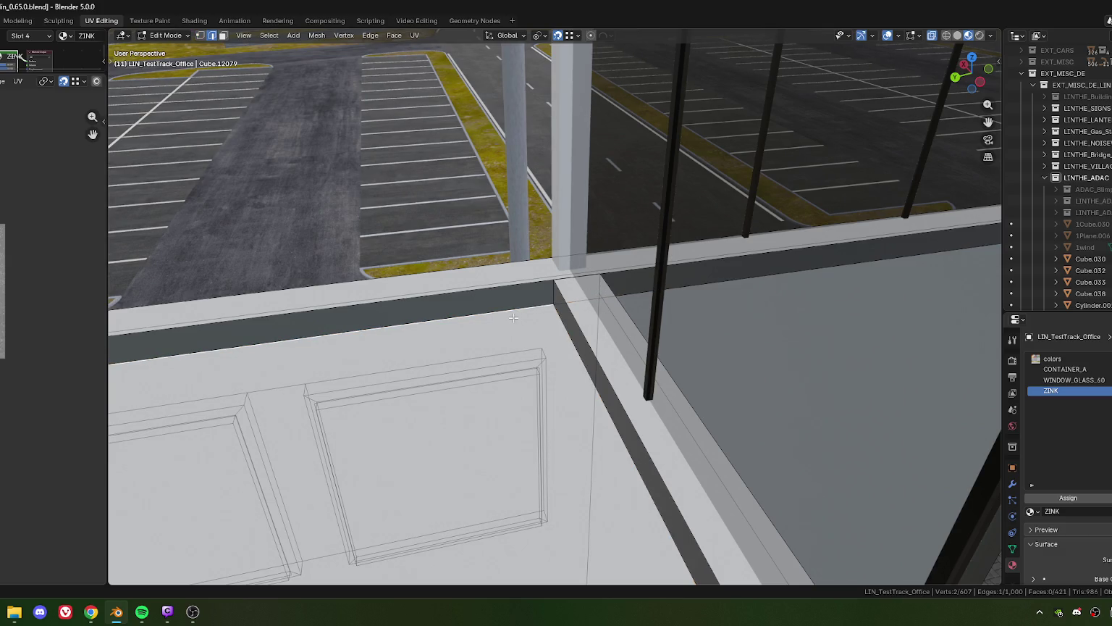
pyautogui.press('KP_Decimal')
pyautogui.scroll(3)
pyautogui.click(573, 368)
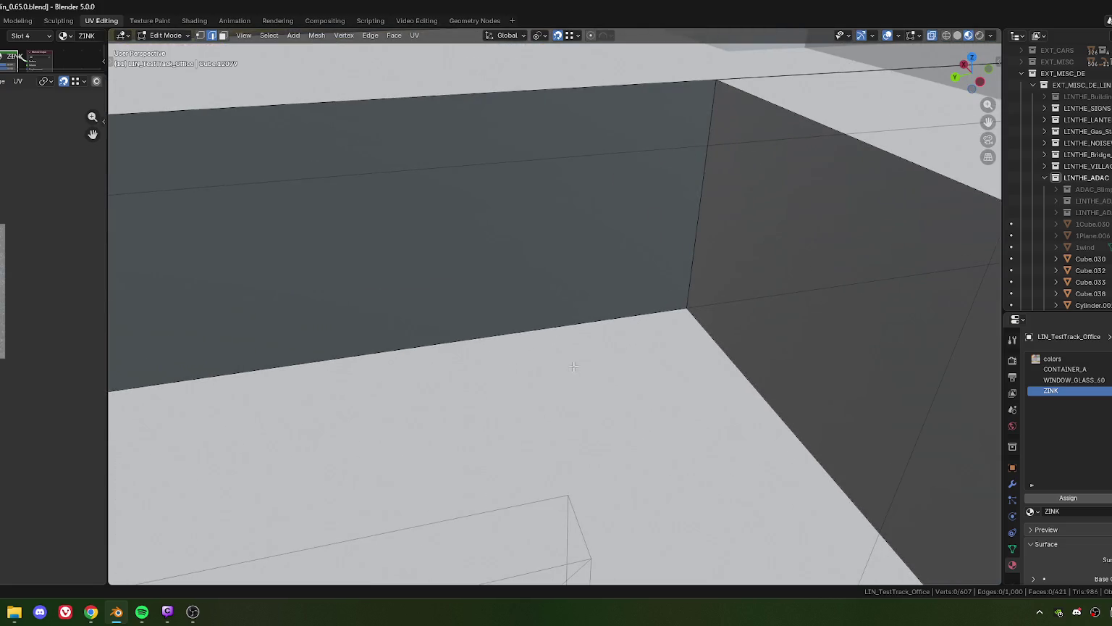
pyautogui.click(605, 318)
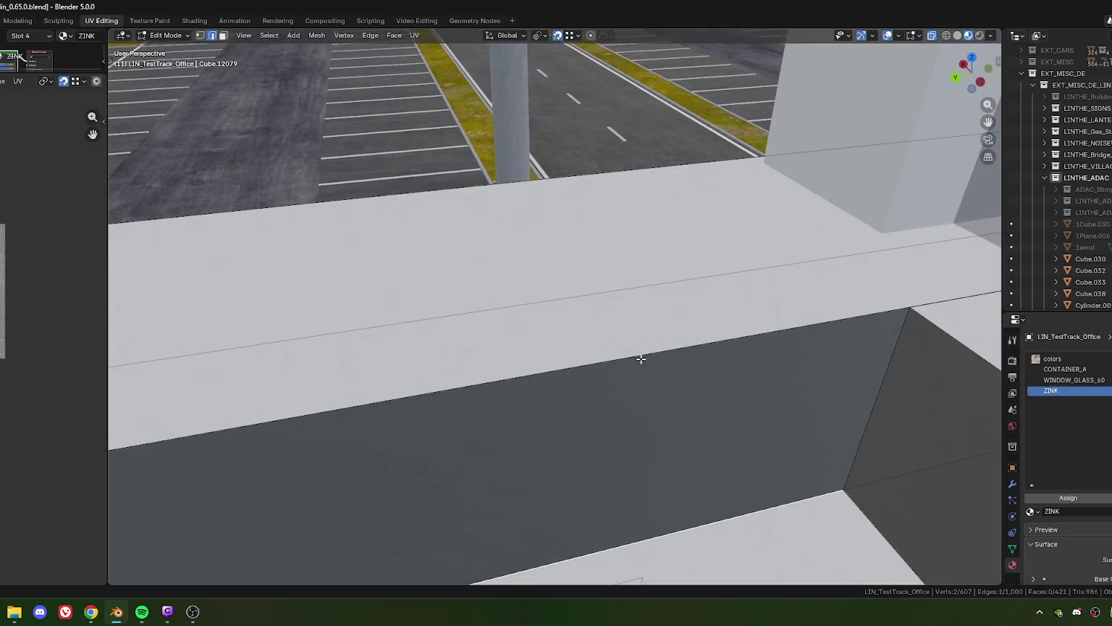
# - Select the upper and lower edges of the dark ledge band
pyautogui.press('1')
pyautogui.press('2')
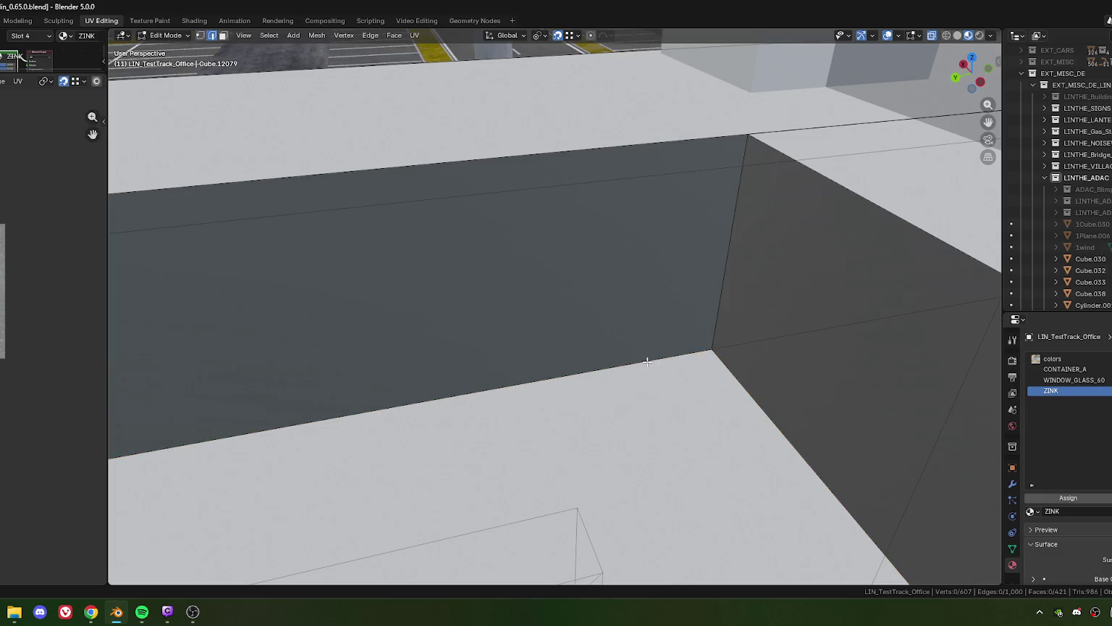
pyautogui.click(647, 360)
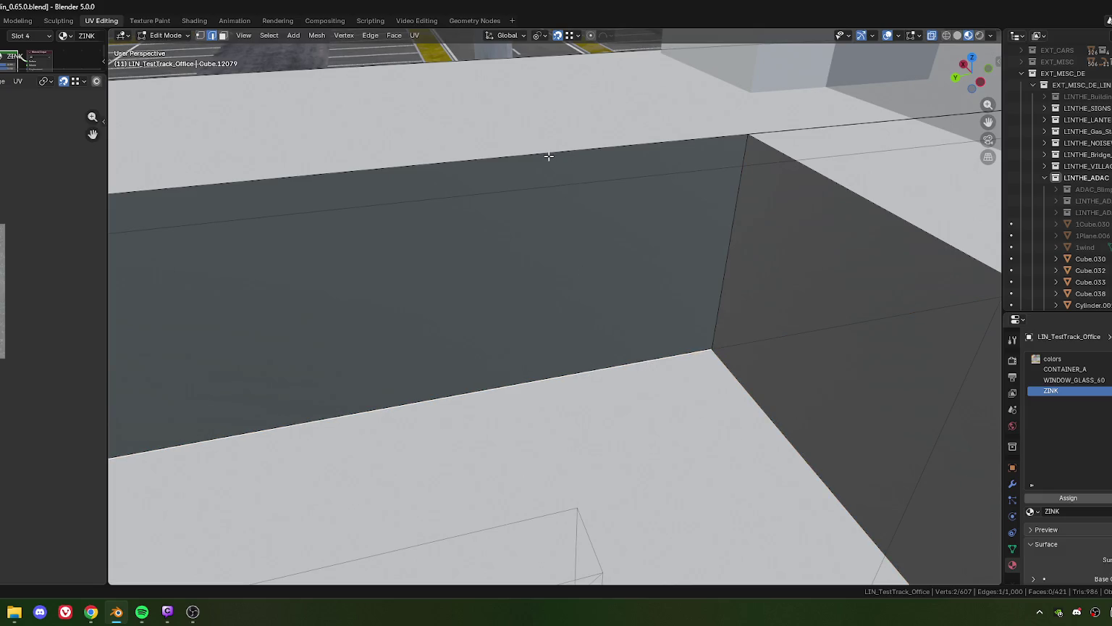
pyautogui.click(550, 158)
pyautogui.click(541, 377)
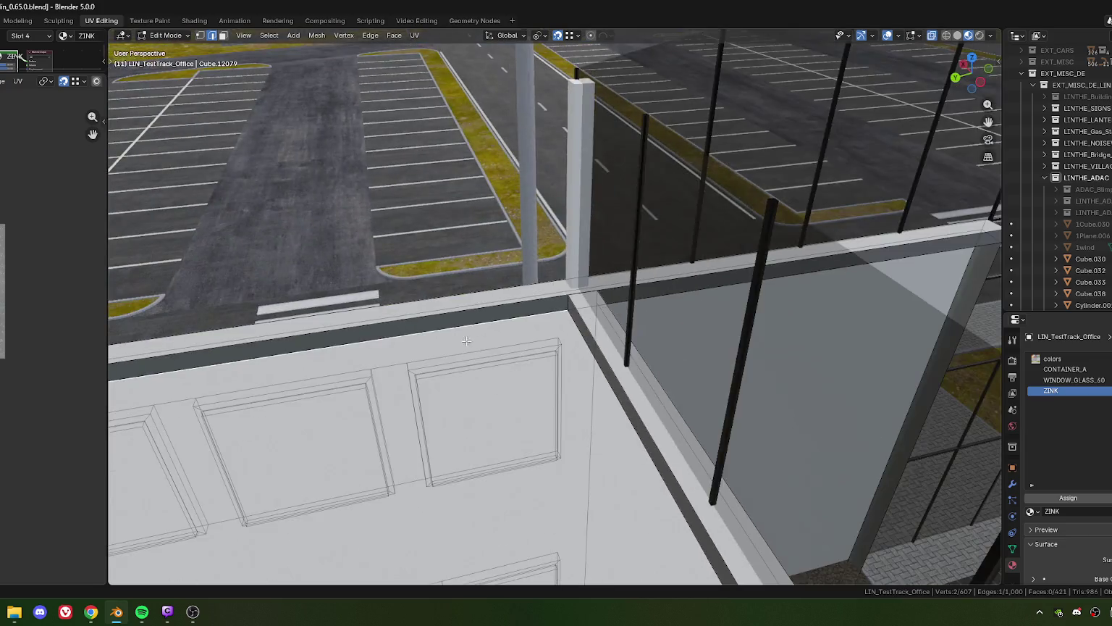
pyautogui.moveTo(542, 376); pyautogui.dragTo(544, 357)
pyautogui.scroll(3)
pyautogui.scroll(3)
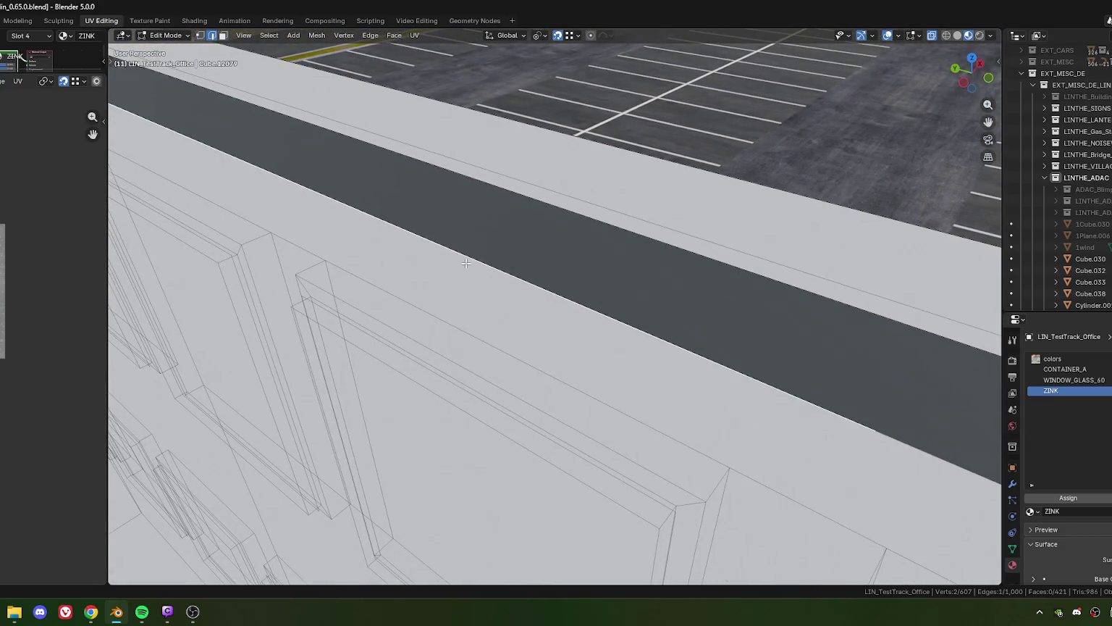
pyautogui.scroll(-3)
pyautogui.moveTo(460, 272); pyautogui.dragTo(546, 321)
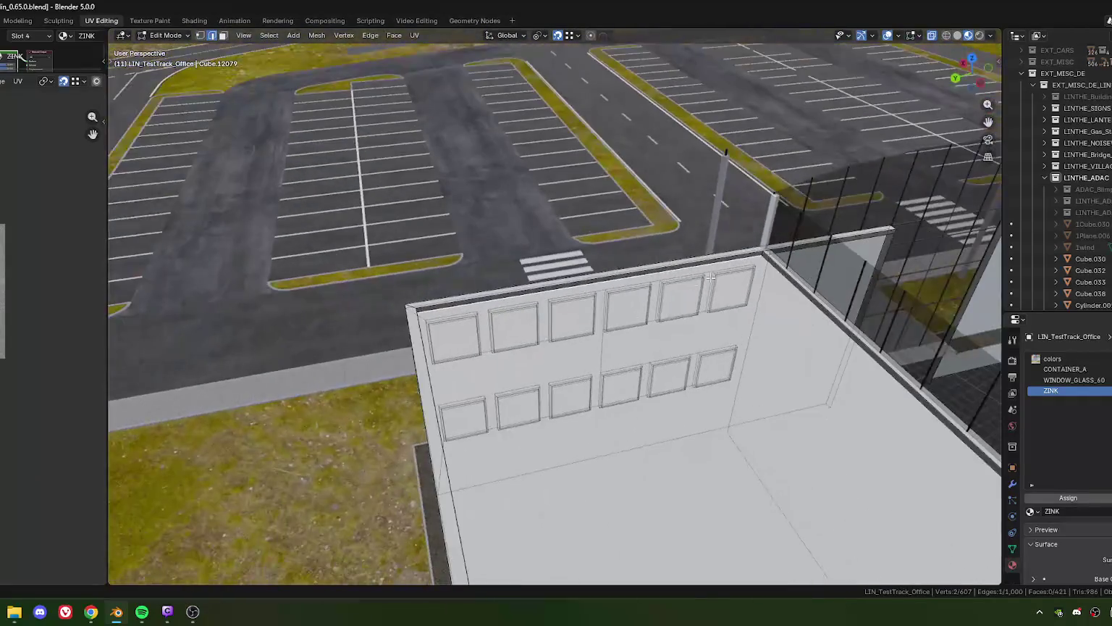
pyautogui.scroll(3)
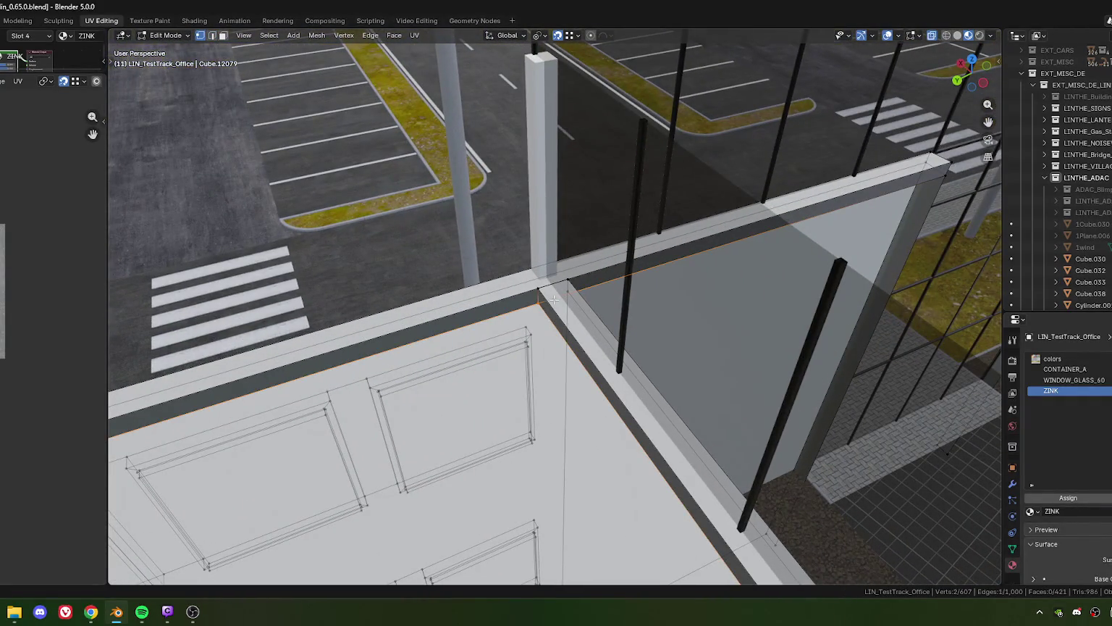
pyautogui.click(569, 275)
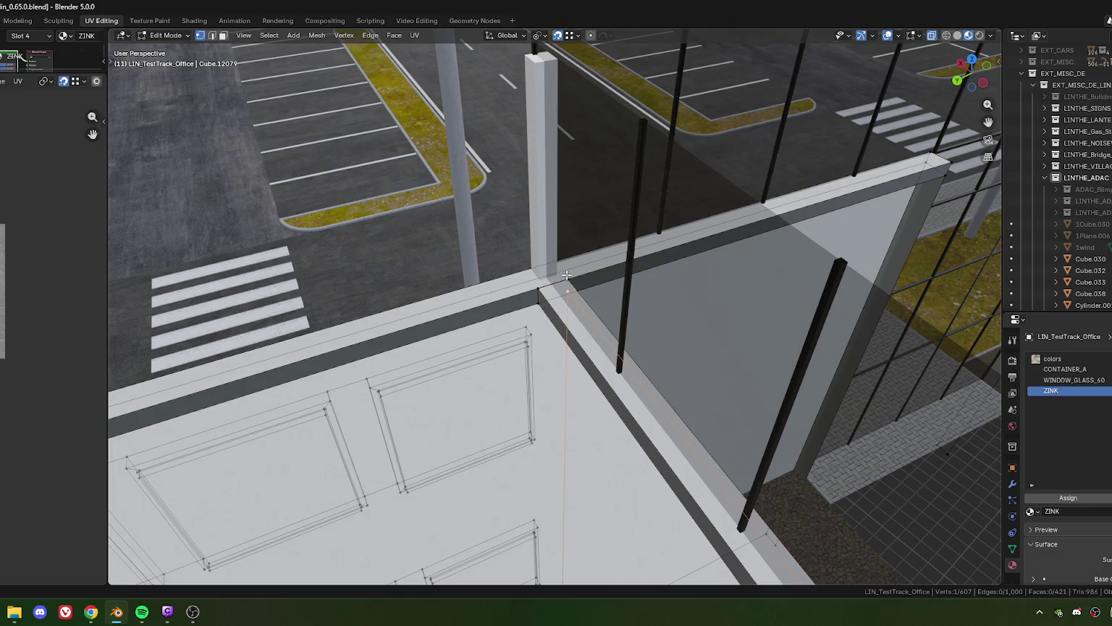
pyautogui.scroll(3)
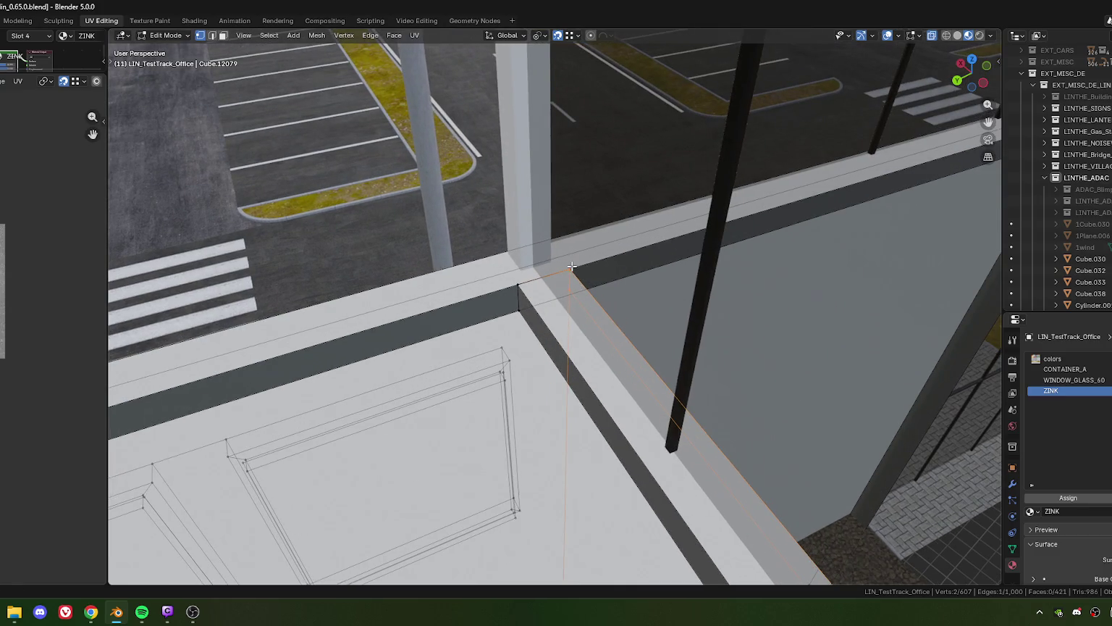
pyautogui.moveTo(567, 271); pyautogui.dragTo(492, 338)
pyautogui.click(529, 300)
pyautogui.scroll(3)
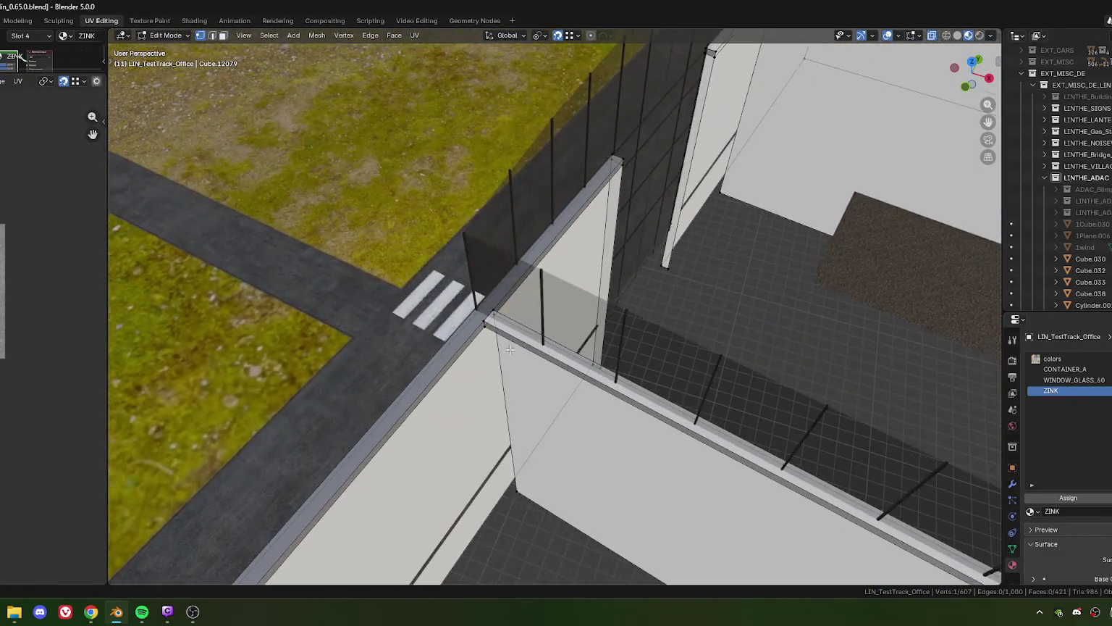
pyautogui.scroll(3)
pyautogui.click(460, 346)
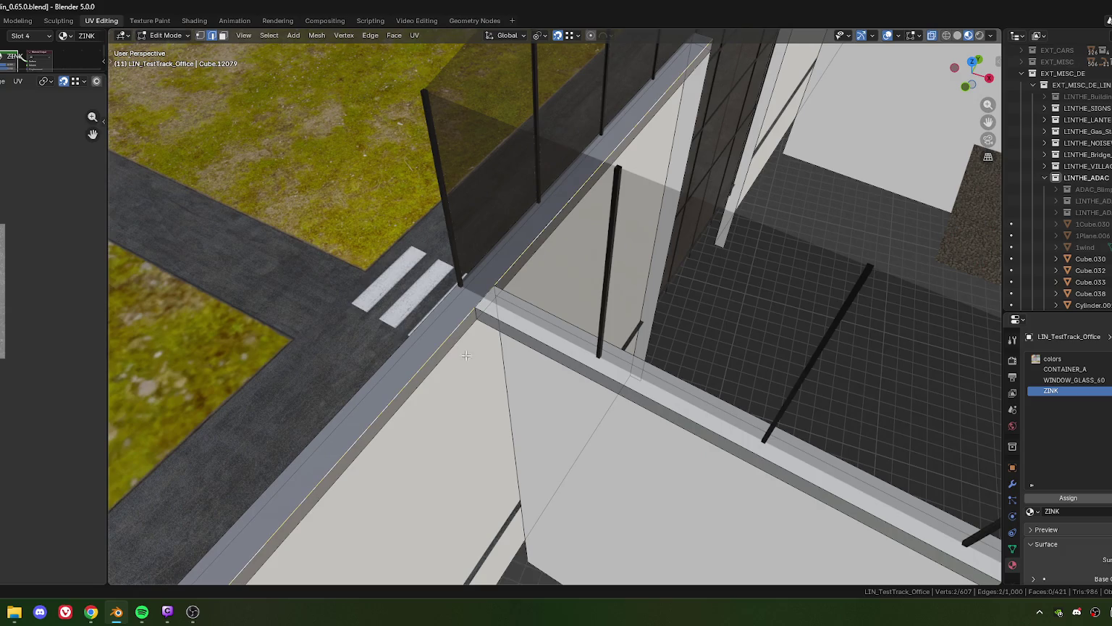